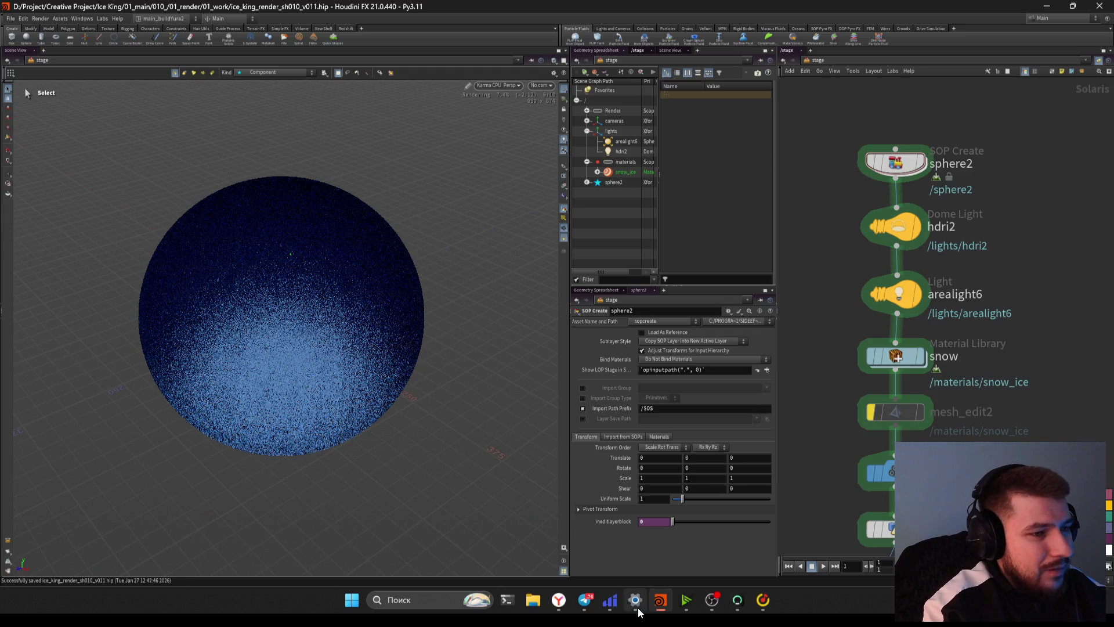
Switch from Houdini to the Pinterest 'Arctic Icesheet' ice-sphere reference pin
click(558, 600)
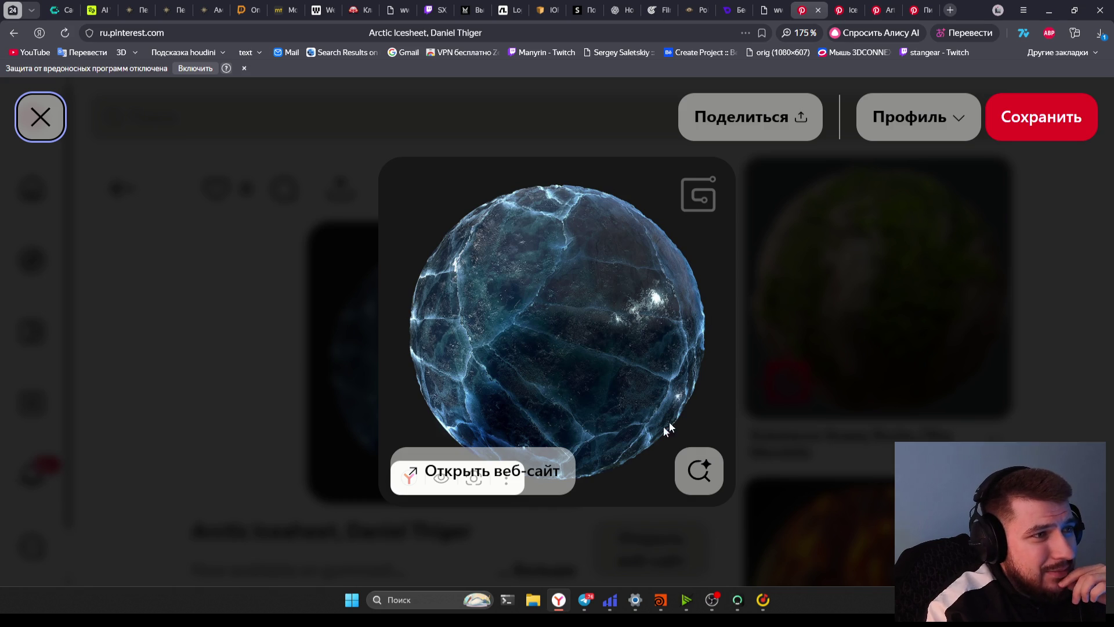
mouse_move(712, 600)
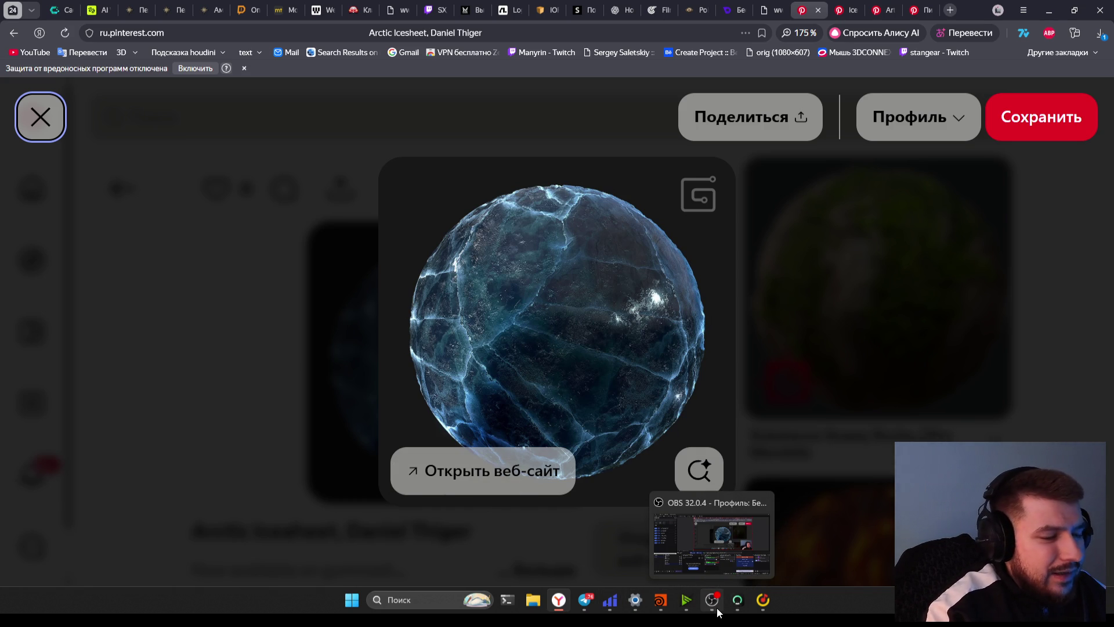
Return from the Pinterest reference to the Houdini sphere scene
click(712, 599)
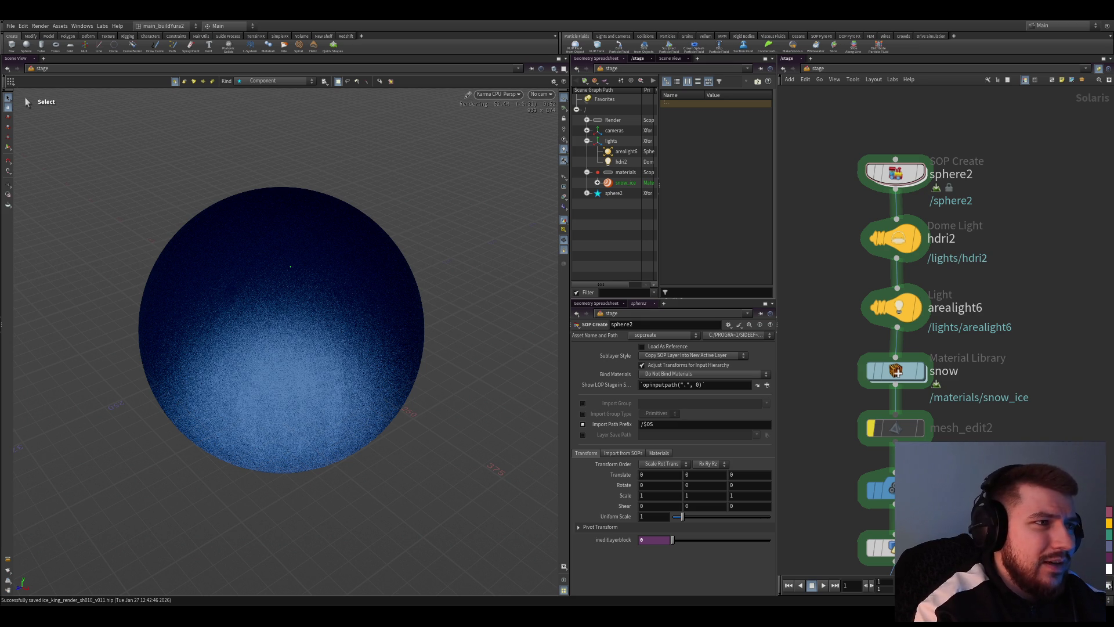
scroll(897, 331, down, 3)
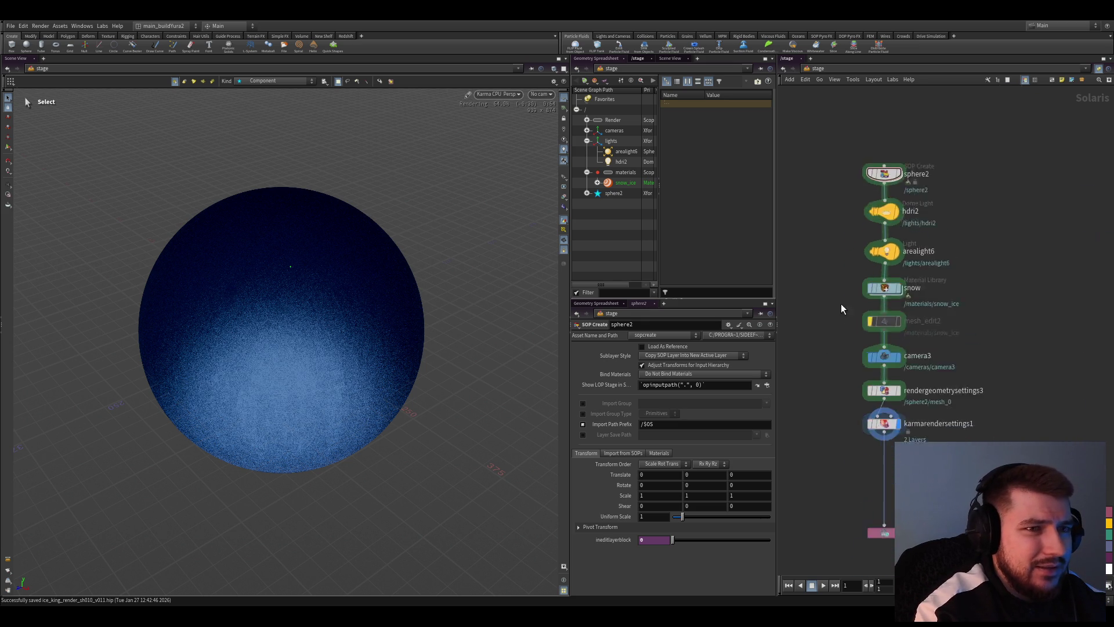
Dive into the Material Library and into the snow_ice material's node network
double_click(883, 331)
scroll(893, 418, down, 3)
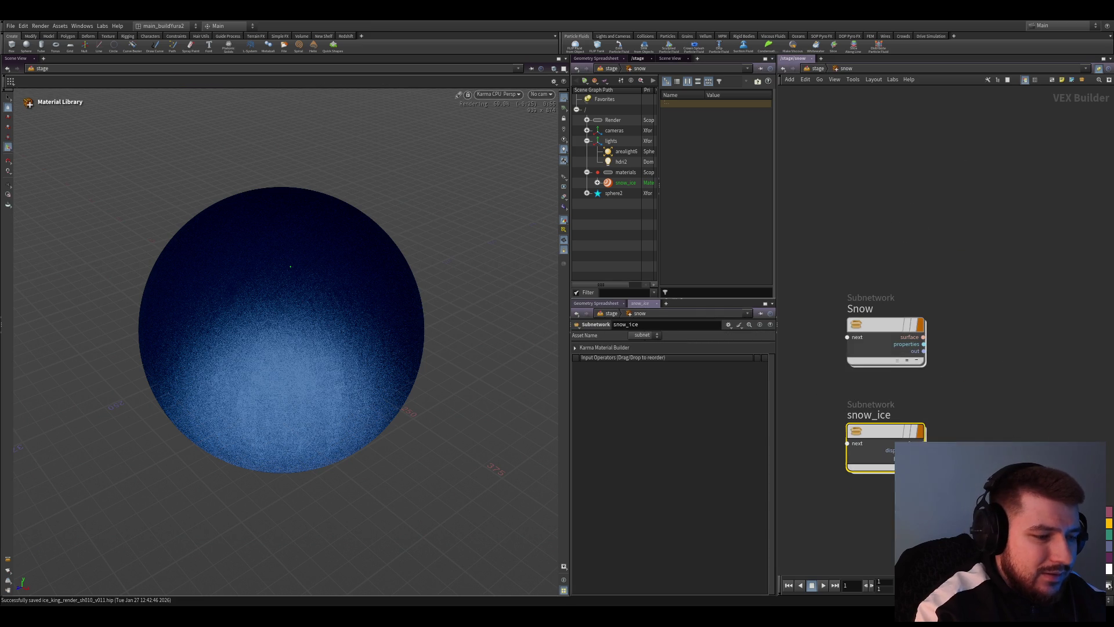
double_click(870, 396)
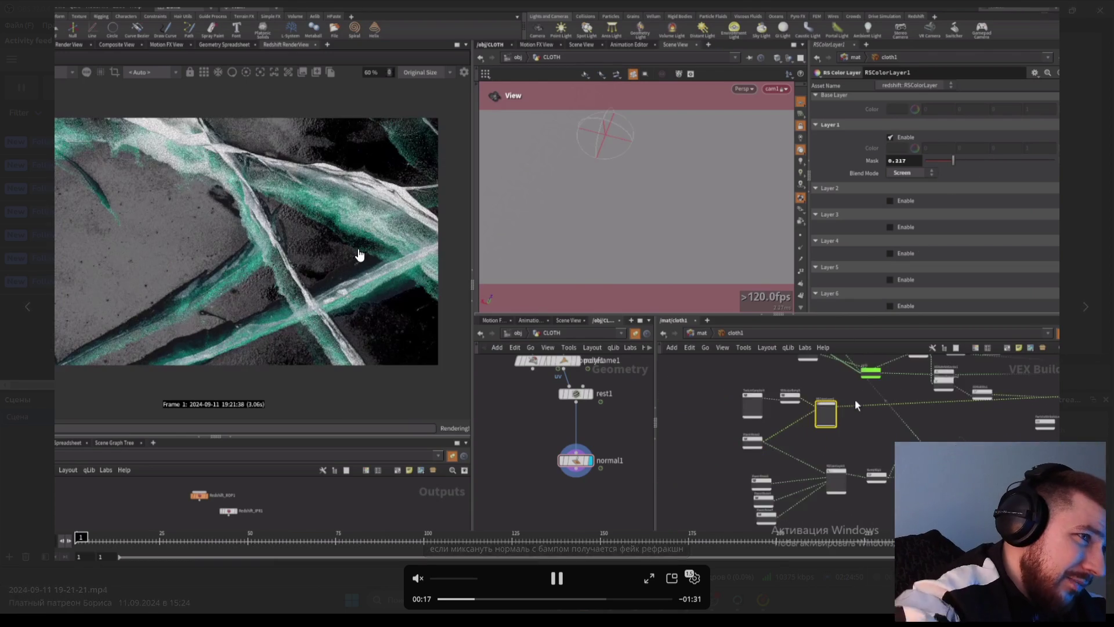
Pause the reference video, then let it play on past the scalar-ramp tuning part
key(space)
key(space)
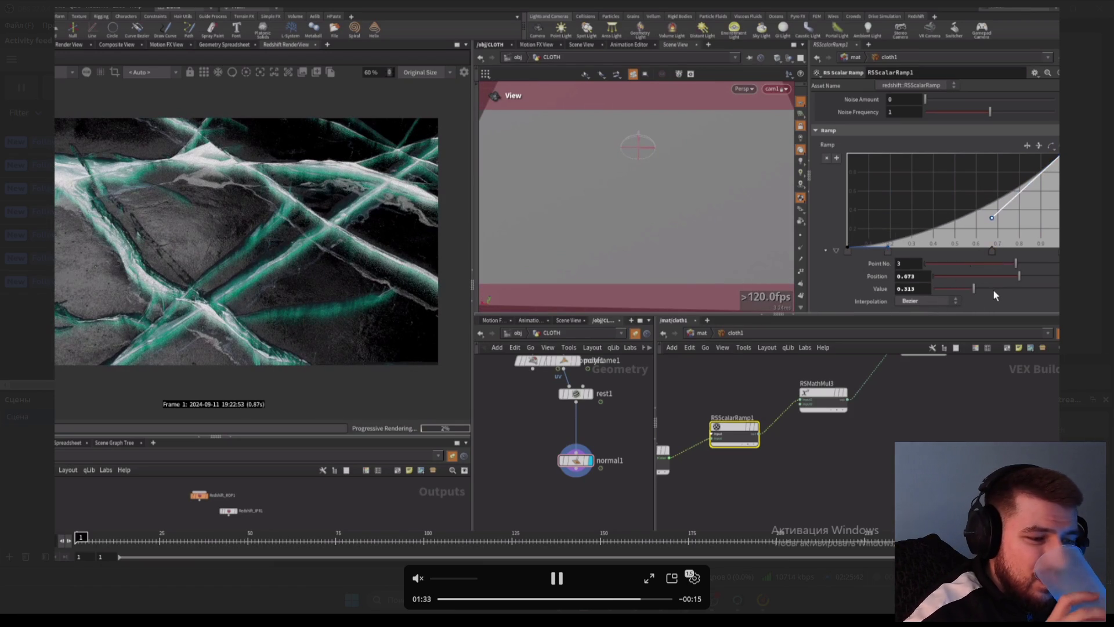
drag(1020, 289, 1003, 289)
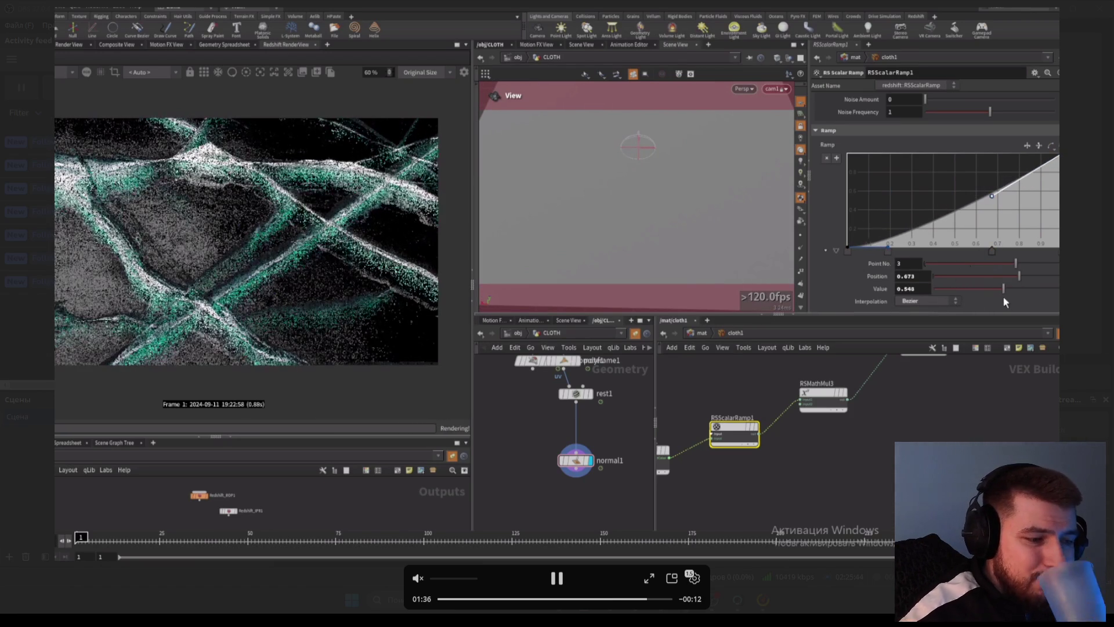
drag(639, 257, 655, 240)
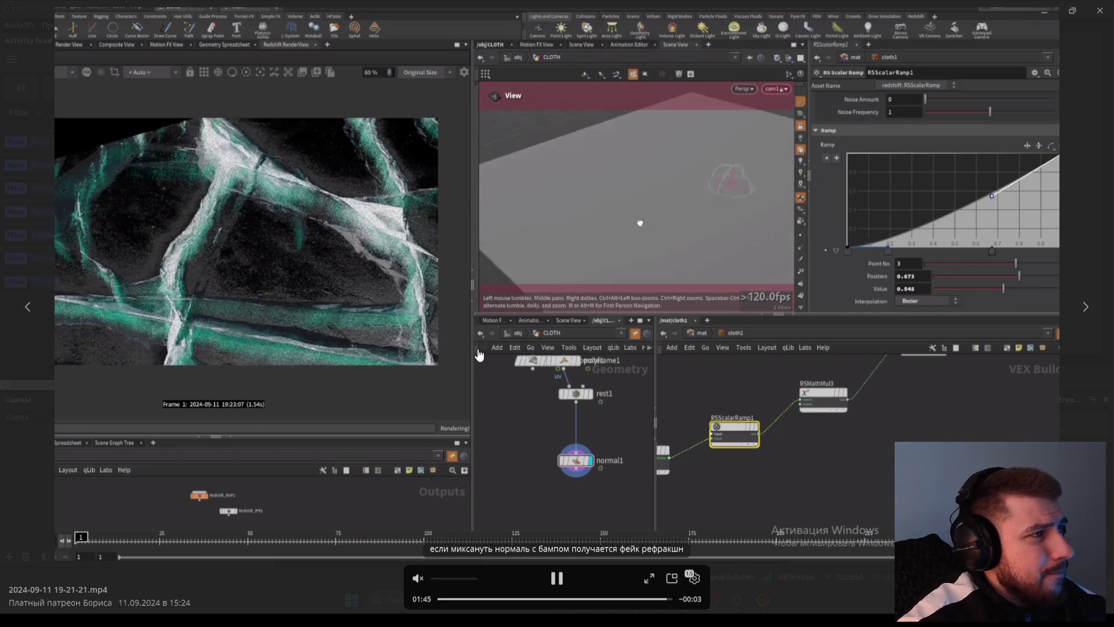
Pause the video near its end and rewind it to about 00:41
click(557, 219)
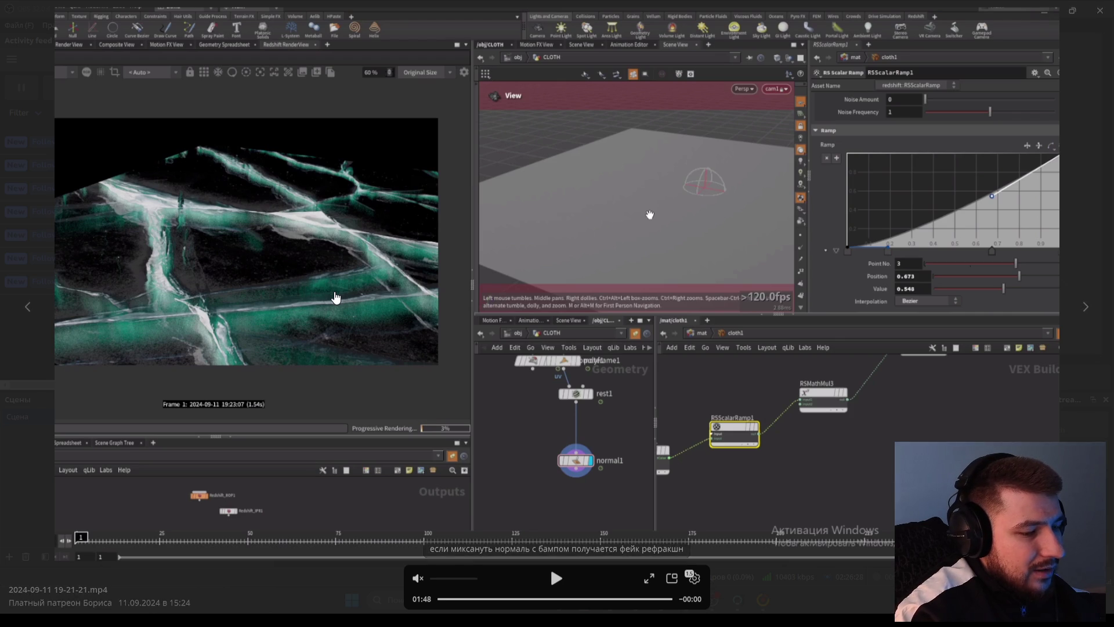
click(559, 599)
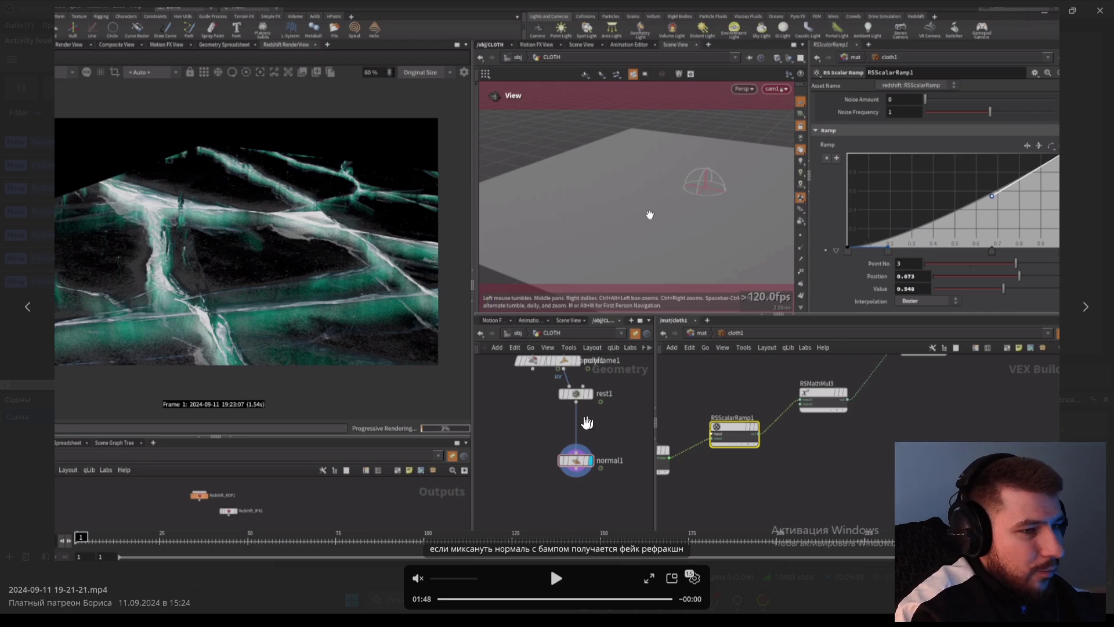
click(529, 598)
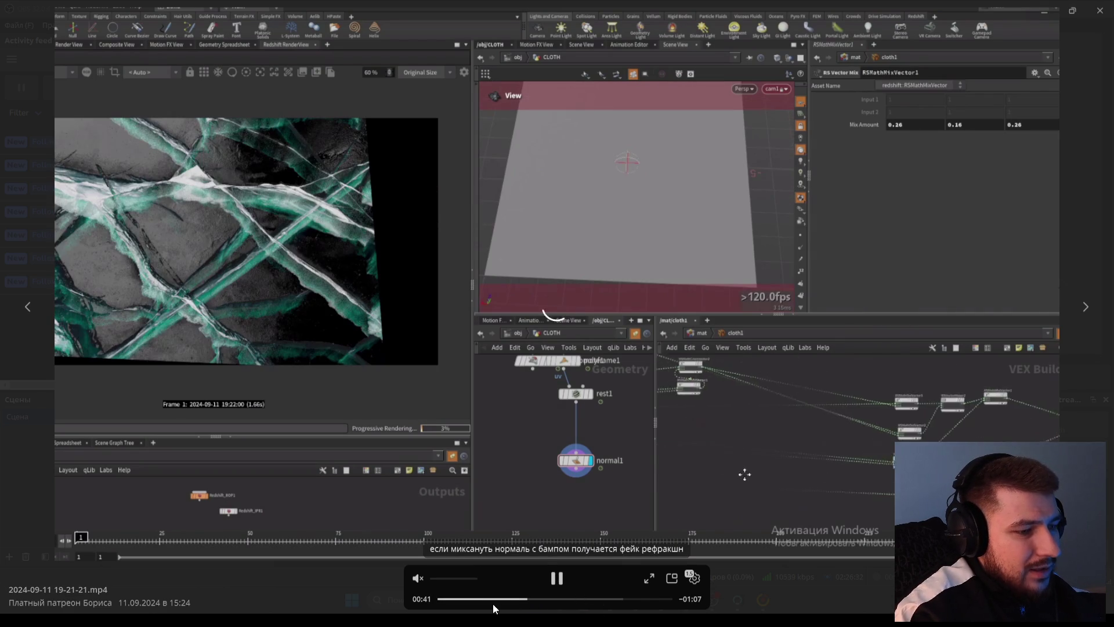
Rewind the video to 00:27 then 00:18, and close the player to return to Houdini
click(556, 577)
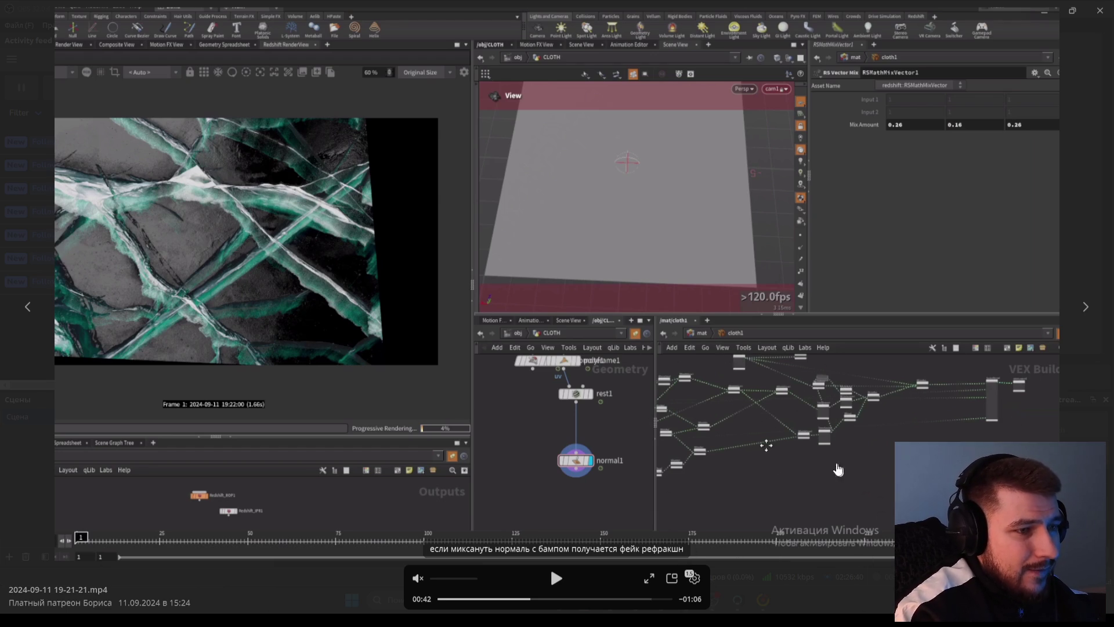
click(495, 600)
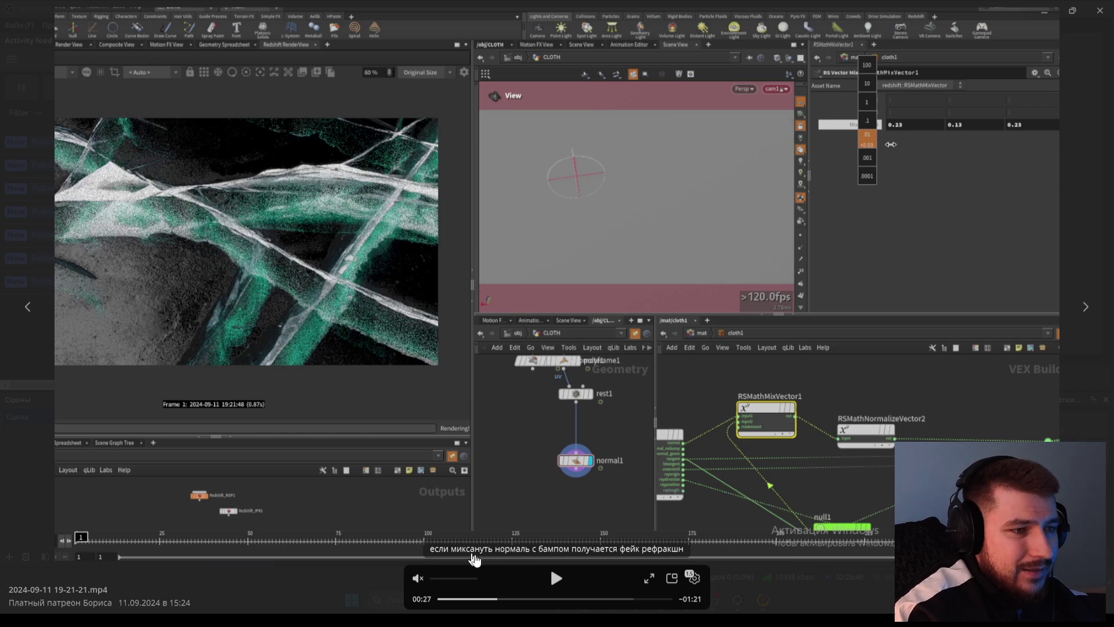
click(478, 598)
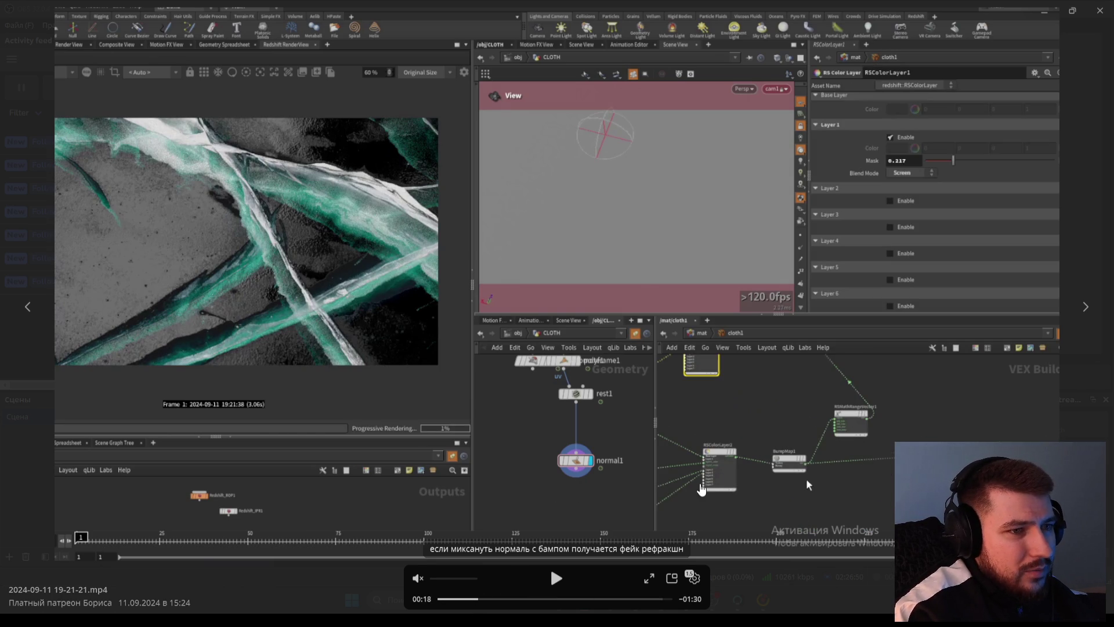
key(Escape)
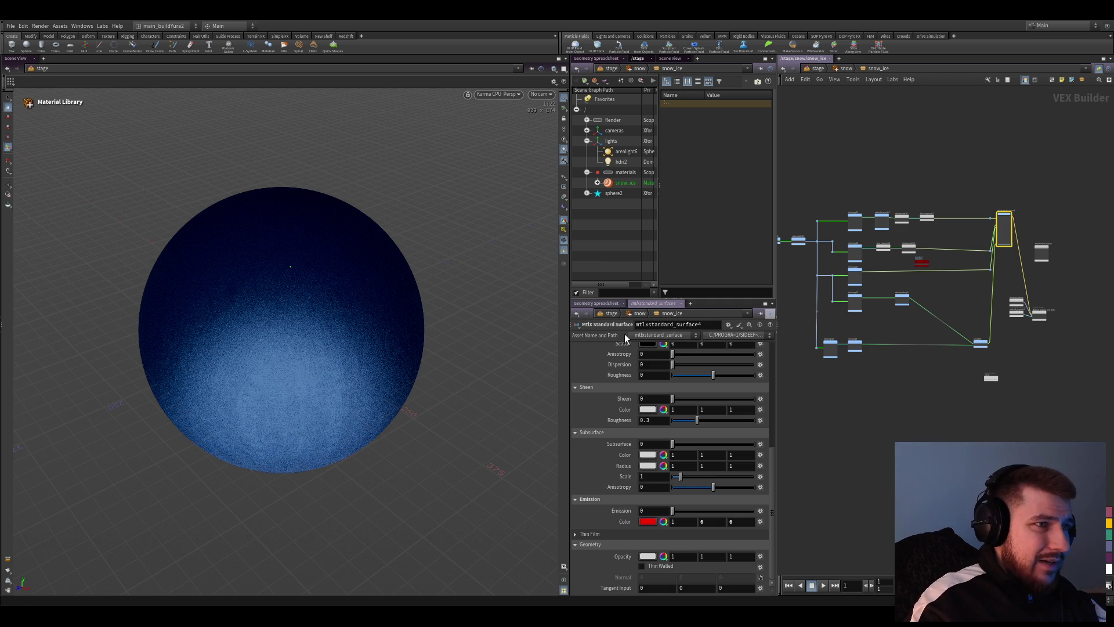
Widen the side panes, check mtlxbump8's Scale of 0.01, then select mtlxstandard_surface4
drag(569, 323, 517, 323)
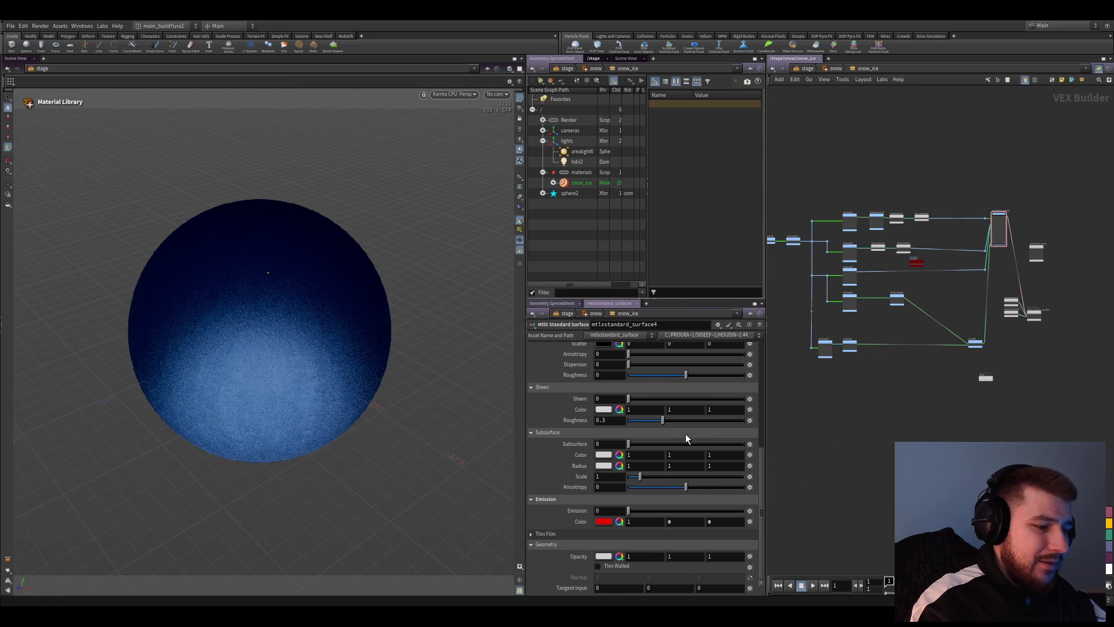
scroll(836, 479, down, 3)
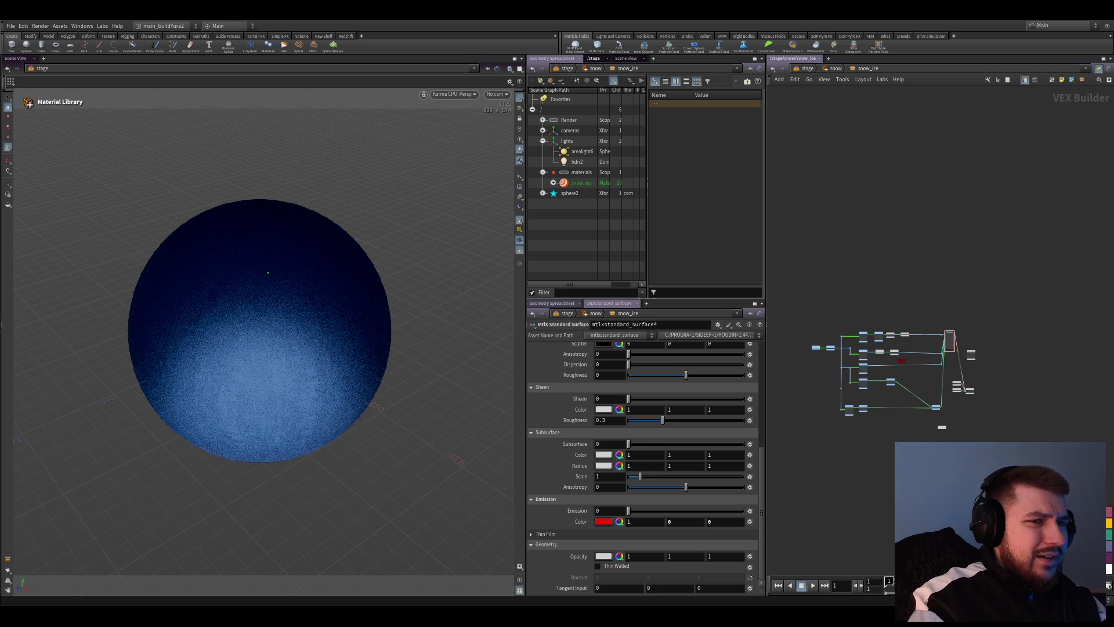
scroll(872, 541, up, 2)
scroll(862, 498, up, 1)
scroll(927, 381, up, 2)
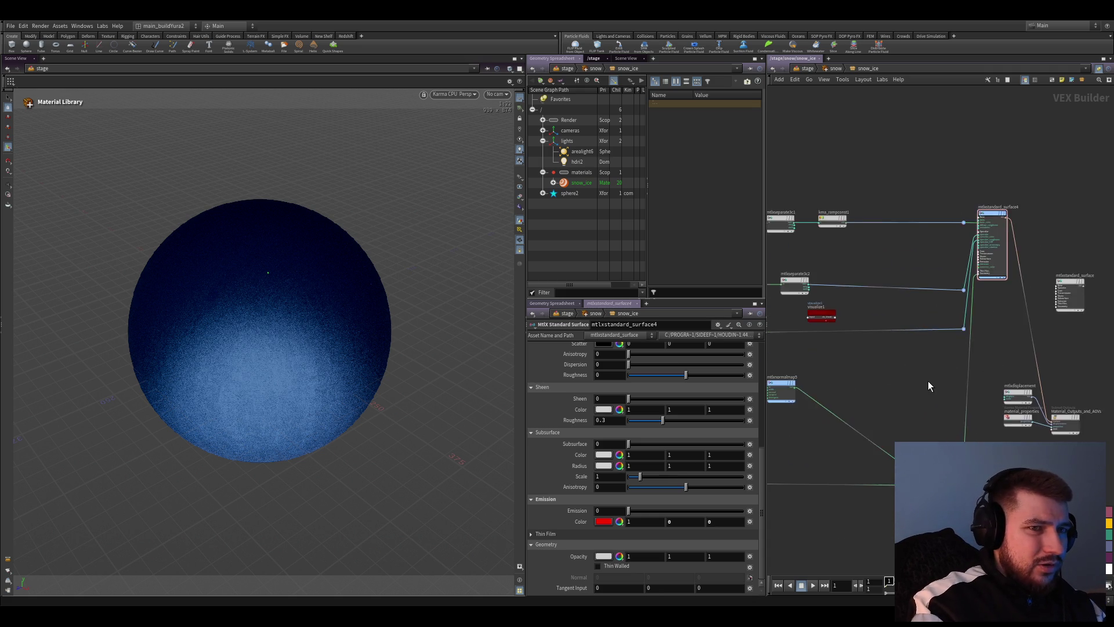
scroll(928, 380, up, 2)
scroll(886, 411, up, 2)
click(868, 361)
scroll(870, 365, up, 1)
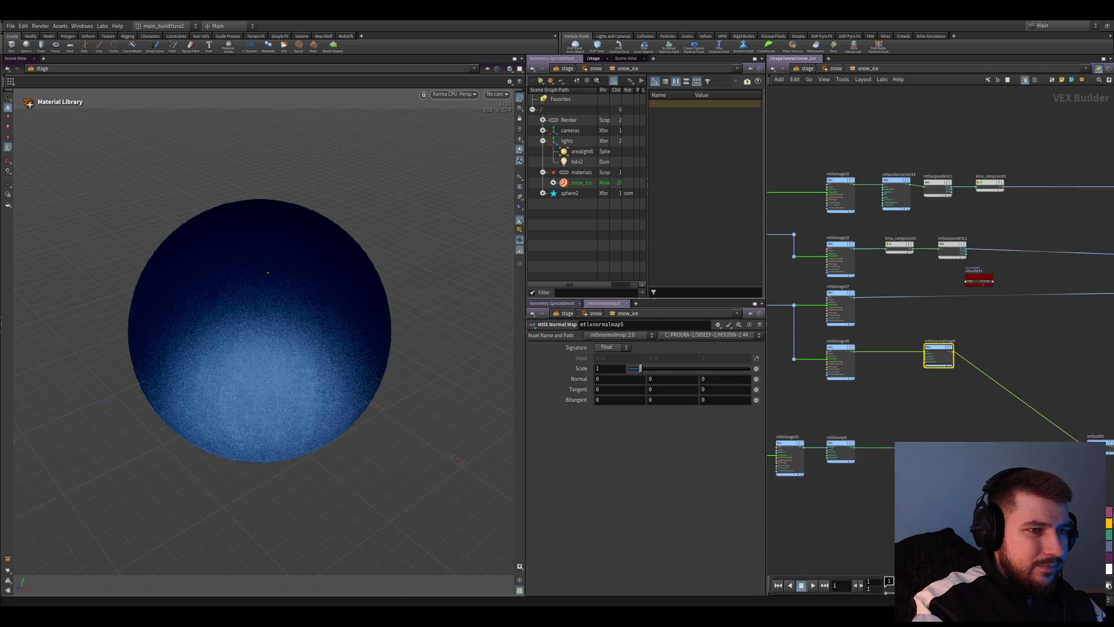
scroll(870, 365, up, 1)
drag(632, 358, 628, 360)
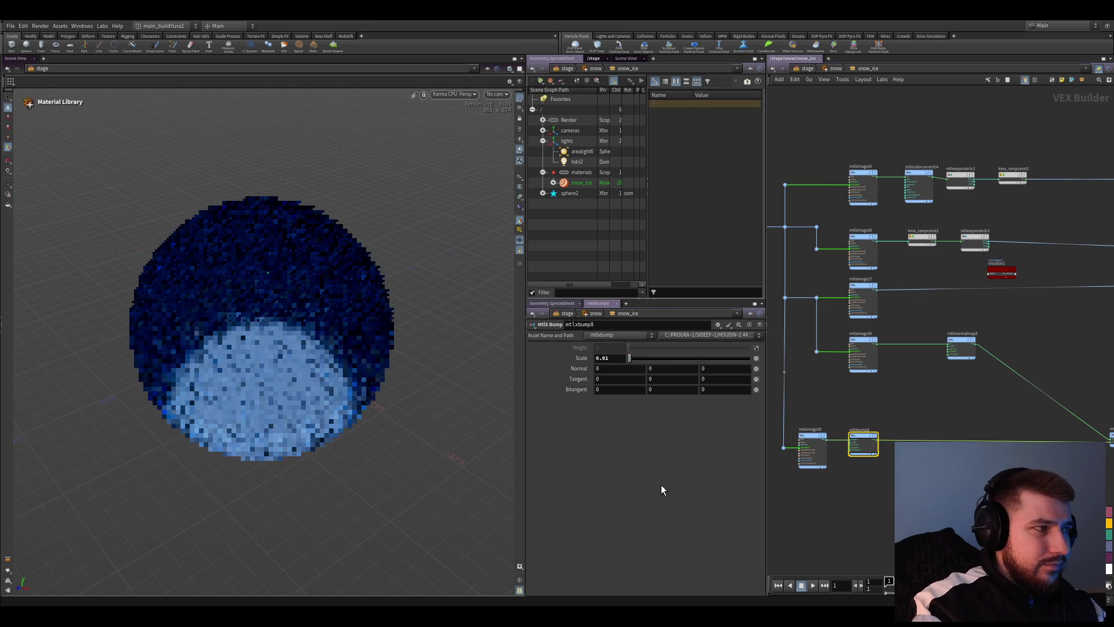
scroll(1010, 398, down, 3)
scroll(994, 354, up, 4)
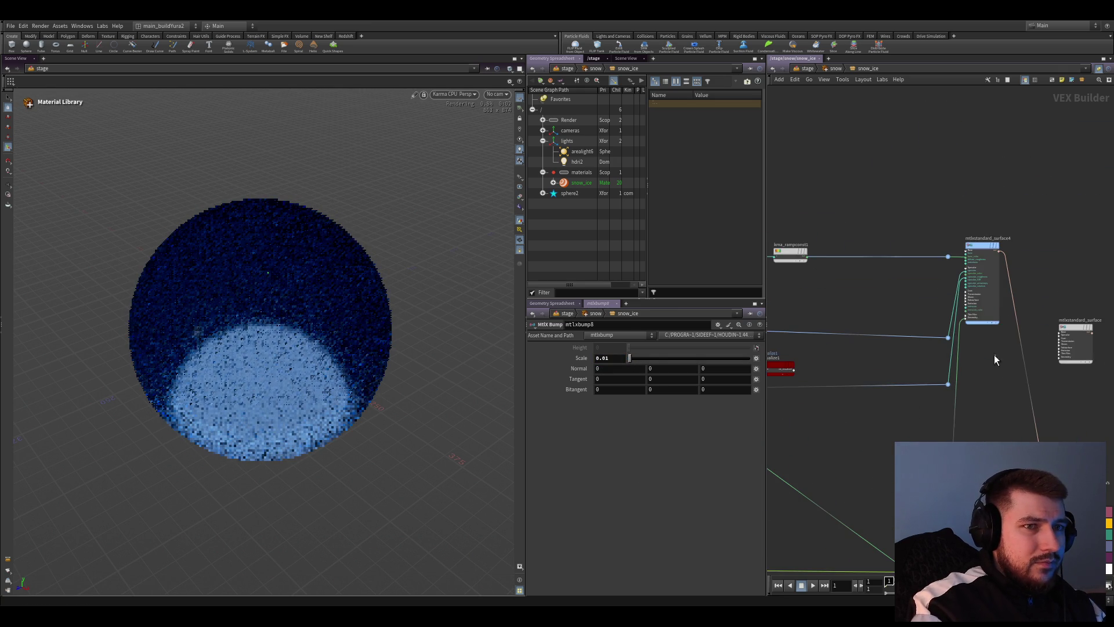
click(983, 287)
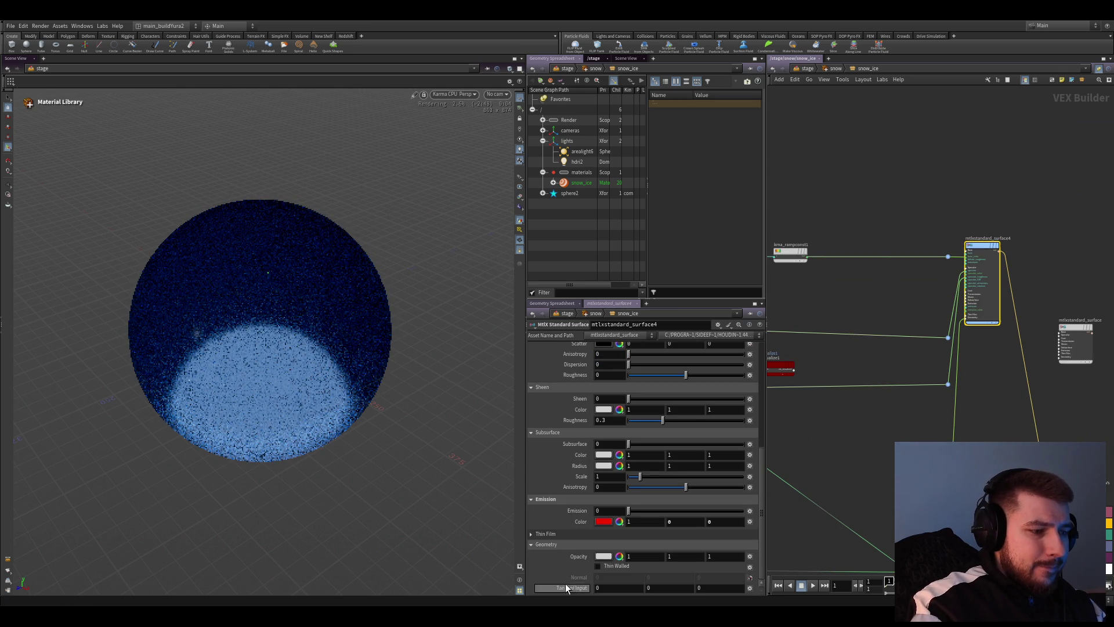
scroll(572, 574, up, 2)
scroll(574, 566, up, 2)
scroll(576, 561, up, 1)
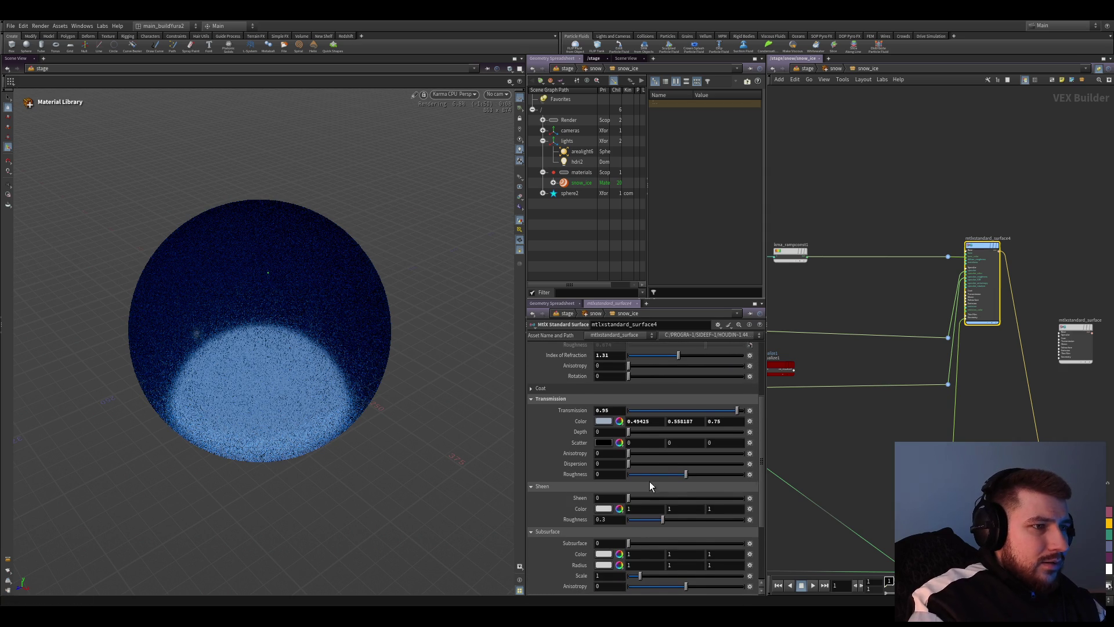
scroll(586, 514, up, 5)
text(1.33)
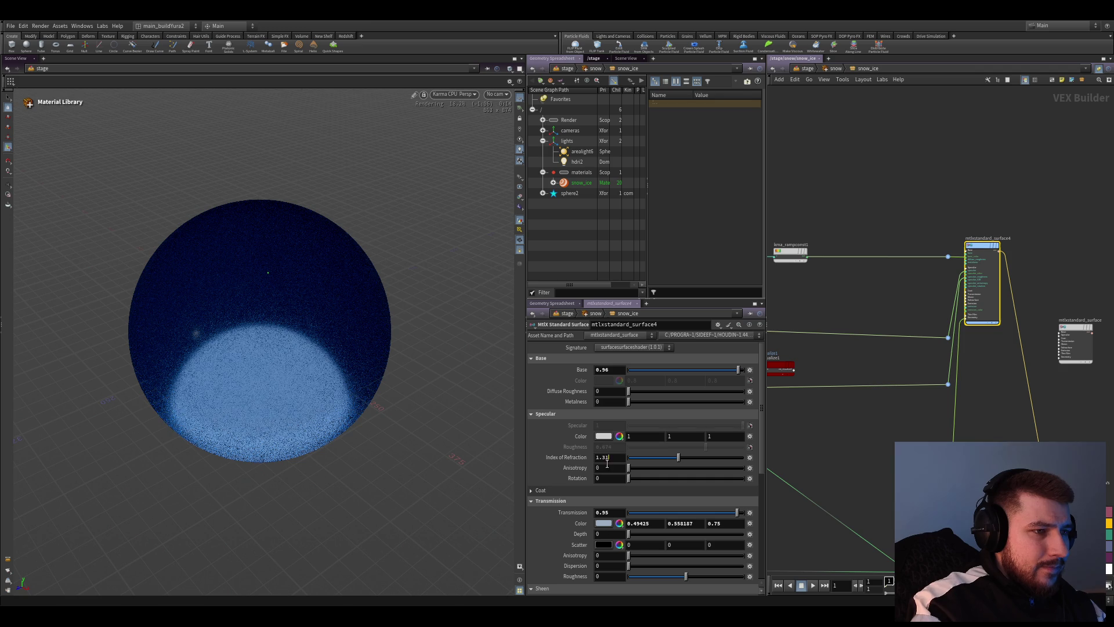
Set the standard surface's index of refraction to 1.31 and cut the yellow wire into it
key(Return)
scroll(607, 464, down, 2)
scroll(604, 473, down, 1)
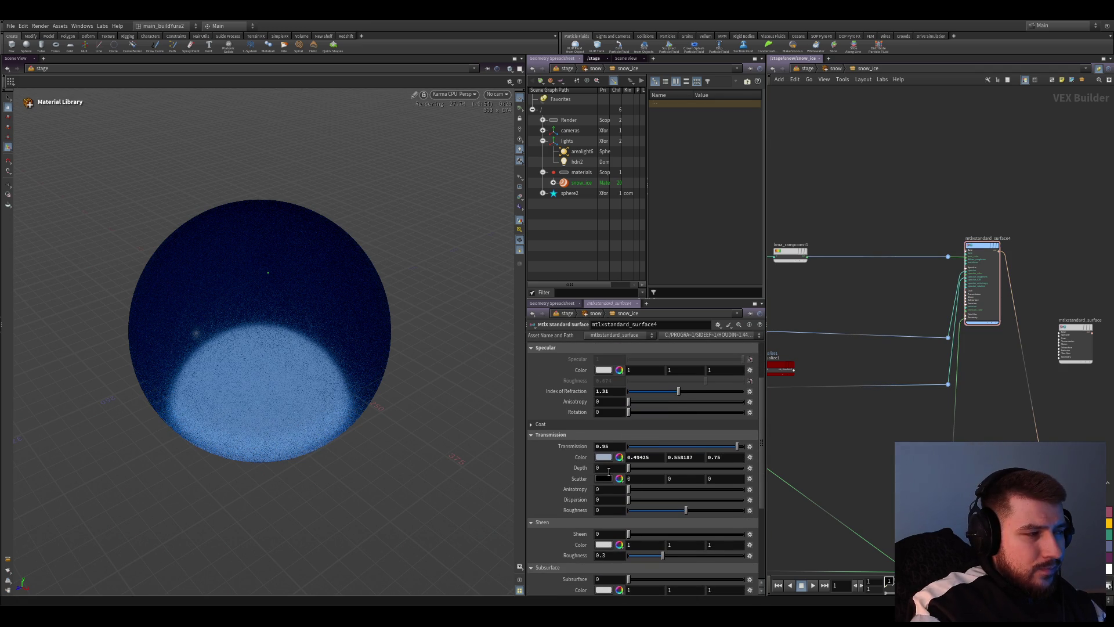
scroll(608, 475, up, 1)
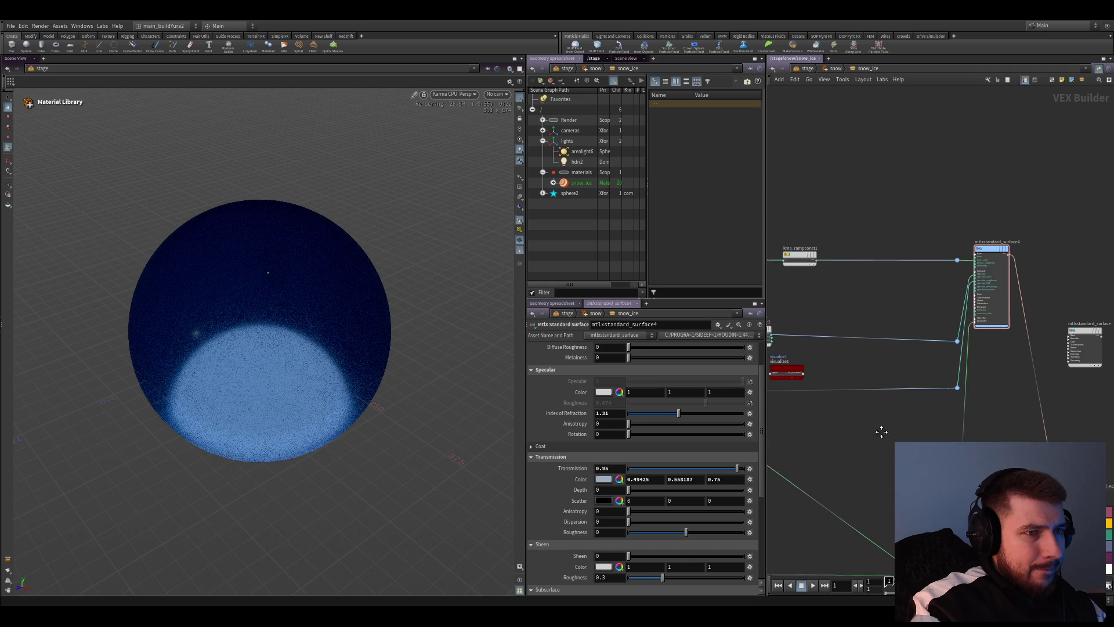
scroll(881, 430, up, 2)
scroll(972, 378, up, 2)
click(862, 352)
middle_drag(1040, 361, 917, 361)
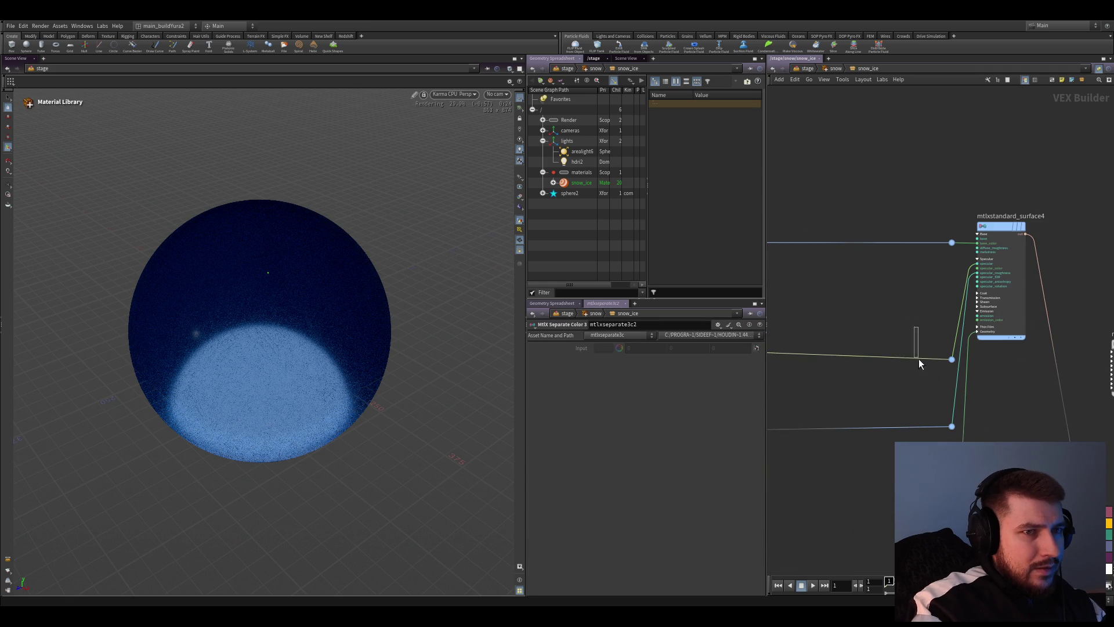
drag(893, 362, 881, 382)
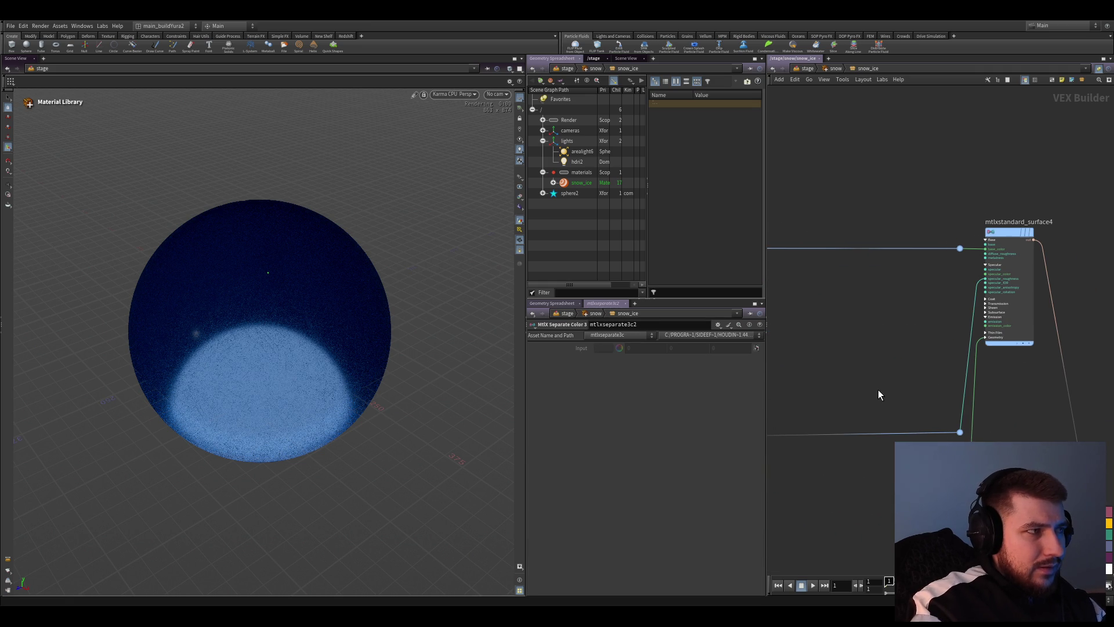
scroll(943, 346, up, 3)
middle_drag(893, 372, 899, 402)
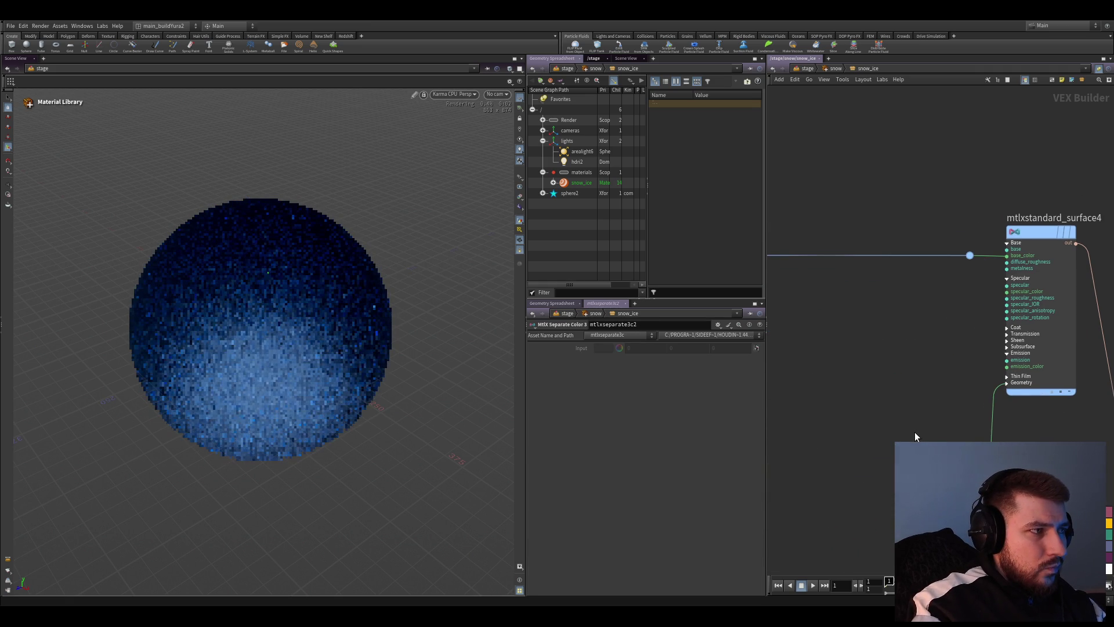
scroll(915, 433, down, 5)
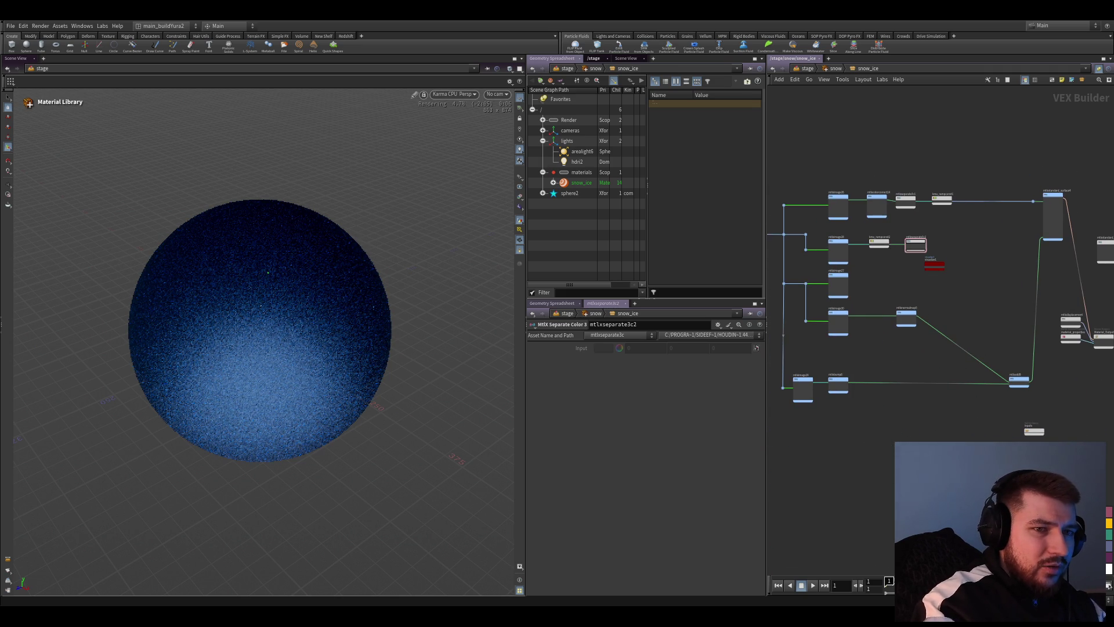
Wire the Karma Voronoi Noise 2D output into an input of mtlxstandard_surface4
click(890, 460)
scroll(907, 340, up, 5)
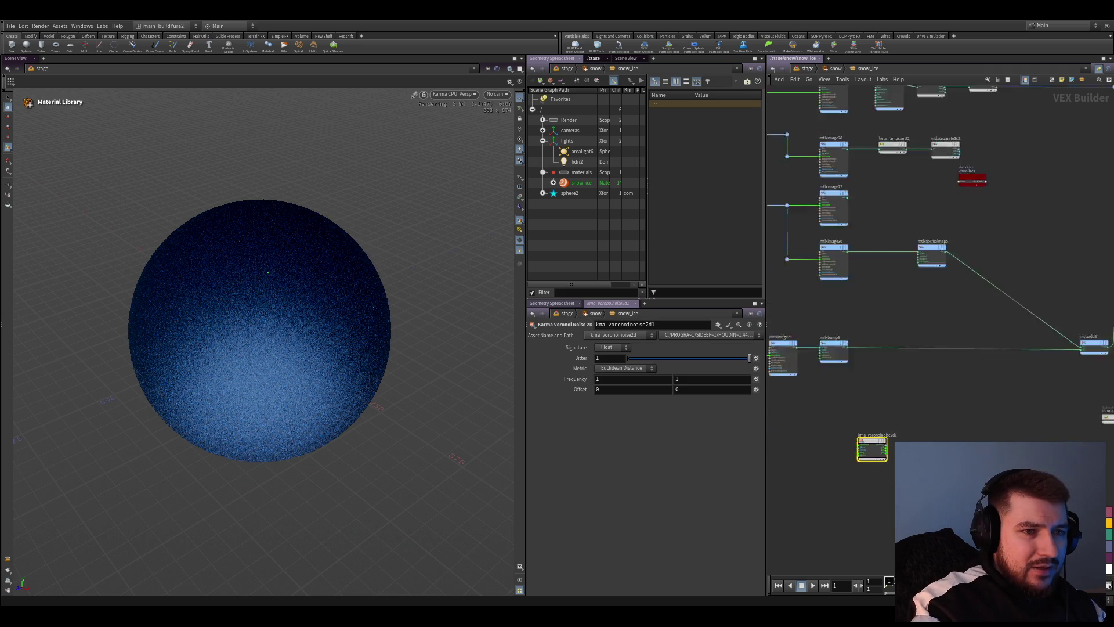
middle_drag(1048, 289, 855, 434)
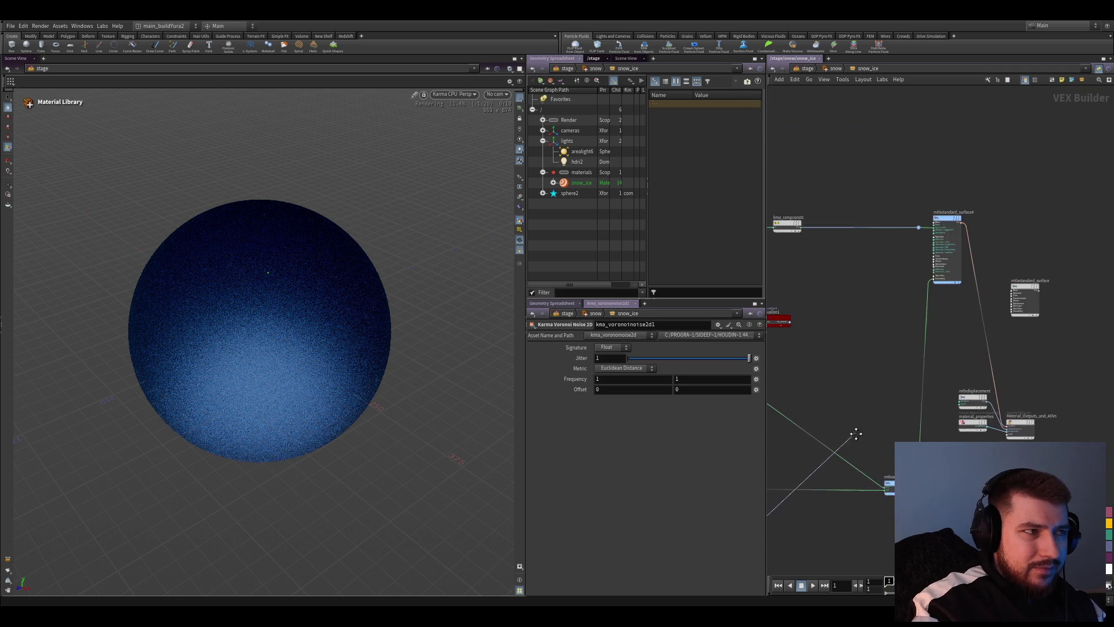
middle_drag(856, 434, 850, 464)
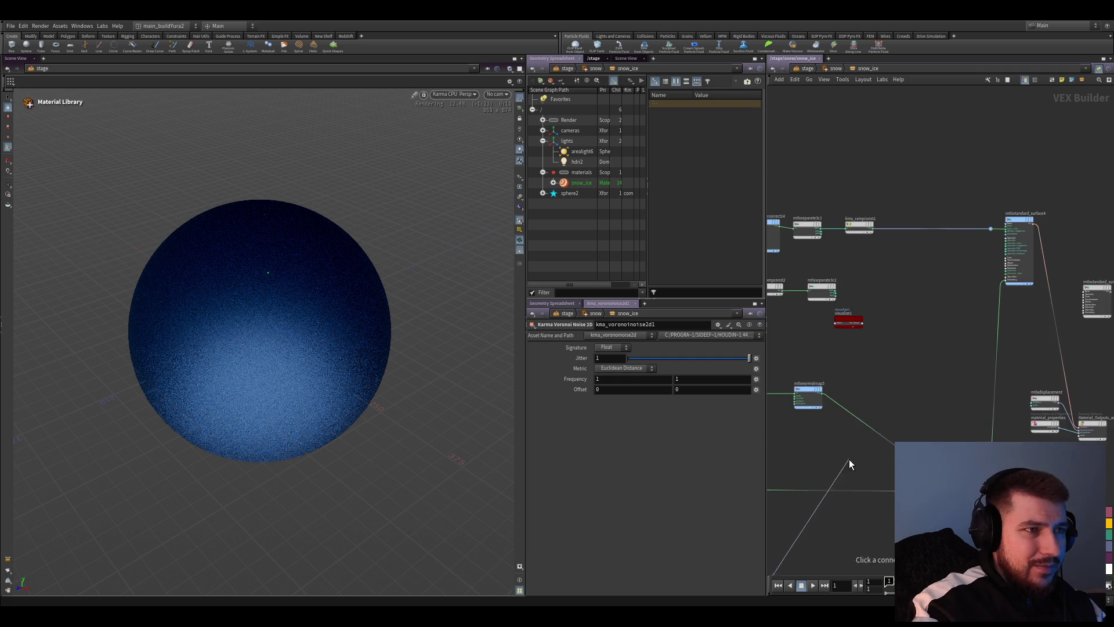
scroll(853, 459, down, 2)
scroll(863, 444, down, 1)
scroll(896, 436, down, 1)
scroll(905, 419, down, 1)
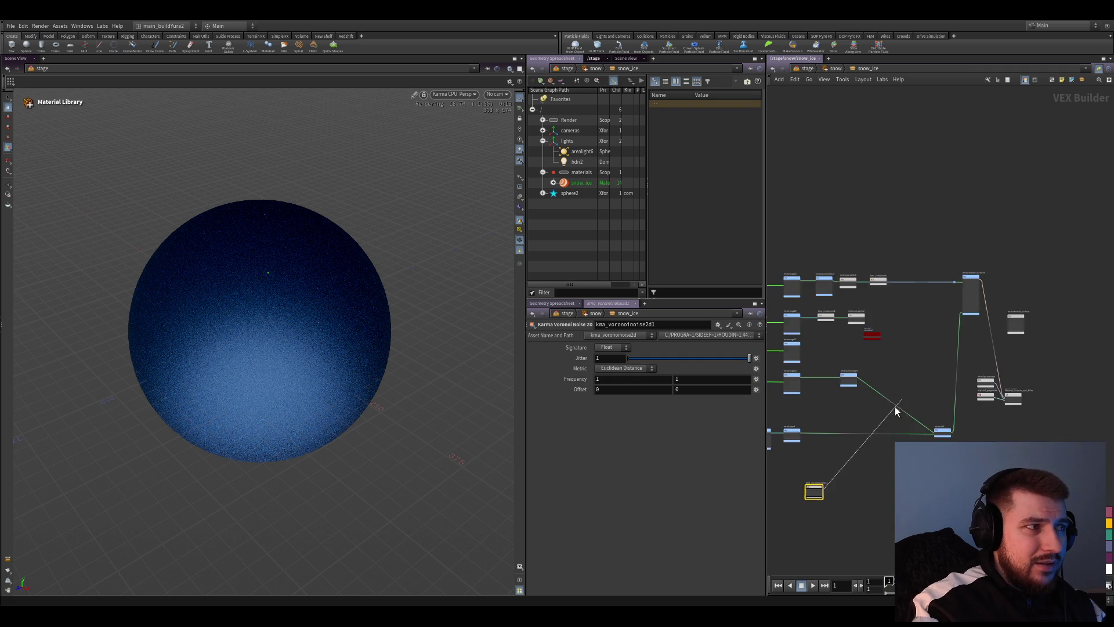
scroll(925, 398, up, 3)
click(906, 383)
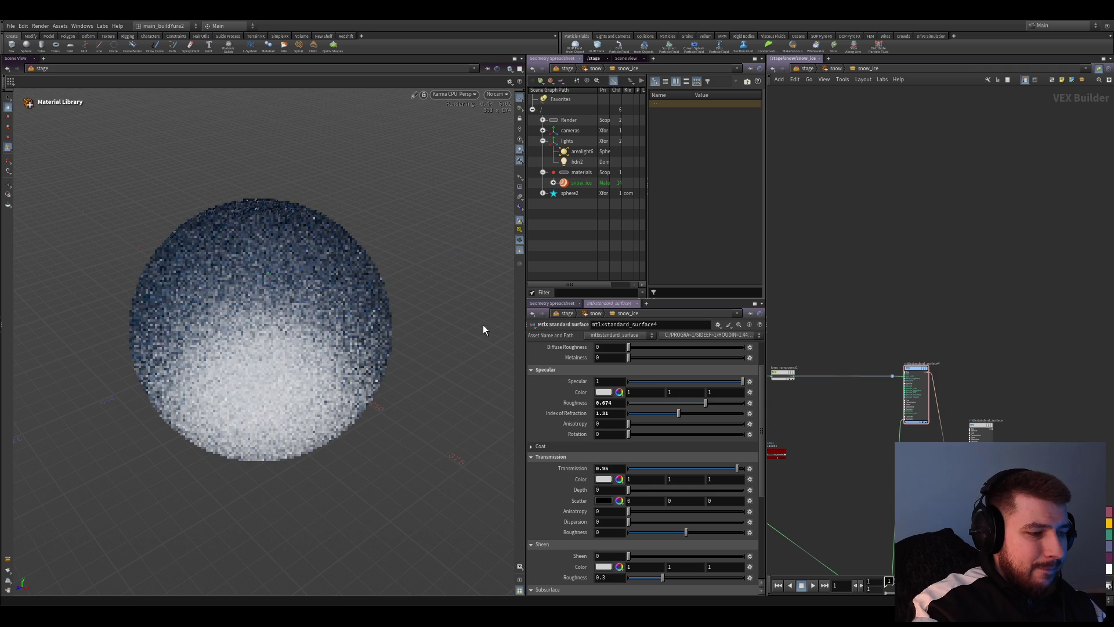
Expand Thin Film and lower the surface's Transmission Roughness to -0.73
middle_drag(872, 467, 878, 424)
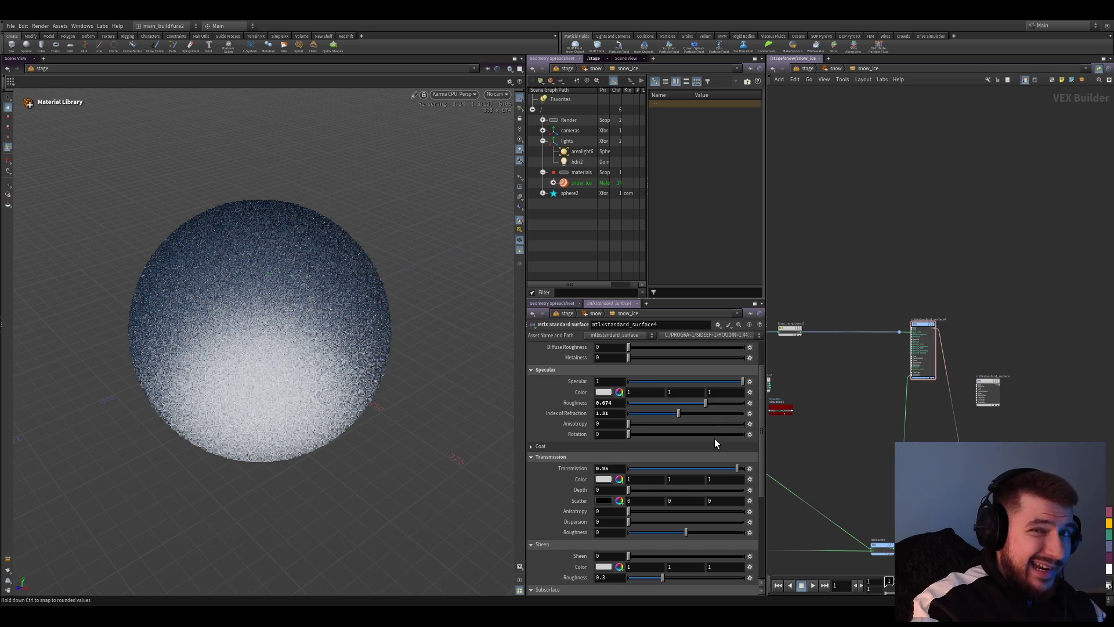
middle_drag(801, 498, 833, 448)
scroll(611, 481, down, 2)
scroll(610, 481, down, 6)
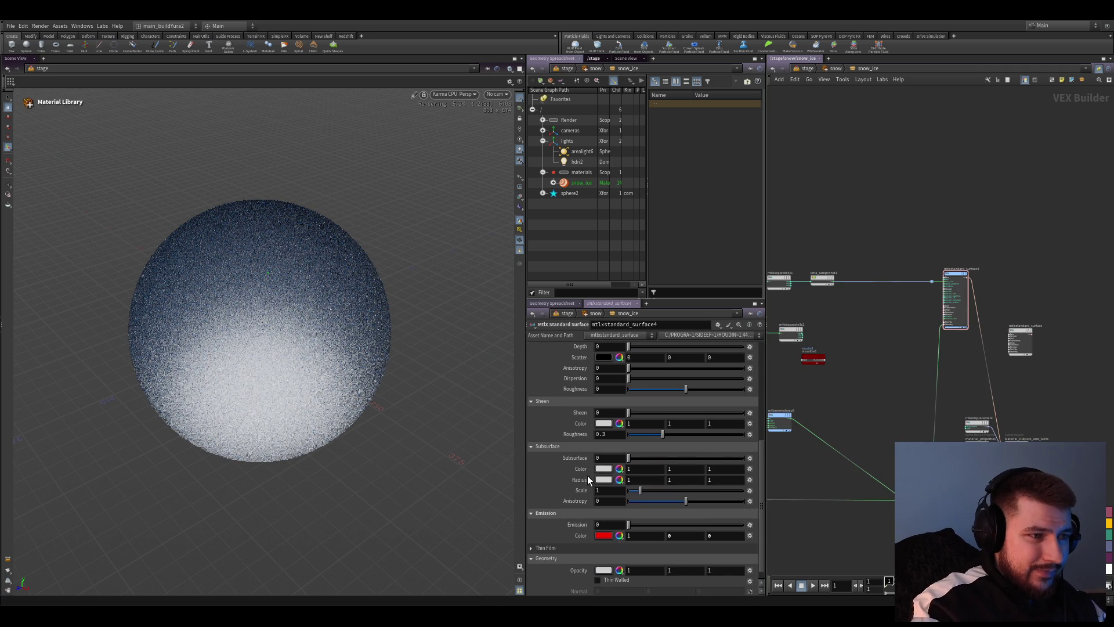
scroll(588, 476, down, 1)
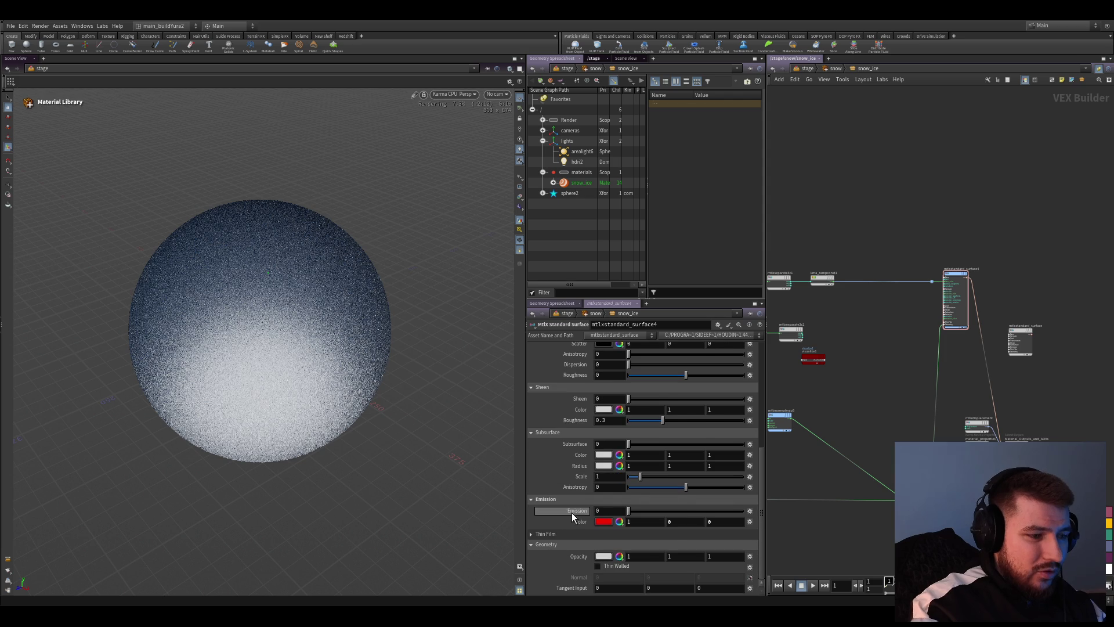
click(579, 534)
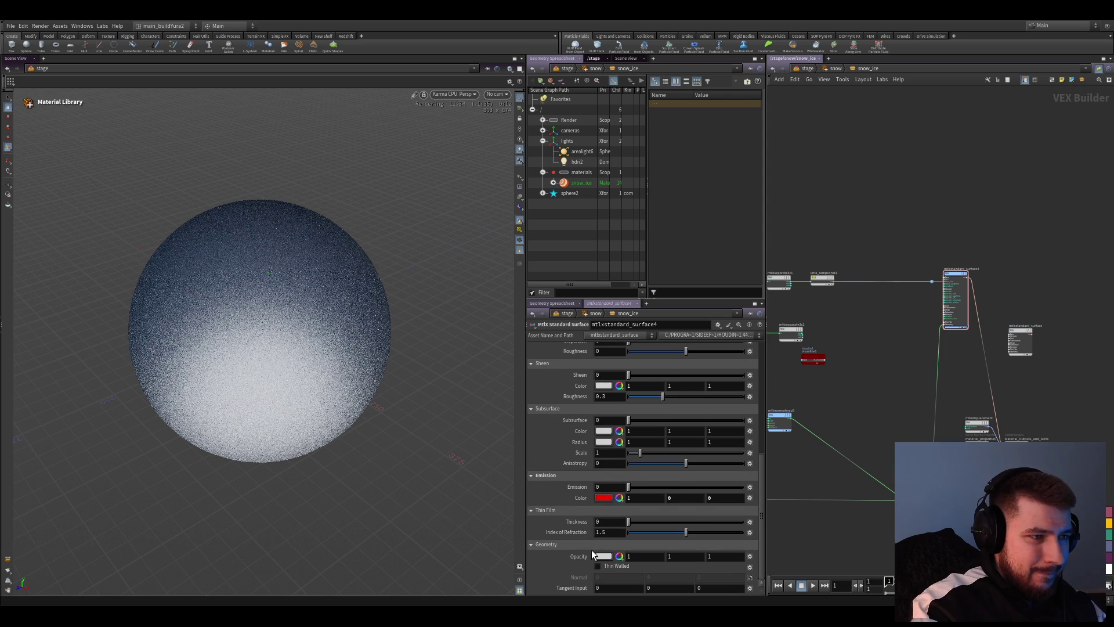
scroll(559, 464, up, 2)
scroll(614, 521, up, 2)
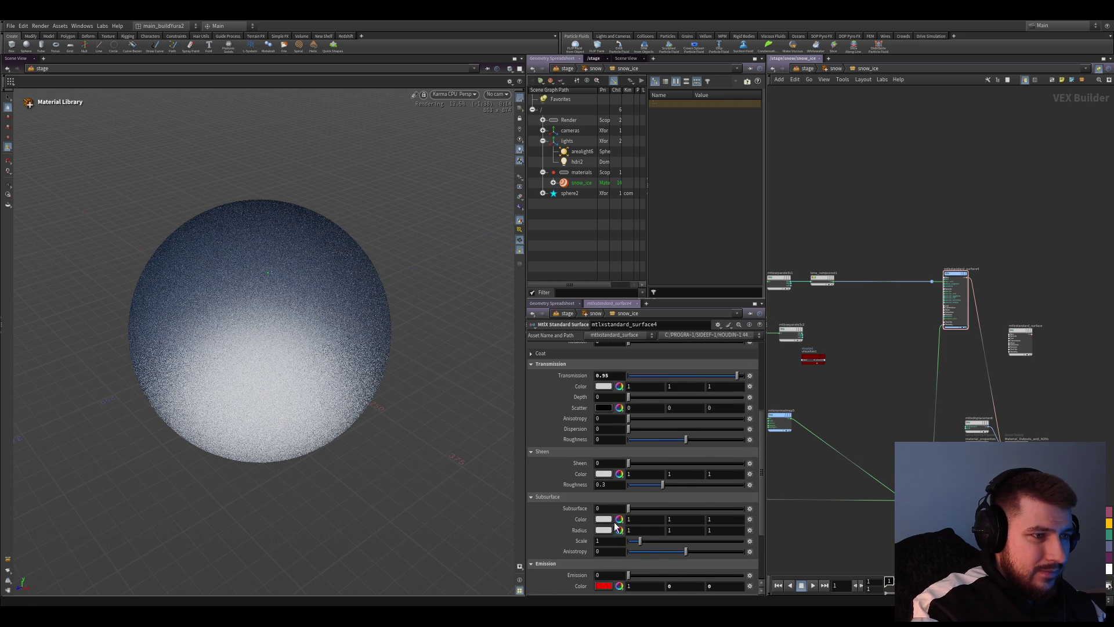
drag(644, 441, 644, 442)
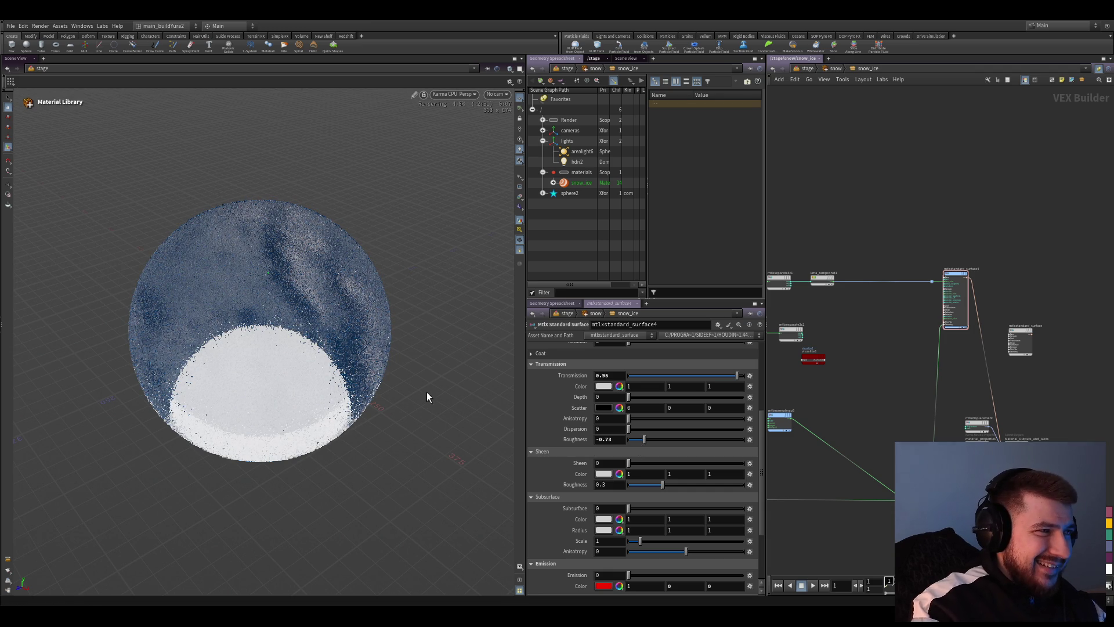
scroll(831, 499, down, 2)
scroll(832, 500, up, 2)
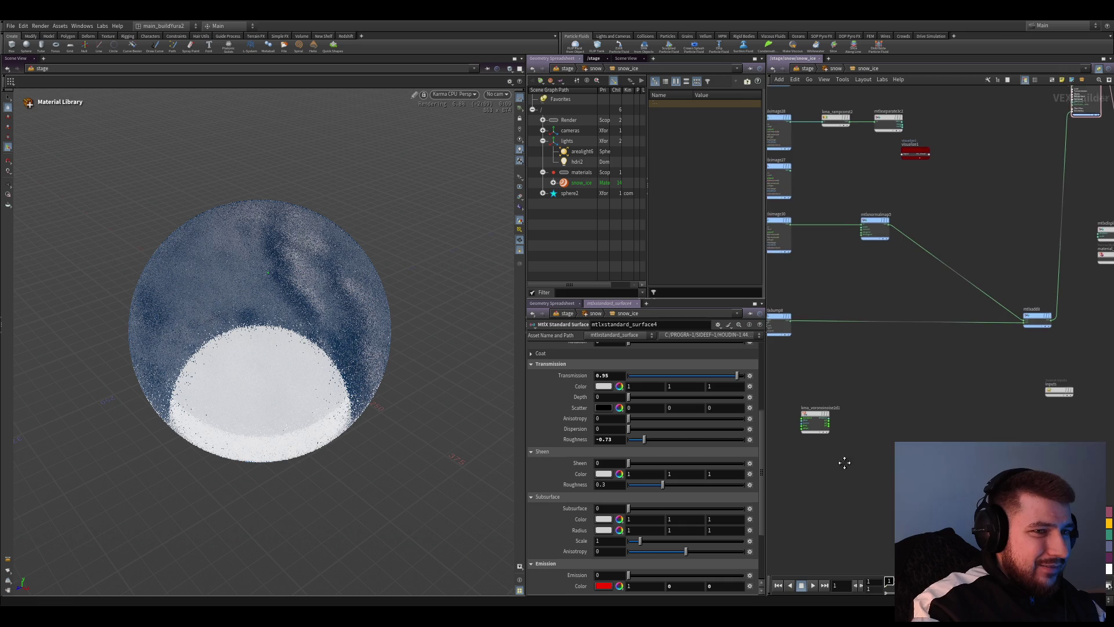
scroll(840, 460, up, 3)
Wire kma_rampconst3's output into mtlxstandard_surface4's transmission input
click(897, 357)
scroll(919, 423, down, 4)
middle_drag(920, 424, 888, 513)
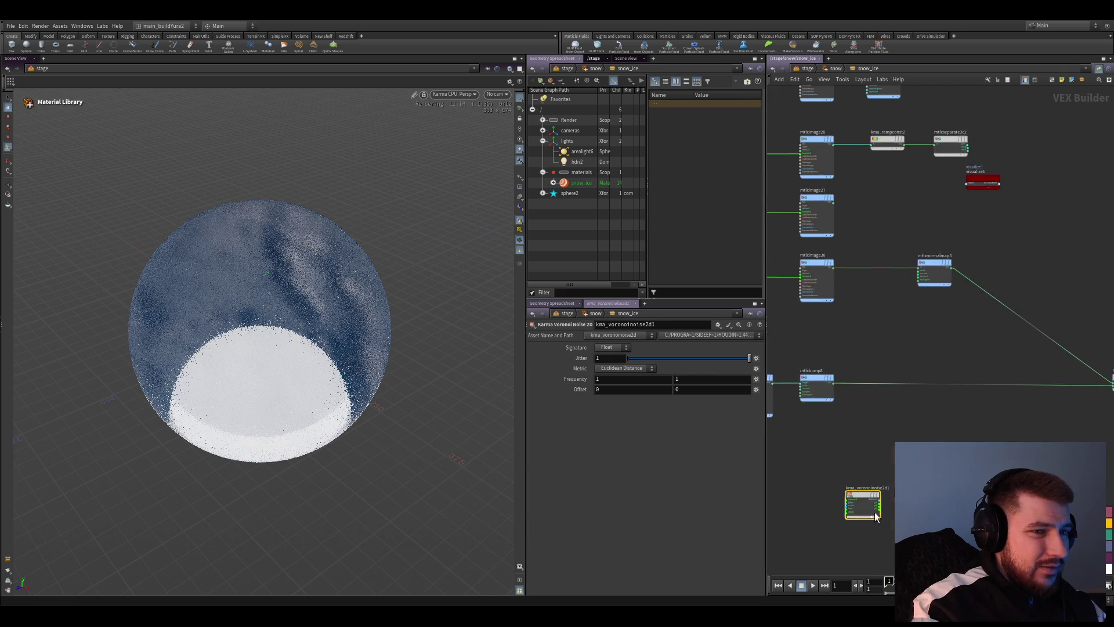
scroll(806, 460, down, 1)
scroll(806, 461, up, 2)
scroll(806, 415, down, 1)
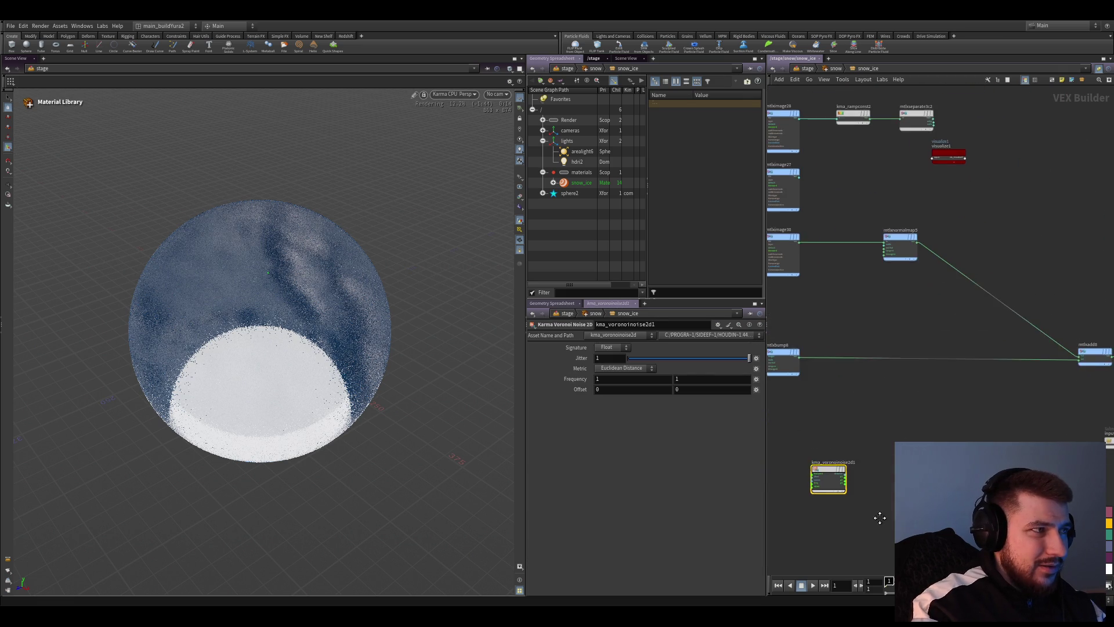
scroll(863, 499, up, 3)
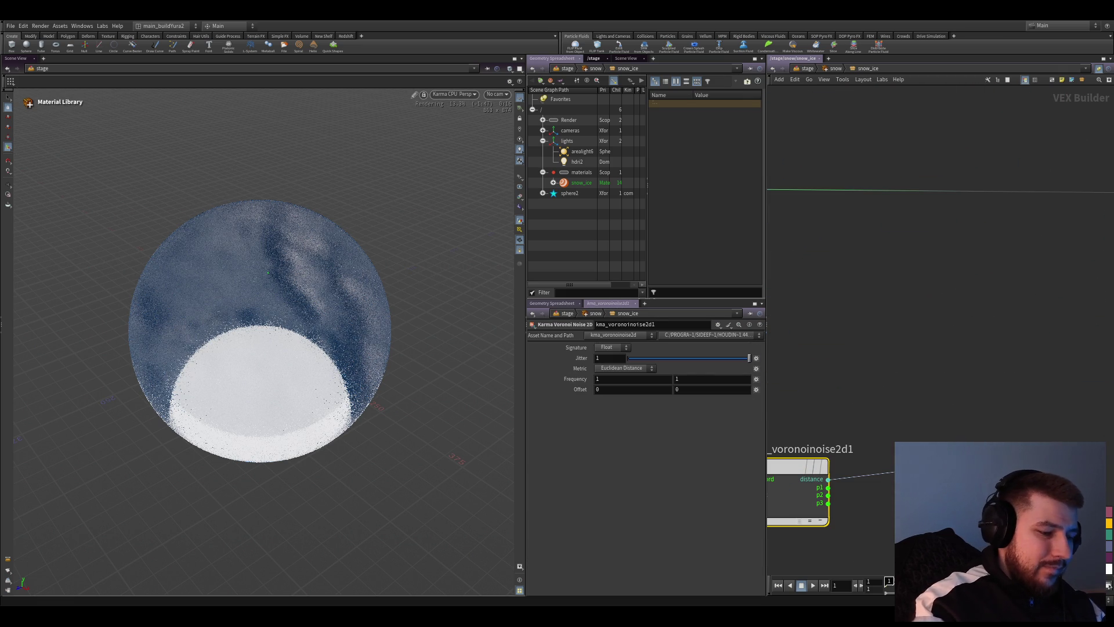
click(914, 587)
scroll(905, 487, down, 3)
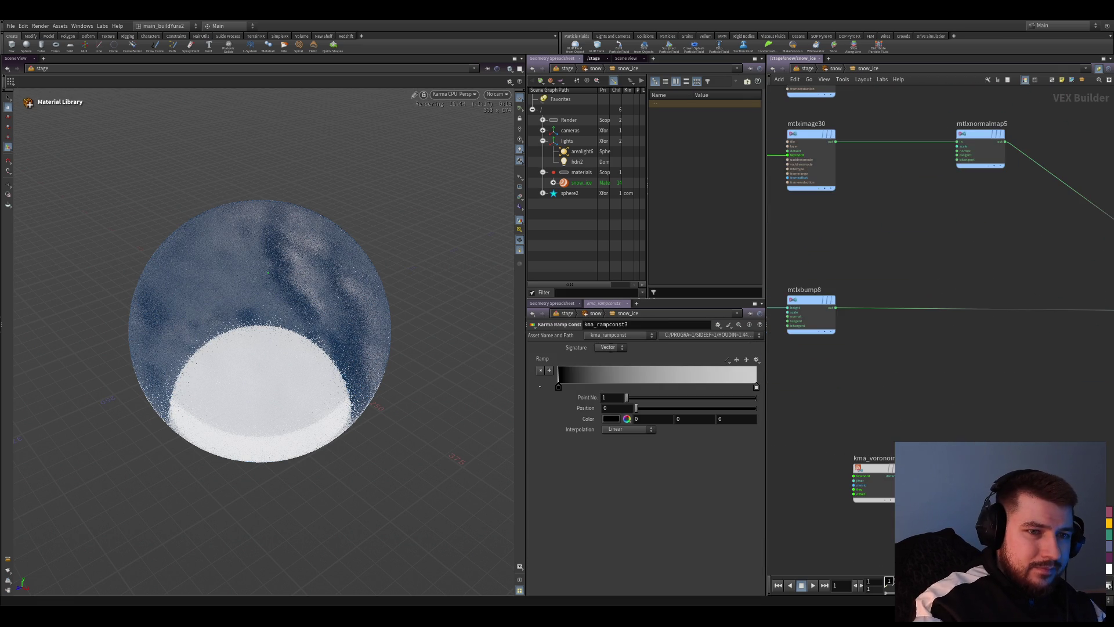
scroll(1038, 419, down, 5)
scroll(928, 423, up, 6)
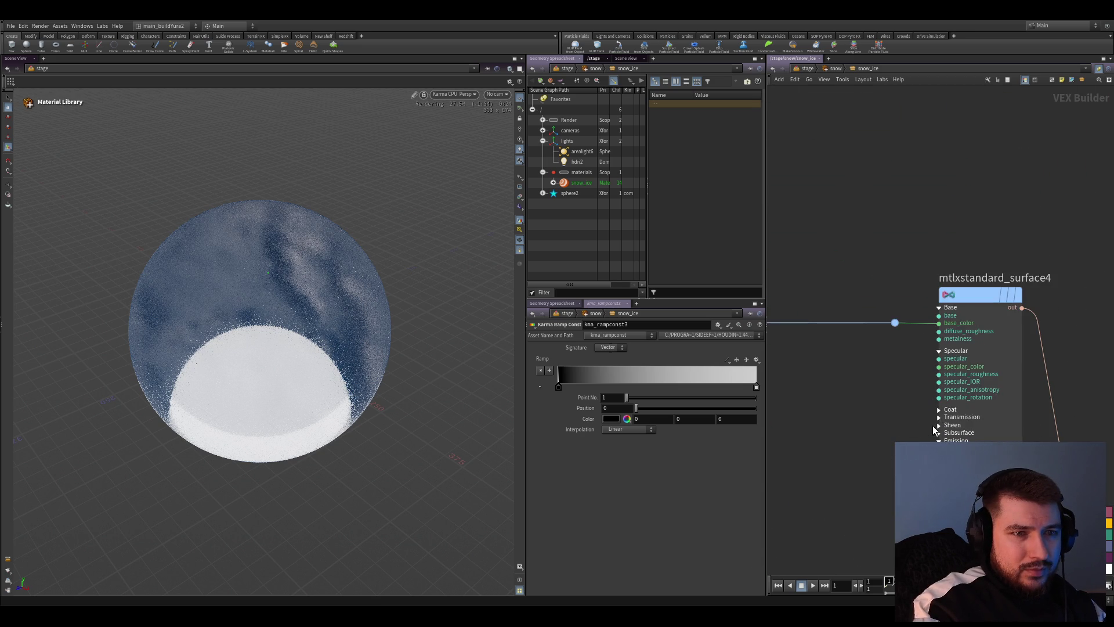
click(940, 416)
scroll(938, 421, down, 5)
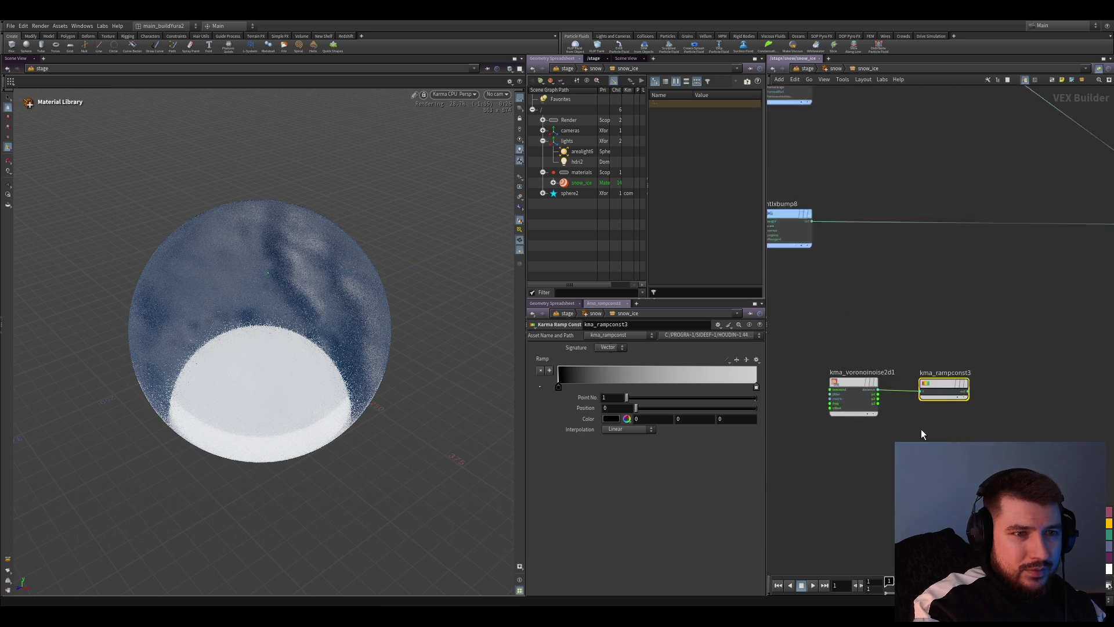
scroll(832, 484, up, 3)
scroll(831, 484, up, 3)
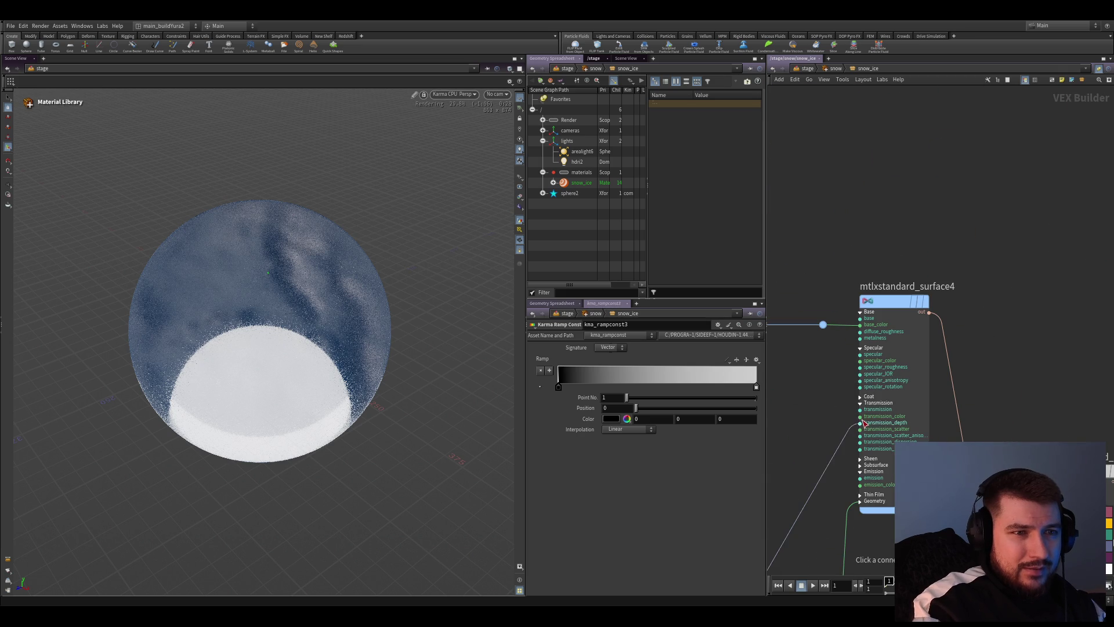
click(864, 422)
scroll(865, 423, down, 4)
scroll(836, 418, up, 3)
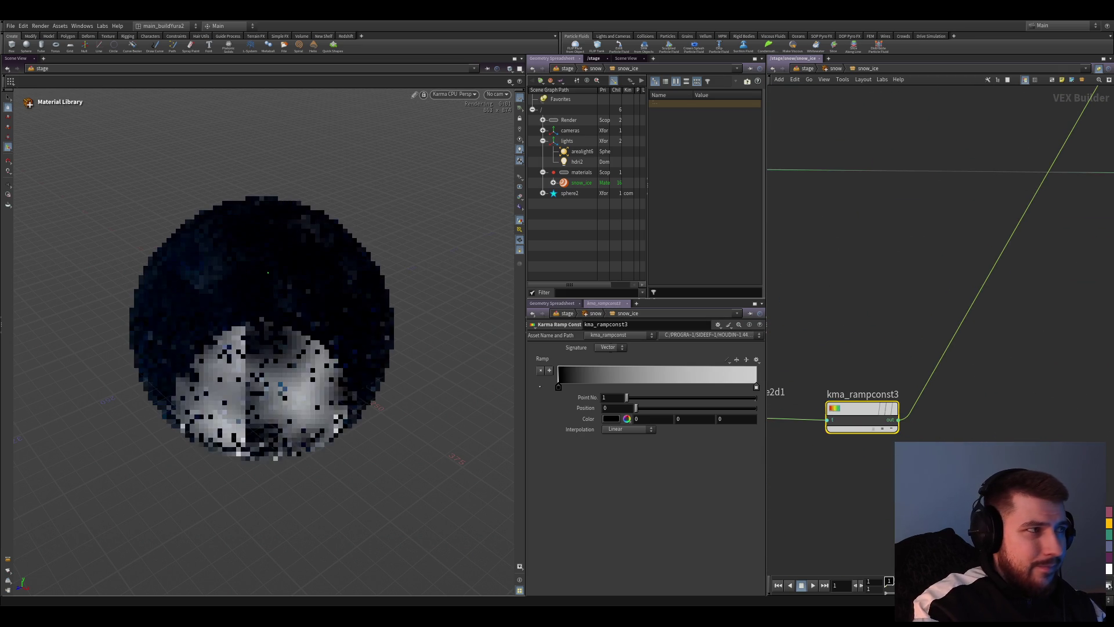
Add a Visualize node on the ramp output and test-drag the dark and white ramp keys, restoring them
ctrl+alt+click(897, 384)
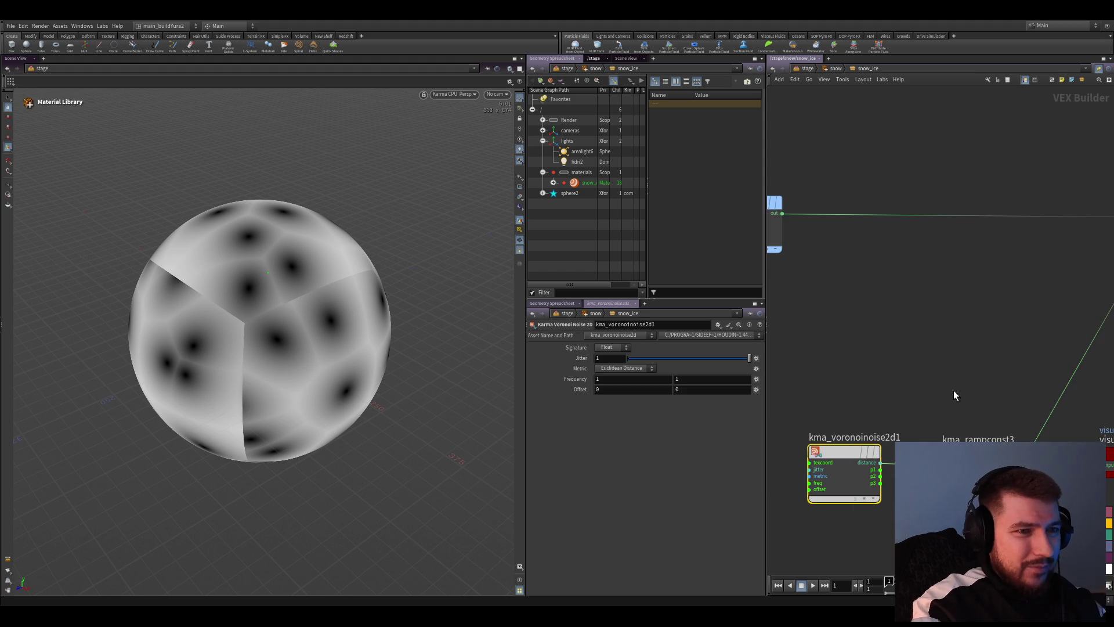
middle_drag(829, 462, 881, 468)
mouse_move(558, 389)
mouse_down()
mouse_move(658, 387)
mouse_move(518, 383)
mouse_up()
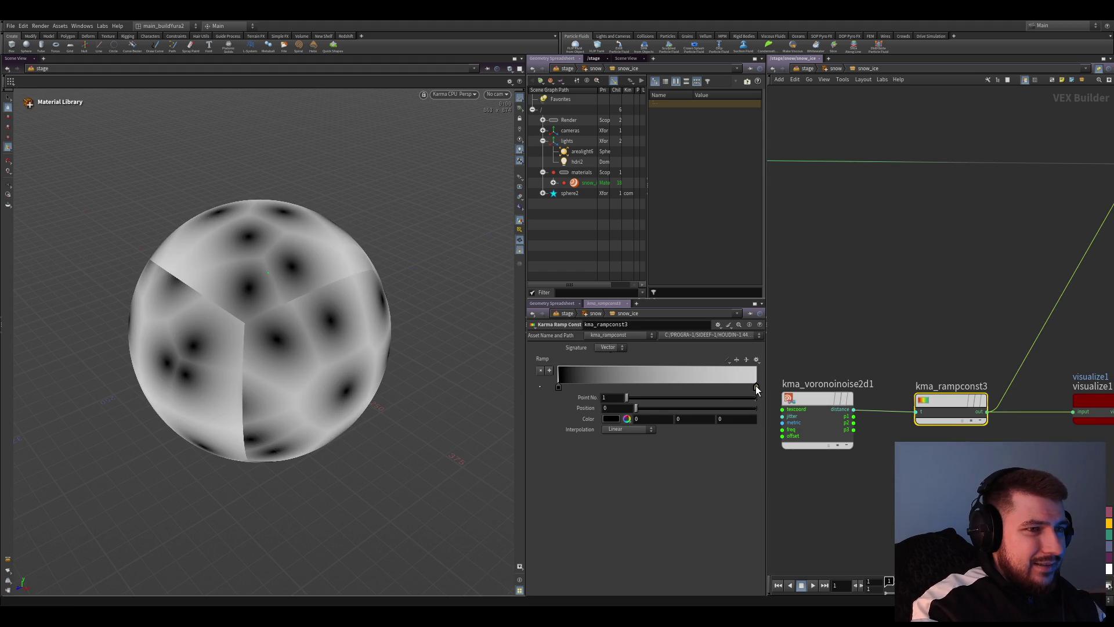
mouse_move(755, 389)
mouse_down()
mouse_move(574, 365)
mouse_move(756, 386)
mouse_up()
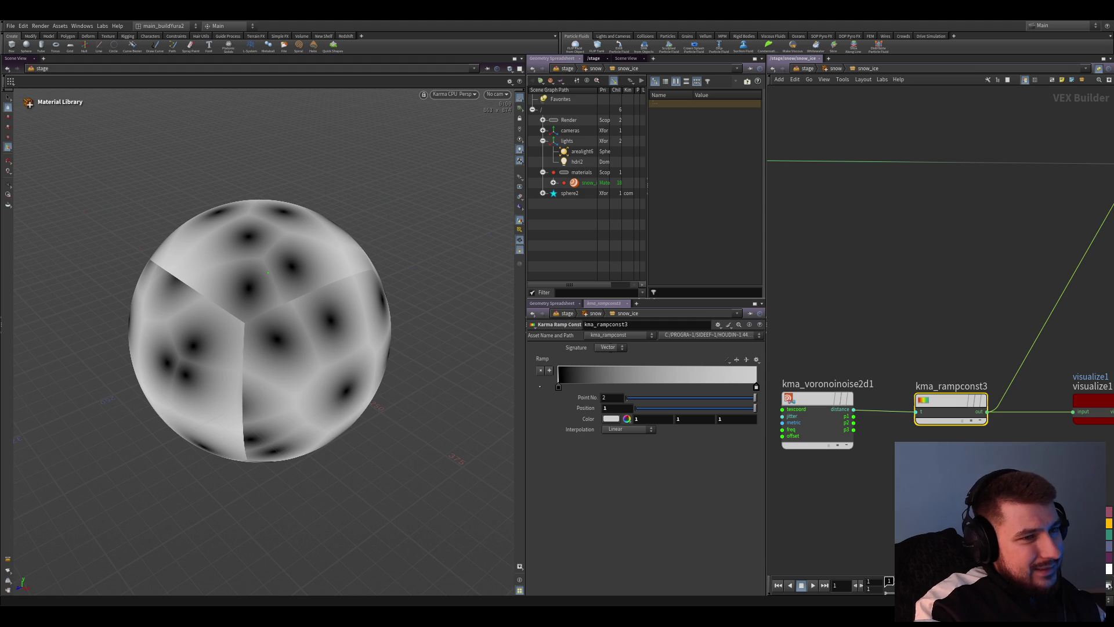
scroll(940, 332, down, 2)
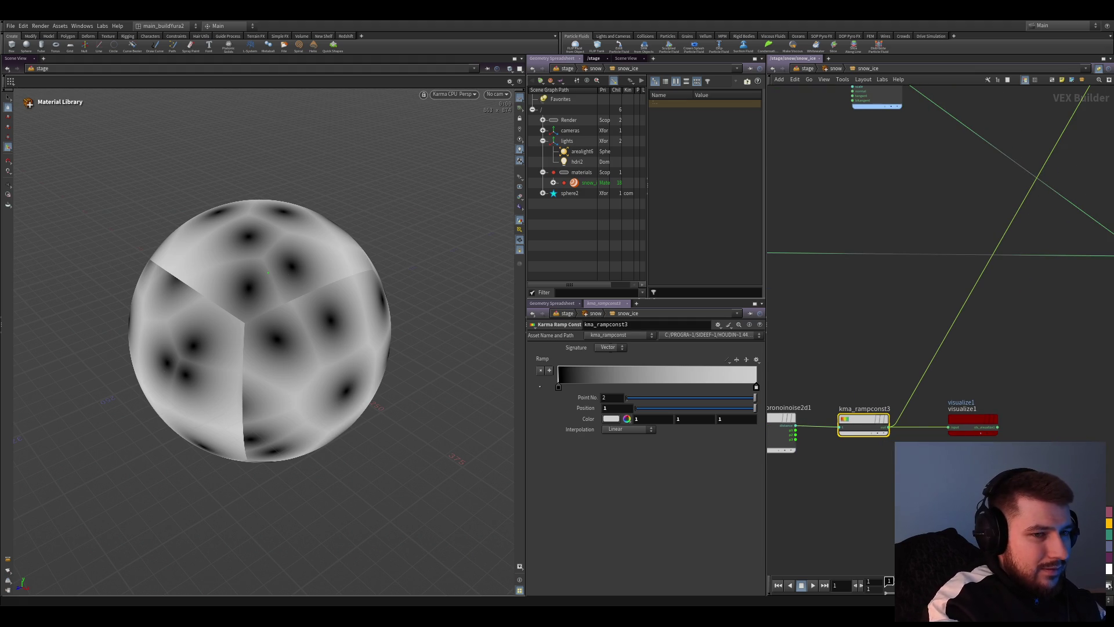
Insert a new MtlX Range node (mtlxrange1) between the Voronoi noise and kma_rampconst3
key(Return)
click(935, 366)
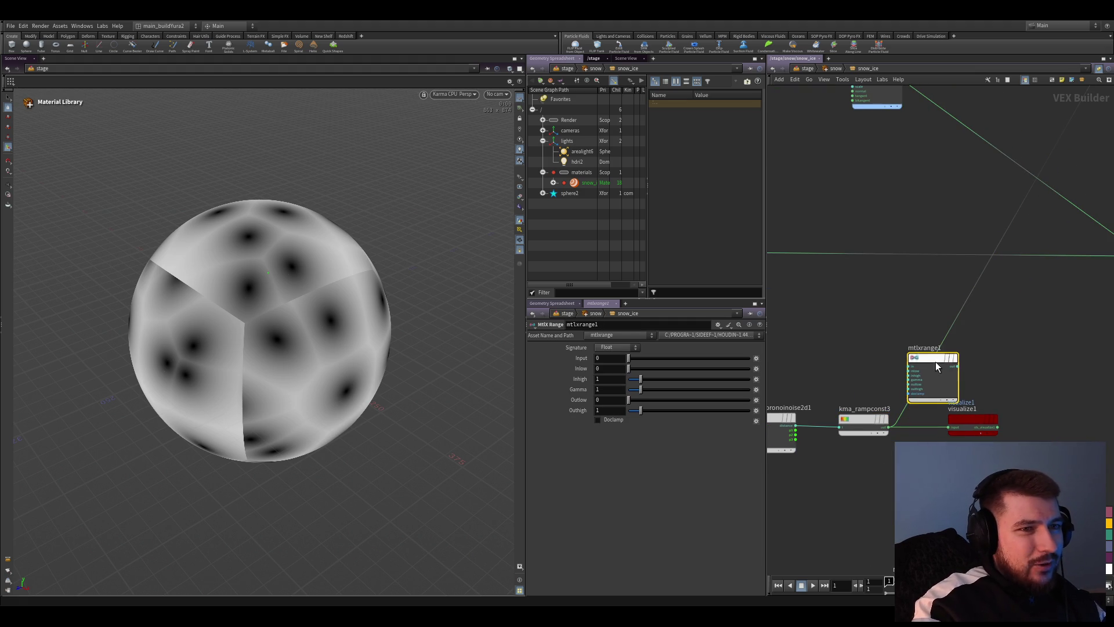
mouse_move(935, 362)
mouse_down()
mouse_move(926, 424)
mouse_move(942, 429)
mouse_up()
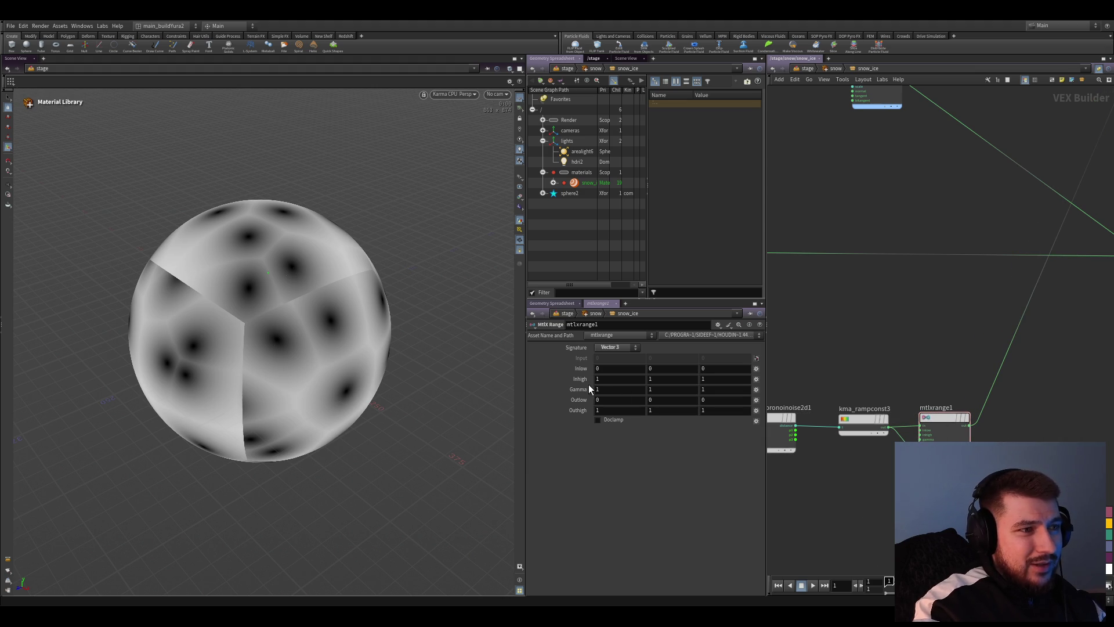
scroll(850, 460, up, 1)
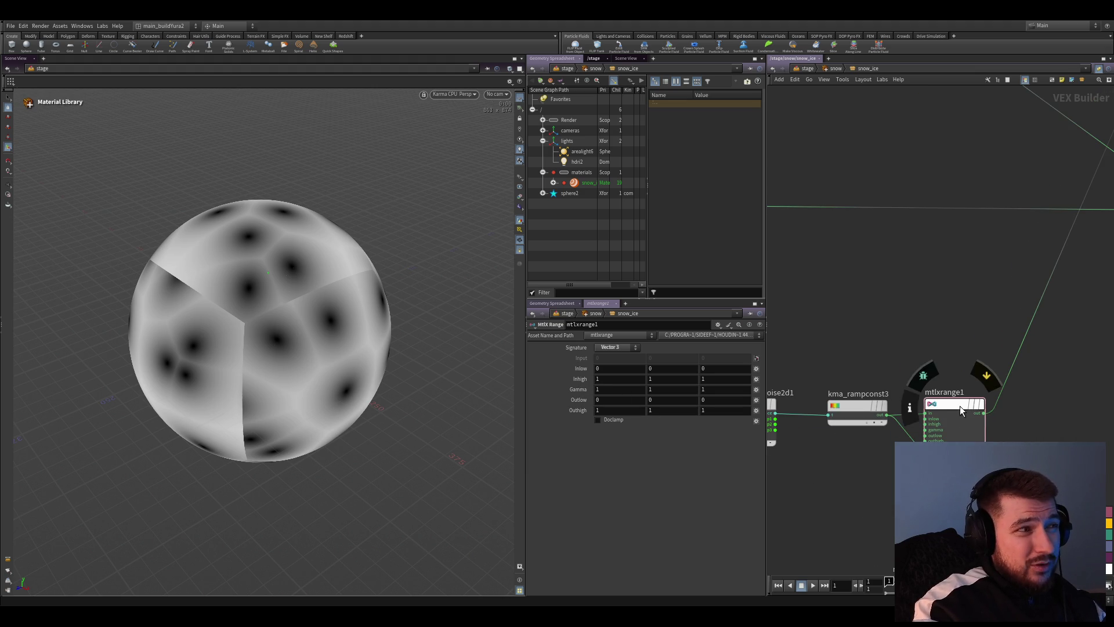
drag(960, 406, 811, 453)
drag(858, 402, 901, 402)
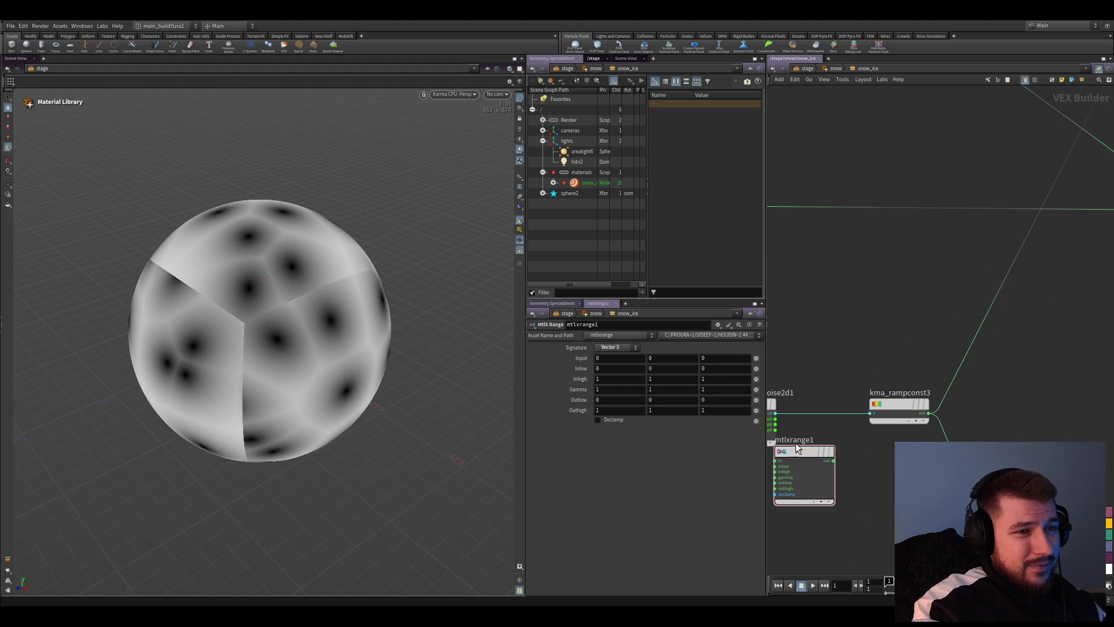
drag(796, 448, 843, 402)
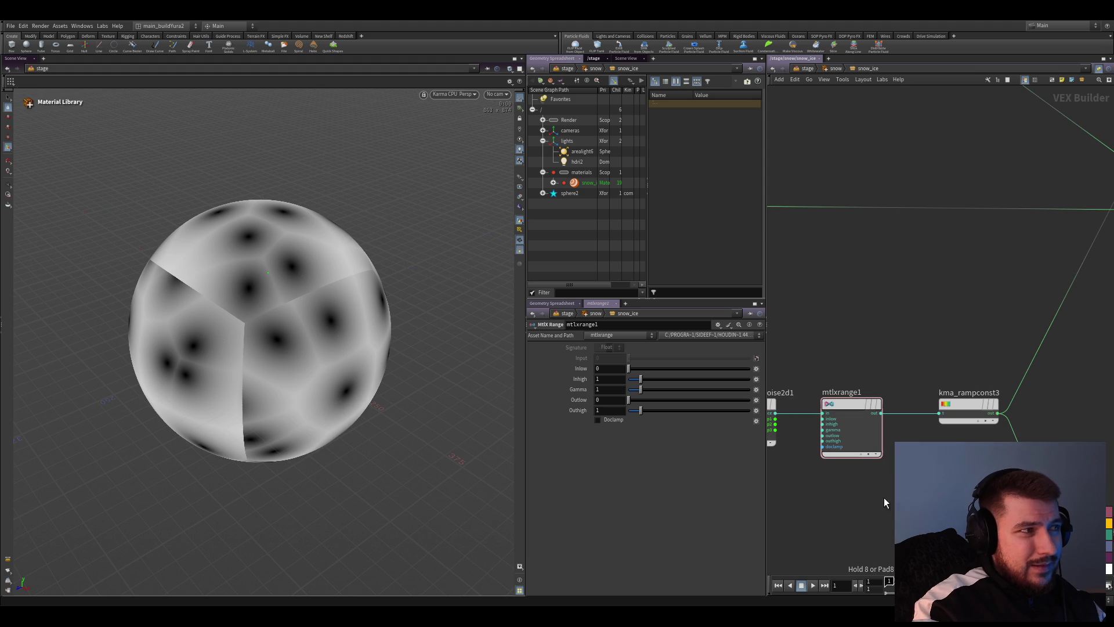
Set mtlxrange1's Gamma to 0.38 for a high-contrast mask and save the scene
drag(633, 381, 633, 369)
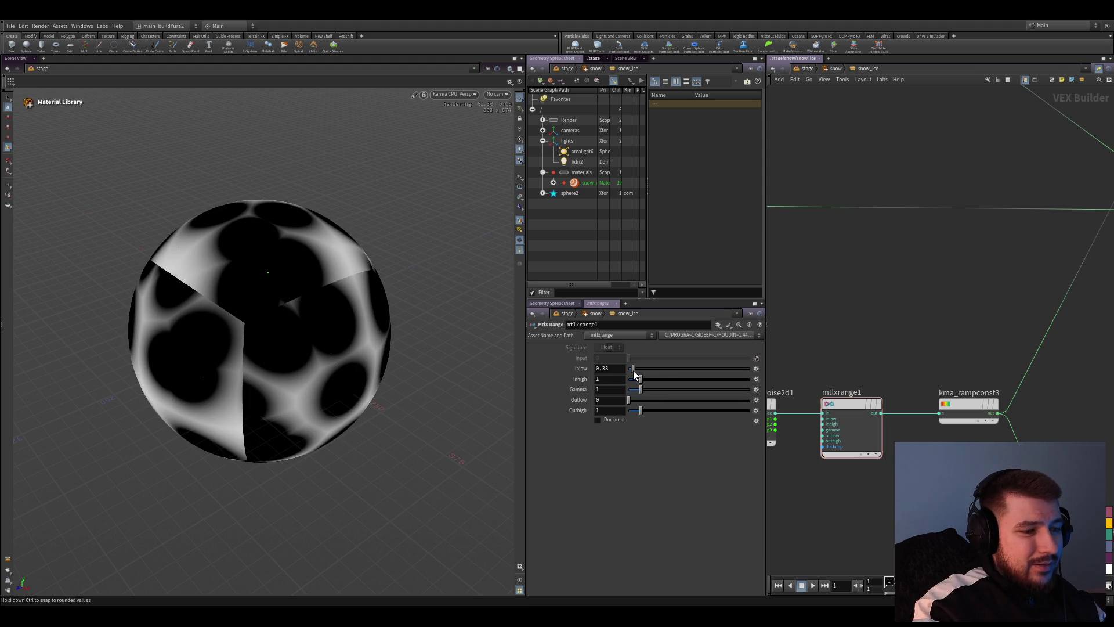
key(ctrl+z)
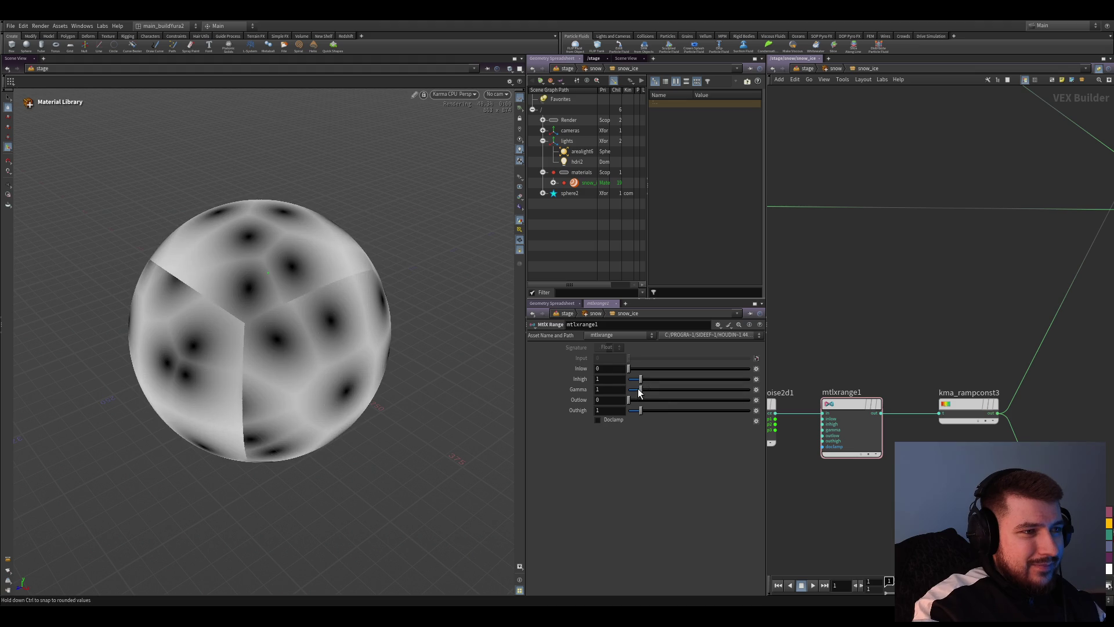
click(633, 390)
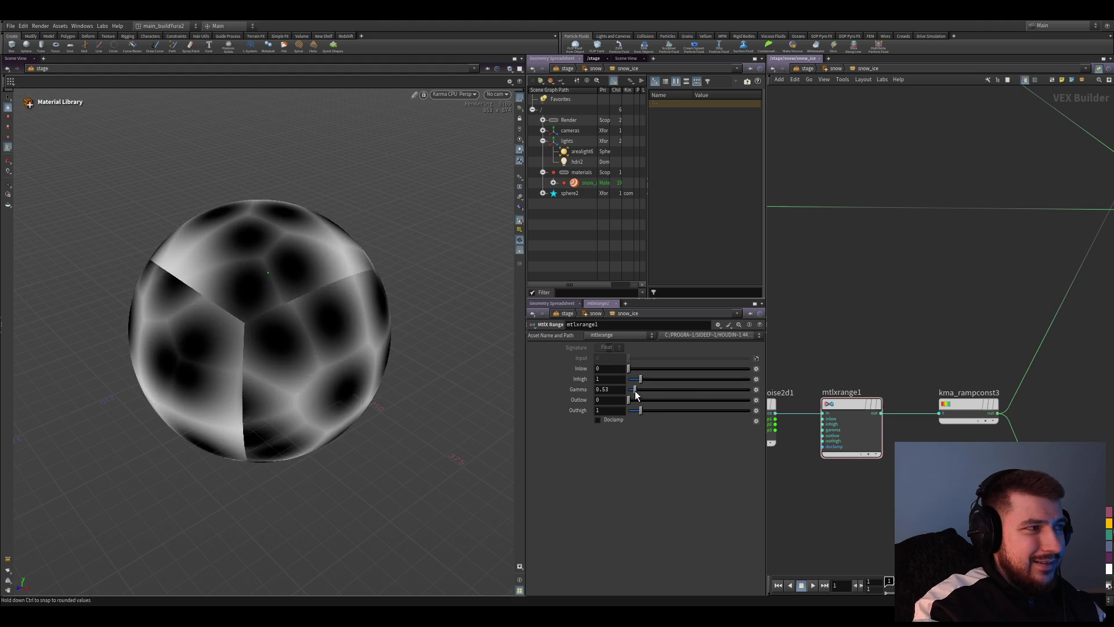
drag(632, 391, 633, 391)
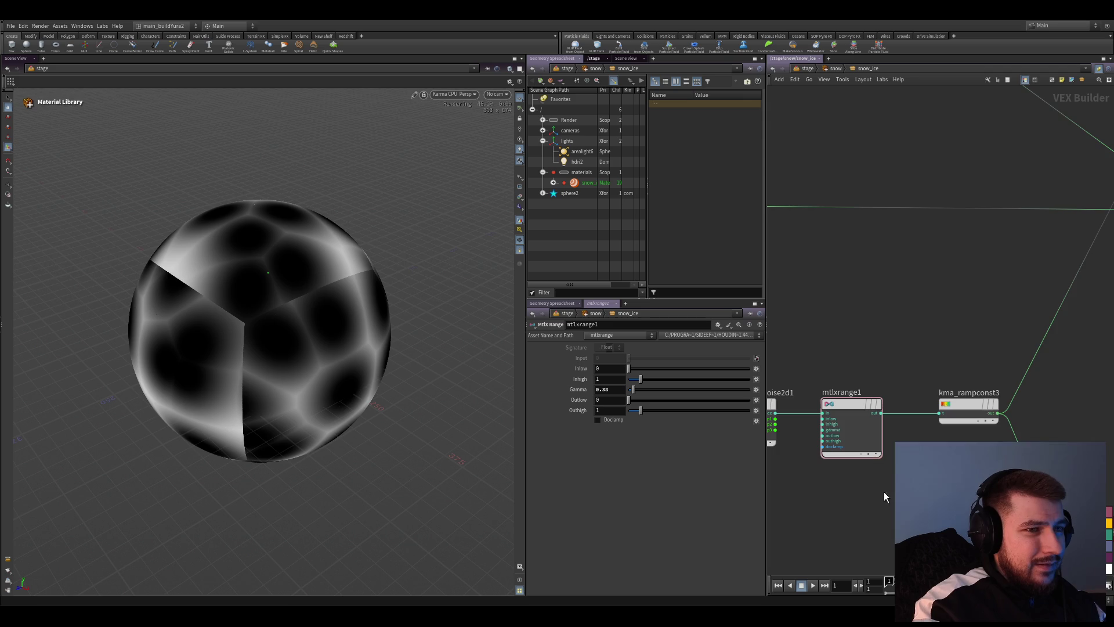
scroll(884, 492, down, 3)
key(ctrl+s)
scroll(888, 486, down, 3)
scroll(879, 481, down, 3)
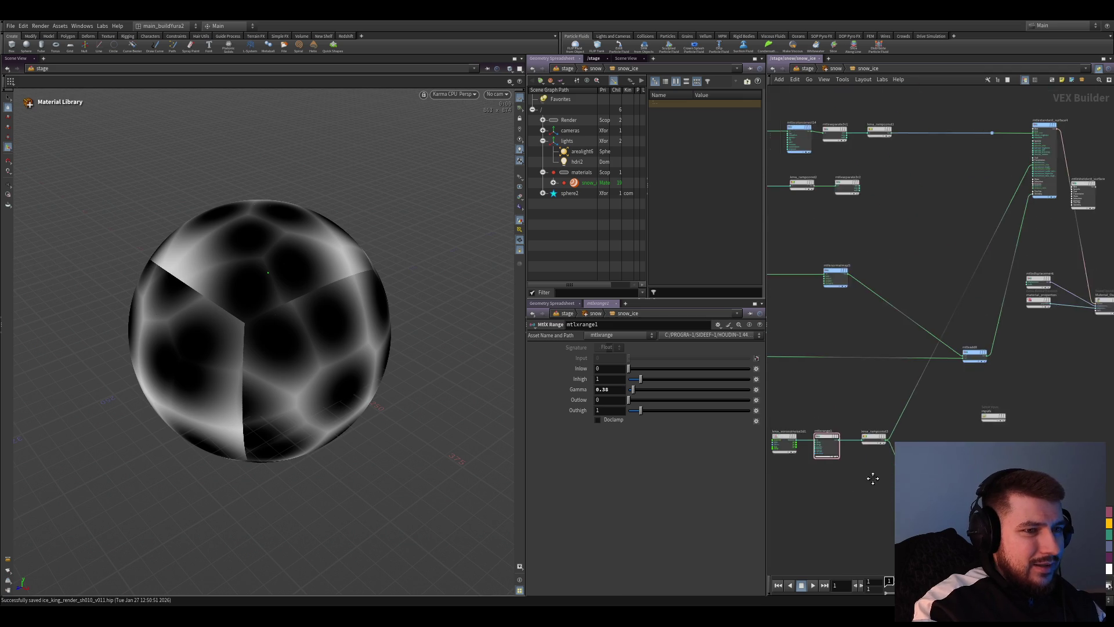
scroll(872, 478, up, 3)
scroll(932, 413, up, 1)
scroll(876, 441, up, 2)
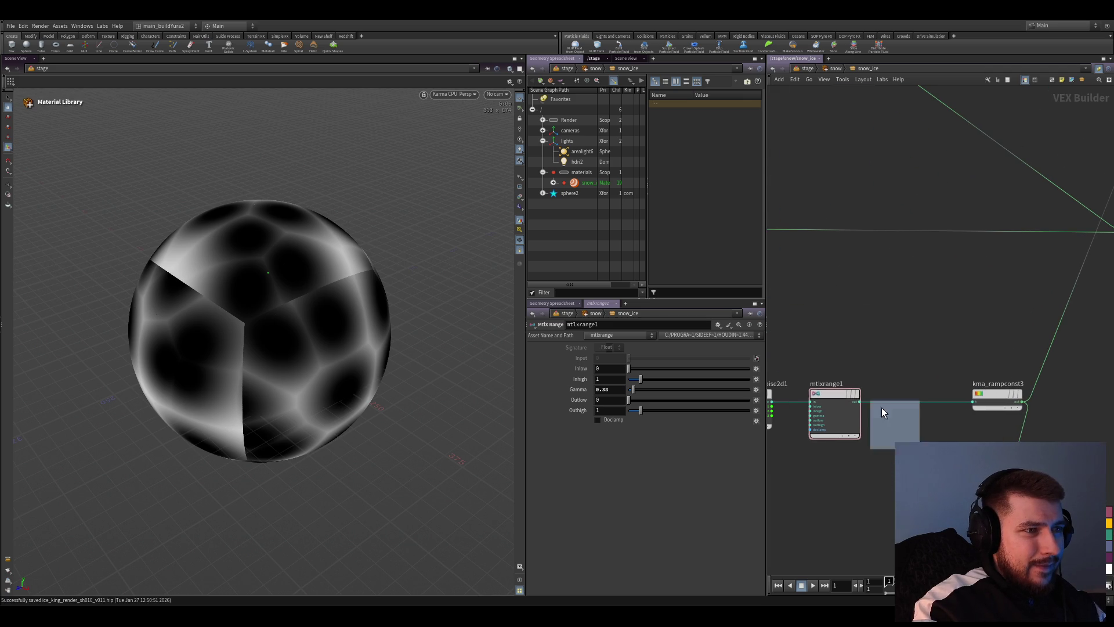
Insert mtlxrange2 after mtlxrange1 with Inhigh 0.43 and save the scene
click(889, 427)
drag(889, 427, 914, 401)
ctrl+middle_click(618, 389)
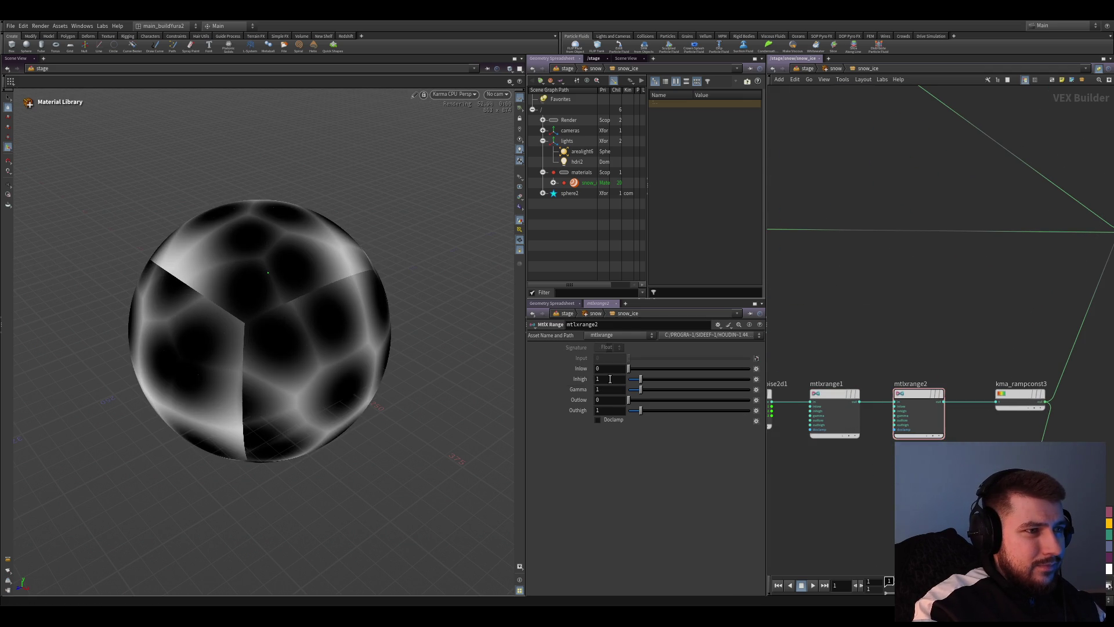
drag(634, 381, 636, 381)
key(ctrl+s)
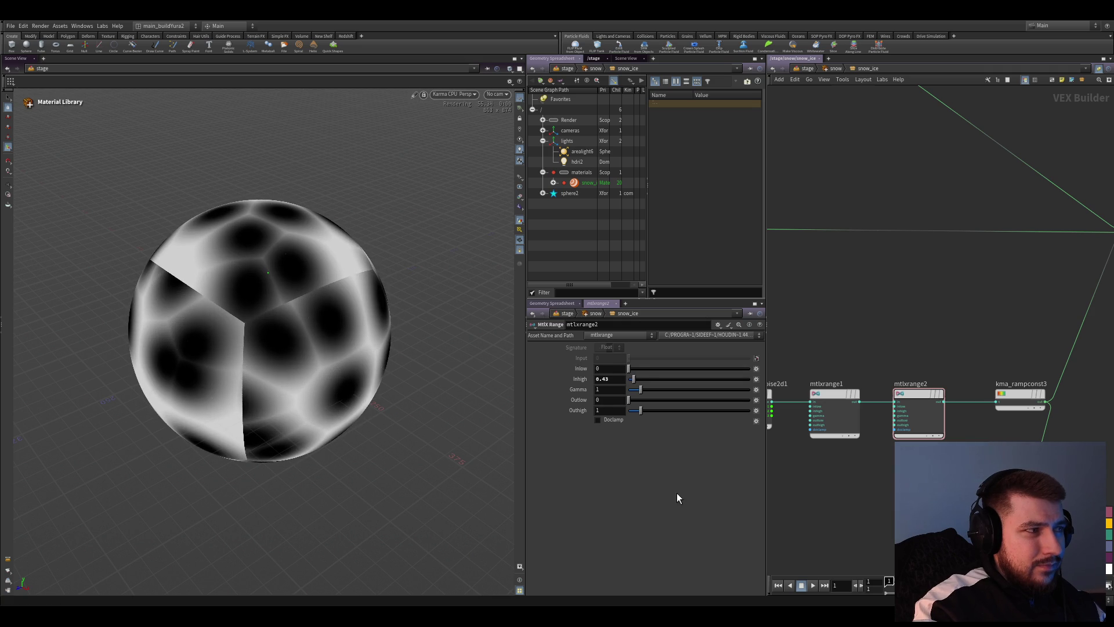
scroll(858, 496, down, 2)
Duplicate it as mtlxrange3 with Gamma 0.72 feeding kma_rampconst3, and save
click(783, 432)
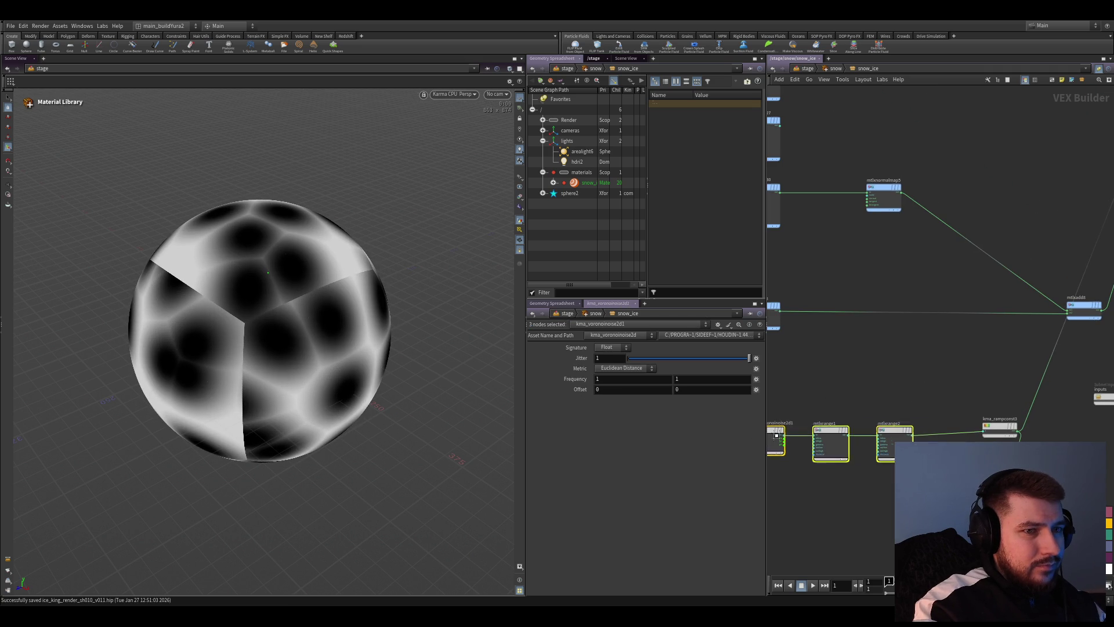
scroll(864, 447, up, 2)
mouse_move(863, 444)
alt+mouse_down()
mouse_move(940, 418)
mouse_move(925, 404)
alt+mouse_up()
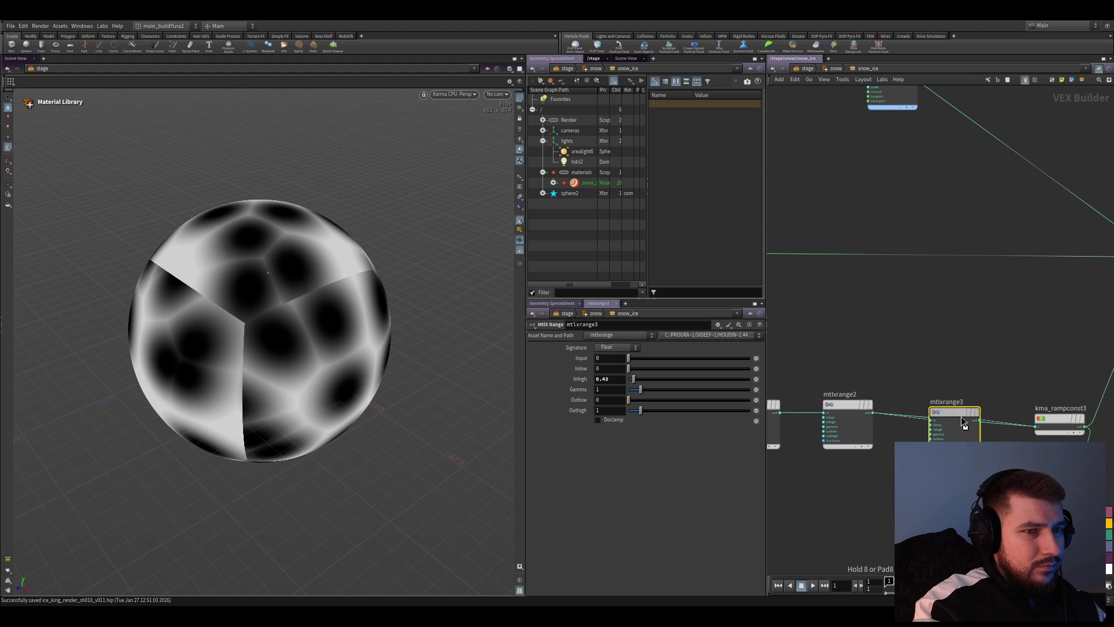
drag(633, 379, 636, 393)
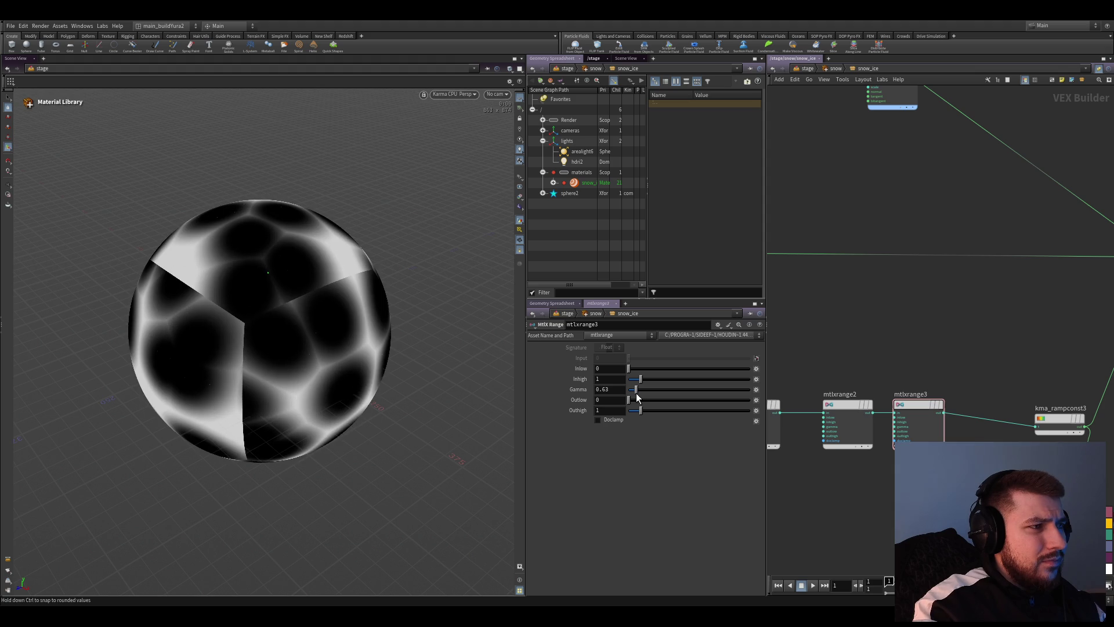
key(ctrl+s)
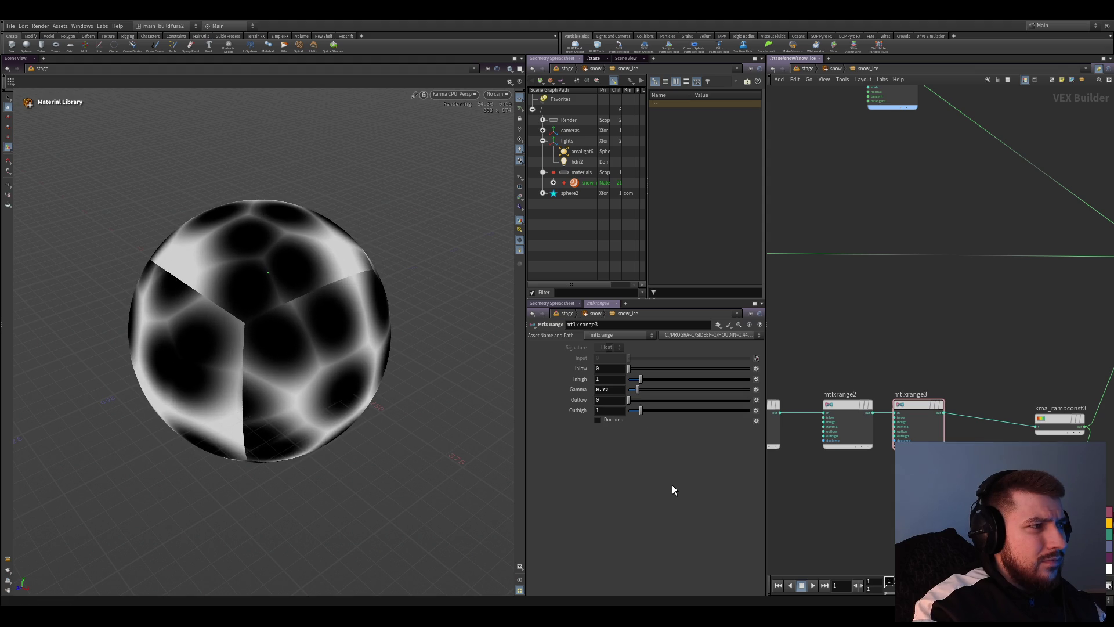
middle_drag(1001, 262, 796, 178)
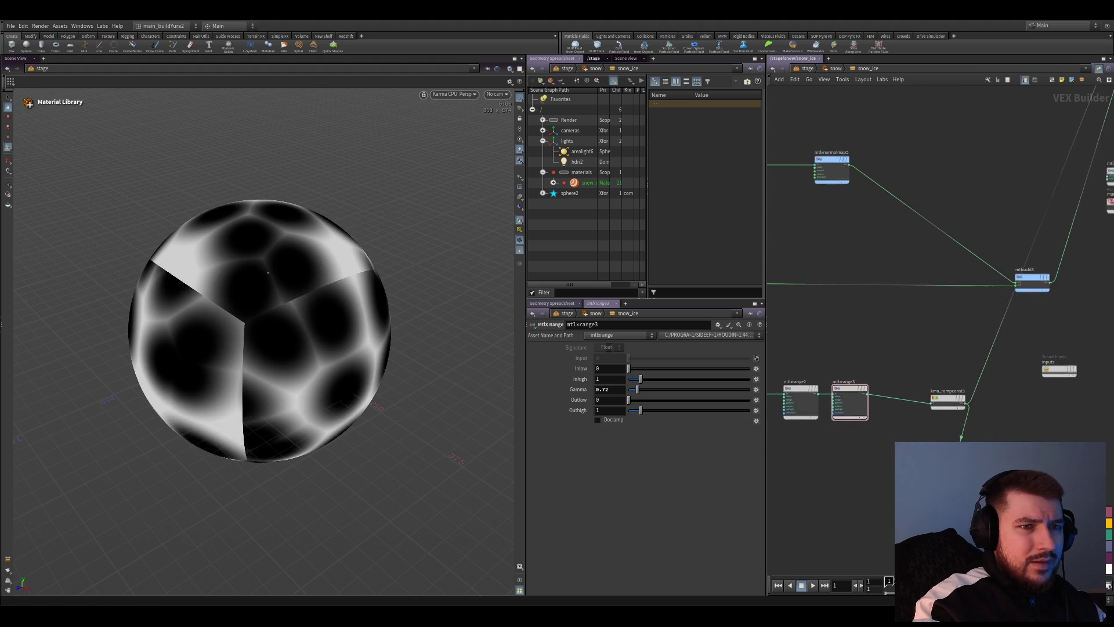
Move kma_rampconst3 up-right and visualize1 right, then reframe the range nodes with mtlxrange3 selected
drag(900, 438, 931, 438)
drag(858, 325, 871, 312)
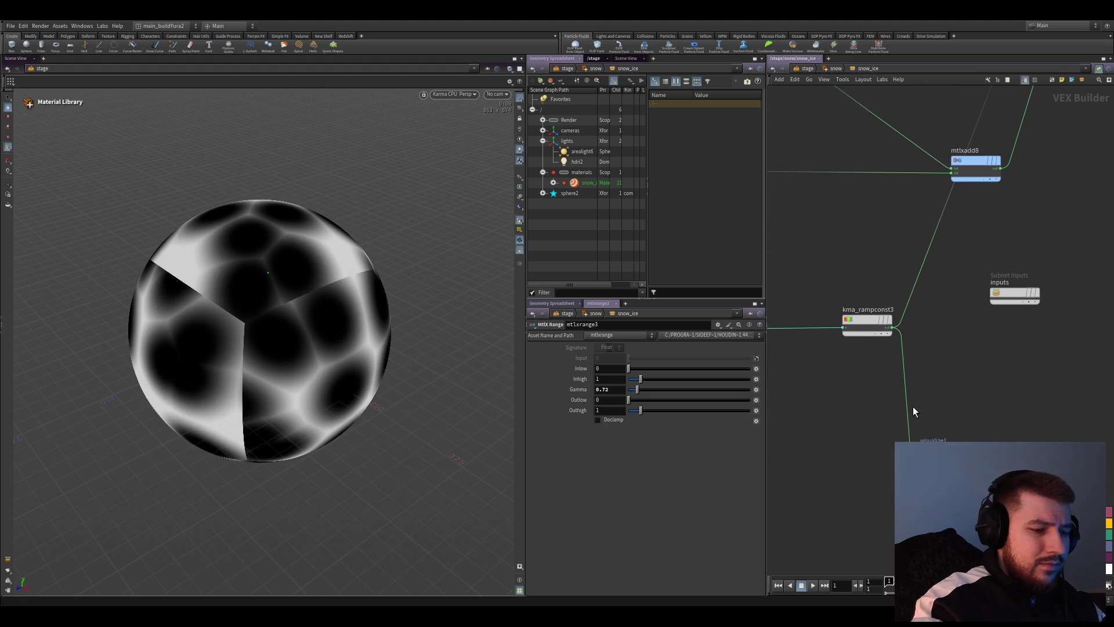
scroll(913, 406, down, 3)
middle_drag(947, 342, 816, 428)
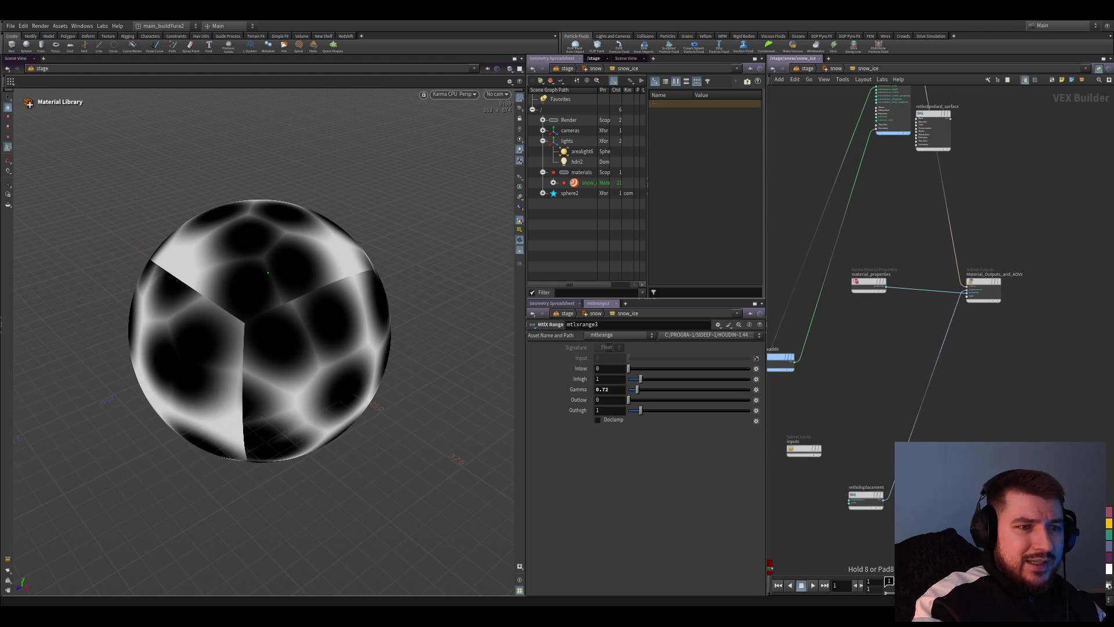
scroll(880, 403, up, 3)
middle_drag(850, 401, 962, 380)
click(863, 370)
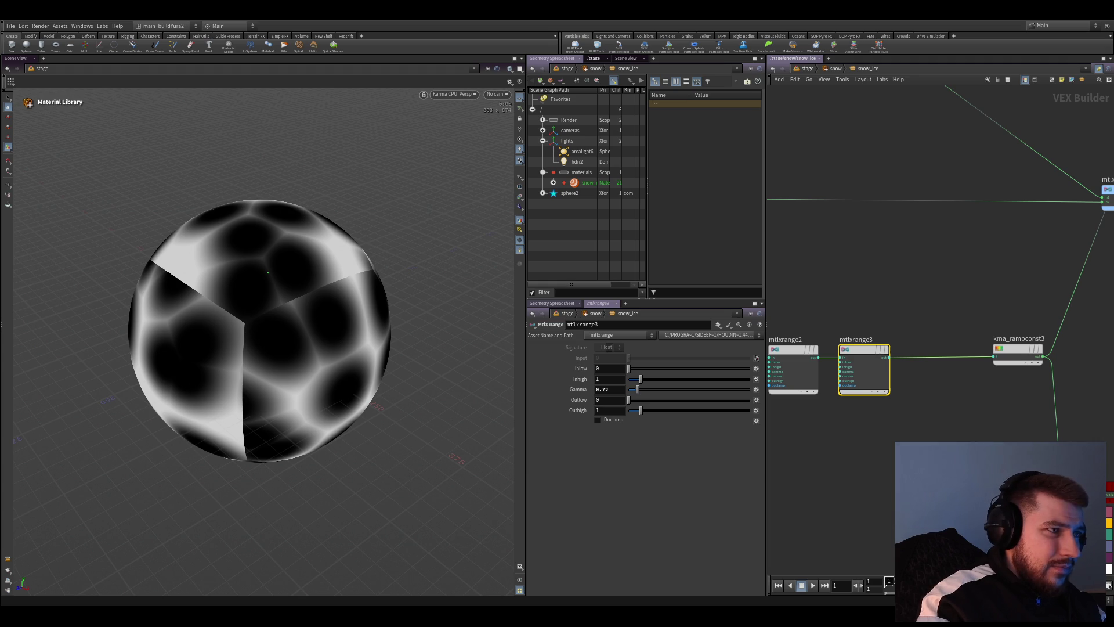
scroll(878, 466, down, 3)
scroll(862, 468, up, 3)
middle_drag(862, 469, 873, 447)
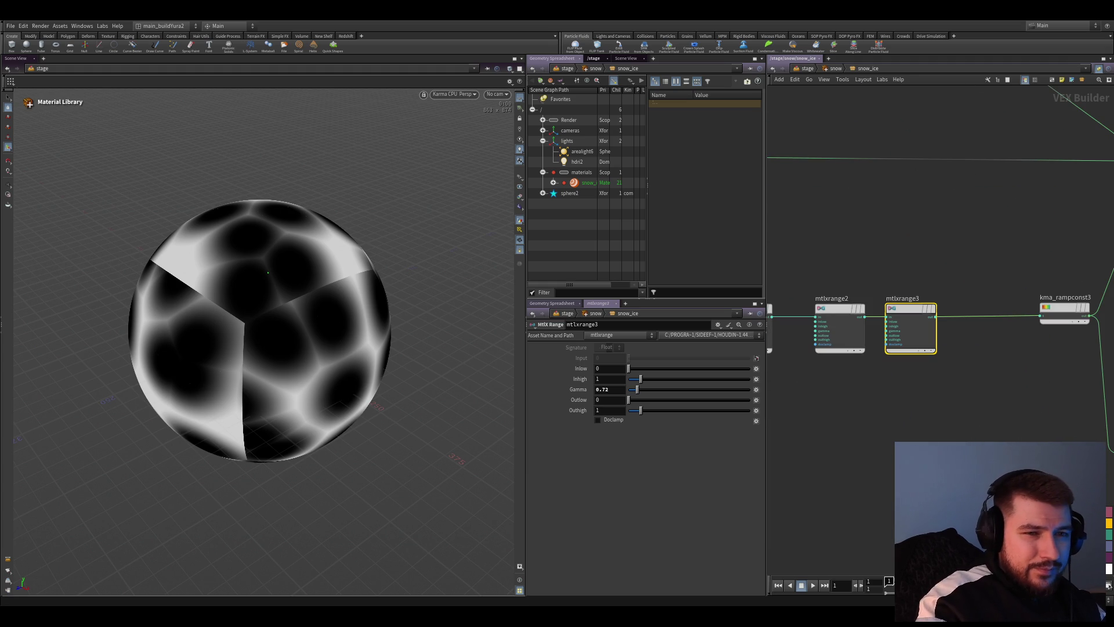
Add a MtlX Unified Noise 2D node and a MtlX Add node below the range chain
click(842, 433)
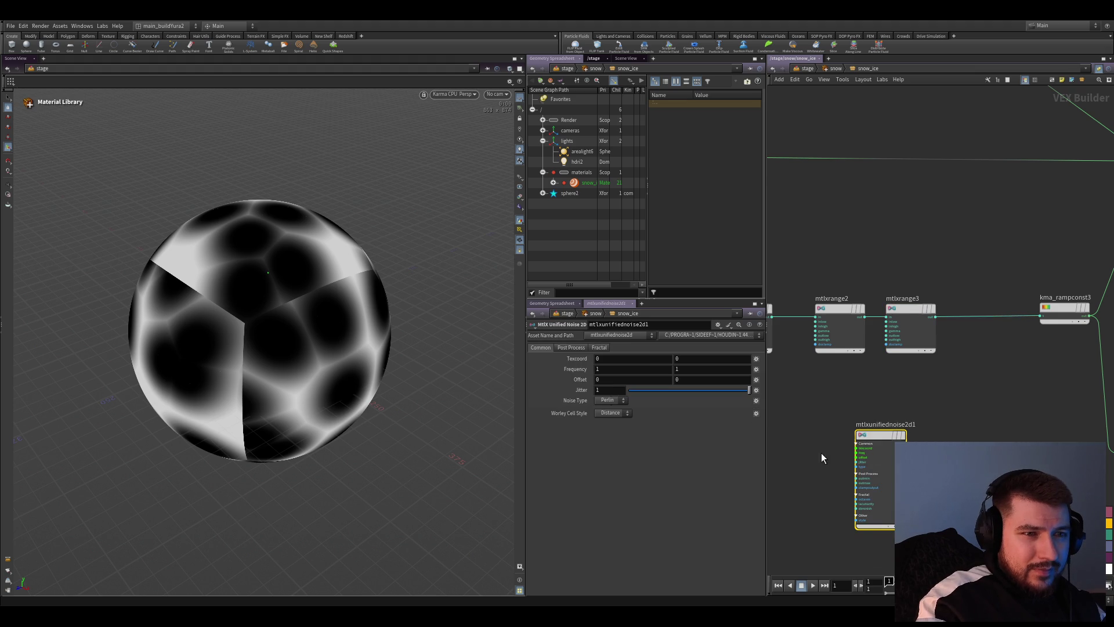
middle_drag(820, 453, 1038, 434)
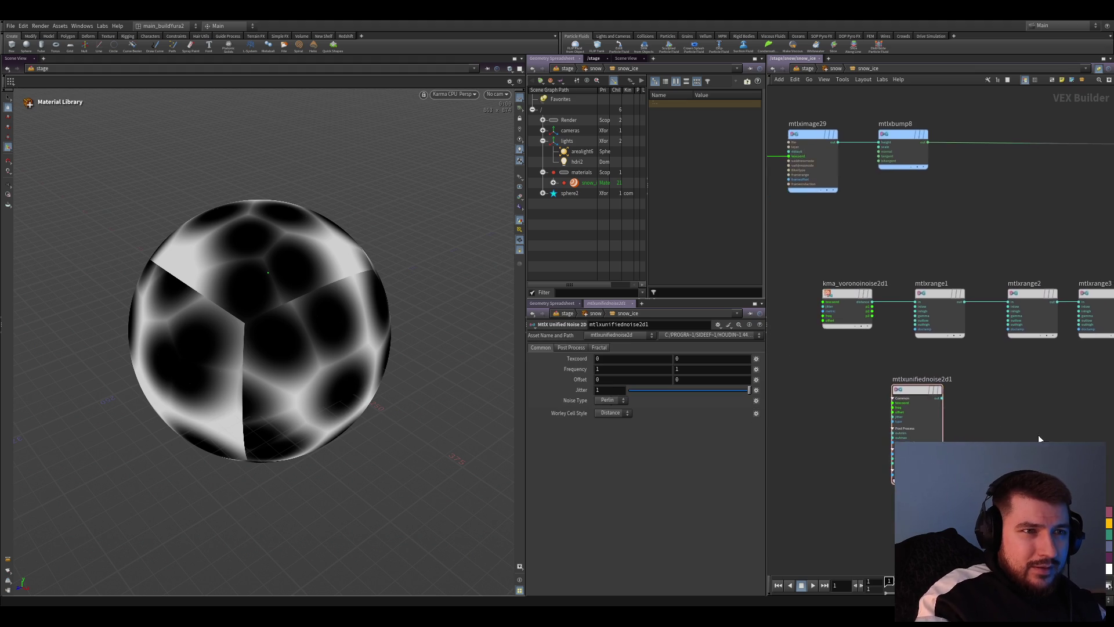
scroll(942, 399, up, 2)
scroll(871, 409, up, 2)
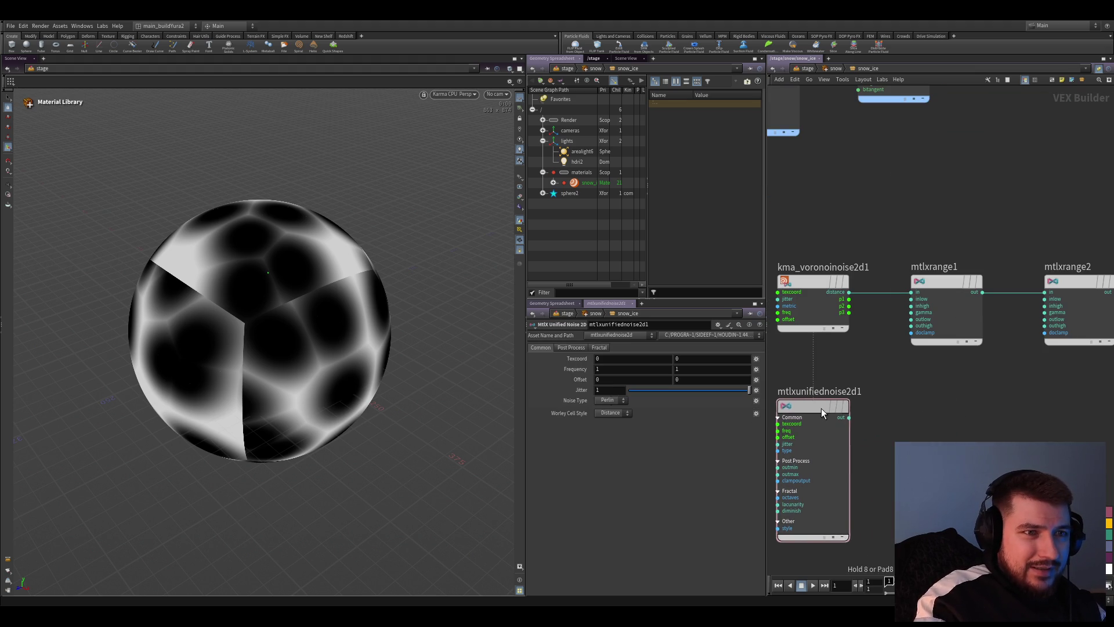
click(848, 417)
scroll(906, 392, up, 3)
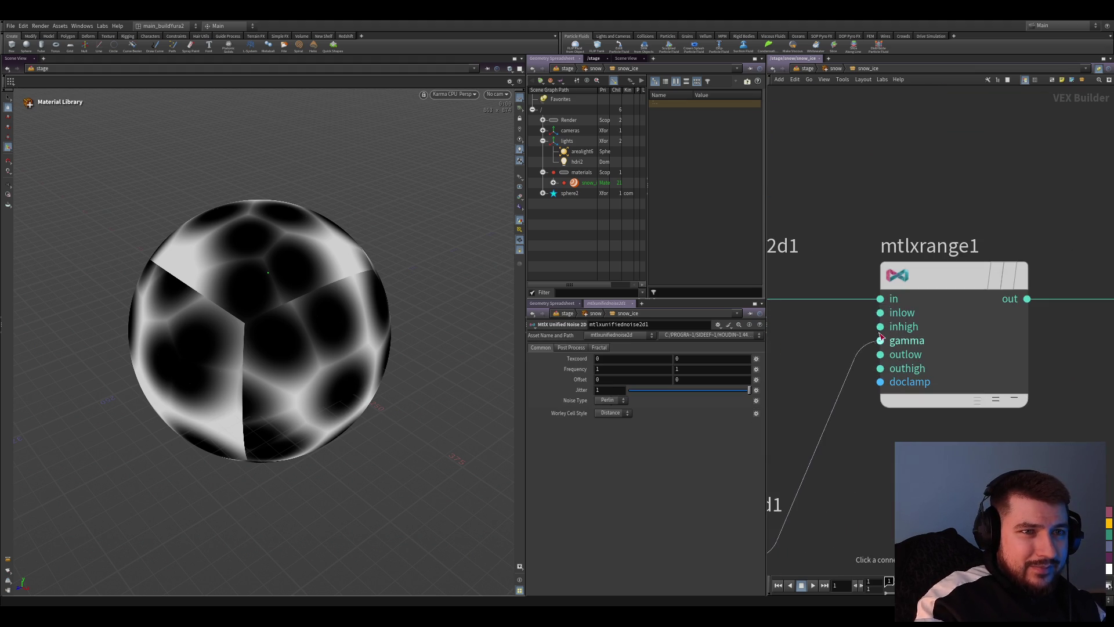
scroll(881, 337, down, 3)
middle_drag(880, 338, 765, 352)
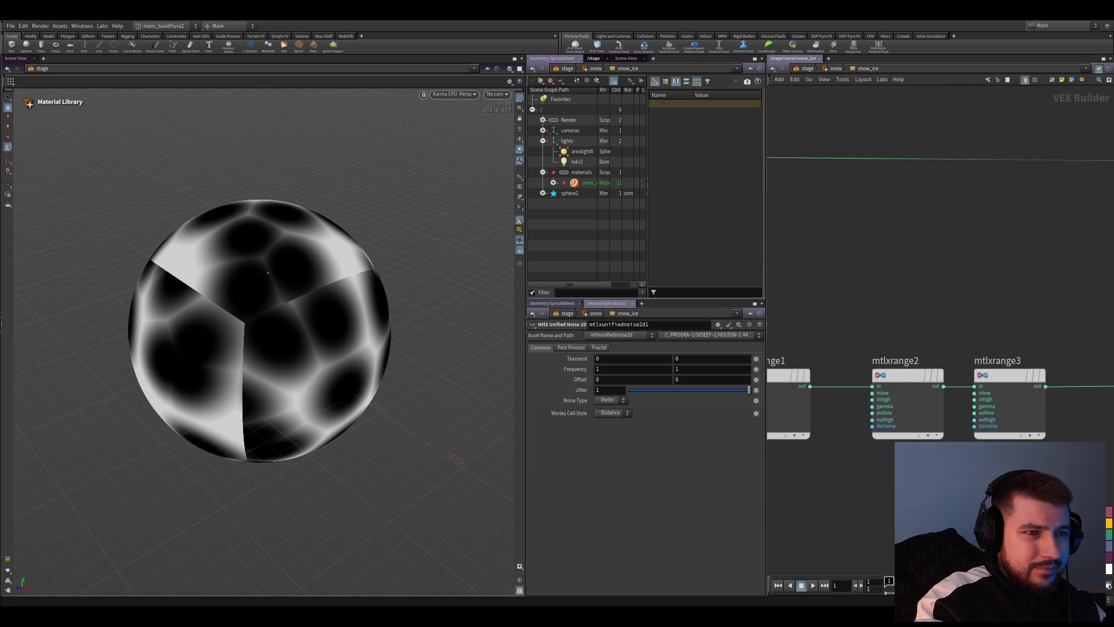
middle_drag(871, 391, 905, 389)
click(878, 488)
scroll(879, 488, up, 3)
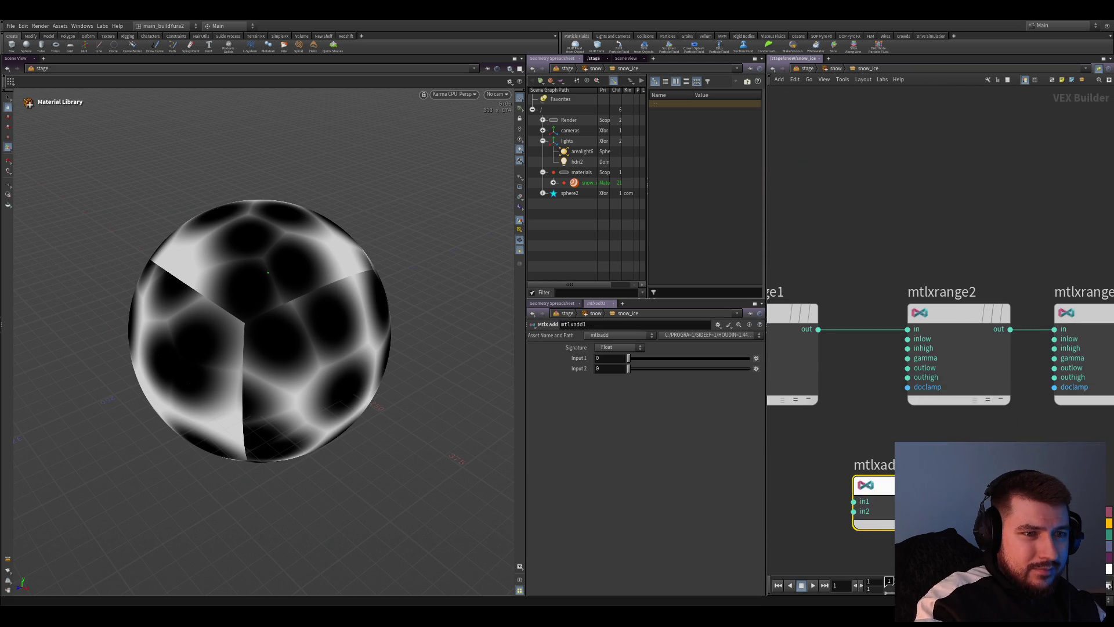
scroll(879, 478, down, 3)
middle_drag(909, 457, 898, 417)
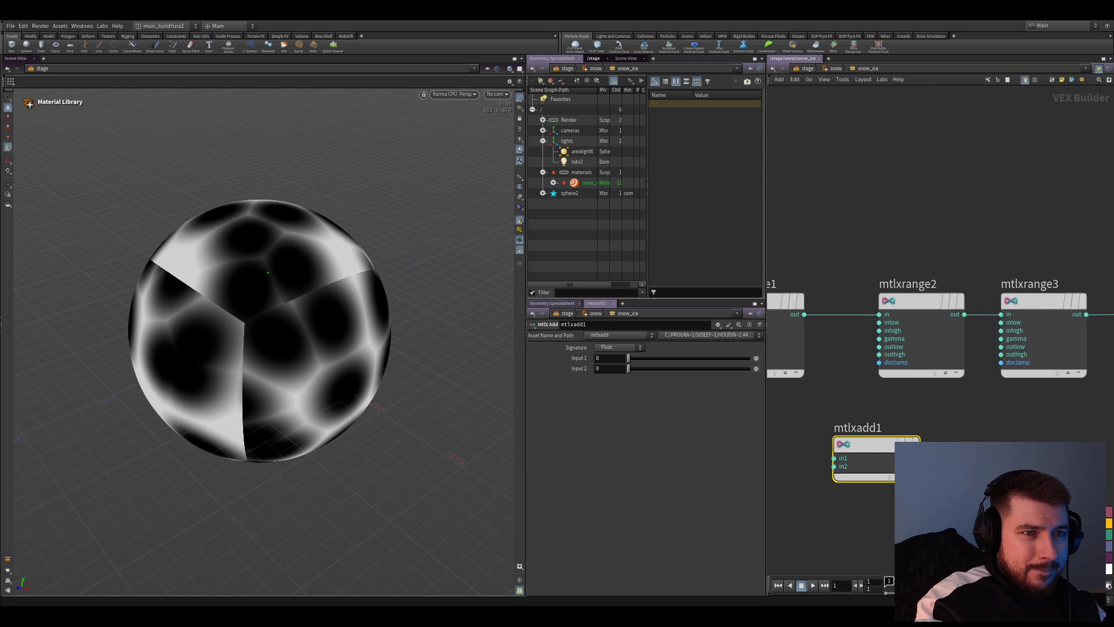
scroll(898, 417, down, 2)
Wire the unified noise's out port into mtlxrange2's inhigh input
drag(899, 418, 905, 445)
middle_drag(766, 440, 913, 421)
click(863, 405)
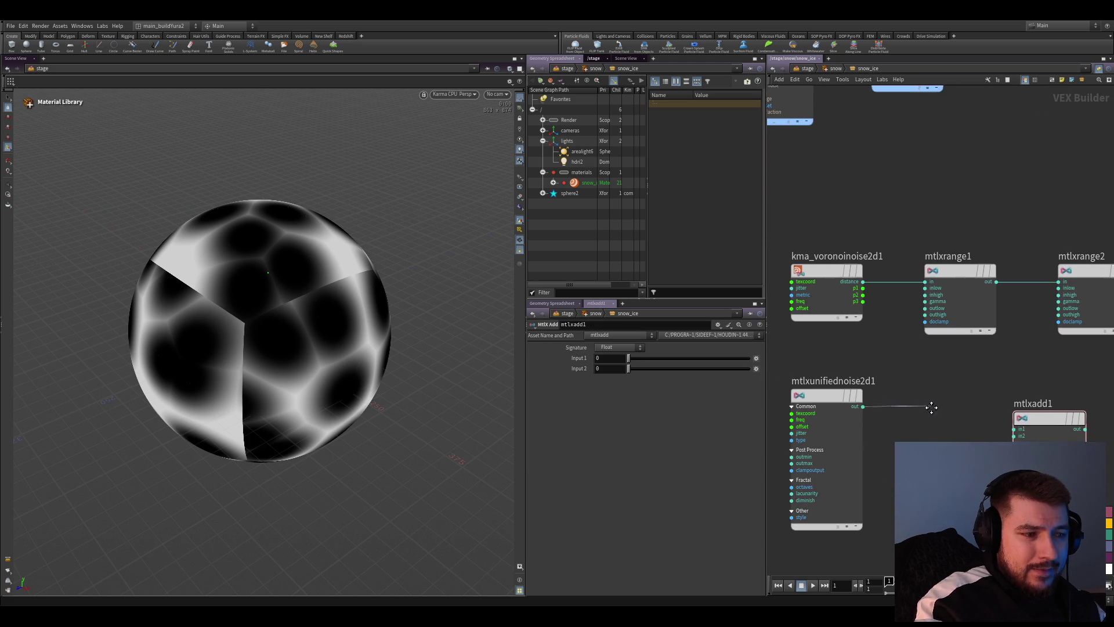
scroll(921, 378, up, 1)
click(948, 421)
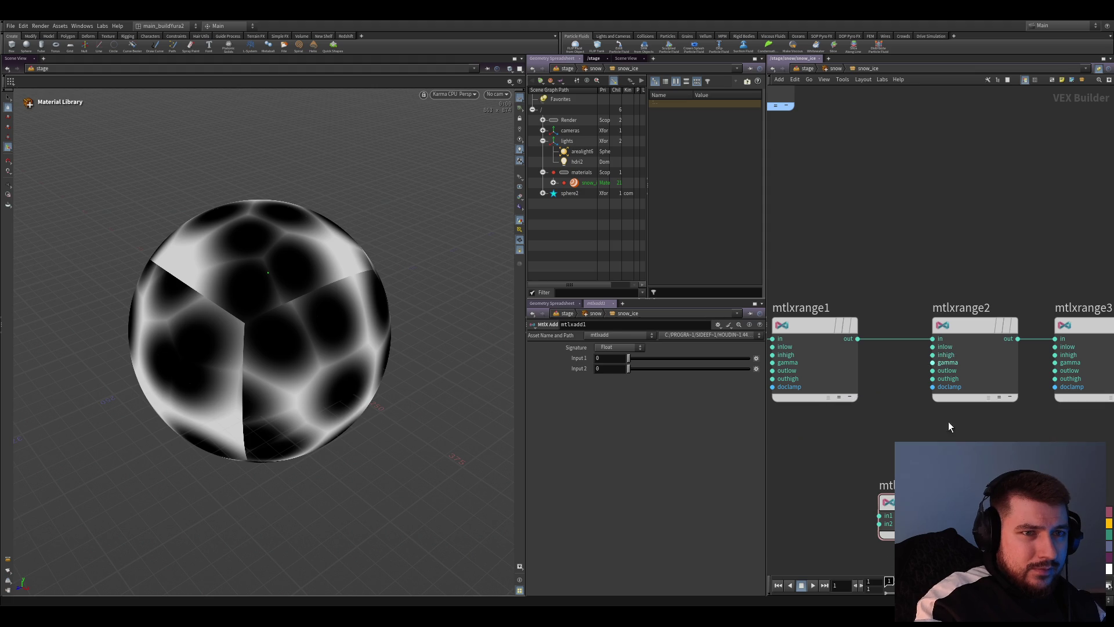
click(965, 330)
middle_drag(983, 404, 931, 418)
click(865, 408)
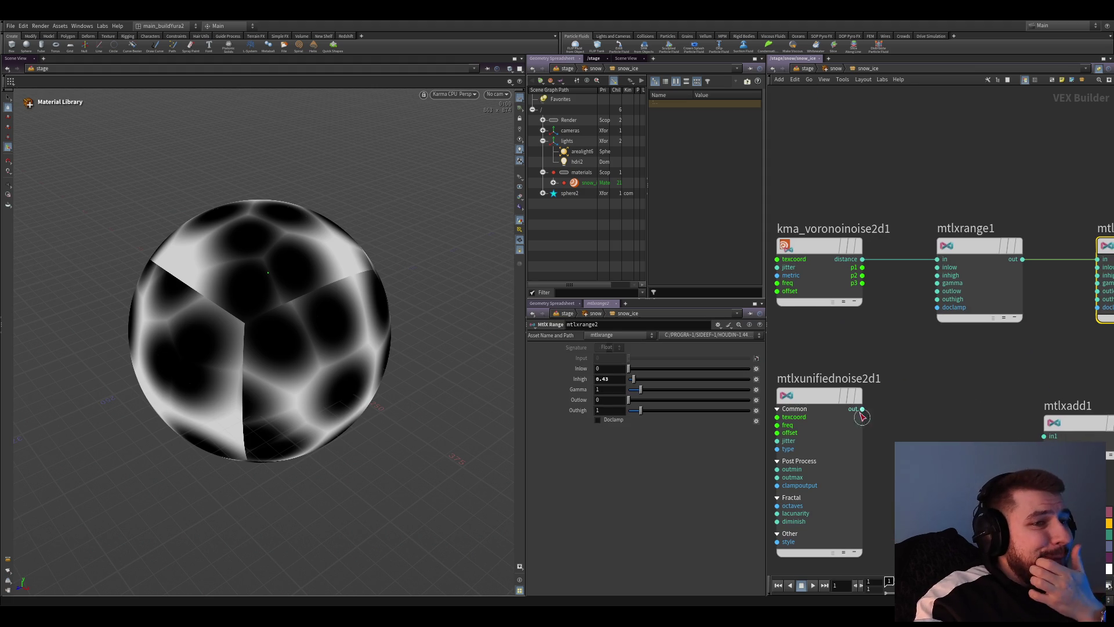
middle_drag(1061, 293, 984, 350)
click(1027, 333)
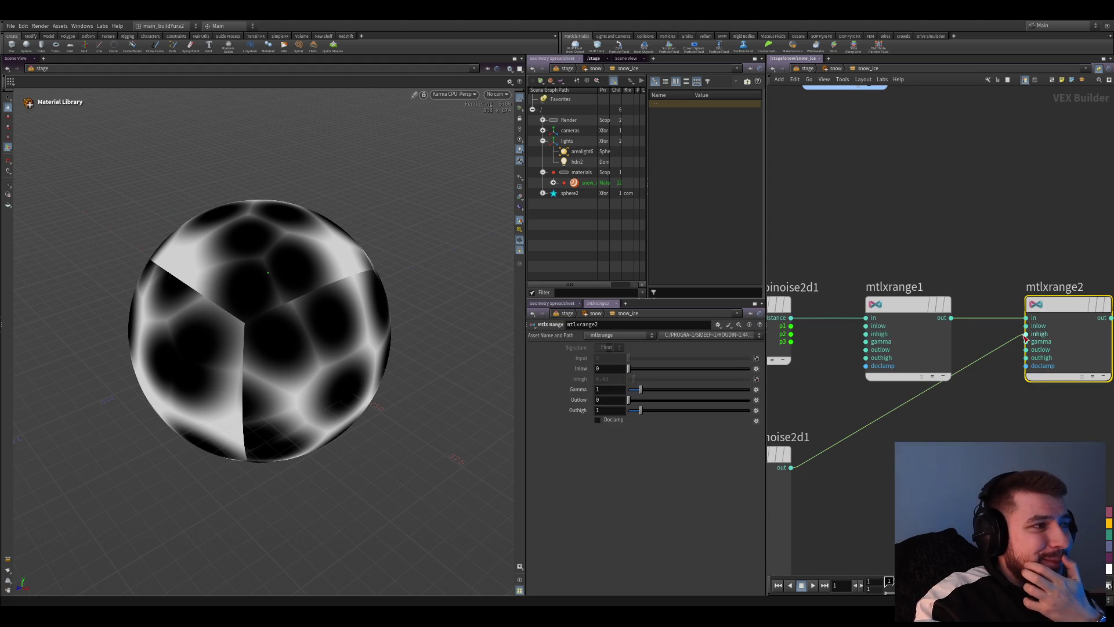
mouse_move(909, 498)
middle_down()
mouse_move(954, 441)
mouse_move(943, 447)
middle_up()
Preview the unified noise and set it to Fractal type with frequency 7
click(800, 400)
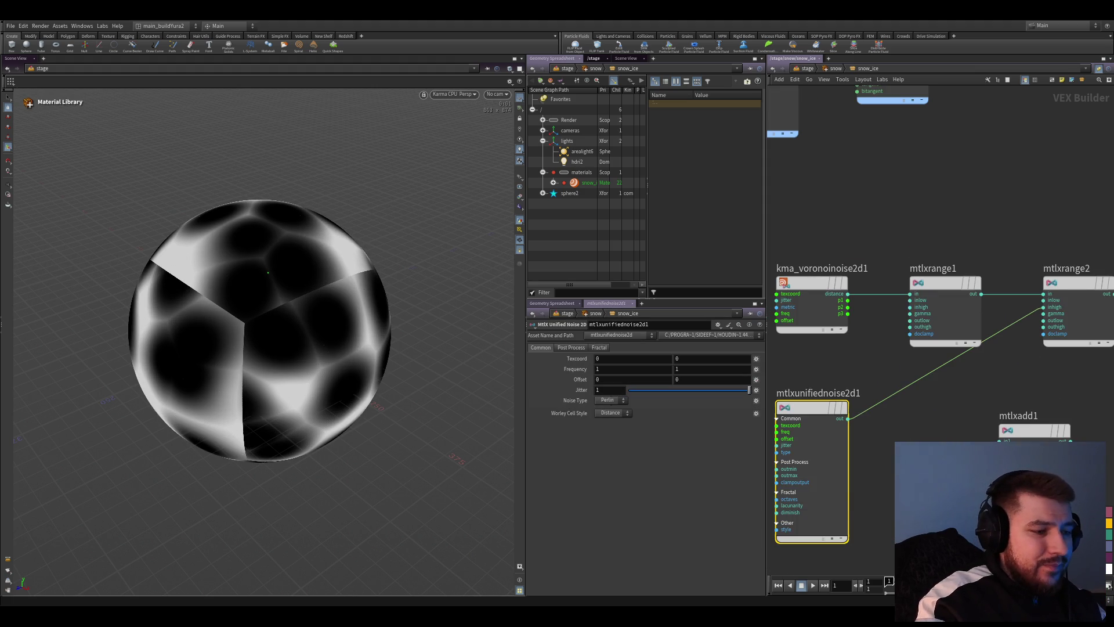
alt+click(831, 385)
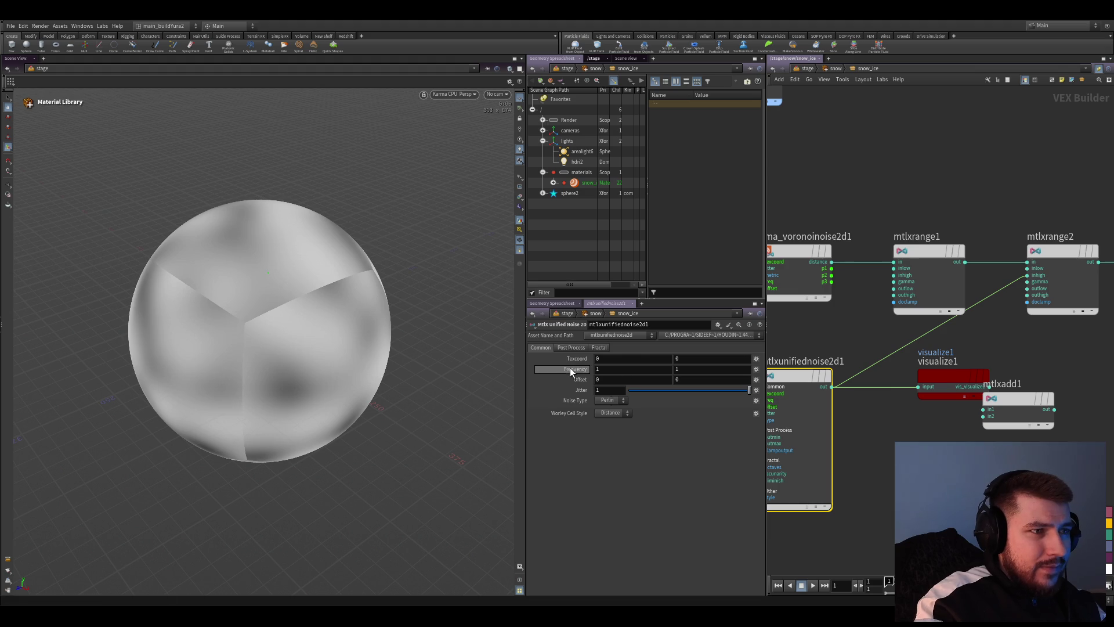
mouse_move(575, 369)
mouse_down()
mouse_move(638, 357)
mouse_move(614, 412)
mouse_up()
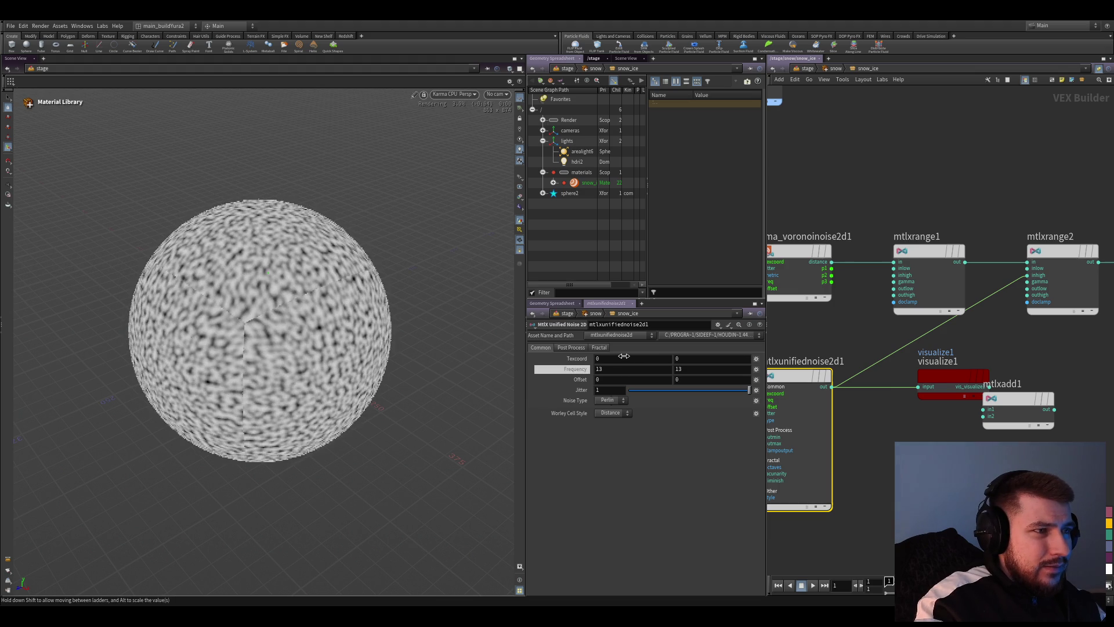
click(609, 399)
click(613, 446)
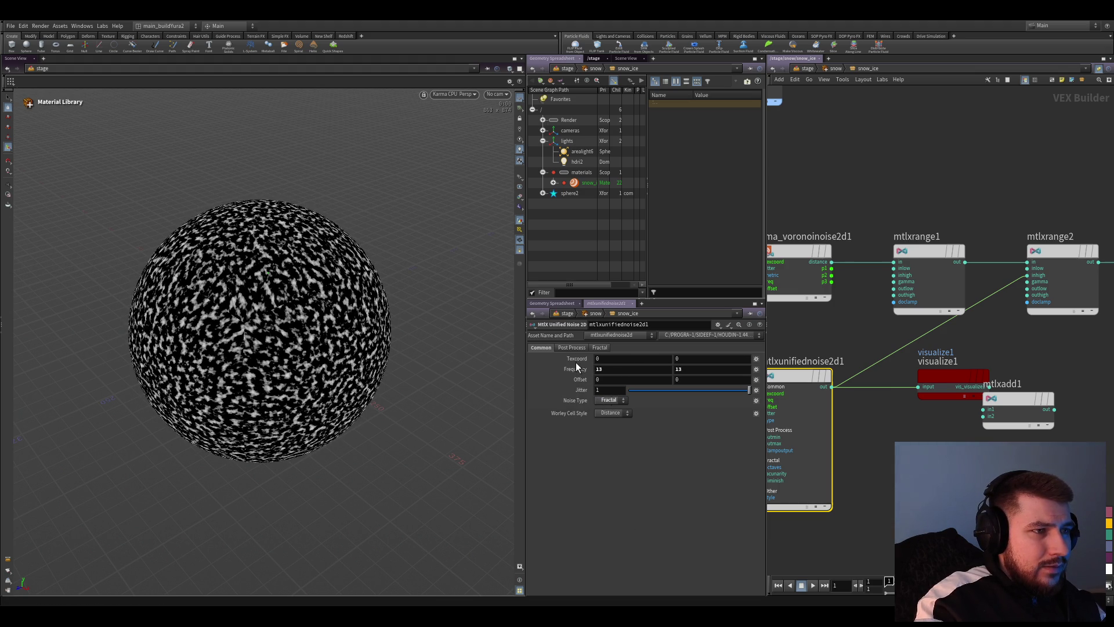
drag(575, 366, 543, 355)
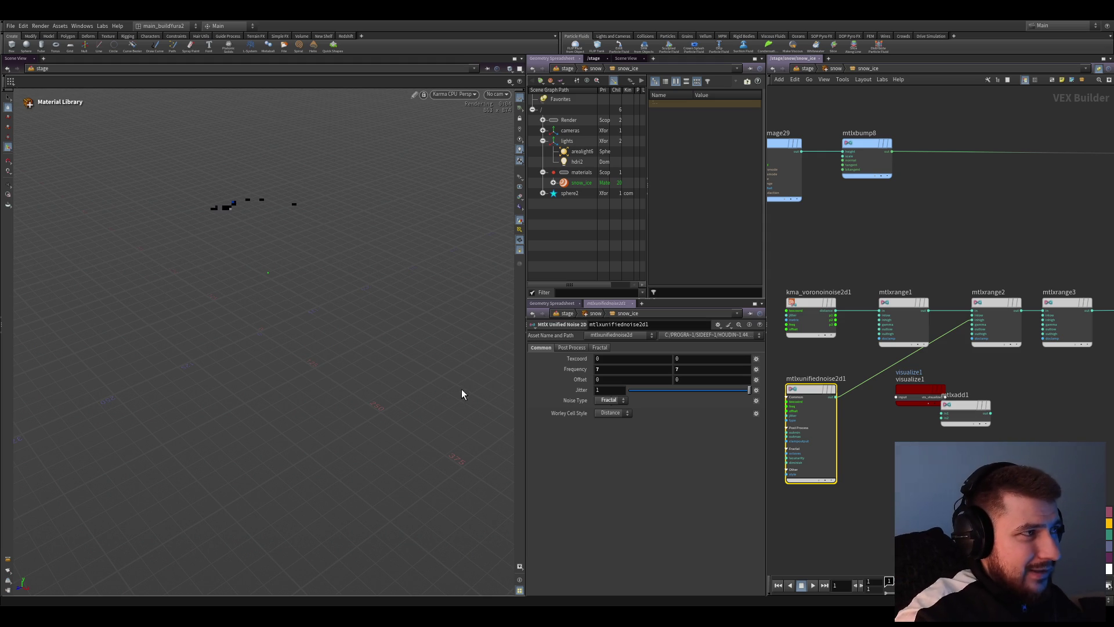
Inspect mtlxrange3 and mtlxrange2 to confirm the noise wire feeds mtlxrange2's inhigh
middle_drag(870, 261, 813, 317)
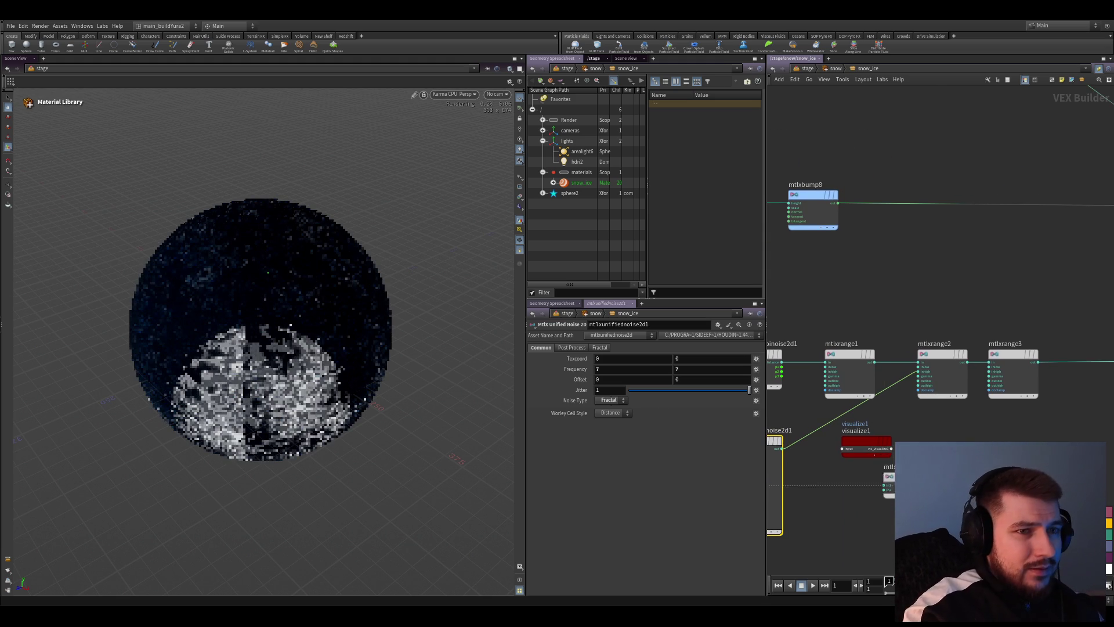
middle_drag(1023, 454, 894, 471)
click(881, 383)
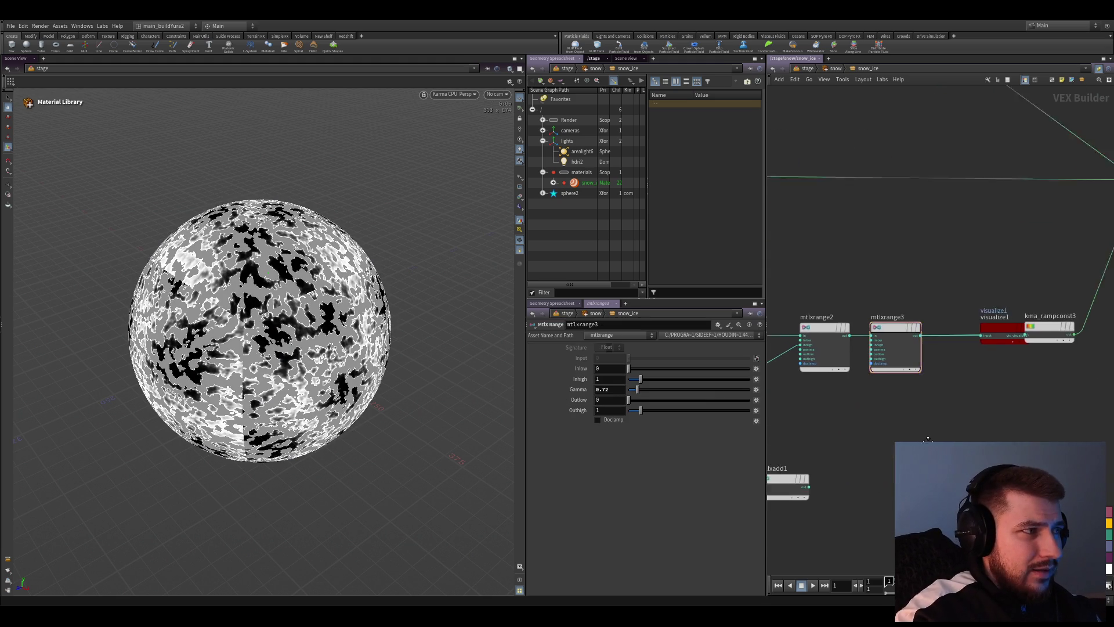
middle_drag(803, 490, 905, 425)
scroll(880, 388, up, 3)
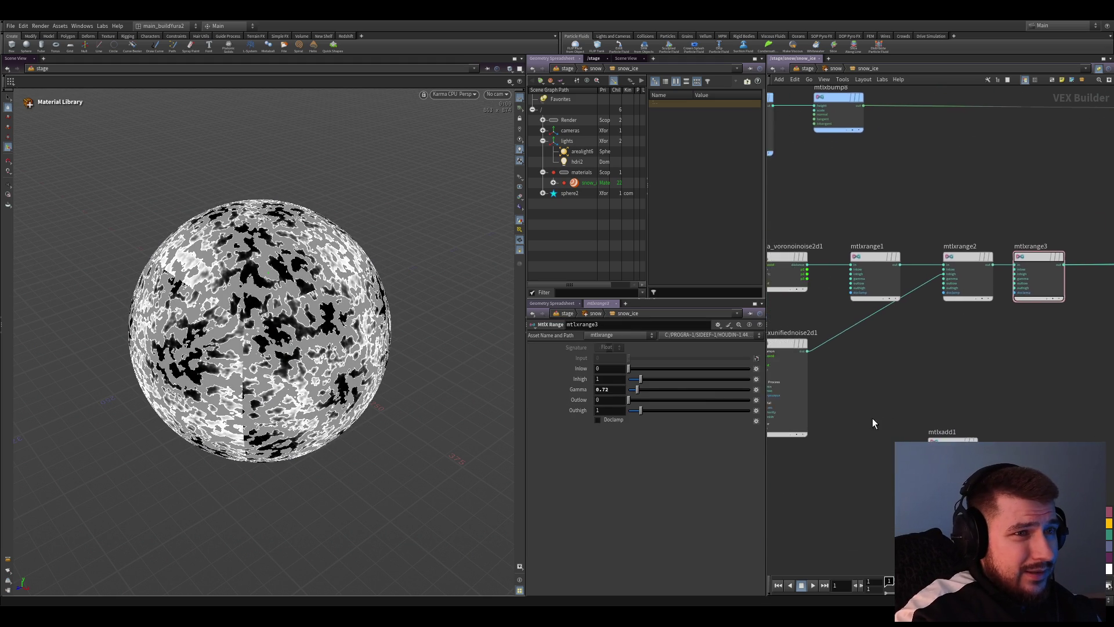
scroll(879, 402, down, 3)
click(940, 313)
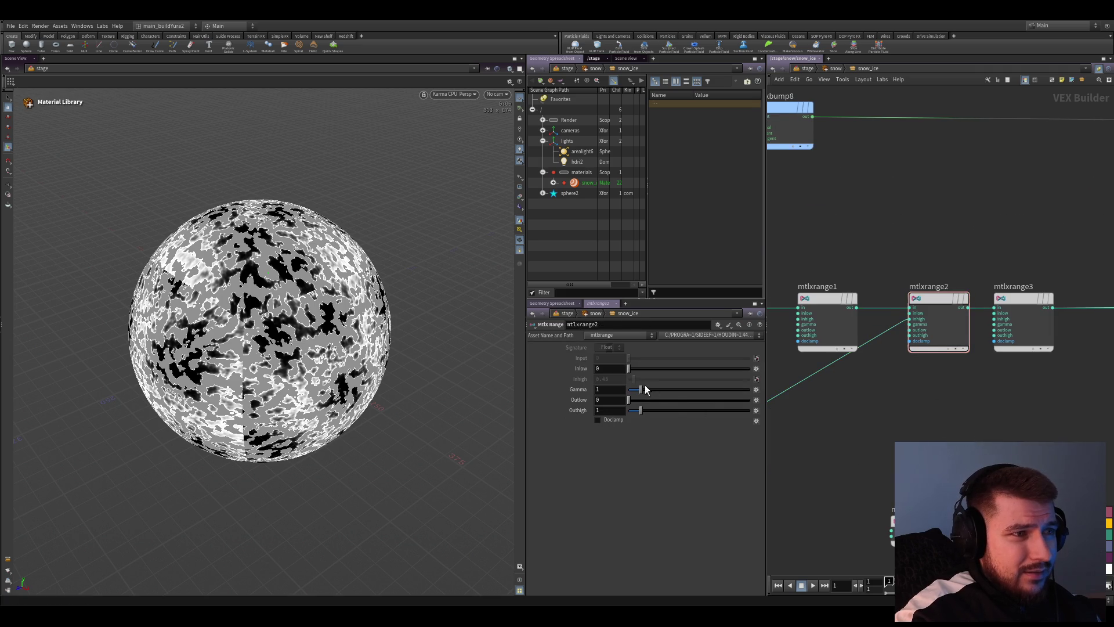
middle_drag(943, 415, 962, 398)
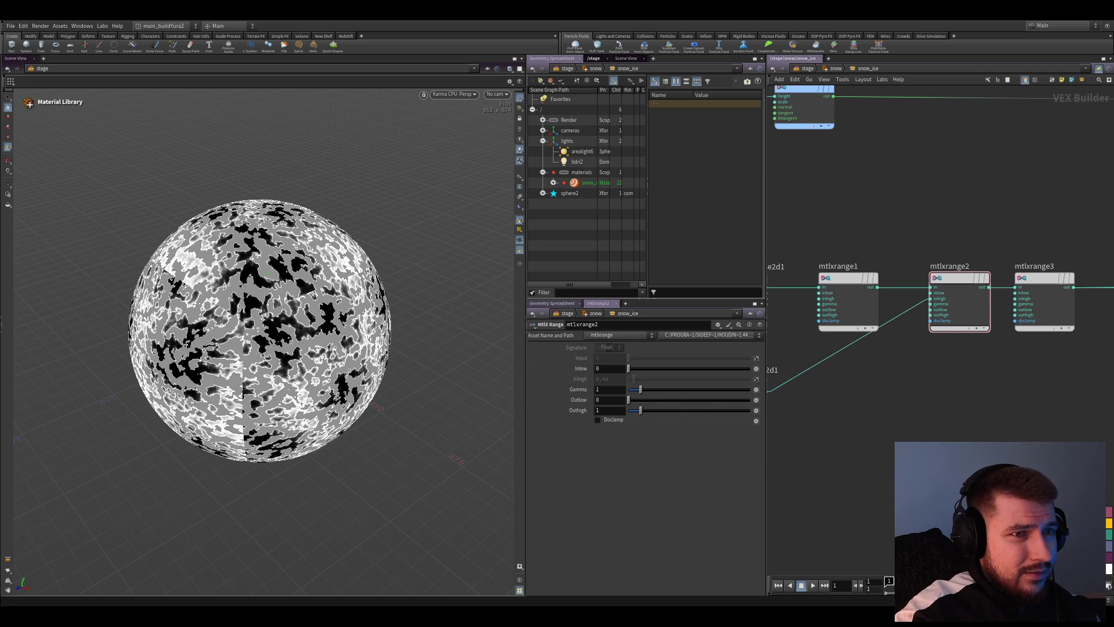
Insert mtlxmultiply1 on the noise wire, leaving Input 2 at 1, and select the unified noise
click(851, 434)
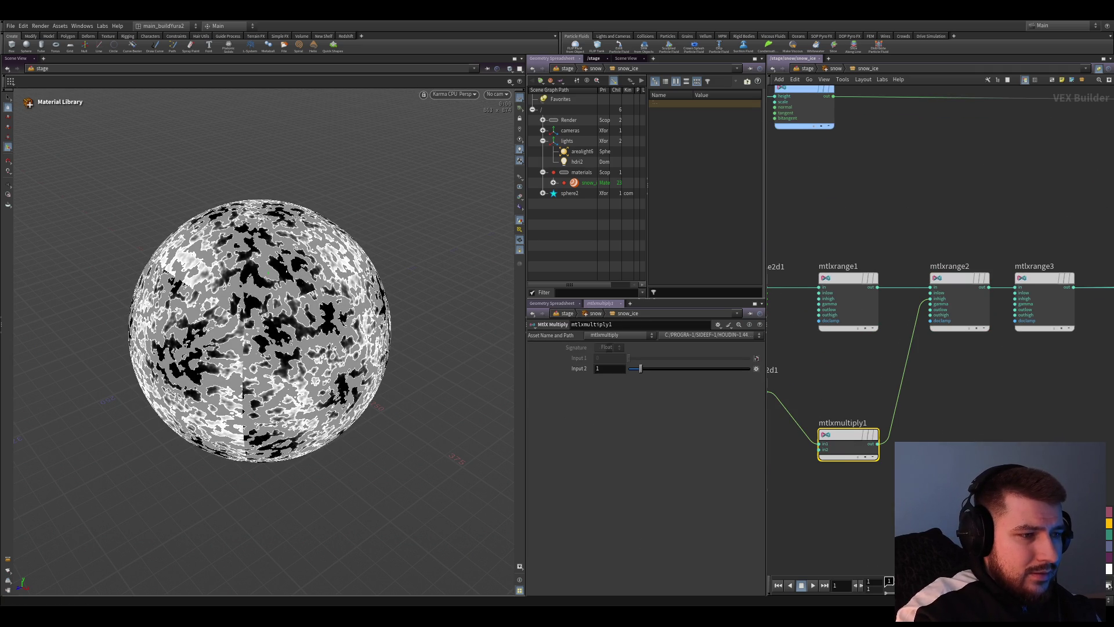
drag(639, 368, 635, 372)
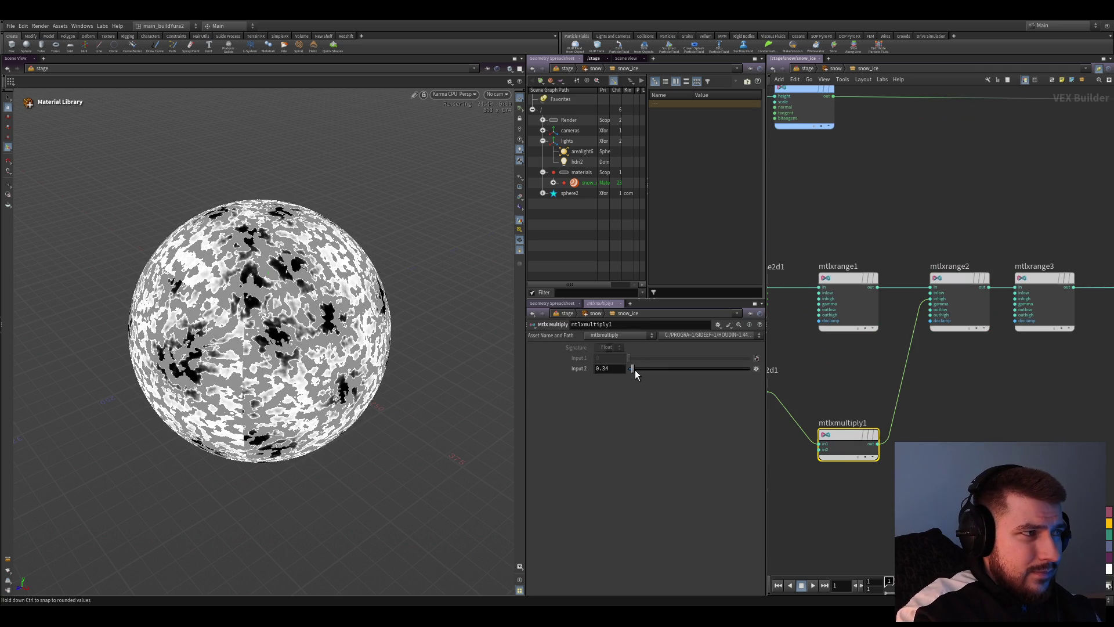
key(ctrl+z)
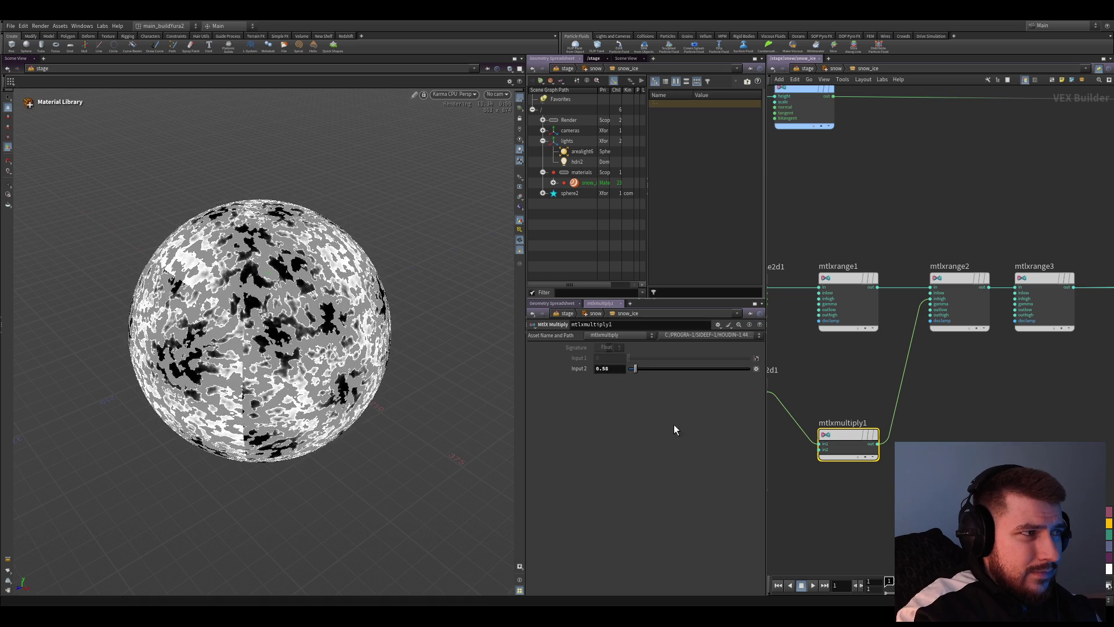
scroll(926, 421, up, 1)
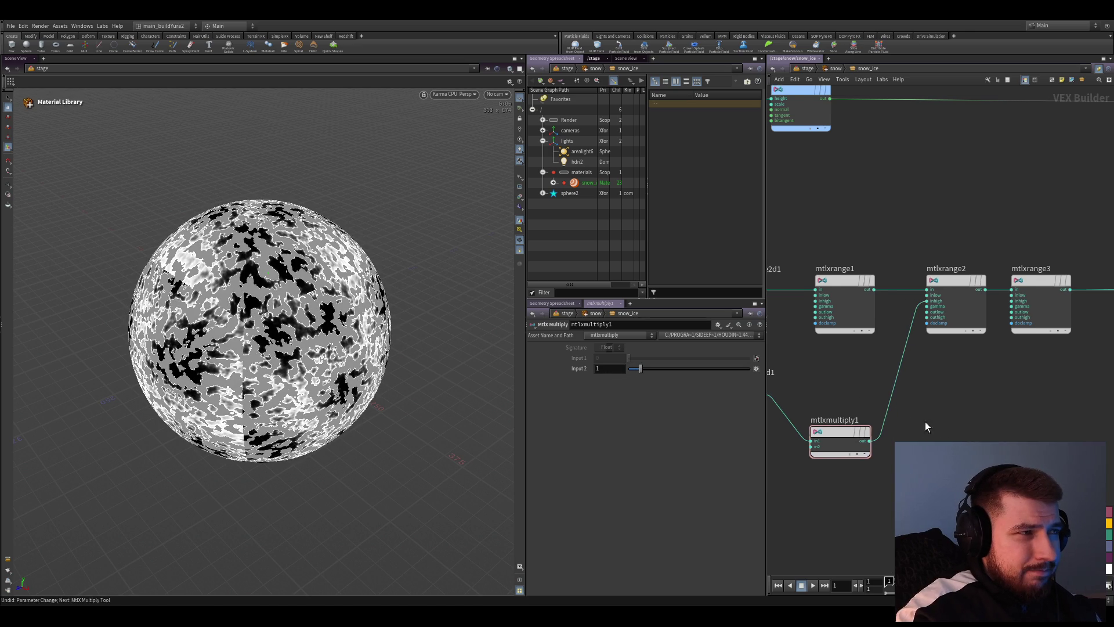
scroll(911, 388, up, 1)
drag(764, 374, 861, 375)
drag(858, 381, 759, 381)
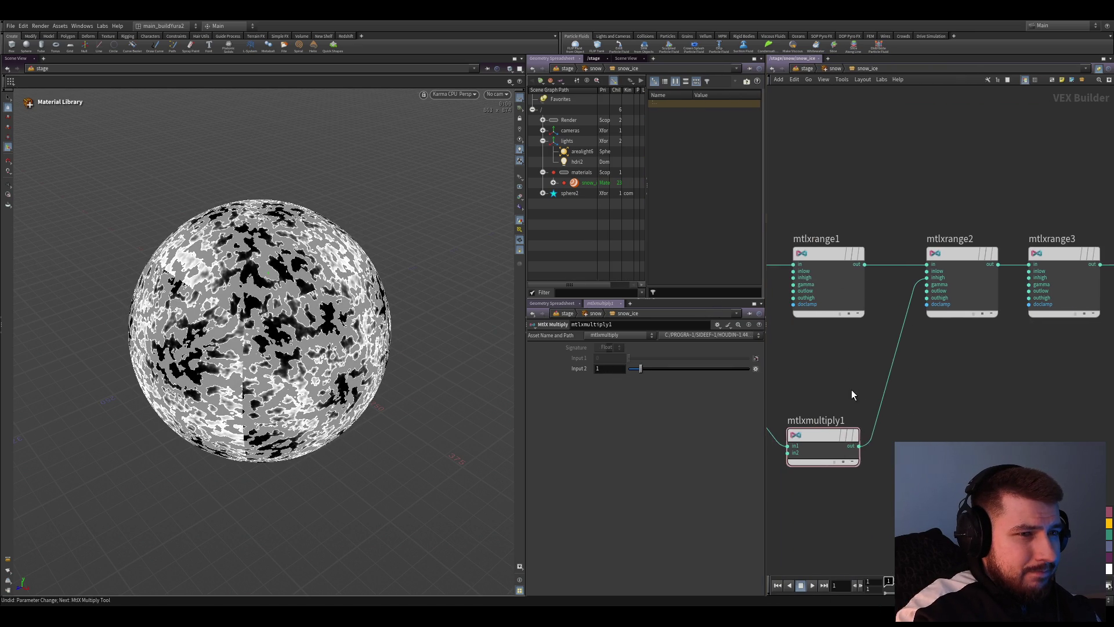
click(818, 371)
On the noise's Post Process tab, set Output Min to 0.02 with clamping tested off
click(571, 347)
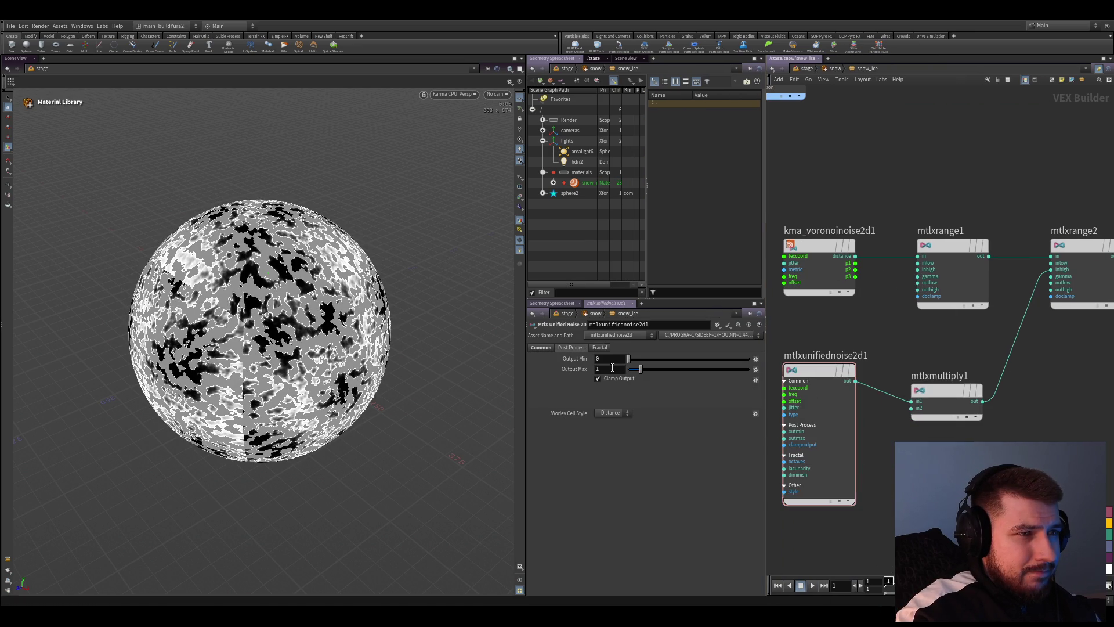
drag(631, 360, 629, 362)
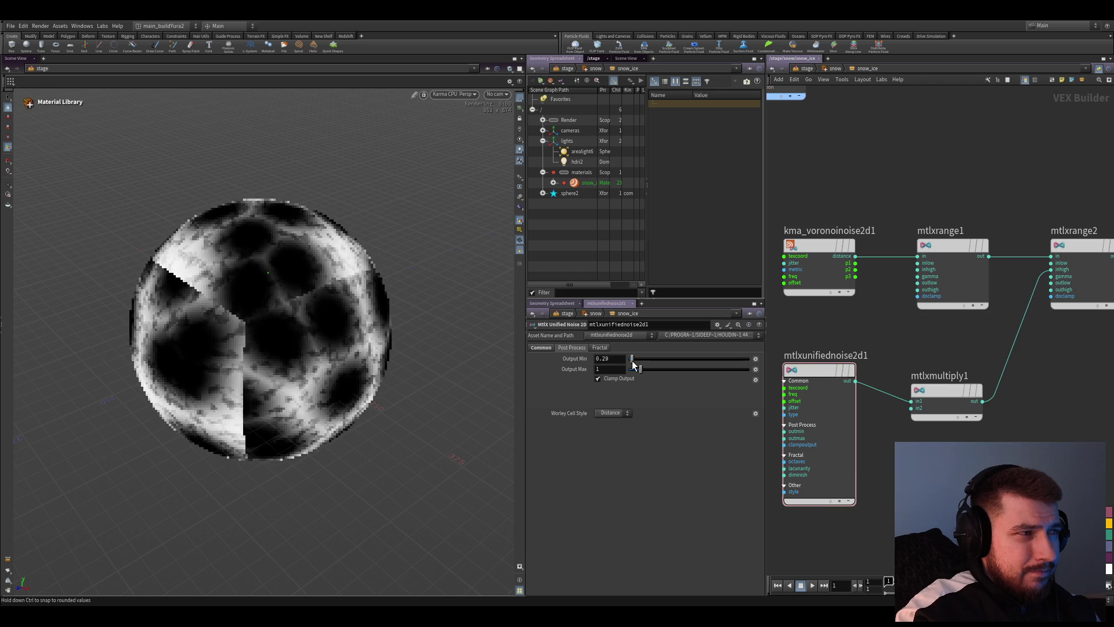
click(613, 380)
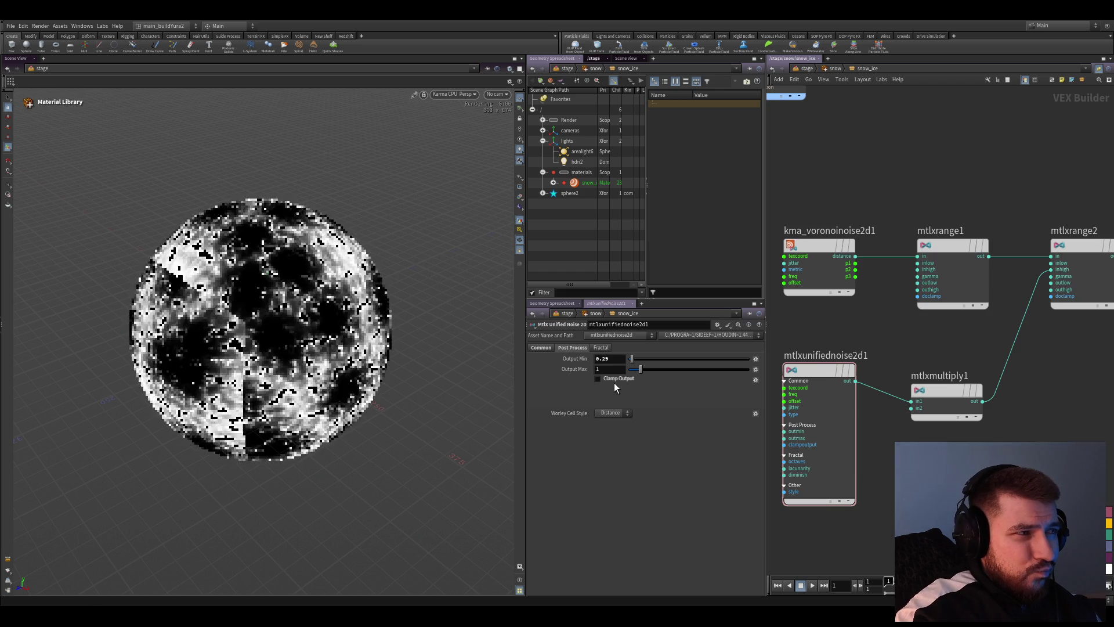
drag(630, 361, 638, 363)
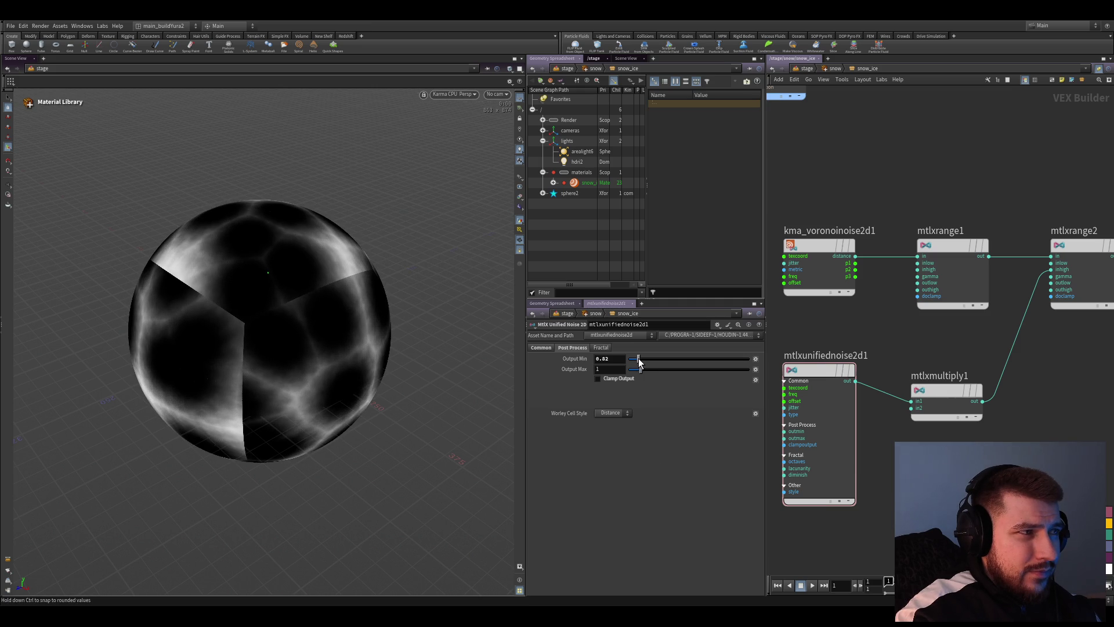
drag(637, 363, 639, 362)
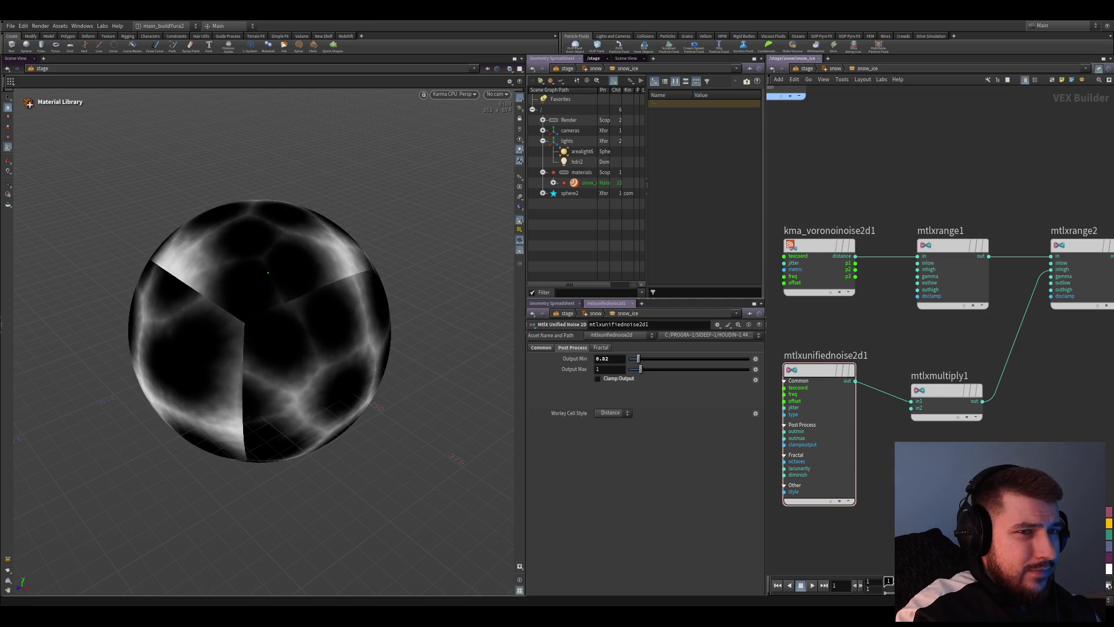
Set mtlxmultiply1's Input 2 to 0.68 and re-enable Clamp Output on the noise
click(947, 402)
mouse_move(639, 369)
mouse_down()
mouse_move(622, 367)
mouse_move(635, 368)
mouse_up()
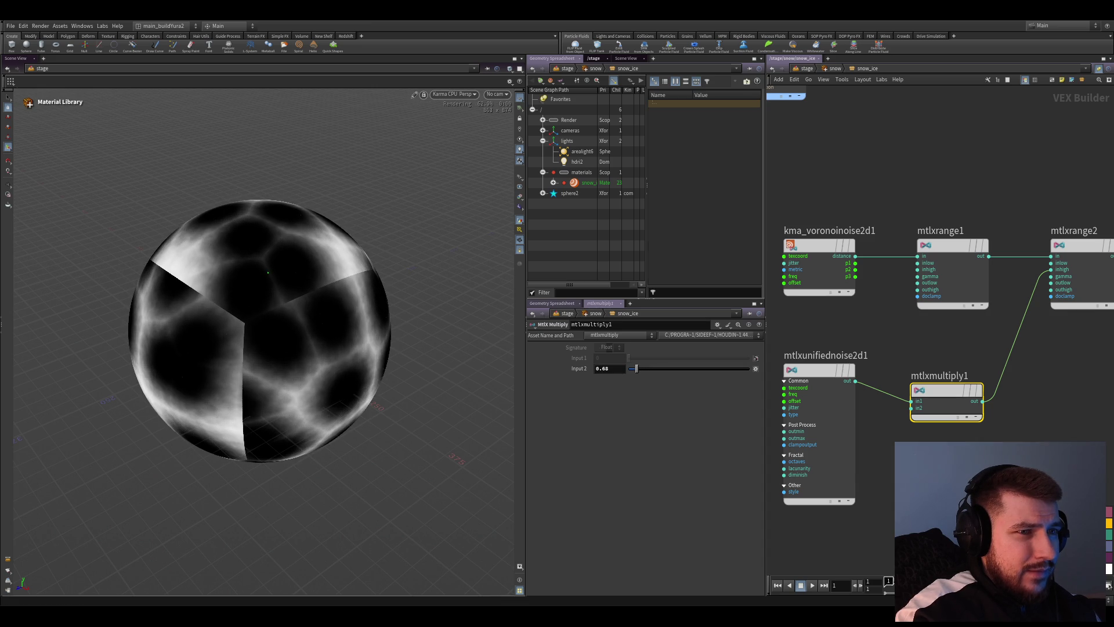
click(818, 371)
click(541, 348)
click(572, 347)
click(598, 379)
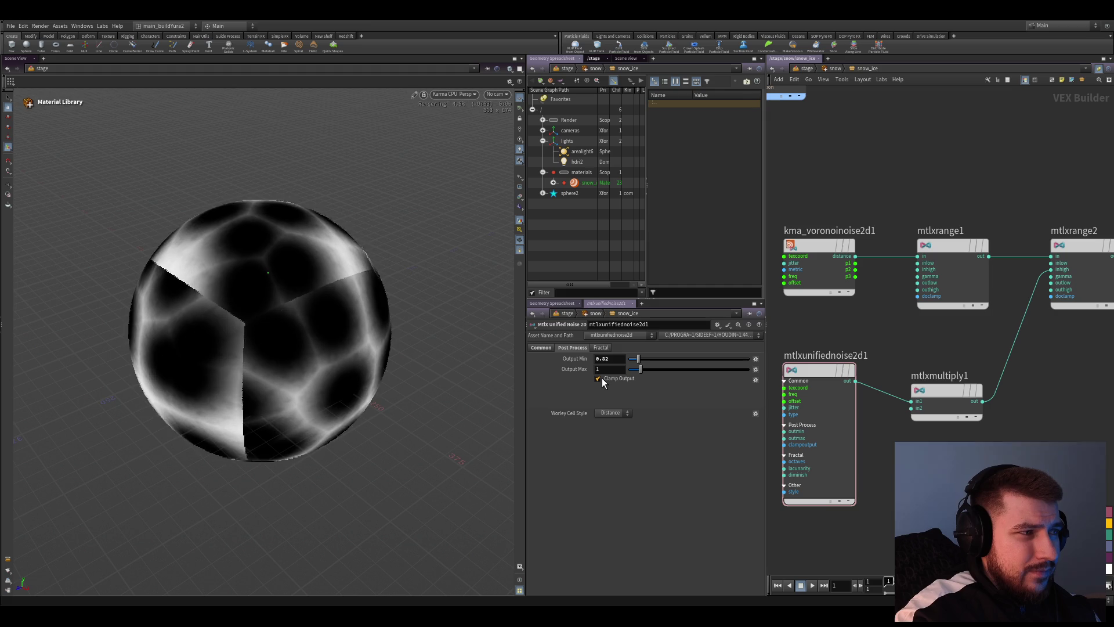
click(541, 348)
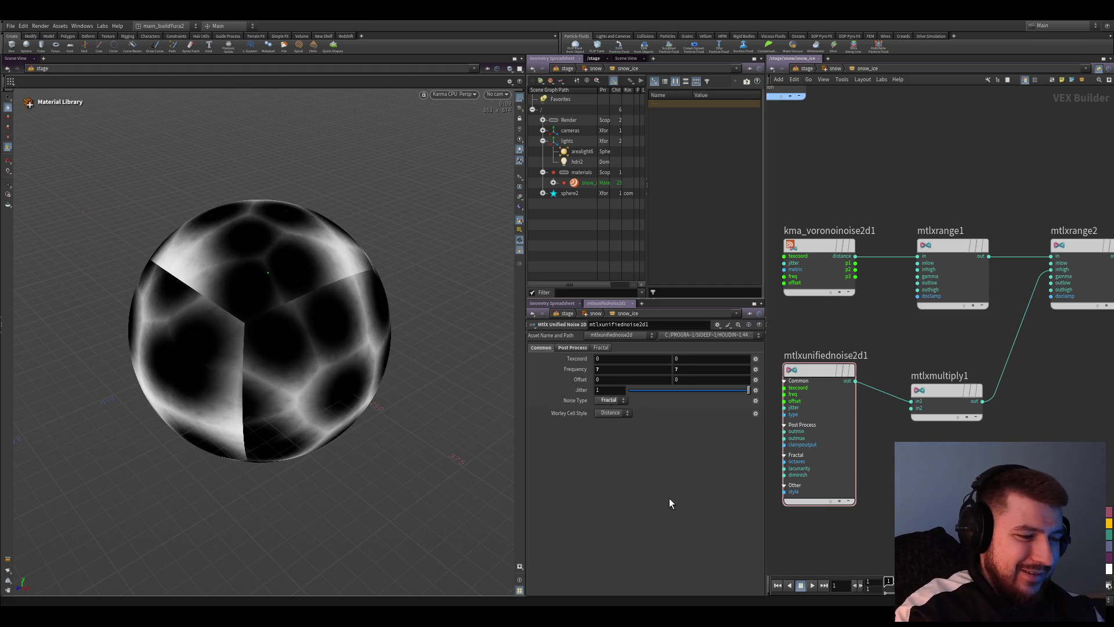
Set the unified noise's Frequency to 5 and Jitter to 0, trying Solid cell style
click(608, 412)
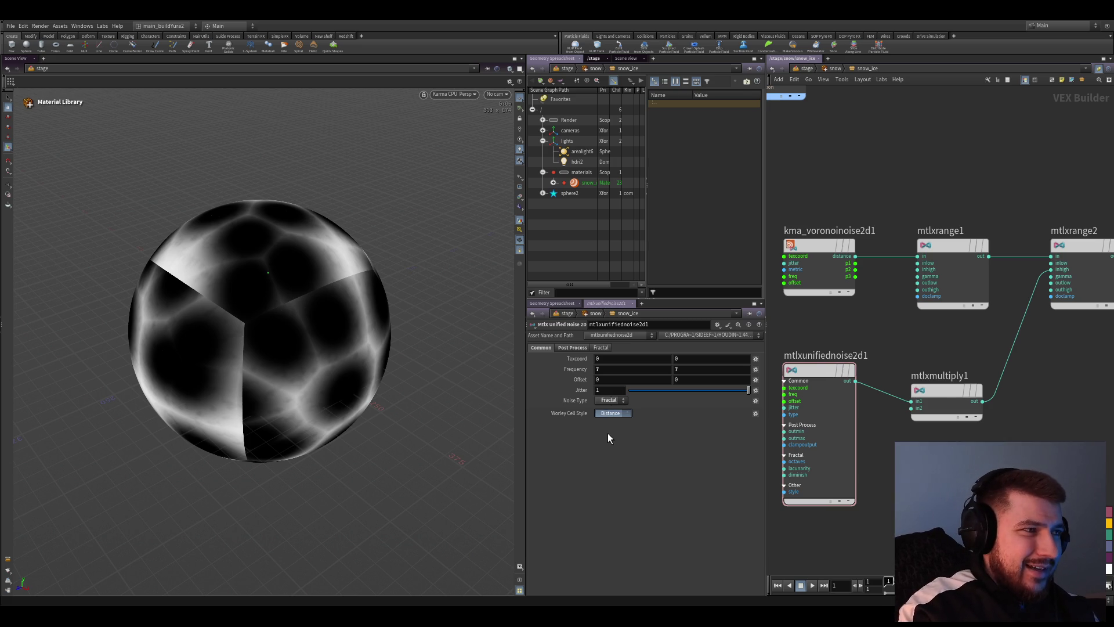
click(608, 432)
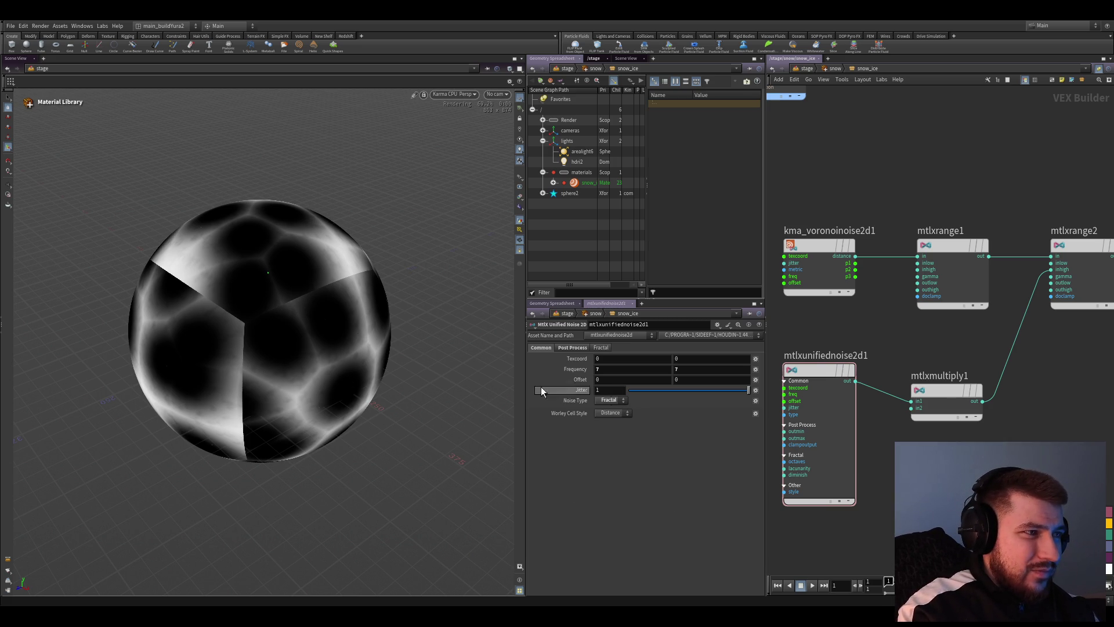
drag(579, 369, 562, 350)
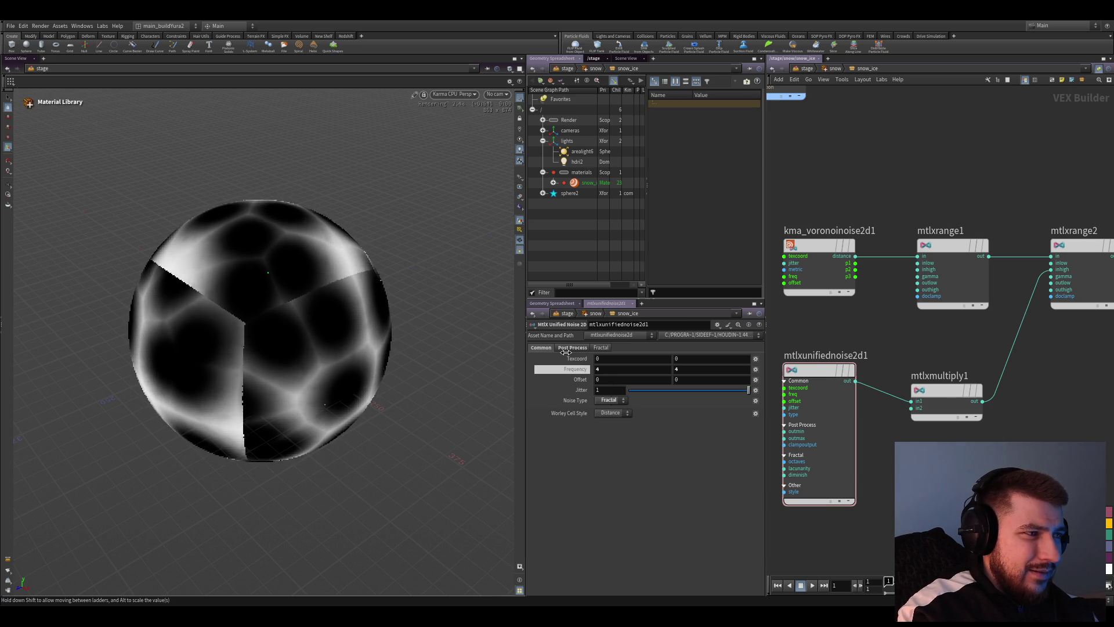
drag(569, 351, 570, 352)
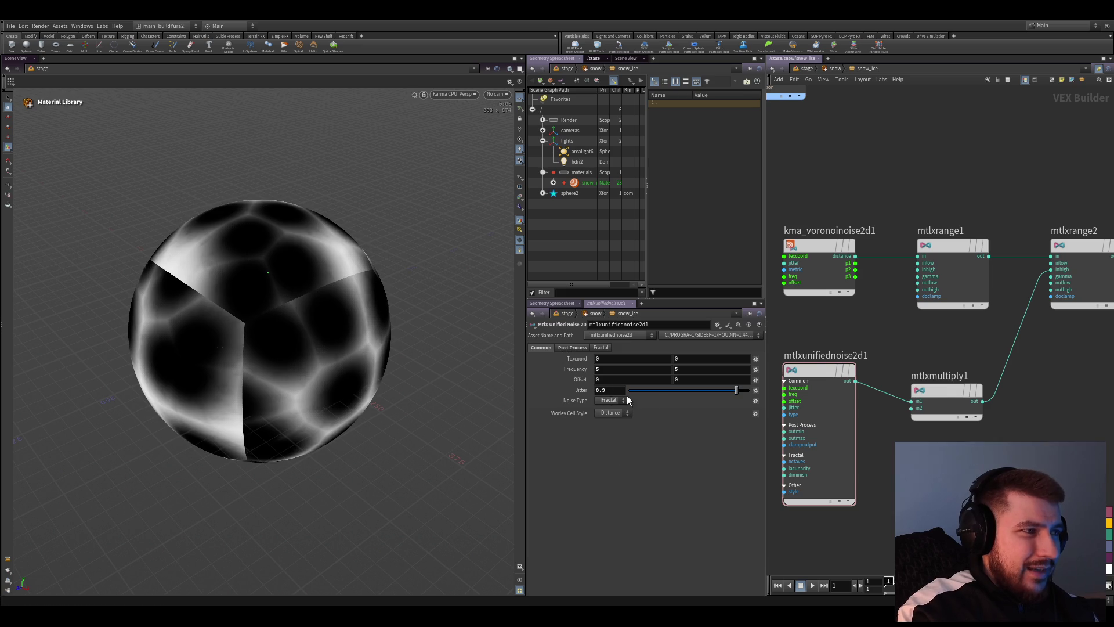
drag(609, 390, 628, 391)
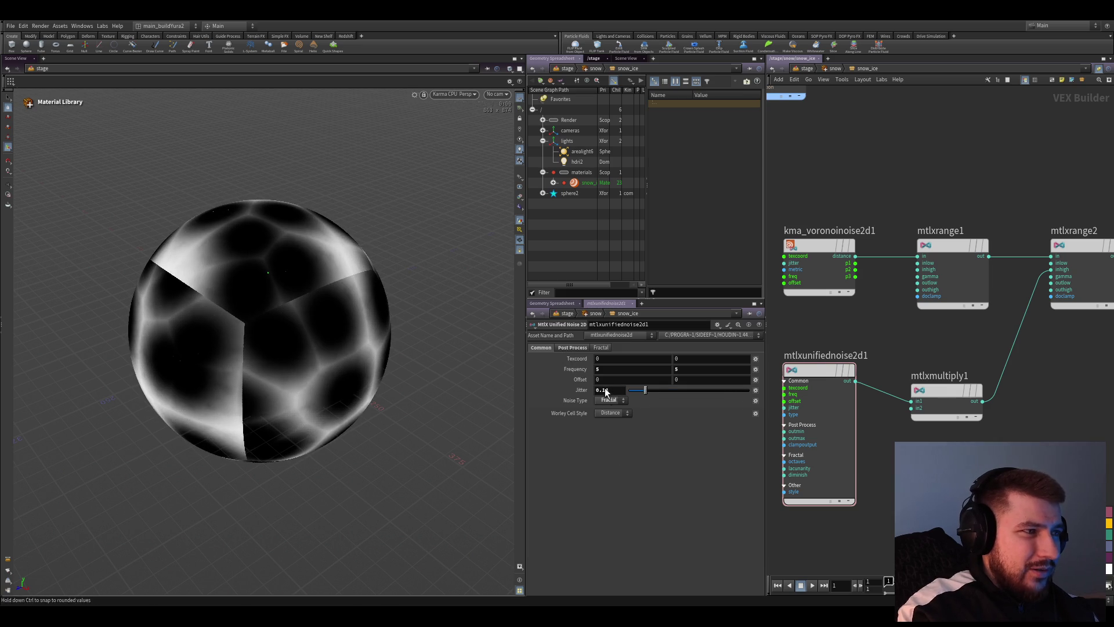
Try the Fractal octaves, lacunarity and diminish sliders, undo to defaults, and save the scene
click(600, 348)
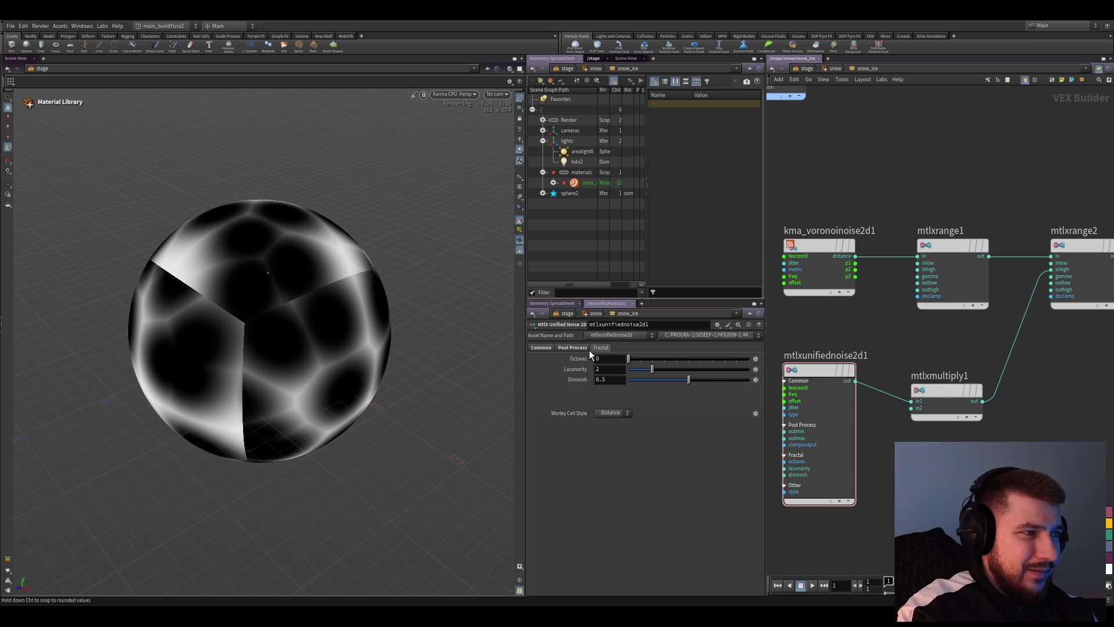
drag(627, 359, 810, 379)
mouse_move(734, 375)
mouse_down()
mouse_move(629, 374)
mouse_move(653, 370)
mouse_up()
mouse_move(799, 391)
mouse_down()
mouse_move(628, 371)
mouse_move(645, 388)
mouse_up()
key(ctrl+z)
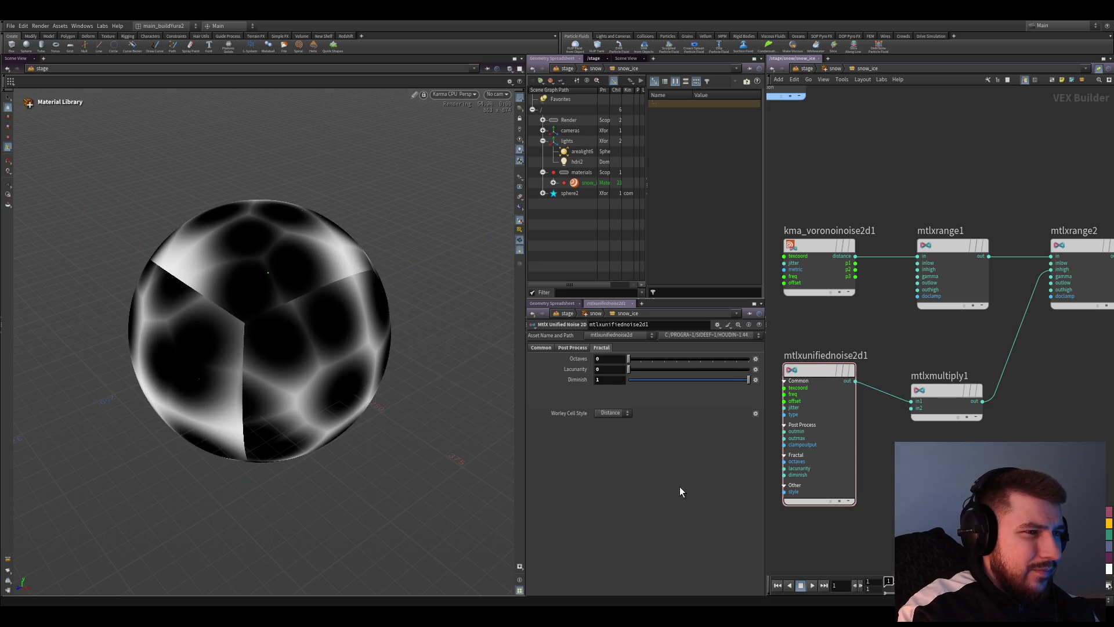
key(ctrl+z)
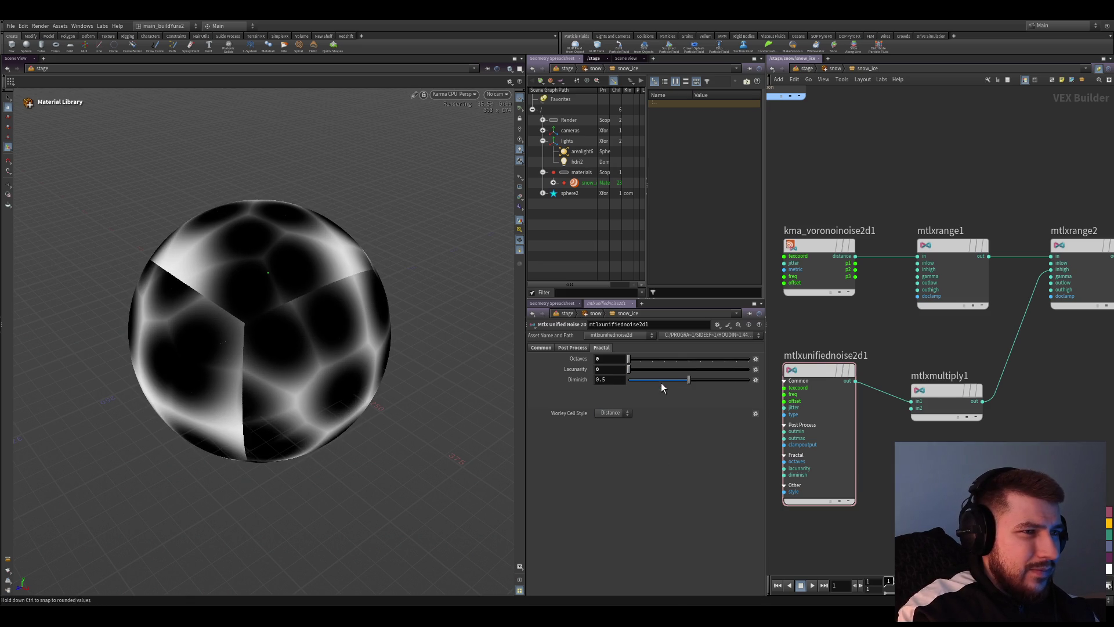
key(ctrl+s)
mouse_move(957, 348)
middle_down()
mouse_move(889, 346)
mouse_move(892, 394)
middle_up()
click(884, 383)
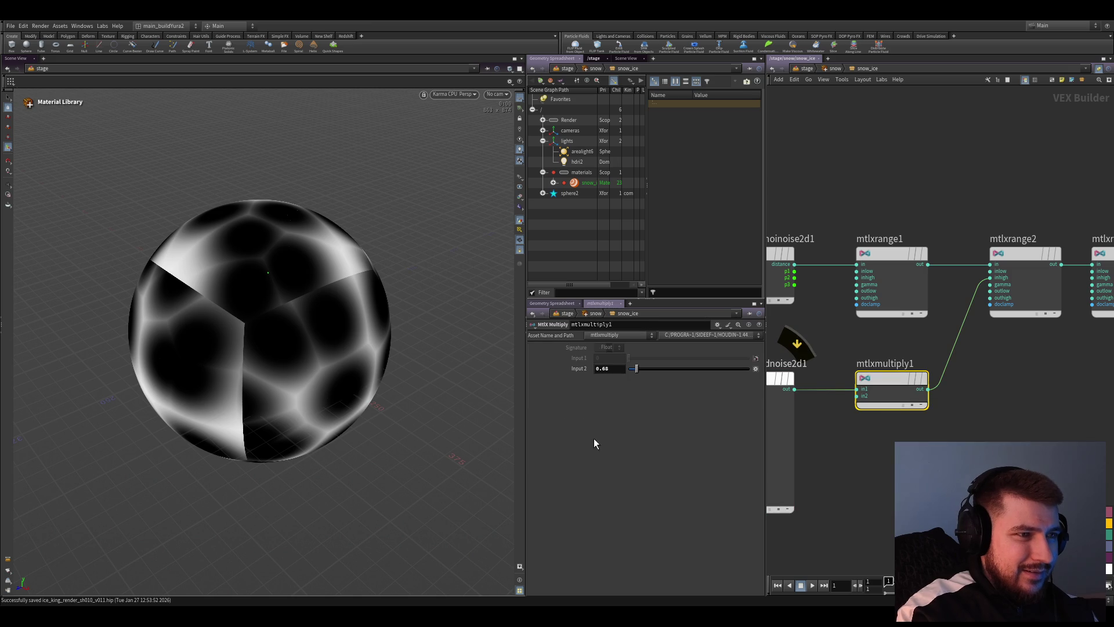
Raise the multiplier above 1 and wire mtlxmultiply1's output into mtlxrange2's outhigh
drag(636, 368, 642, 370)
middle_drag(1019, 396, 940, 395)
click(927, 331)
scroll(907, 354, up, 3)
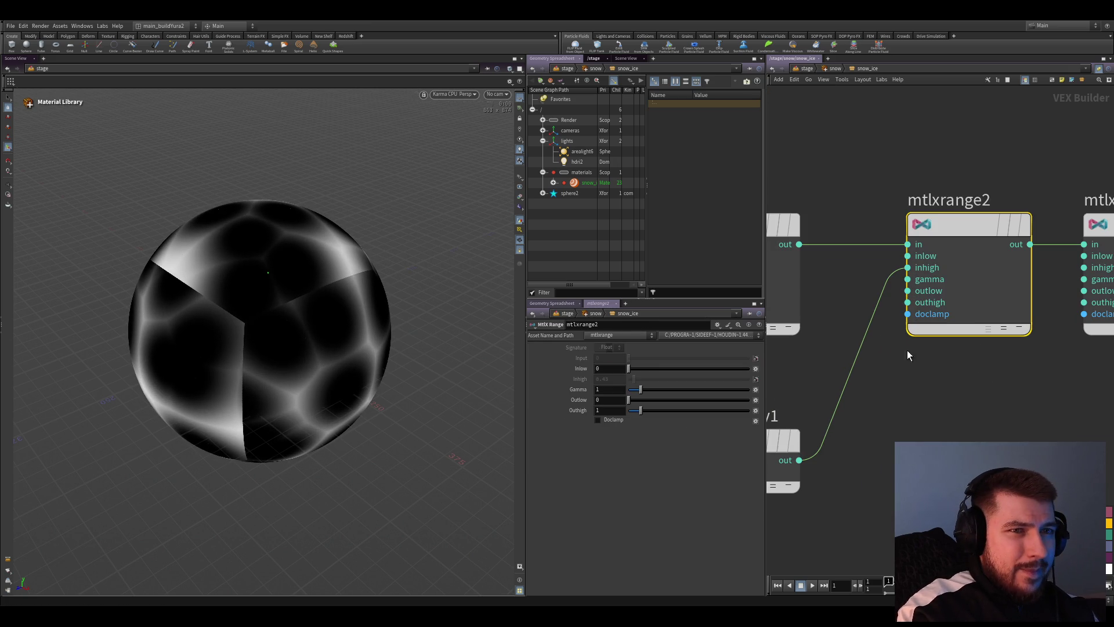
drag(869, 326, 896, 291)
click(904, 306)
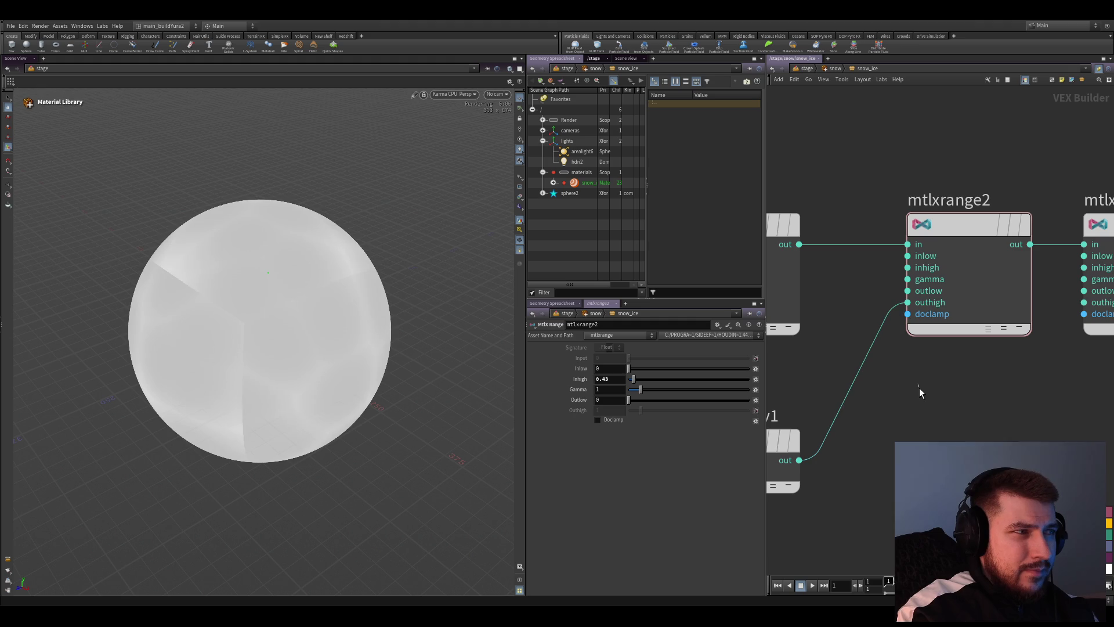
Raise the unified noise frequency and try another multiplier value, then undo that change
middle_drag(920, 387, 1096, 299)
middle_drag(957, 306, 1083, 297)
click(818, 348)
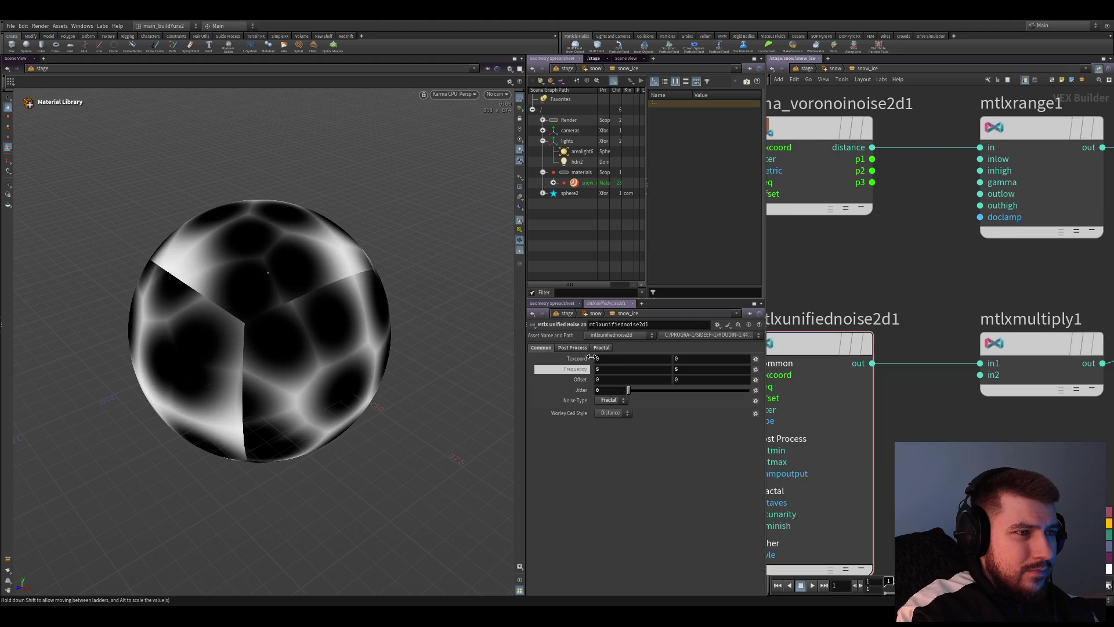
middle_drag(592, 358, 598, 358)
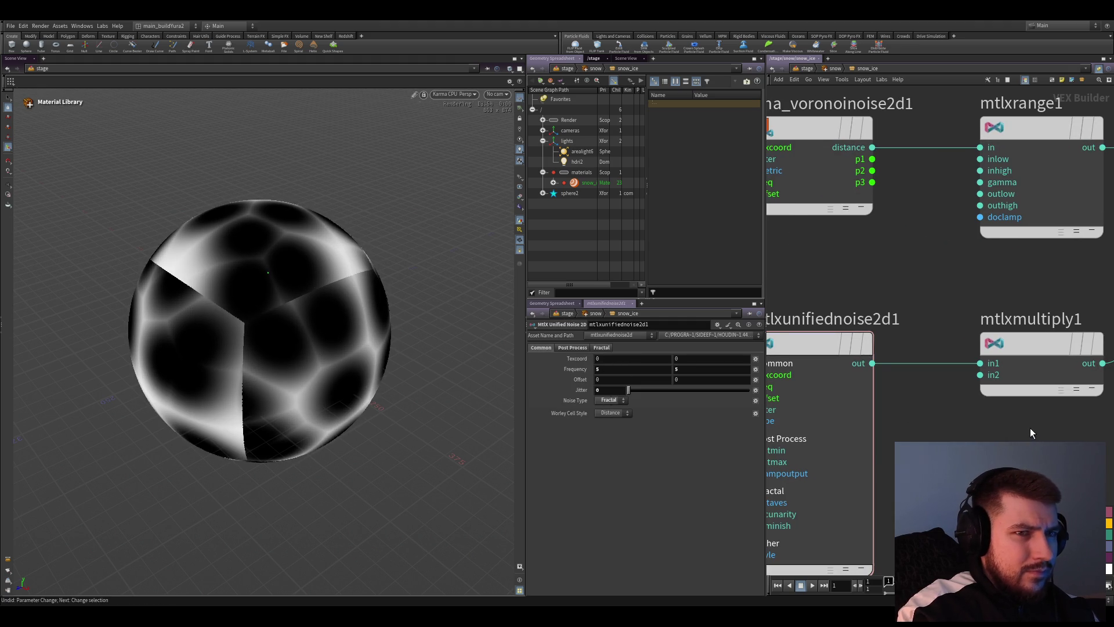
click(1037, 370)
drag(644, 369, 637, 373)
key(ctrl+z)
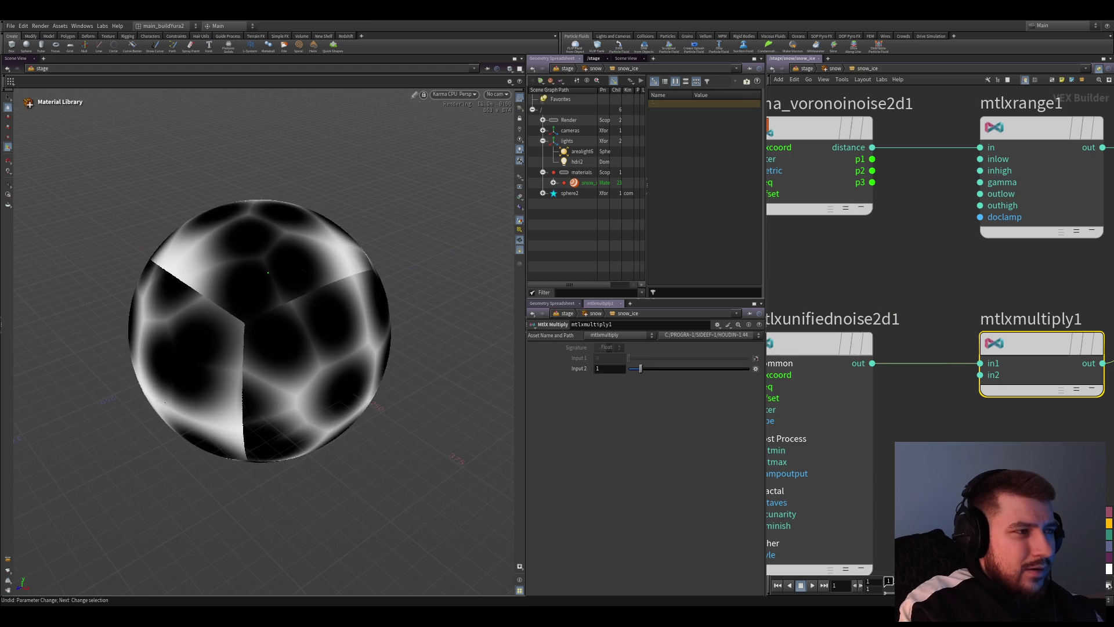
scroll(841, 505, down, 3)
Re-route the mtlxmultiply1 output into mtlxrange2's inhigh input instead
middle_drag(840, 504, 792, 503)
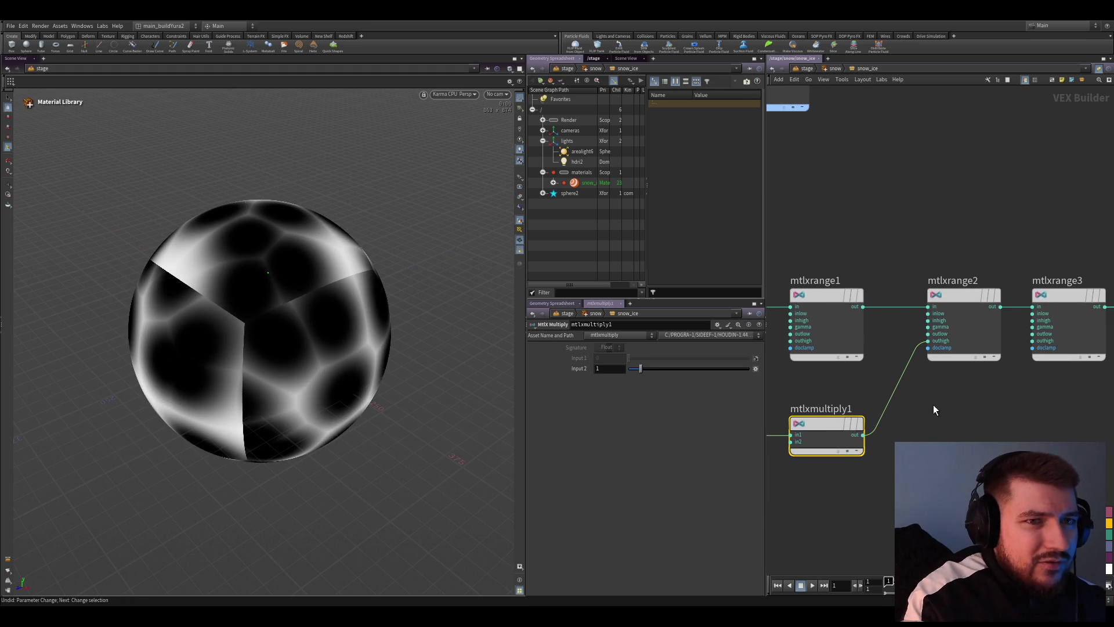
middle_drag(935, 488, 936, 492)
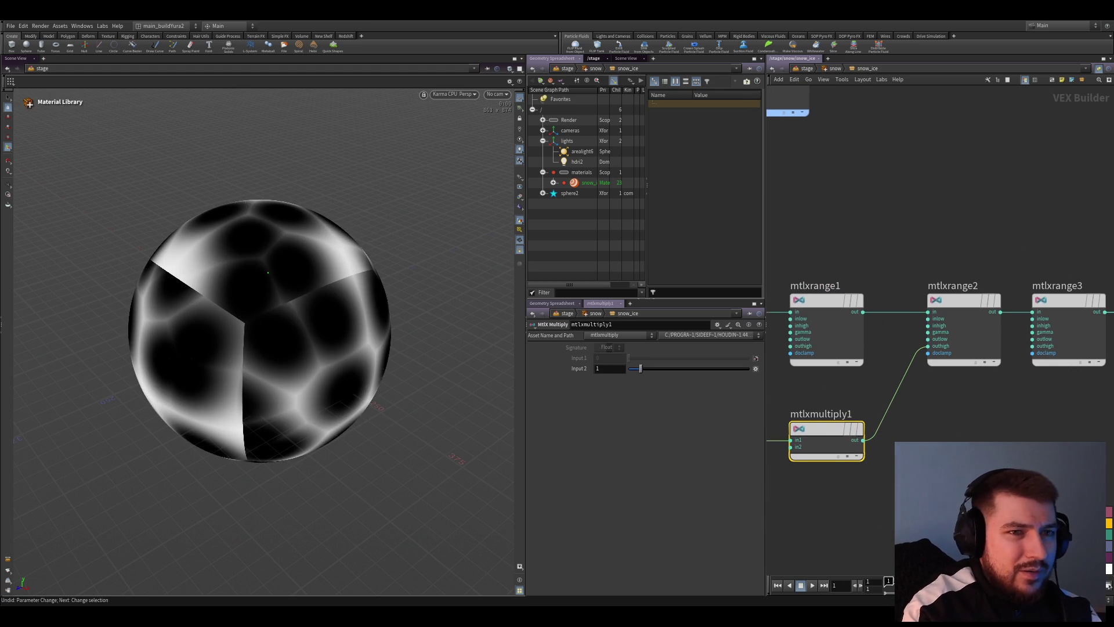
click(963, 331)
scroll(928, 373, up, 1)
drag(850, 454, 928, 306)
middle_drag(907, 360, 949, 312)
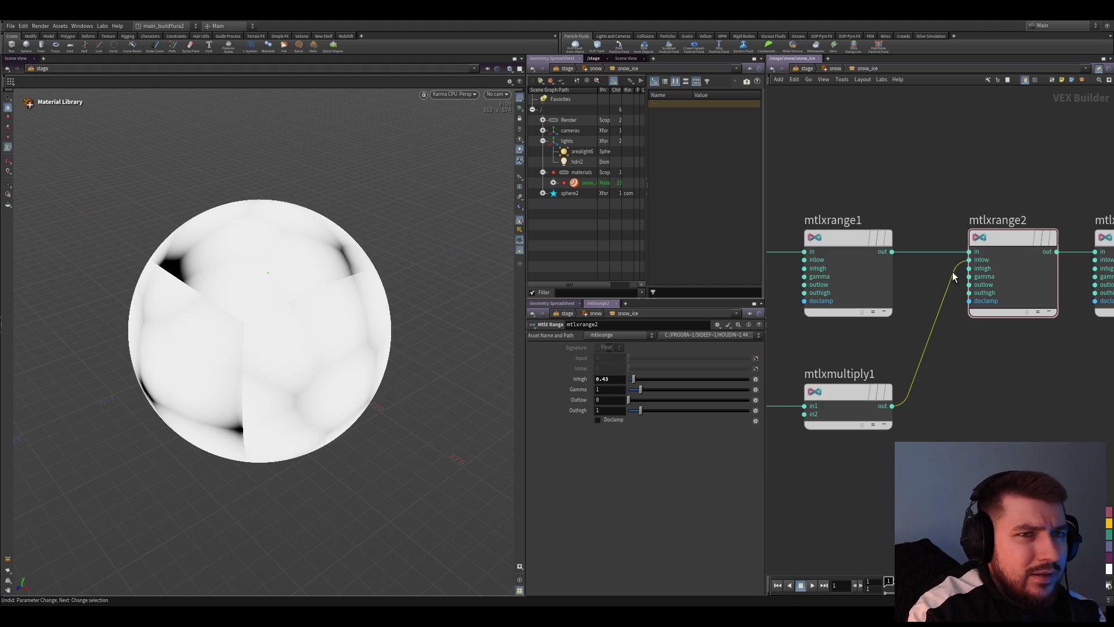
drag(968, 260, 968, 267)
mouse_move(996, 480)
middle_down()
mouse_move(1014, 405)
mouse_move(1002, 385)
middle_up()
Insert a new mtlxadd2 node on the wire from mtlxmultiply1 to mtlxrange2
middle_drag(943, 355, 948, 376)
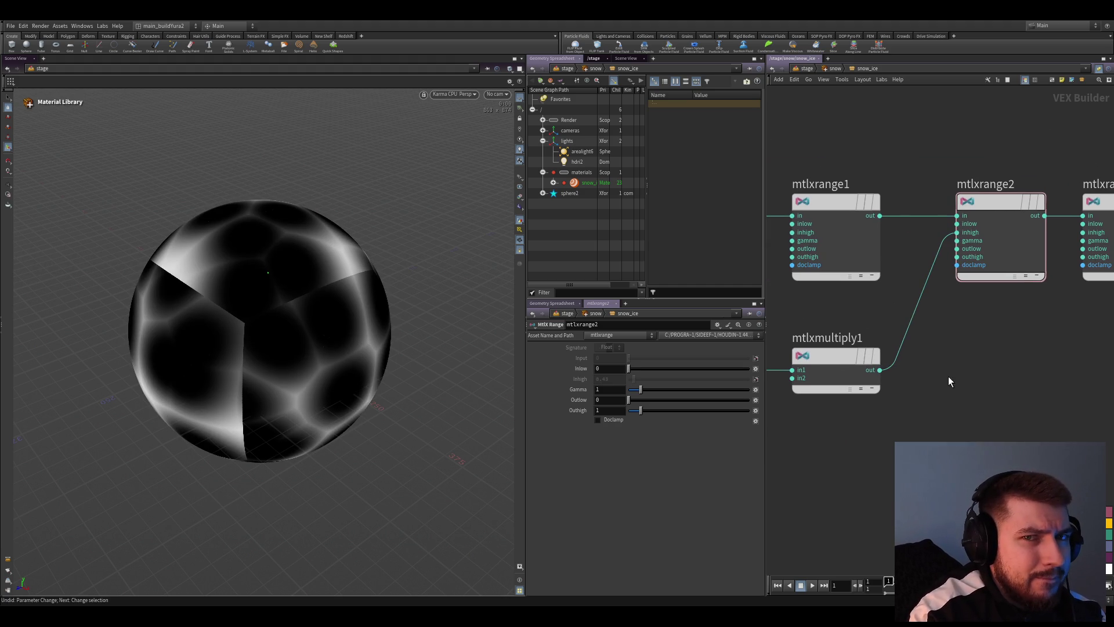
middle_drag(846, 333, 950, 339)
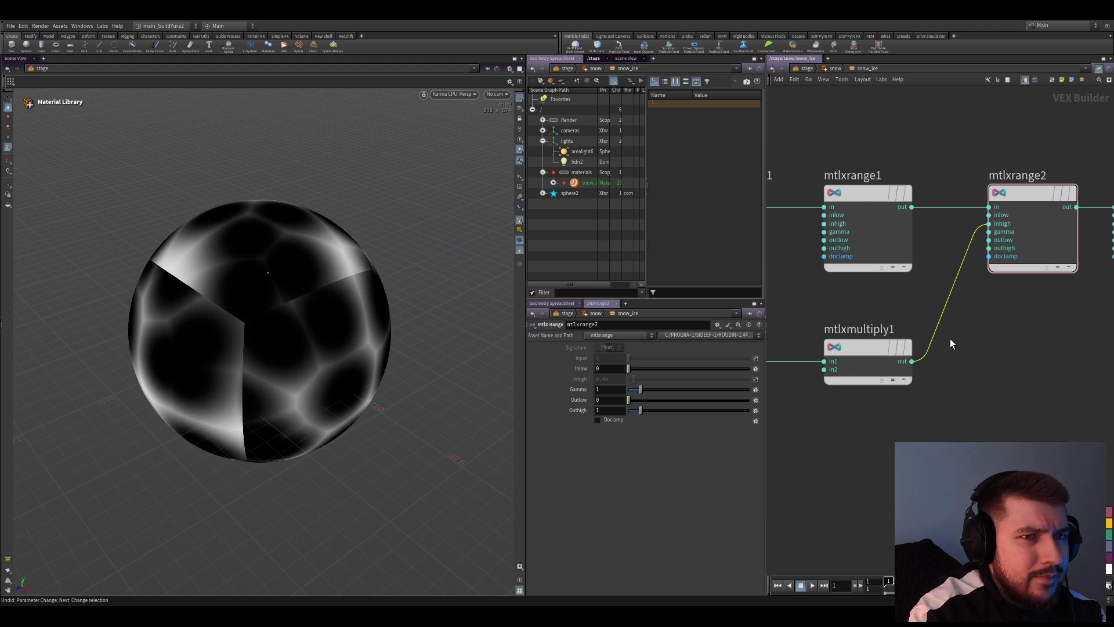
click(955, 348)
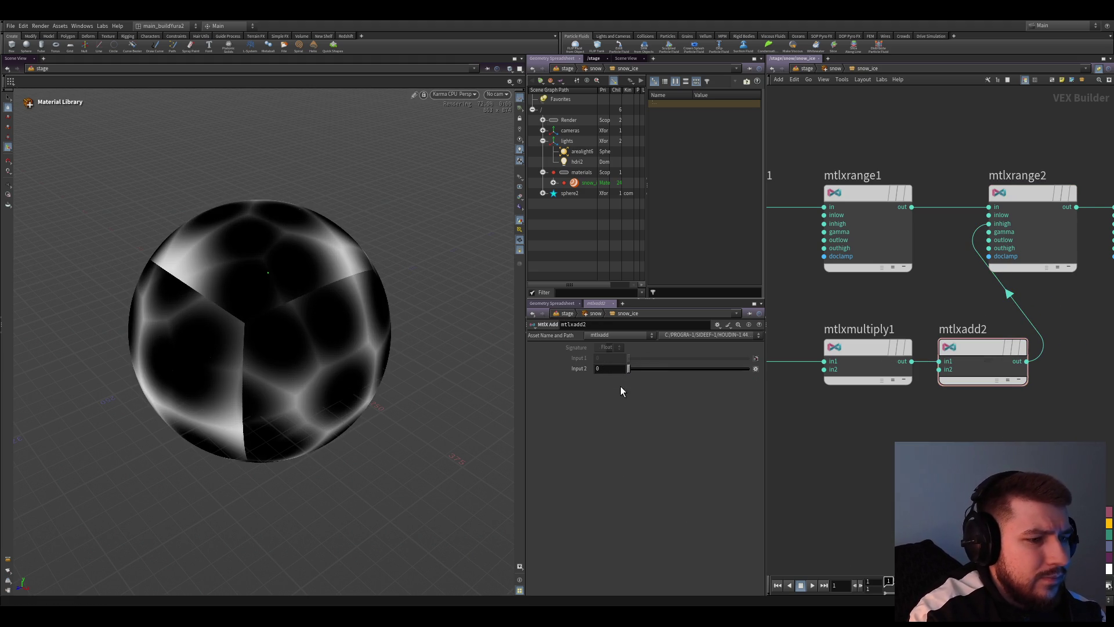
Try a lower multiplier, then delete the mtlxmultiply1 and mtlxadd2 nodes from the network
click(831, 352)
mouse_move(640, 368)
mouse_down()
mouse_move(619, 371)
mouse_move(633, 368)
mouse_up()
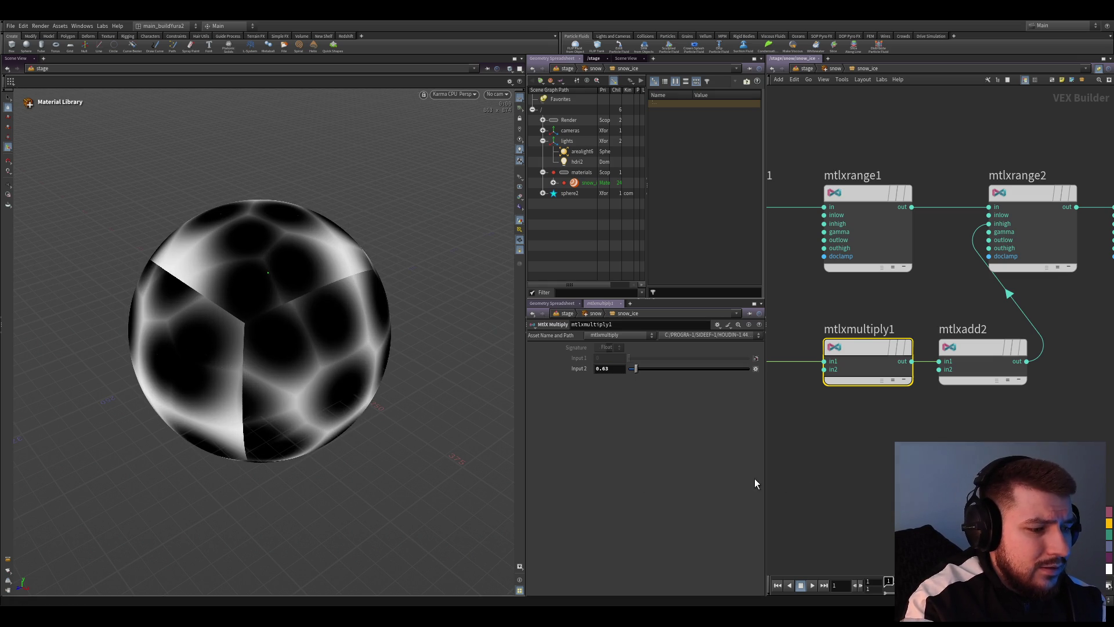
key(Up)
click(574, 347)
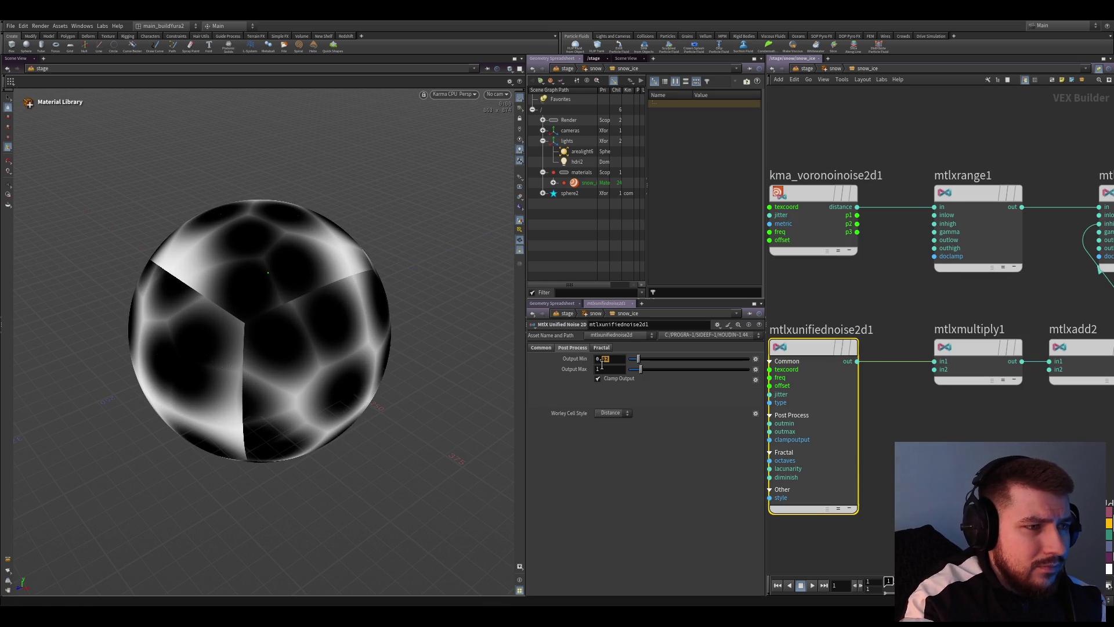
middle_drag(957, 436, 806, 447)
drag(774, 331, 924, 438)
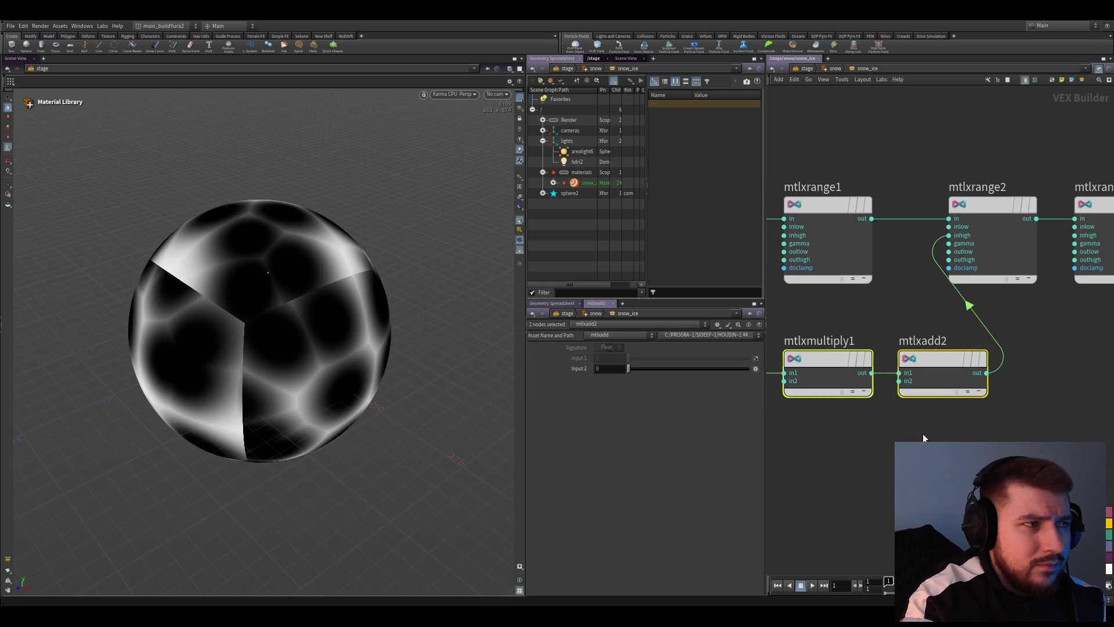
key(Delete)
key(Up)
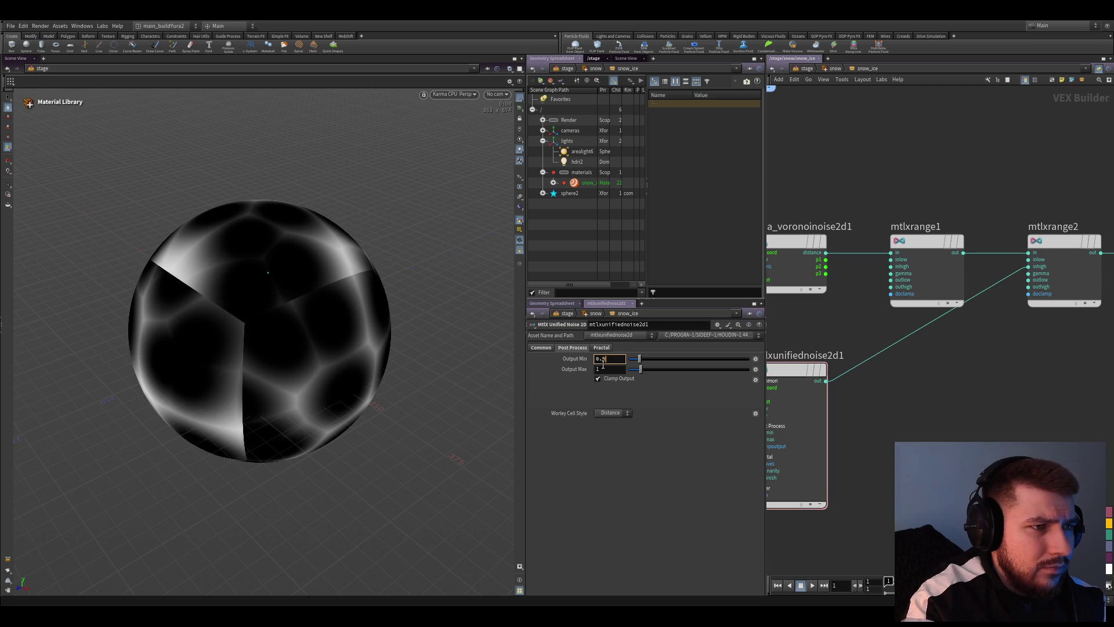
Set the unified noise Output Min to 0.54 and mtlxrange2's Outlow to 0.19
key(Return)
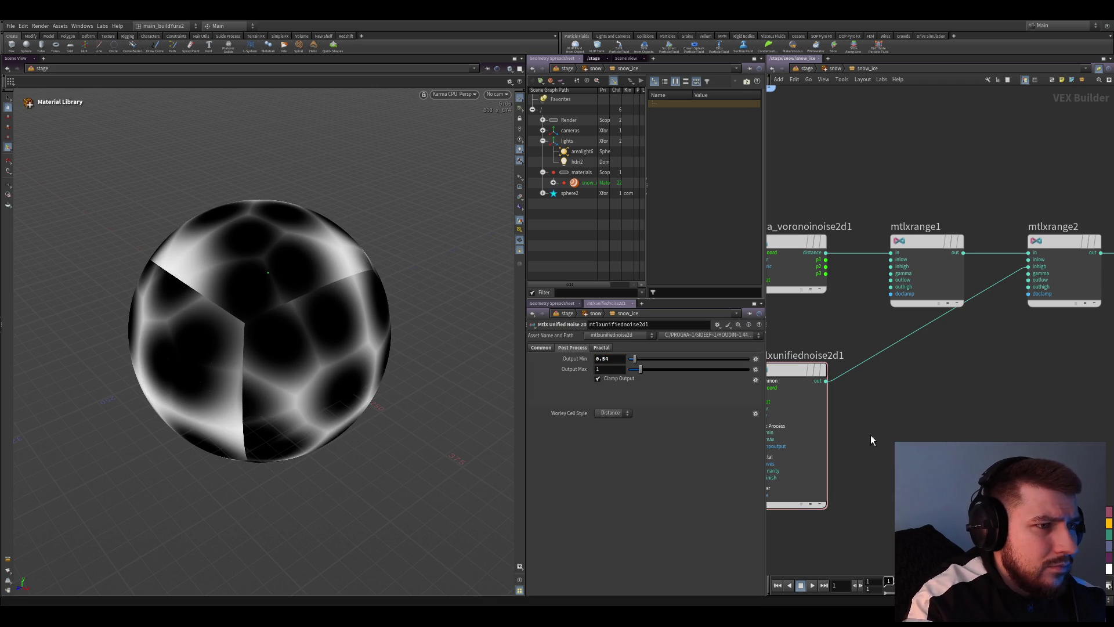
click(540, 346)
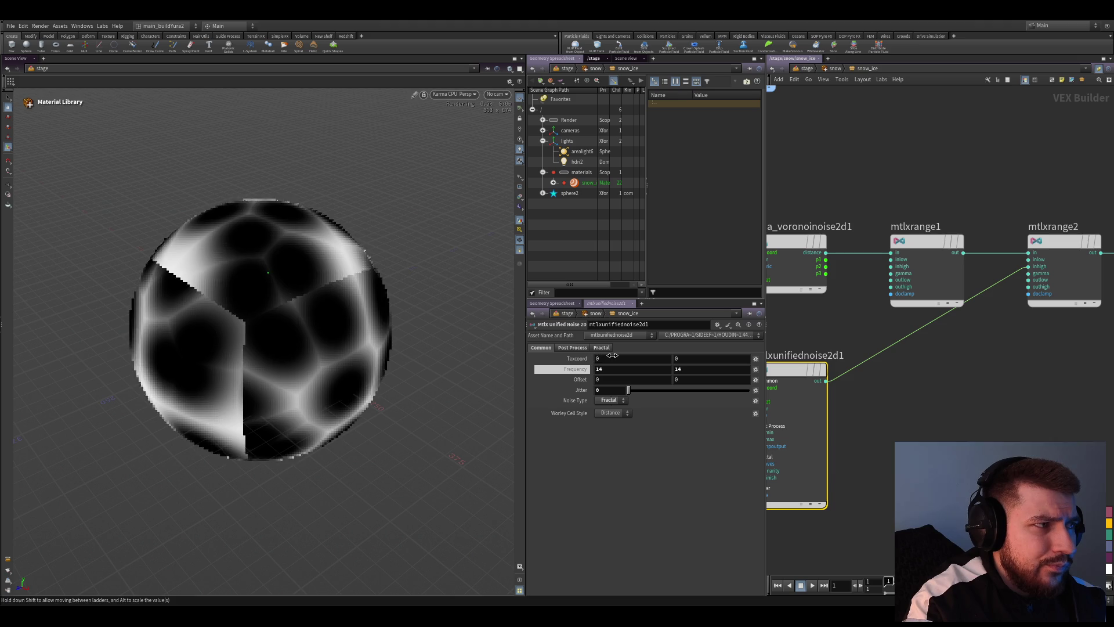
middle_drag(1000, 348, 994, 356)
click(1057, 278)
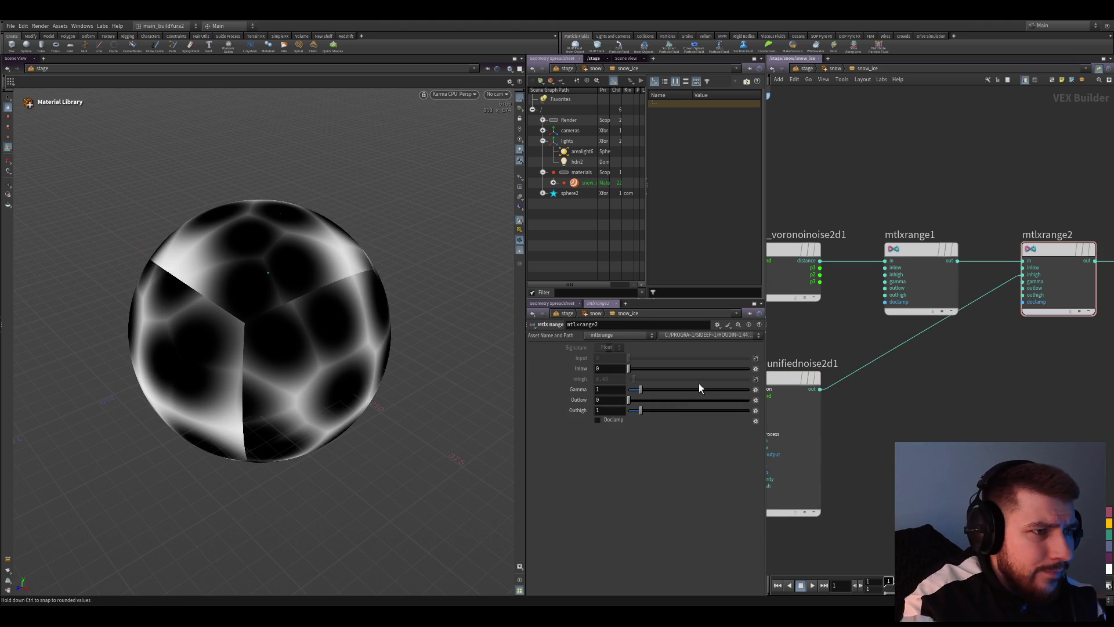
drag(641, 389, 634, 405)
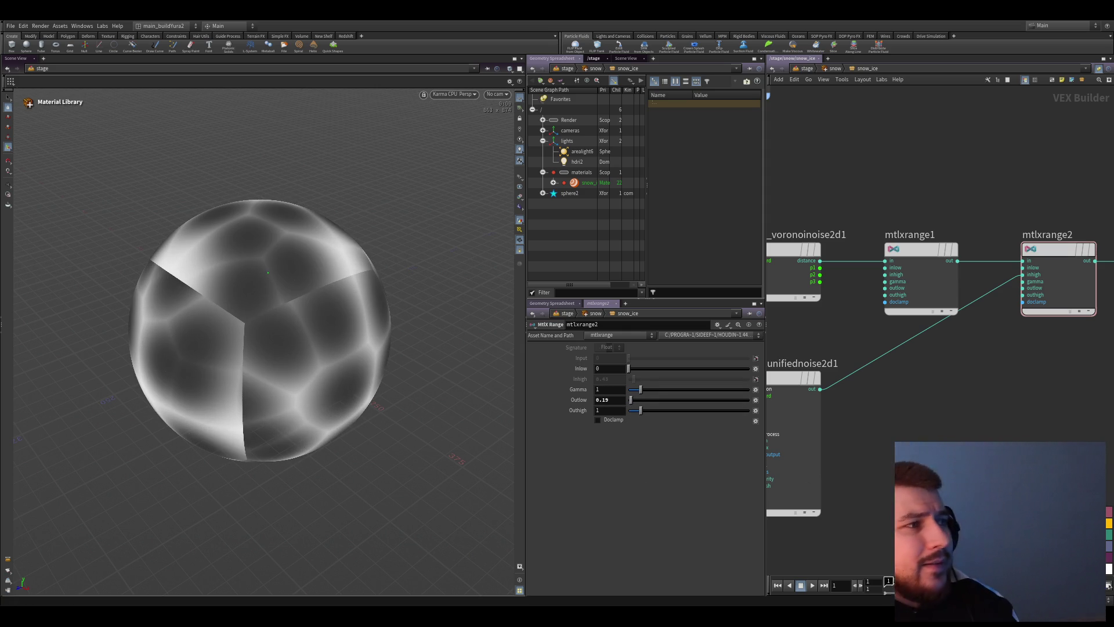
scroll(987, 419, down, 3)
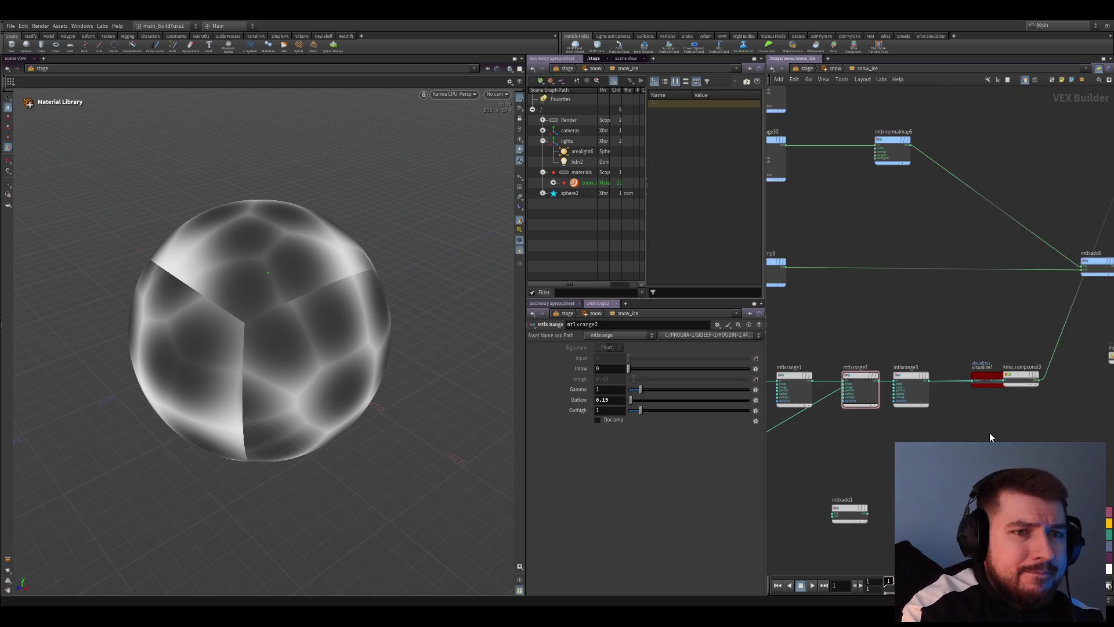
scroll(989, 437, up, 2)
Set the mtlxdisplacement Scale to 25 so the sphere bulges into lumpy facets
click(863, 414)
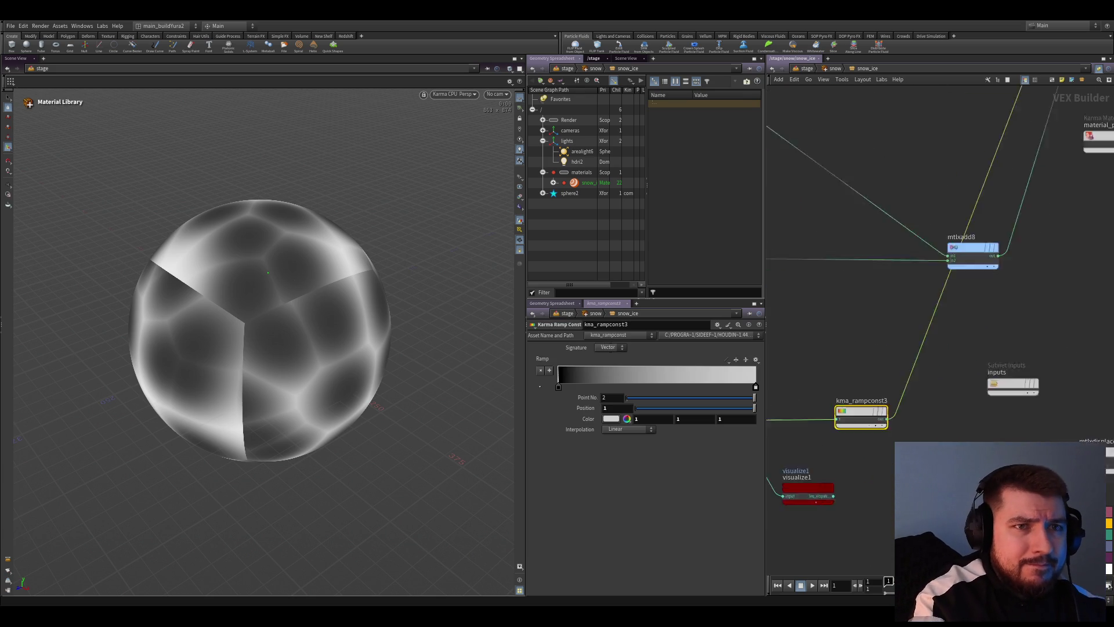
scroll(968, 415, down, 3)
scroll(969, 415, up, 2)
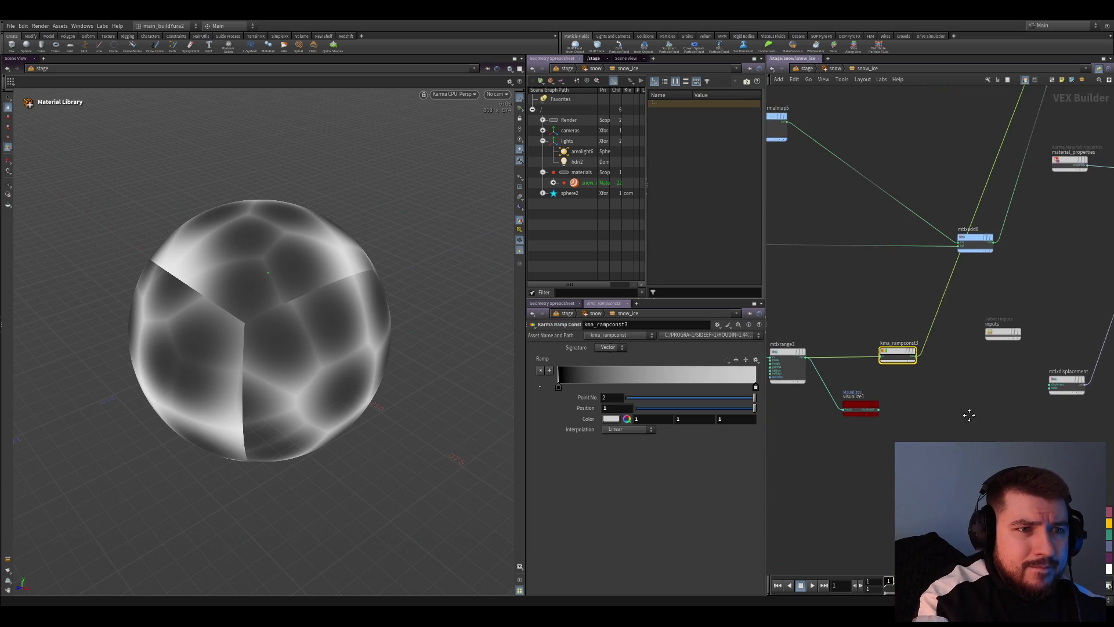
middle_drag(969, 416, 1005, 380)
scroll(883, 387, up, 3)
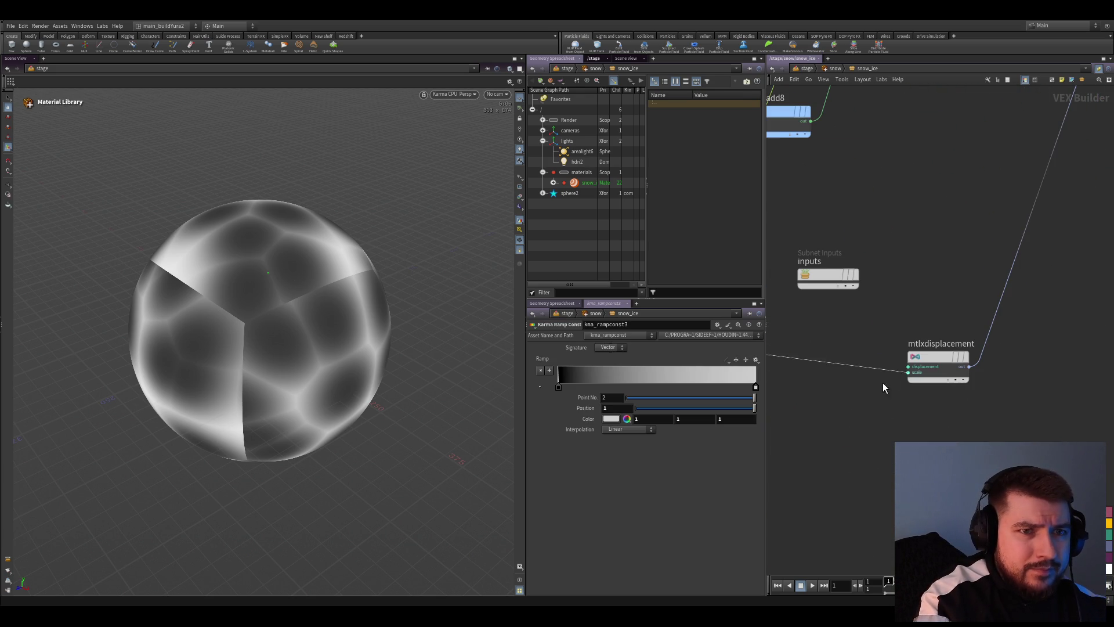
click(932, 359)
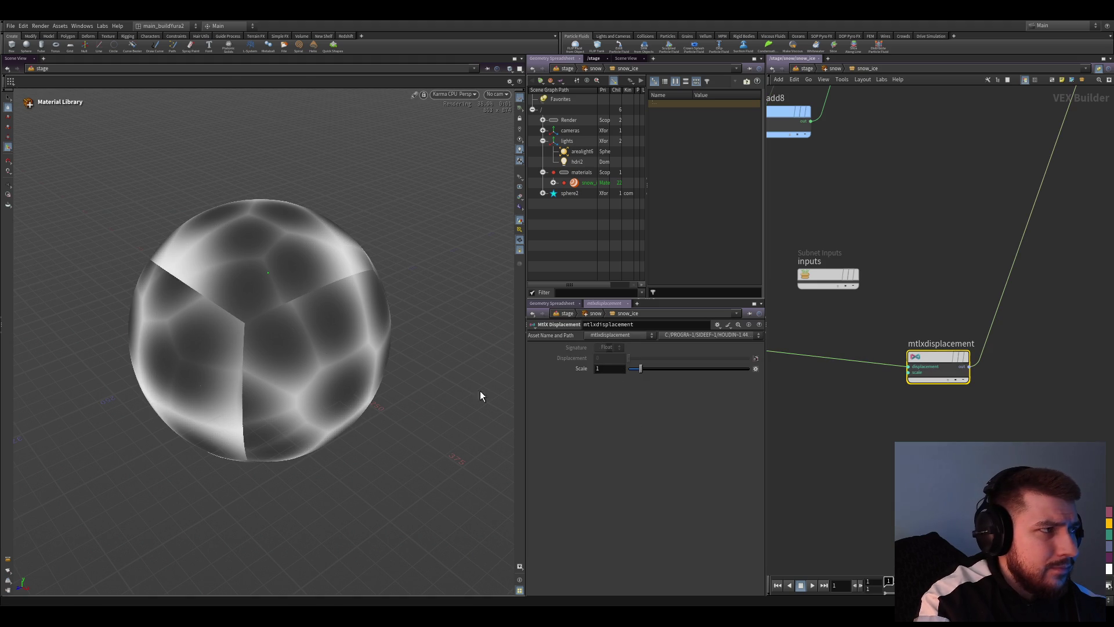
click(610, 368)
text(25)
key(Return)
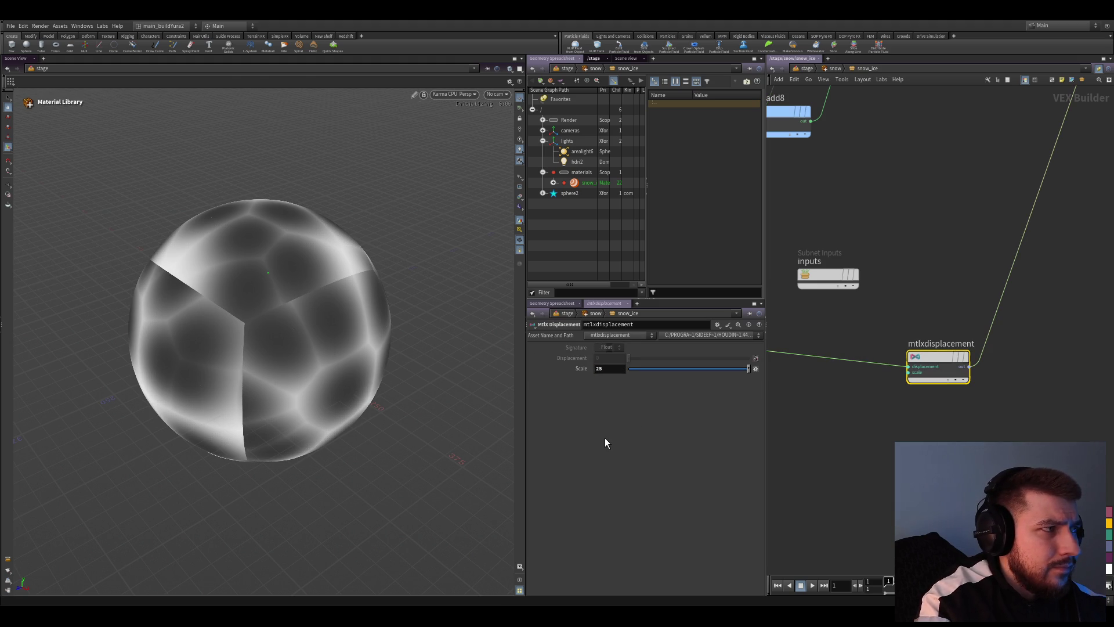
Orbit around the displaced sphere to inspect it and save the file
key(Escape)
scroll(355, 304, up, 4)
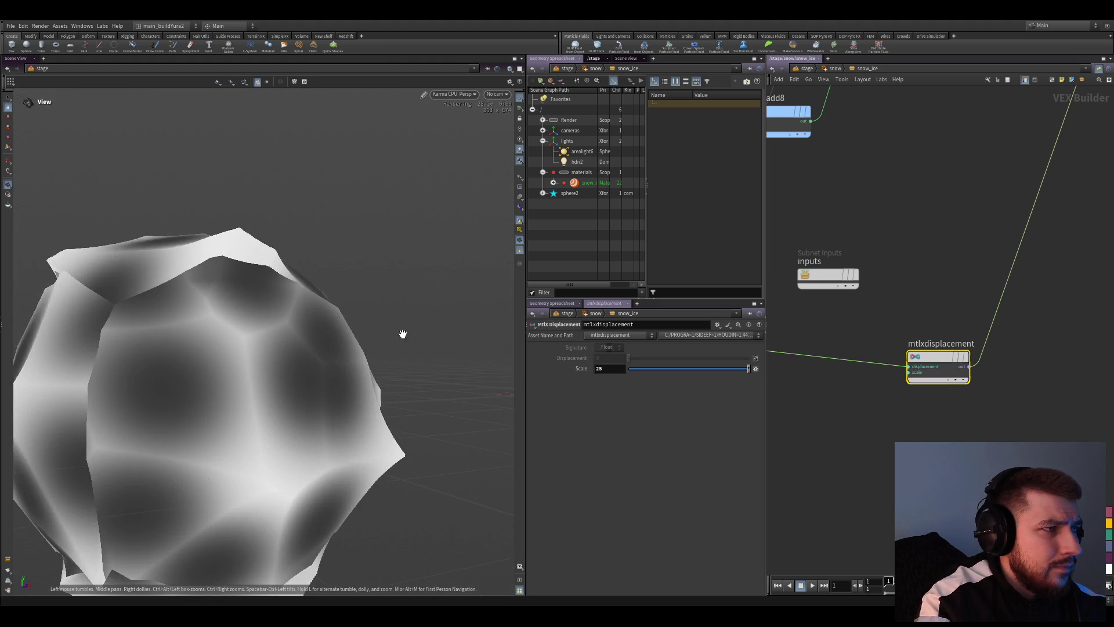
scroll(402, 334, down, 3)
scroll(369, 336, down, 3)
mouse_move(273, 355)
mouse_down()
mouse_move(212, 355)
mouse_move(356, 425)
mouse_move(444, 443)
mouse_up()
key(Return)
key(ctrl+s)
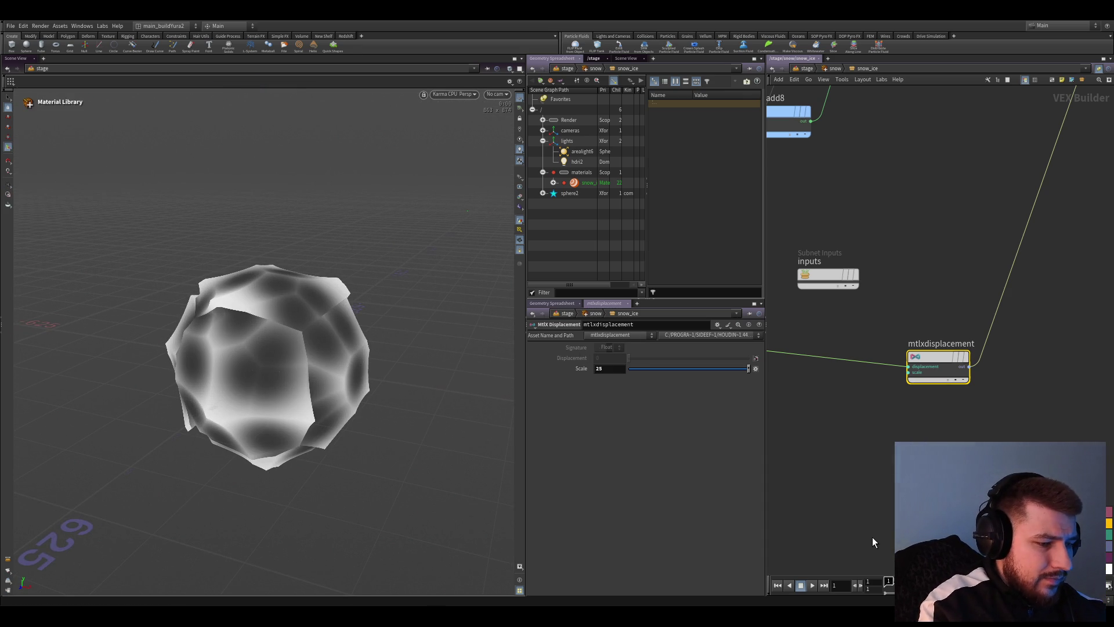
middle_drag(841, 526, 882, 521)
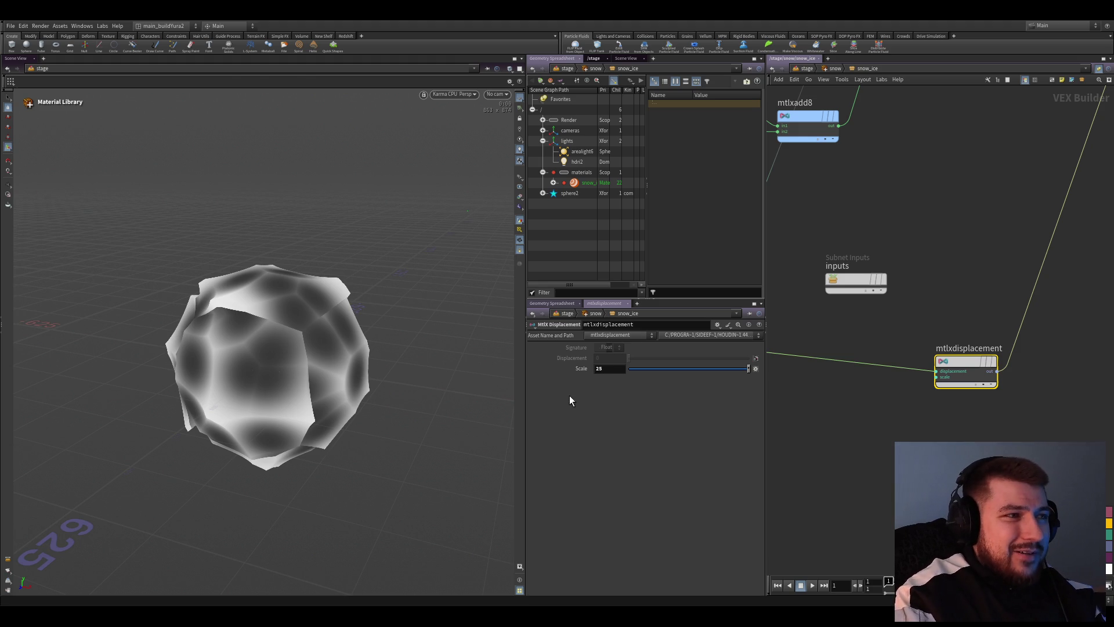
Orbit the sphere from several angles to inspect the displaced bumps
key(Escape)
mouse_move(319, 355)
mouse_down()
mouse_move(363, 316)
mouse_move(356, 357)
mouse_move(310, 319)
mouse_move(322, 368)
mouse_up()
key(Return)
key(Escape)
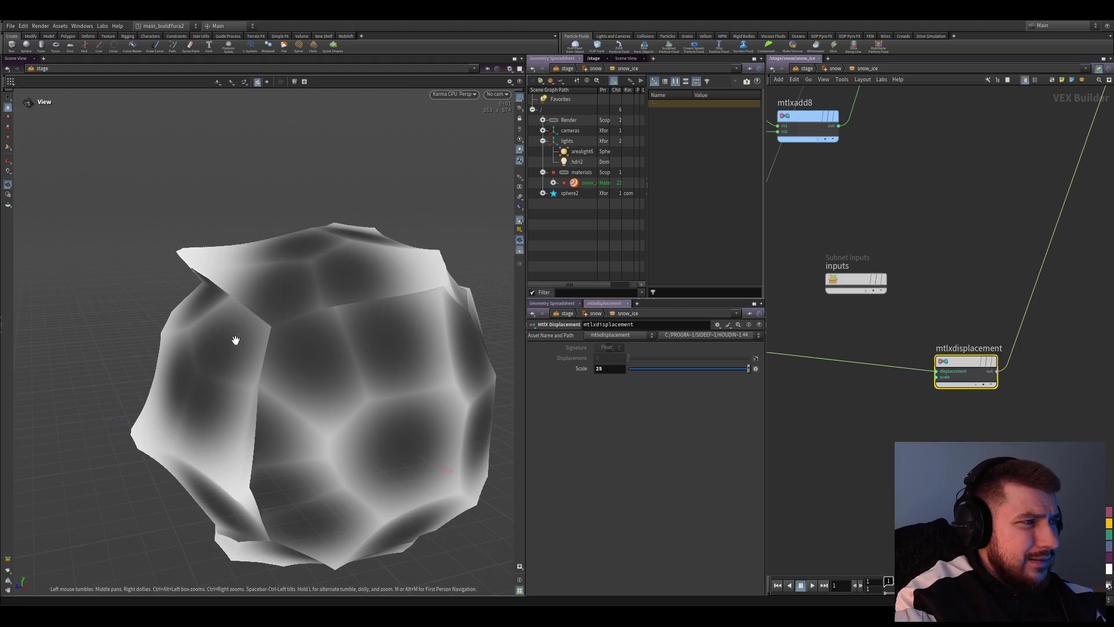
mouse_move(235, 336)
mouse_down()
mouse_move(293, 318)
mouse_move(238, 299)
mouse_move(239, 350)
mouse_move(325, 329)
mouse_move(366, 339)
mouse_up()
key(Escape)
drag(281, 403, 223, 400)
scroll(850, 455, down, 2)
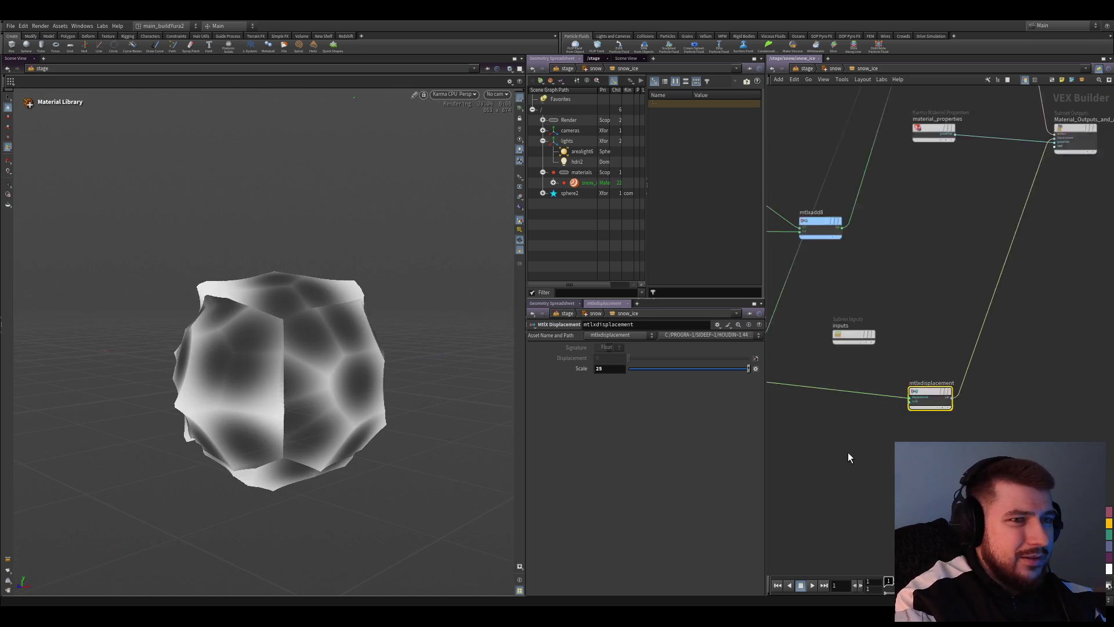
scroll(768, 418, down, 2)
Insert an MtlX Invert node on the wire before mtlxdisplacement and check the inverted bumps
key(Tab)
text(invert)
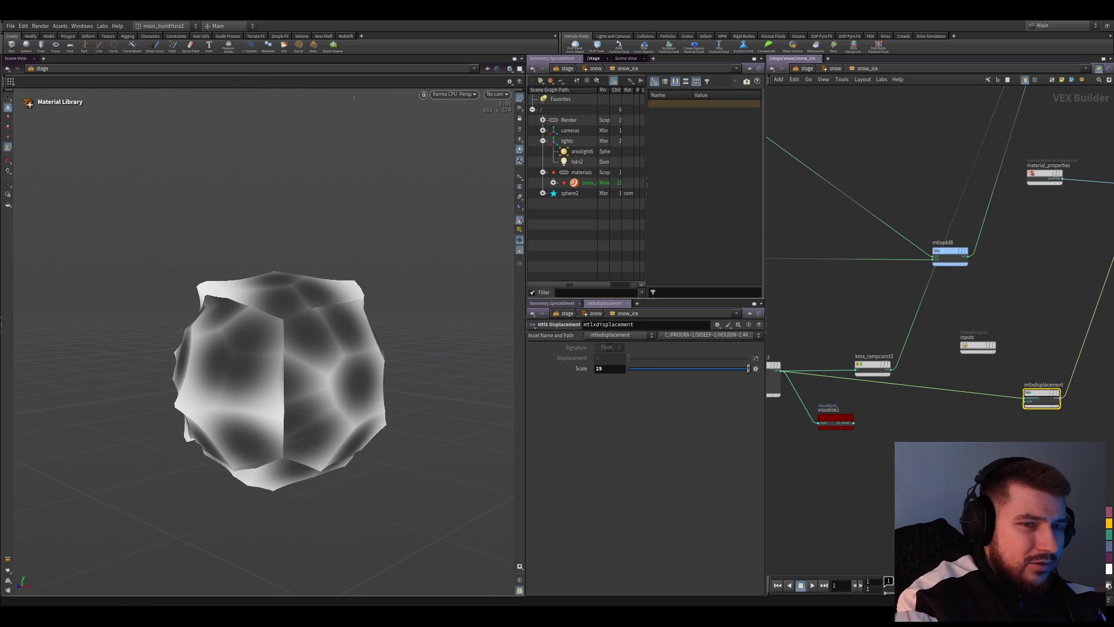
key(Return)
click(970, 402)
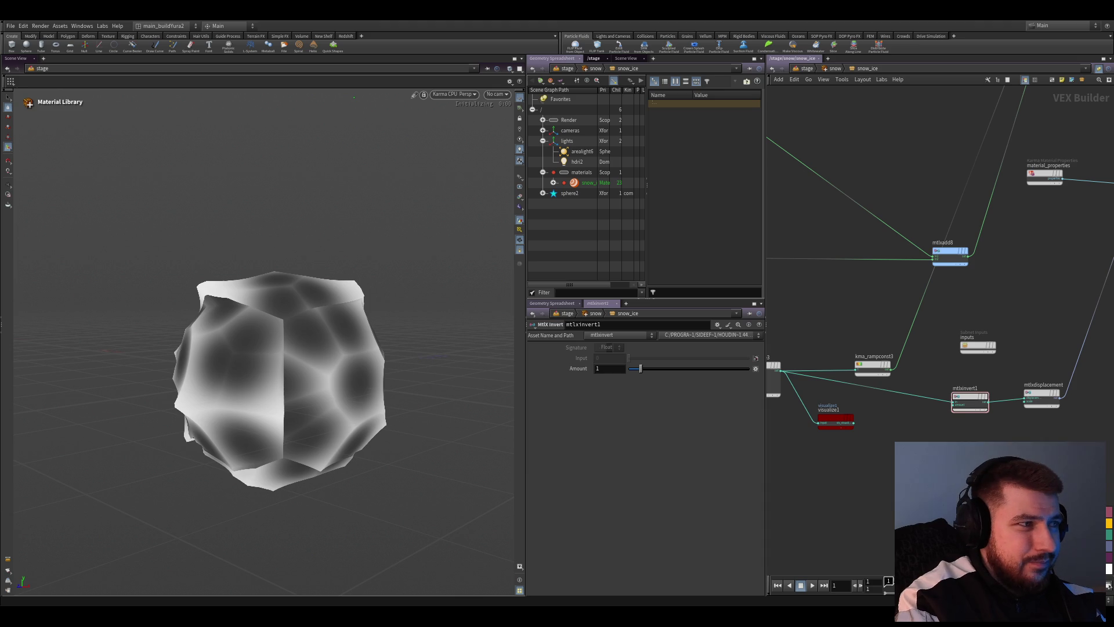
key(Escape)
mouse_move(326, 377)
mouse_down()
mouse_move(348, 380)
mouse_move(231, 377)
mouse_move(194, 391)
mouse_move(341, 341)
mouse_move(244, 315)
mouse_move(298, 319)
mouse_up()
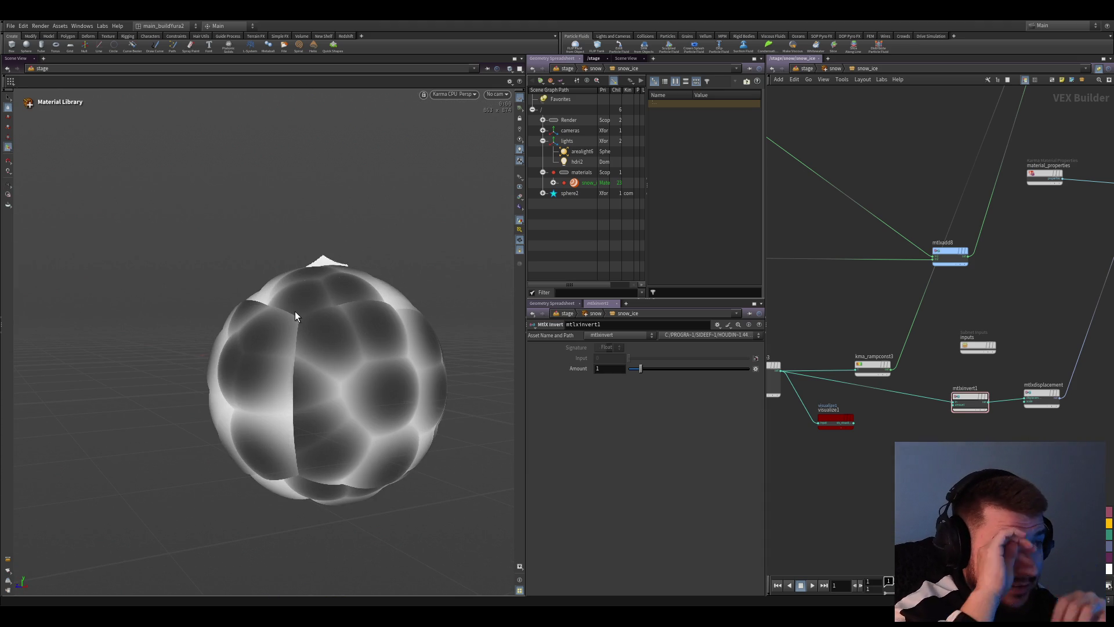
Move the noise connection onto mtlxrange1's inhigh and review the range nodes' settings
middle_drag(834, 389, 860, 306)
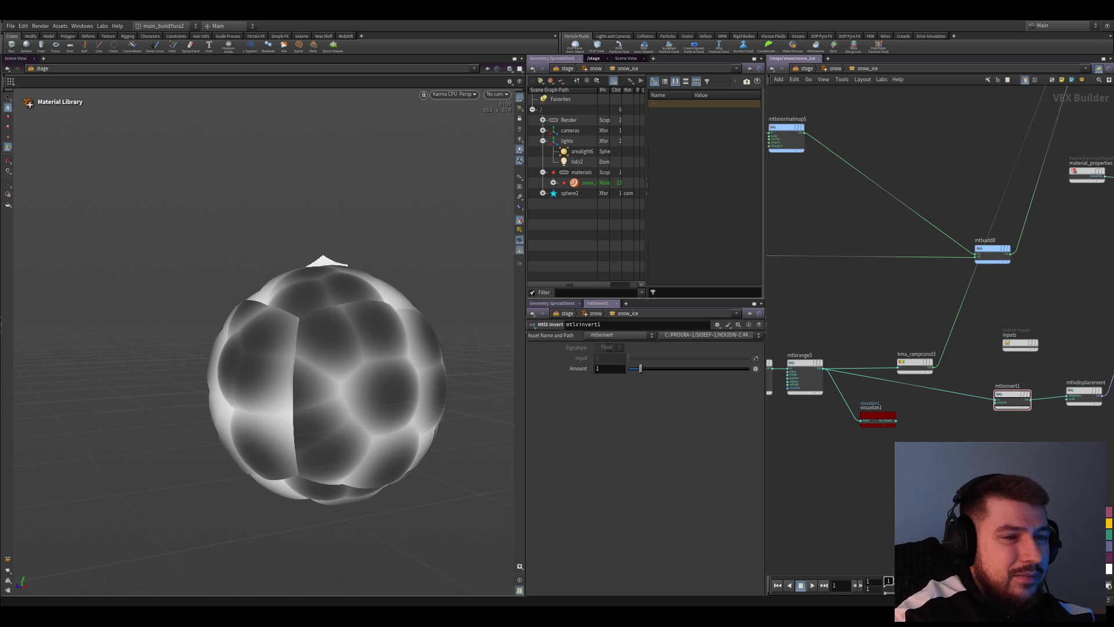
click(896, 386)
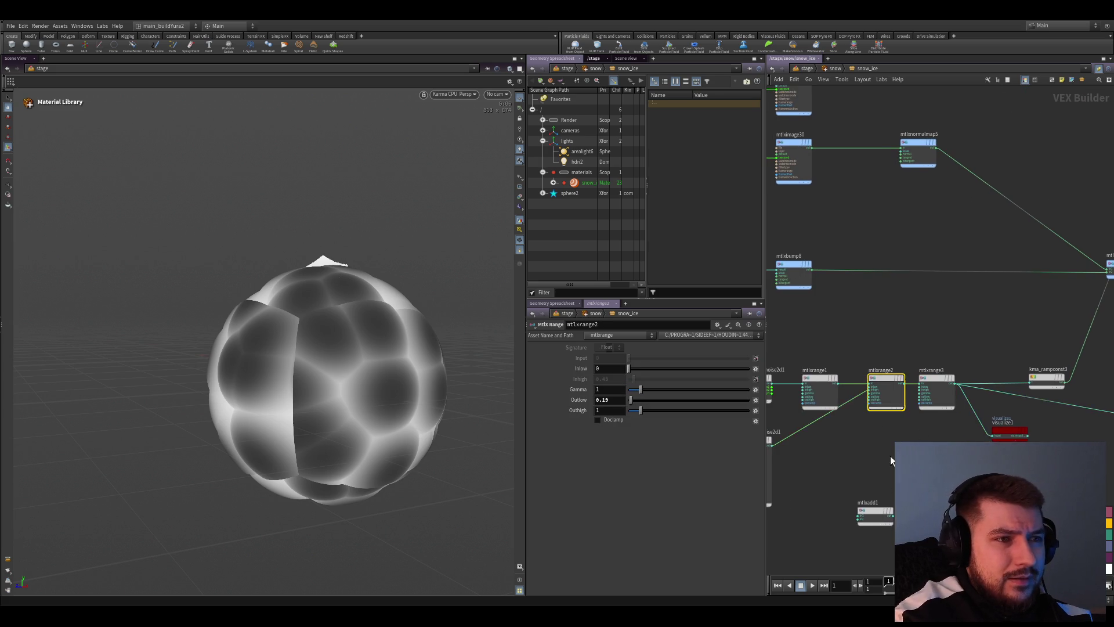
middle_drag(891, 455, 977, 434)
click(791, 447)
click(910, 361)
scroll(948, 421, up, 3)
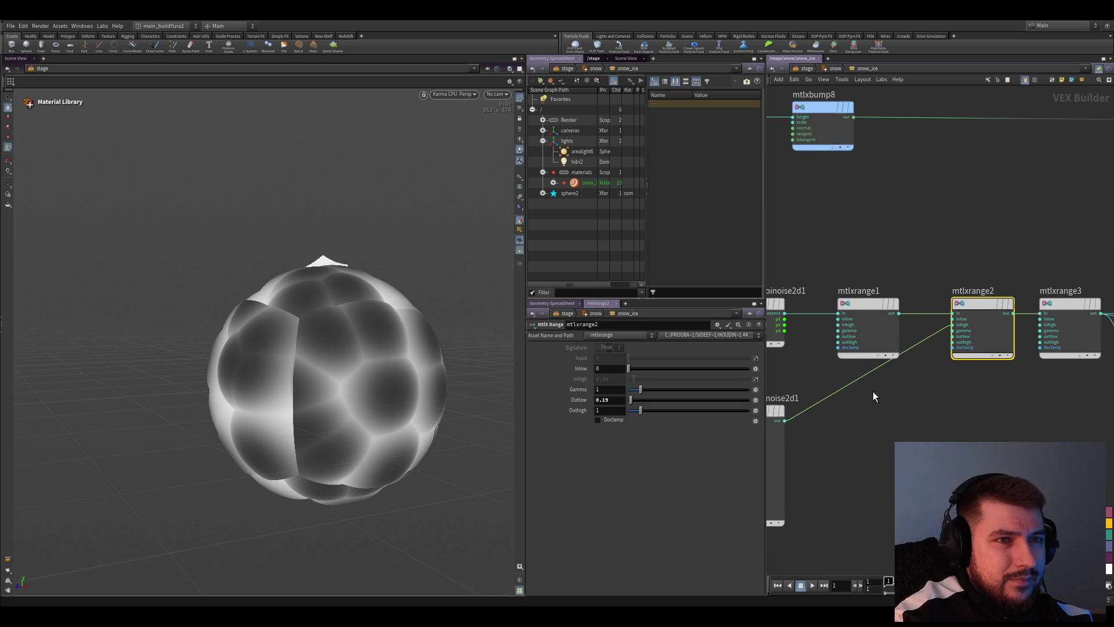
drag(858, 377, 838, 325)
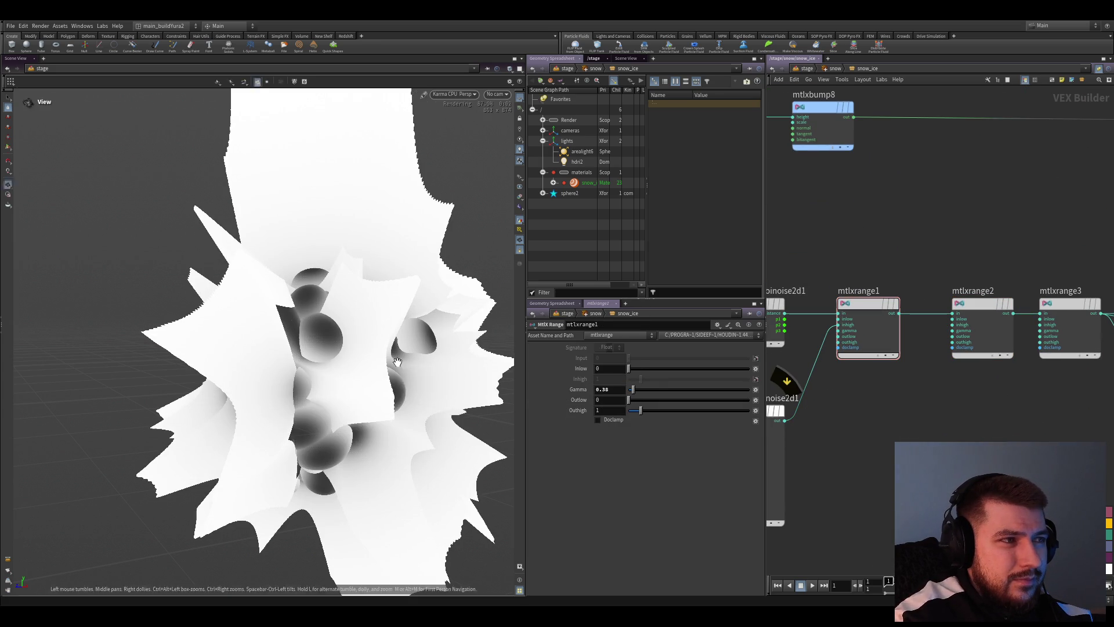
click(767, 476)
middle_drag(766, 475, 793, 492)
click(891, 334)
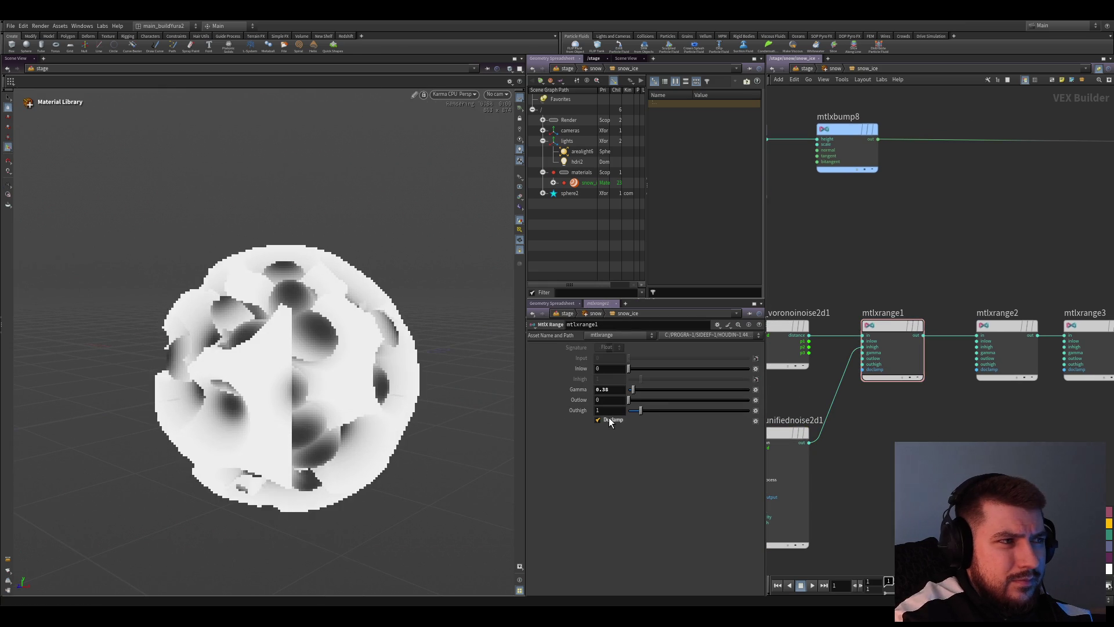
Raise the unified noise minimum output to 0.72
drag(430, 378, 325, 393)
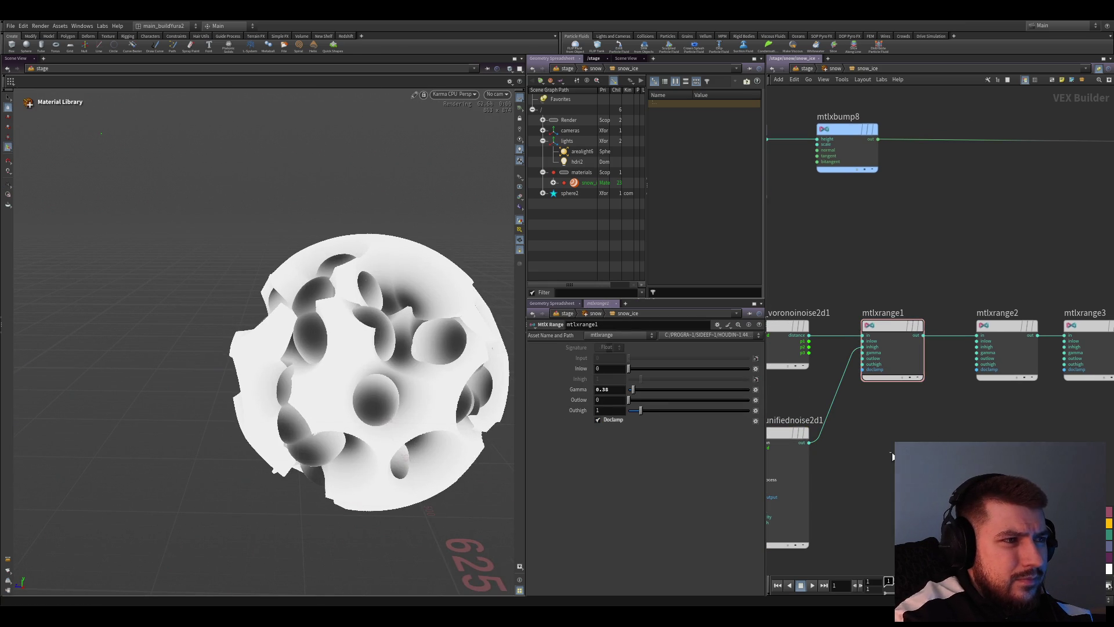
middle_drag(783, 392, 819, 371)
click(822, 453)
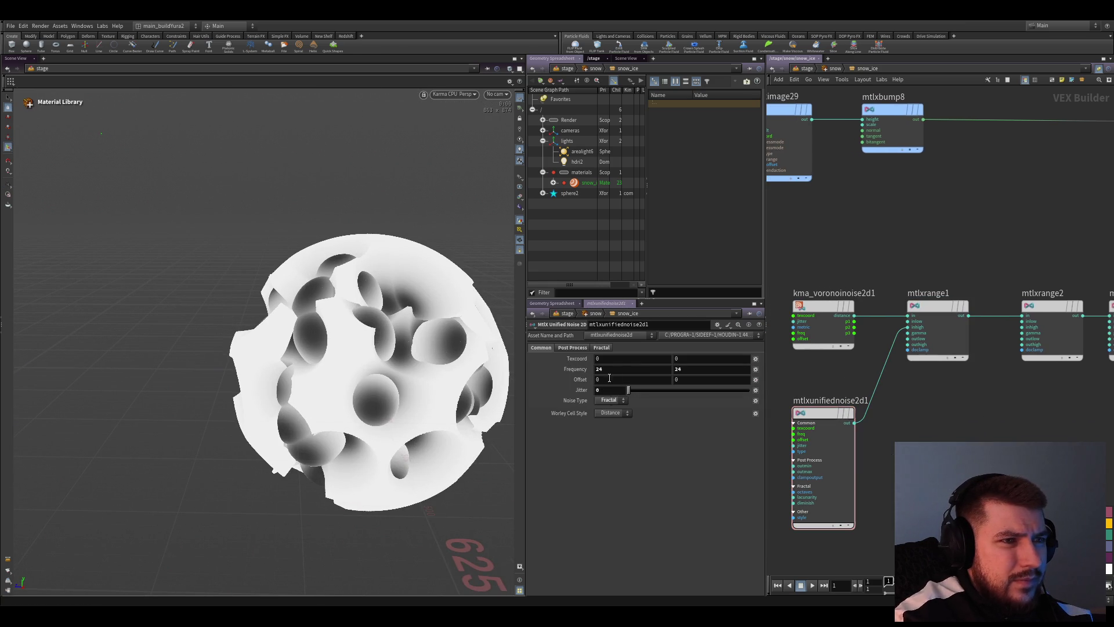
click(572, 348)
drag(641, 363, 639, 366)
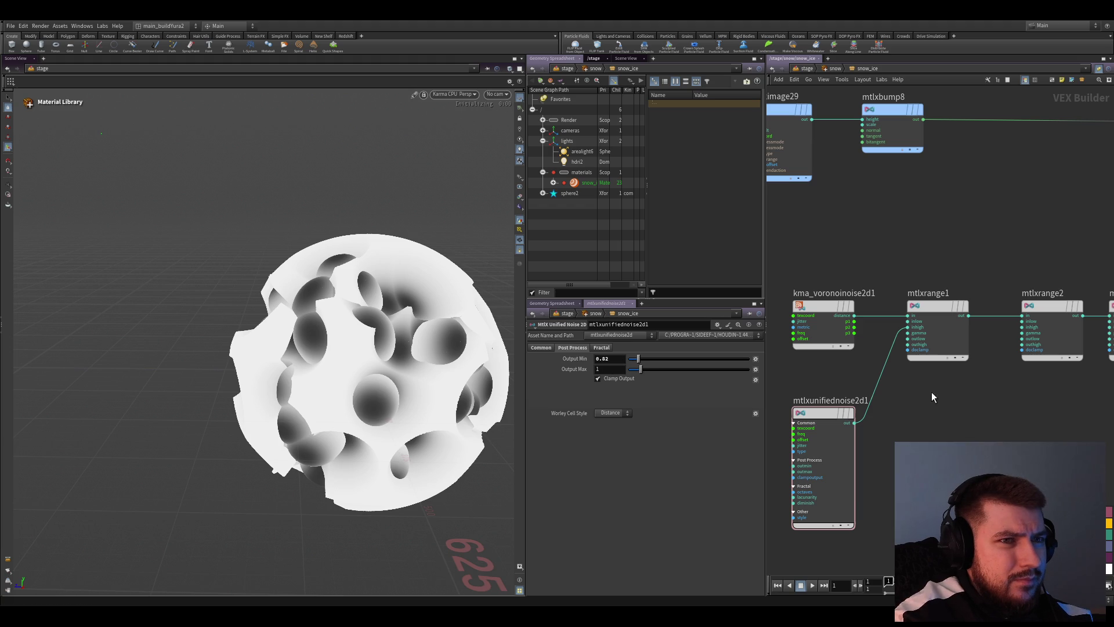
Lower mtlxrange3's Gamma to 0.72 and check the sphere
click(937, 340)
middle_drag(999, 331, 851, 342)
click(870, 341)
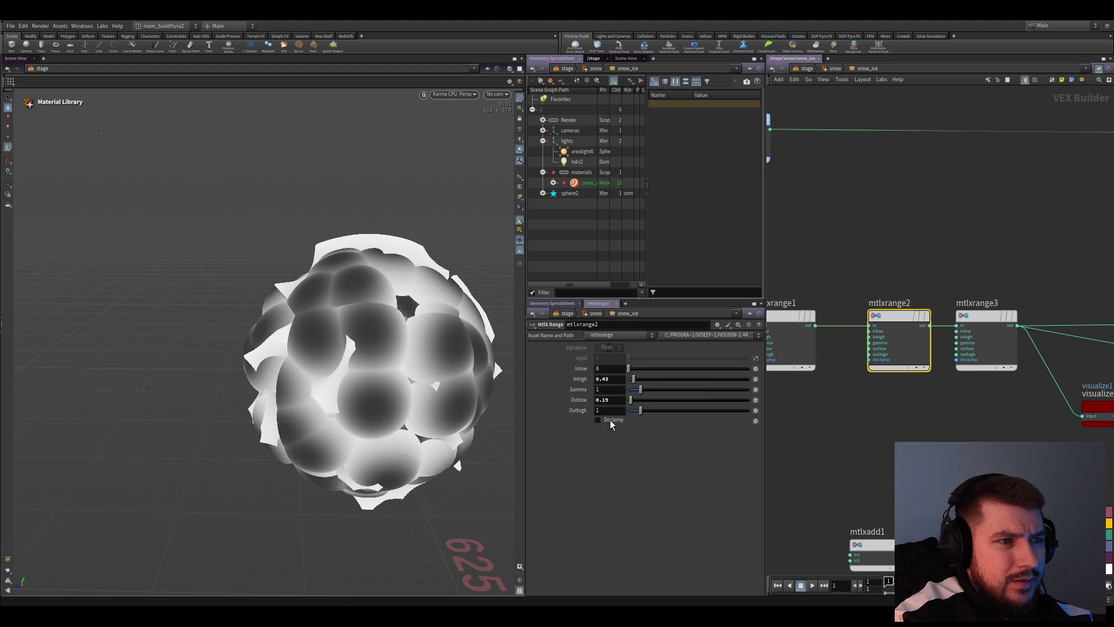
scroll(871, 365, down, 1)
click(966, 362)
middle_drag(983, 400, 1000, 397)
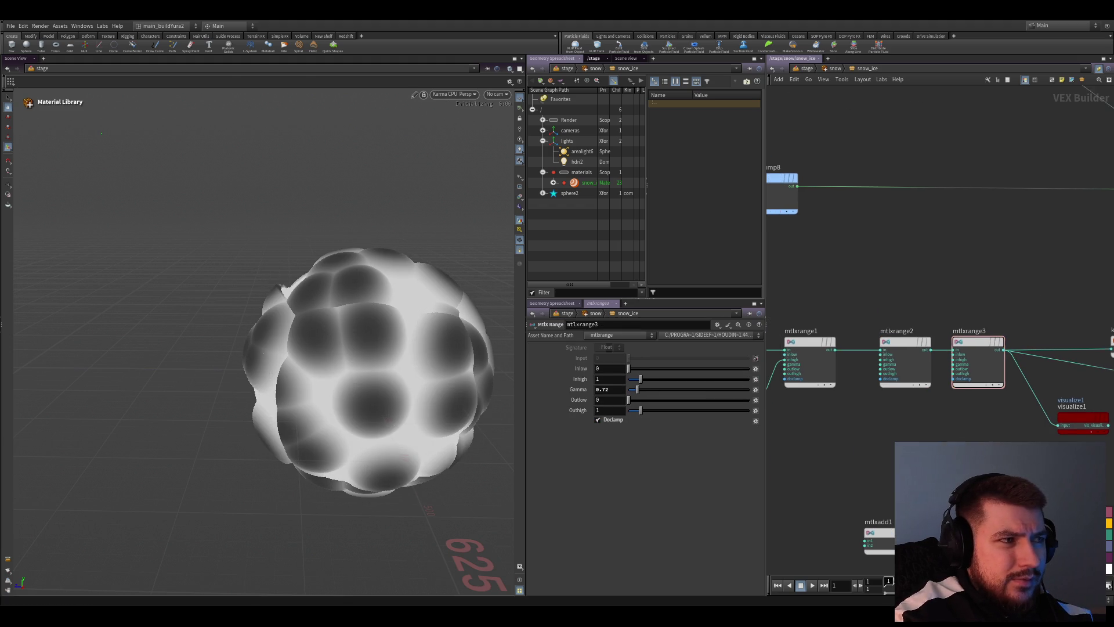
mouse_move(406, 368)
mouse_down()
mouse_move(415, 331)
mouse_move(403, 340)
mouse_move(347, 307)
mouse_move(344, 345)
mouse_move(356, 366)
mouse_up()
Raise mtlxrange1's Gamma to 0.92, leaving the sphere mostly white with soft dark spots
mouse_move(797, 374)
middle_down()
mouse_move(877, 363)
mouse_move(772, 364)
middle_up()
click(790, 353)
drag(635, 398, 639, 392)
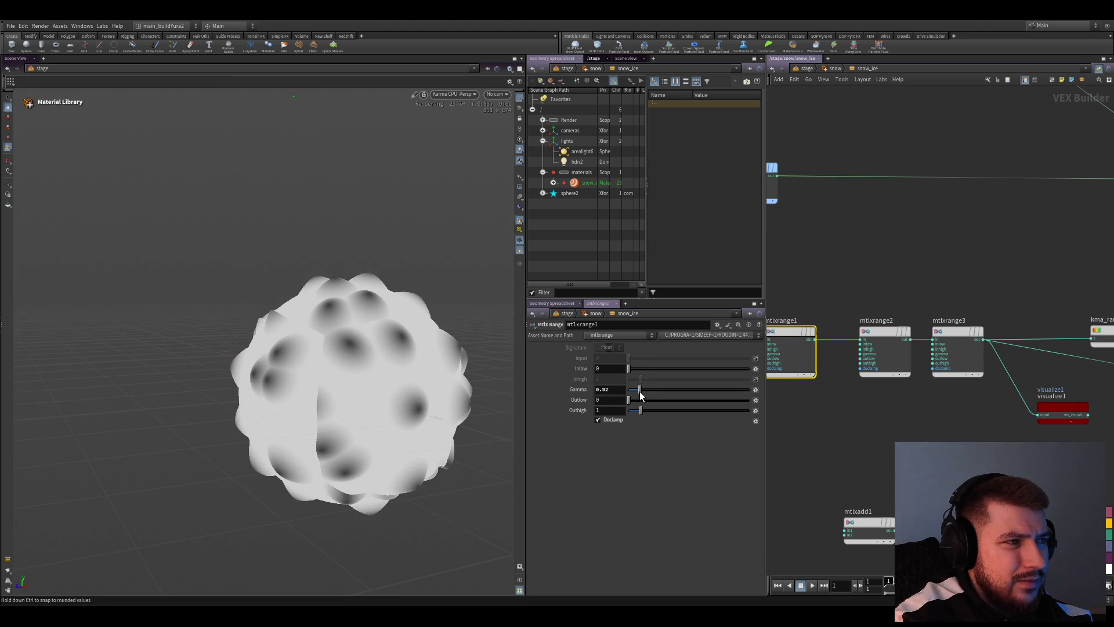
drag(435, 348, 466, 362)
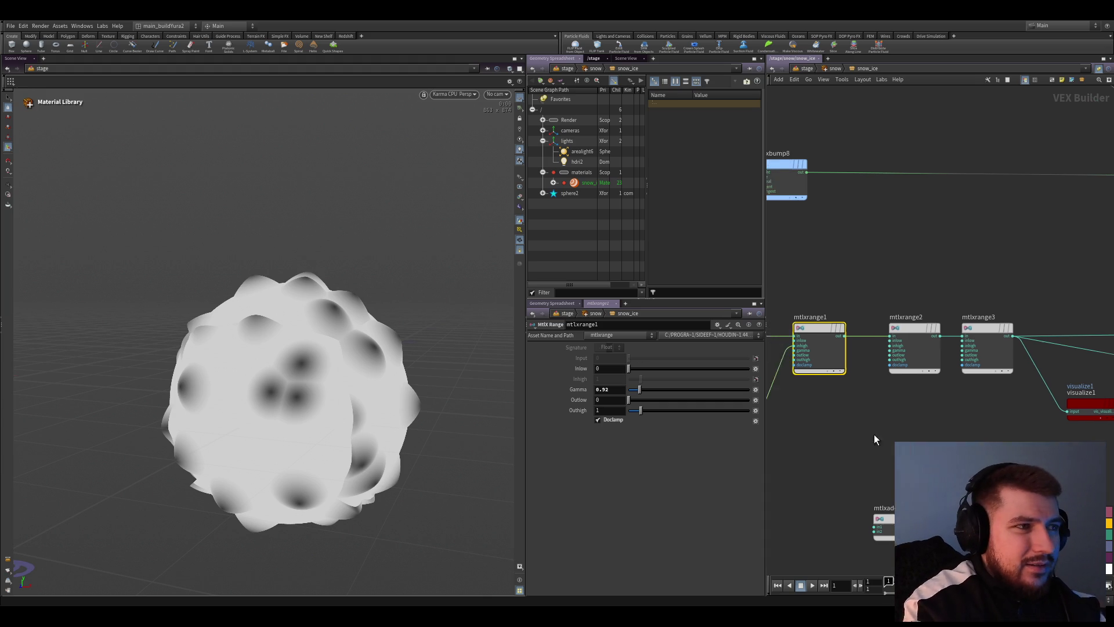
scroll(874, 434, down, 2)
scroll(798, 436, up, 2)
Preview kma_rampconst3 on the sphere and recolour its two ramp keys to peach and orange
mouse_move(983, 434)
middle_down()
mouse_move(846, 447)
mouse_move(882, 444)
middle_up()
click(825, 380)
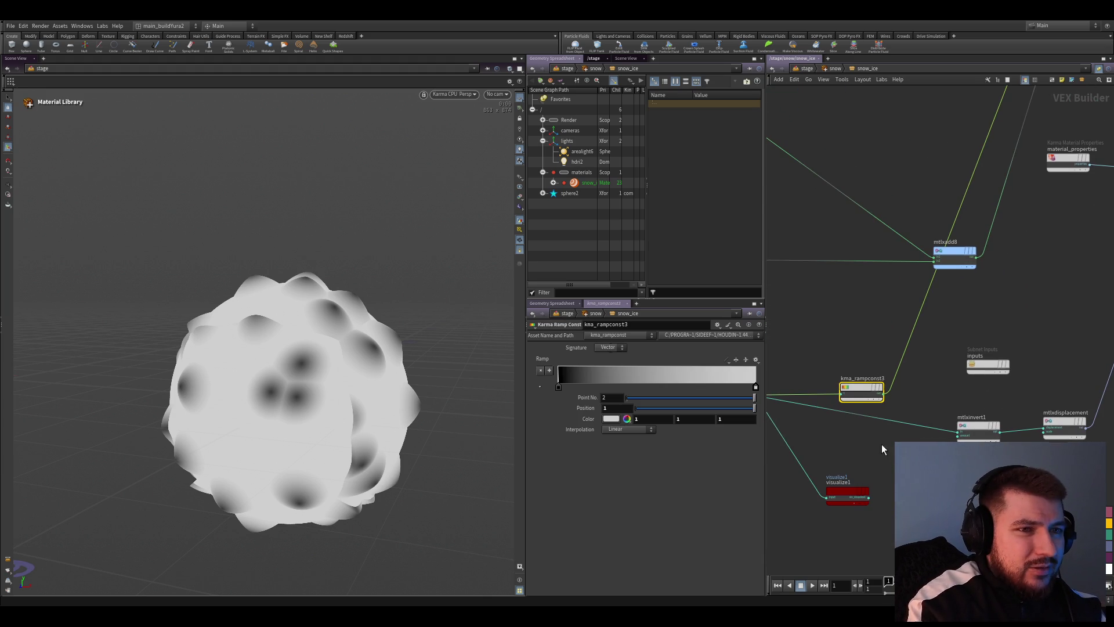
drag(881, 444, 955, 389)
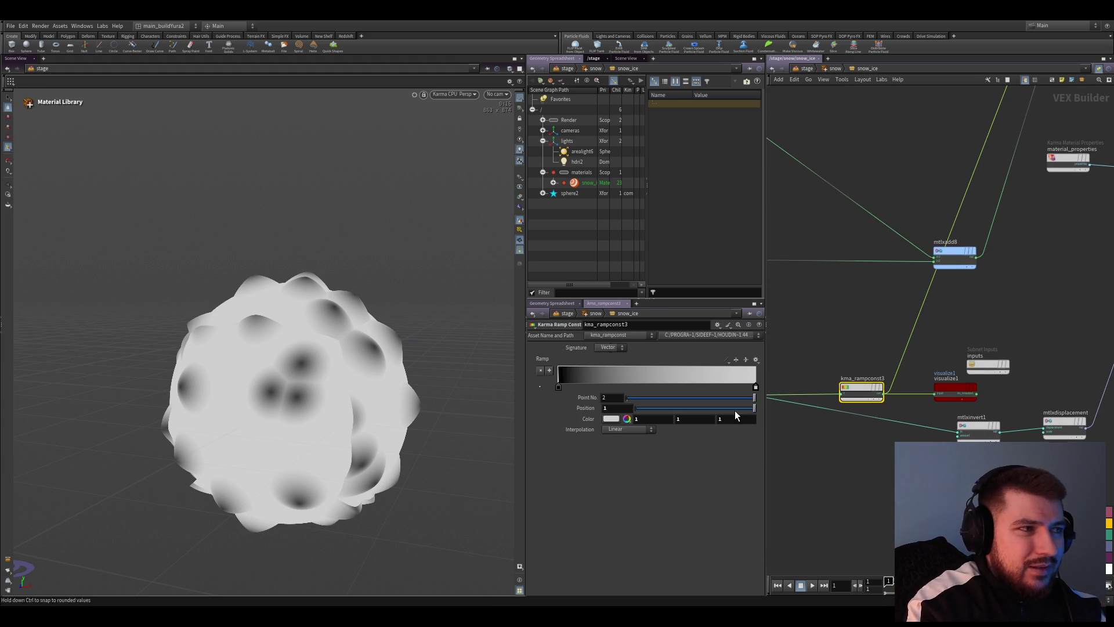
click(559, 386)
drag(347, 344, 432, 446)
click(756, 387)
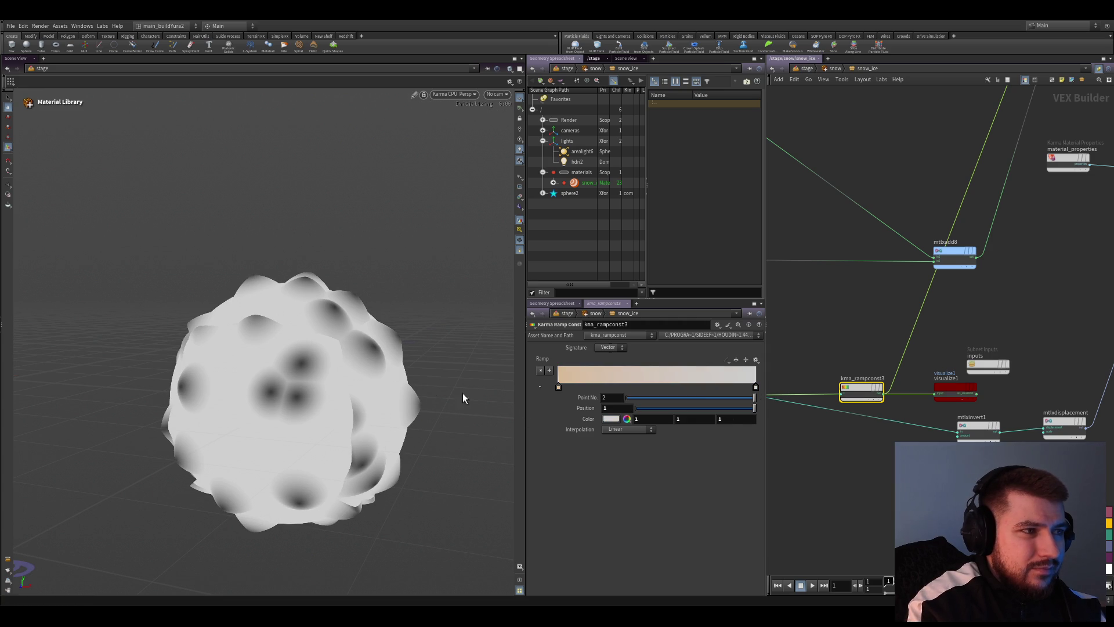
mouse_move(350, 342)
mouse_down()
mouse_move(339, 355)
mouse_move(397, 431)
mouse_move(394, 452)
mouse_up()
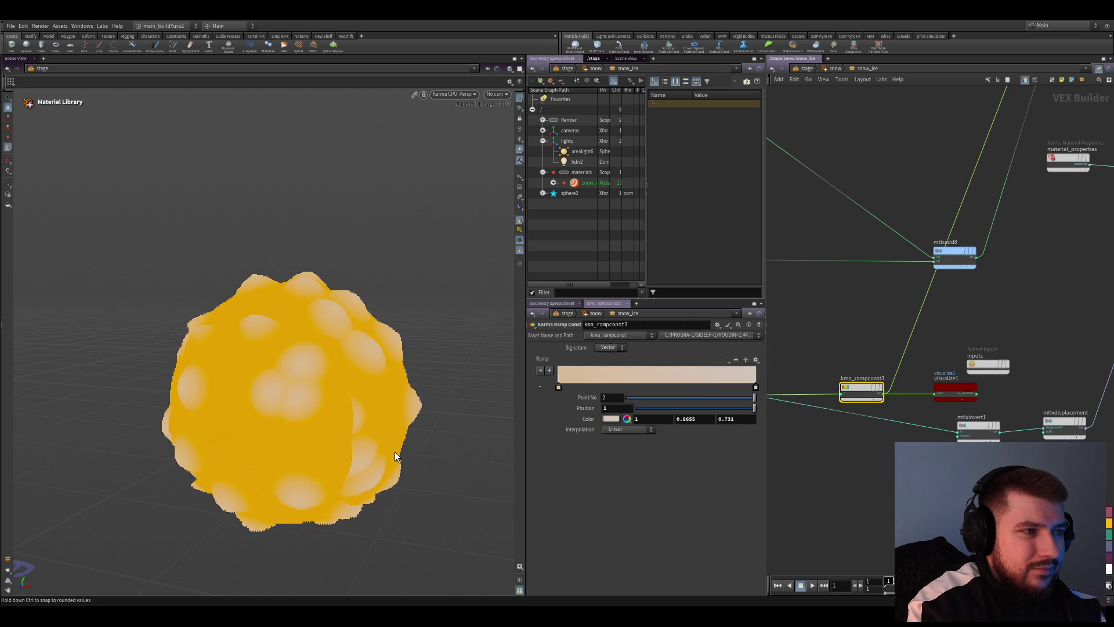
Reposition the ramp keys to widen the dark orange band of the gradient
click(559, 387)
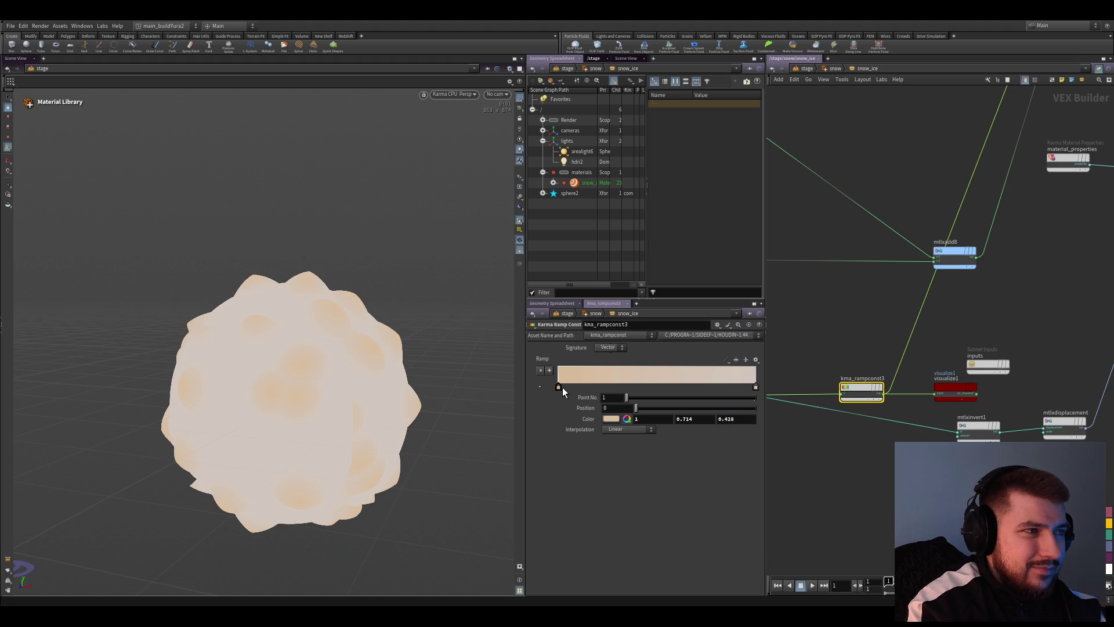
drag(559, 385, 565, 387)
click(565, 388)
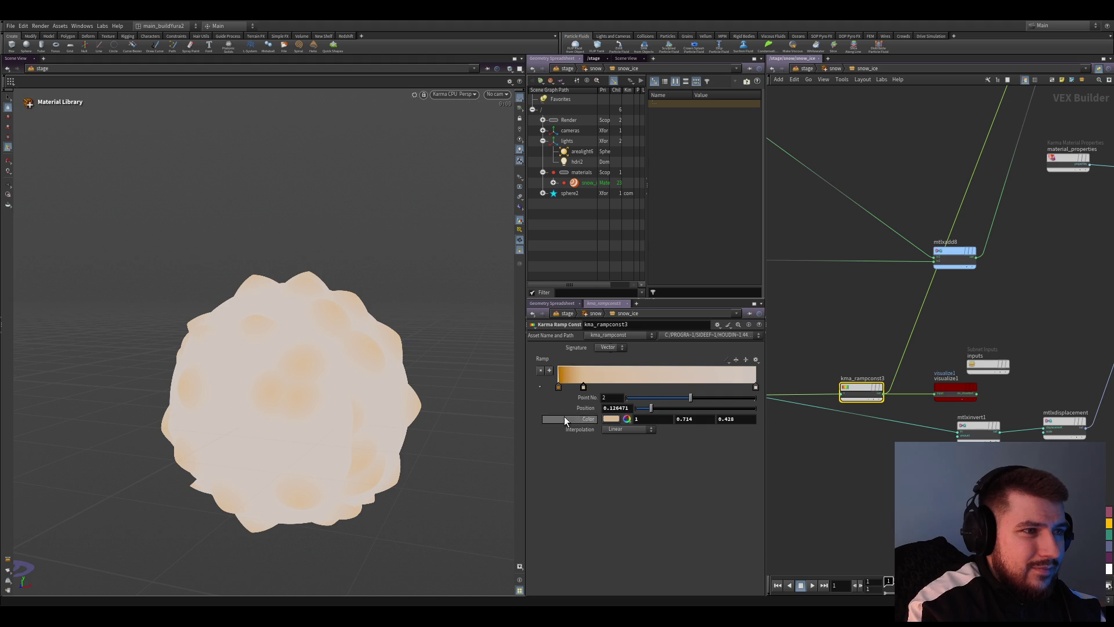
drag(563, 389, 573, 390)
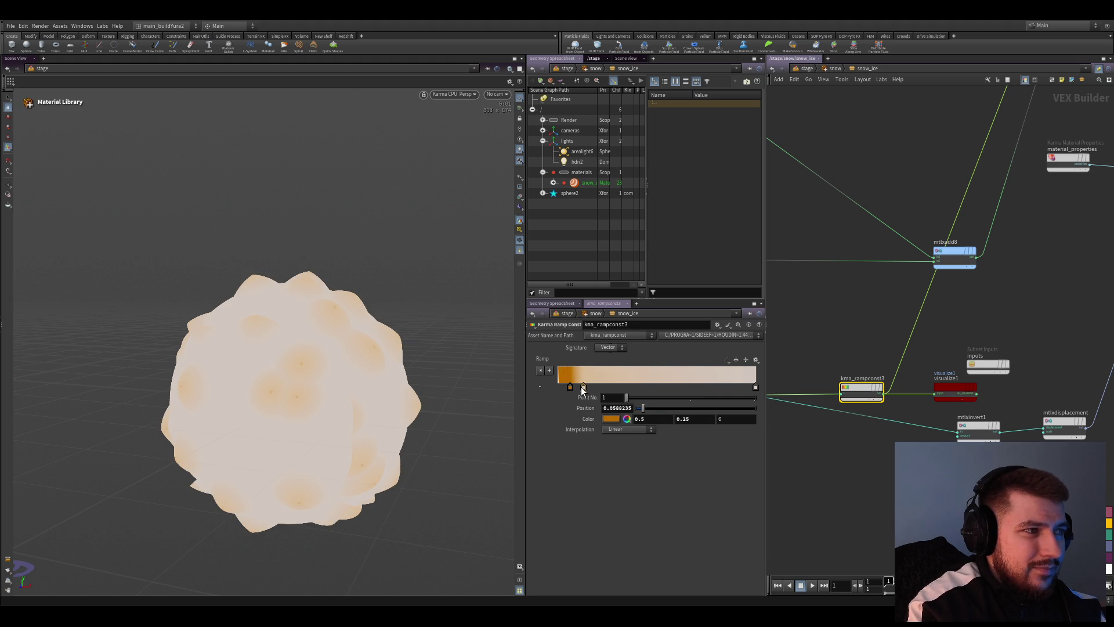
drag(569, 387, 598, 391)
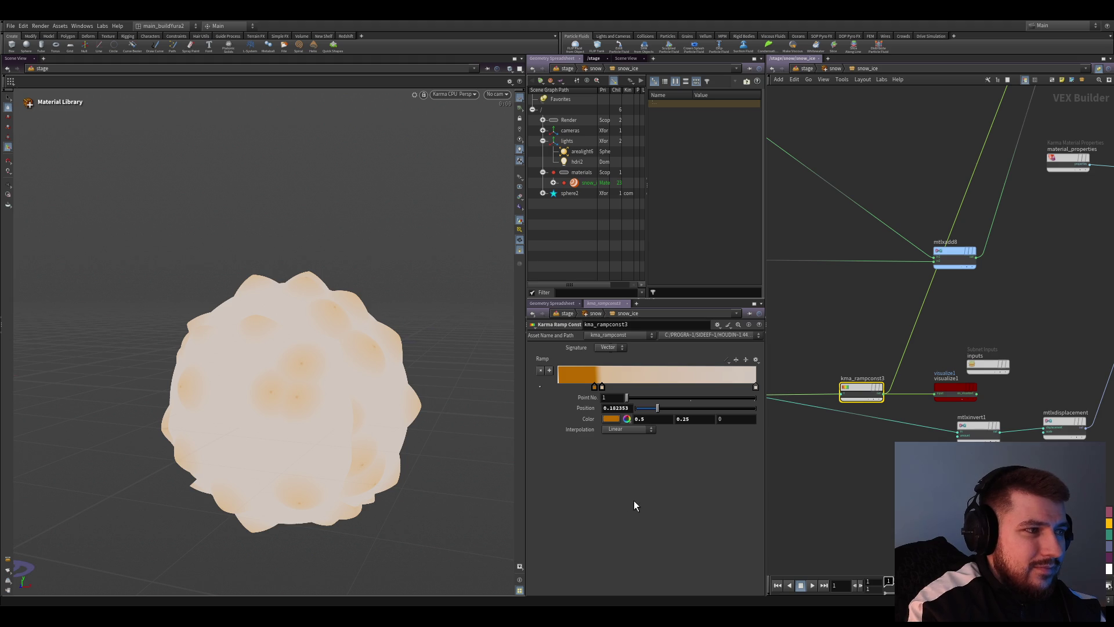
click(755, 386)
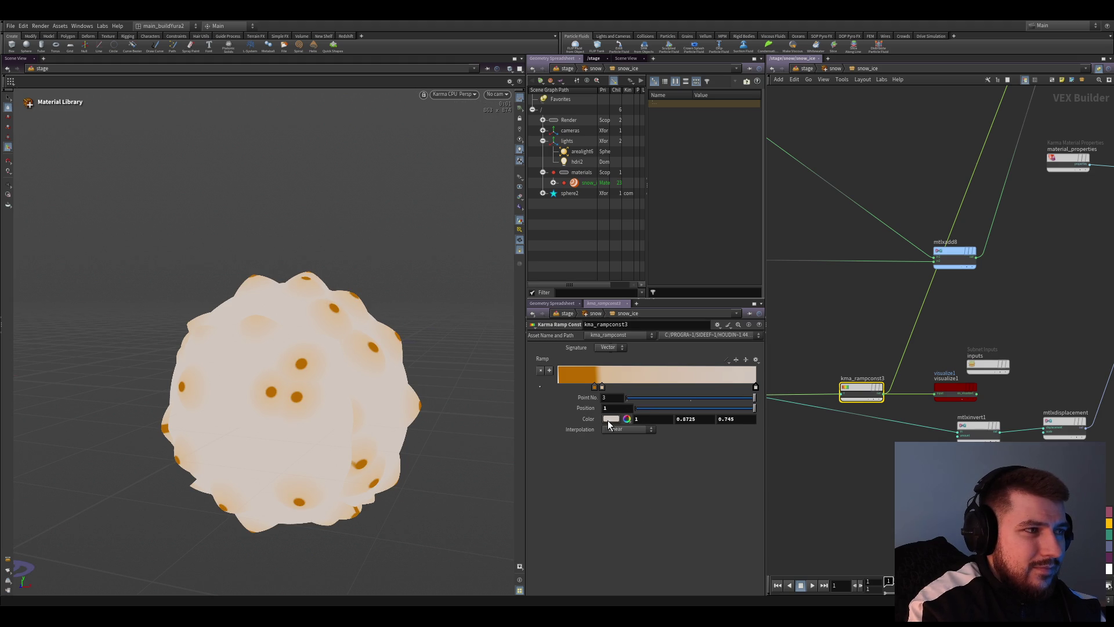
drag(594, 387, 584, 387)
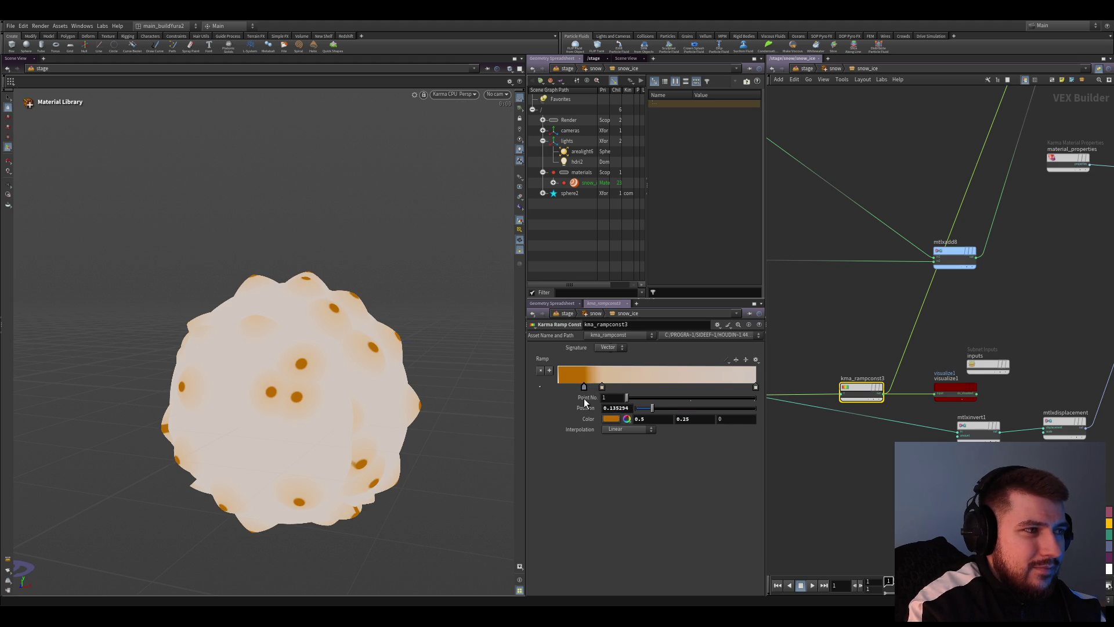
Tint the rightmost ramp key a deeper peach and nudge a key's position
click(754, 388)
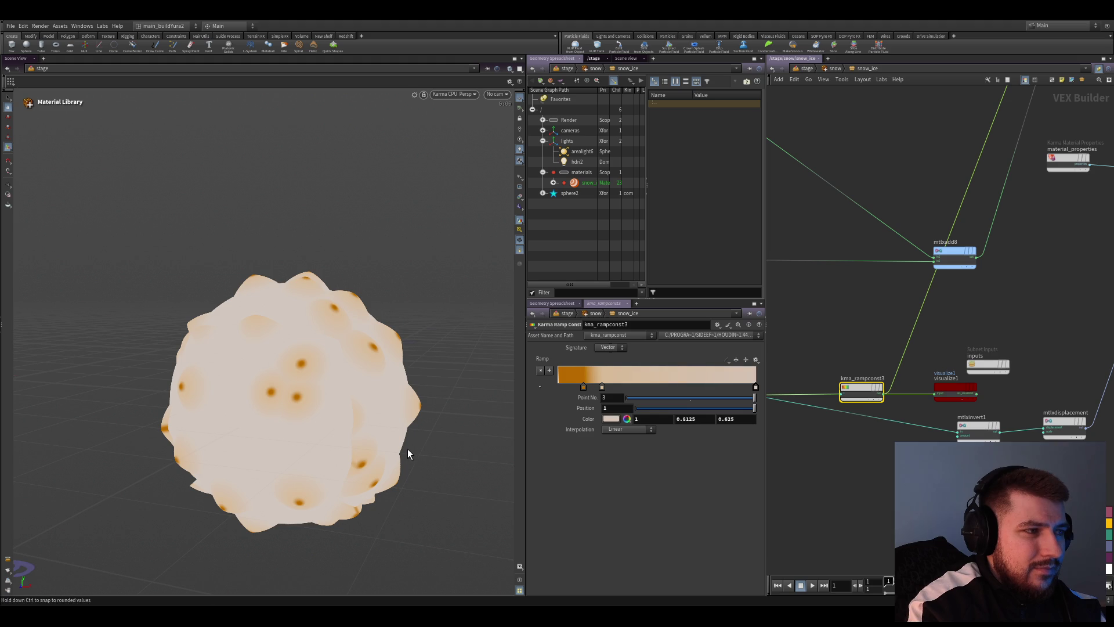
mouse_move(413, 451)
mouse_down()
mouse_move(422, 424)
mouse_move(371, 442)
mouse_up()
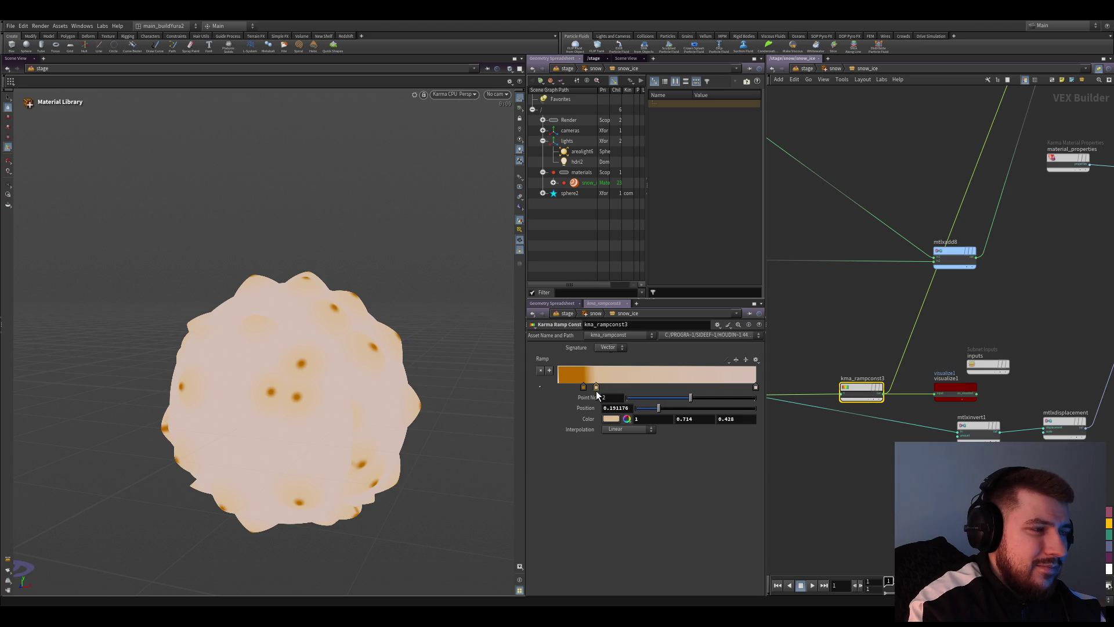
drag(583, 387, 577, 385)
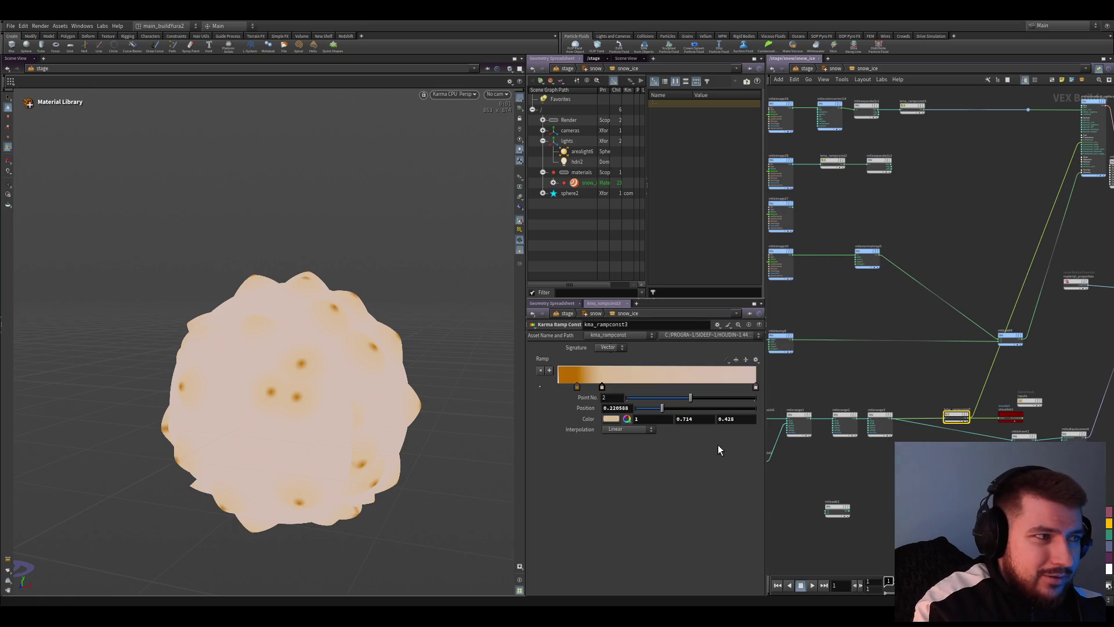
scroll(949, 432, down, 3)
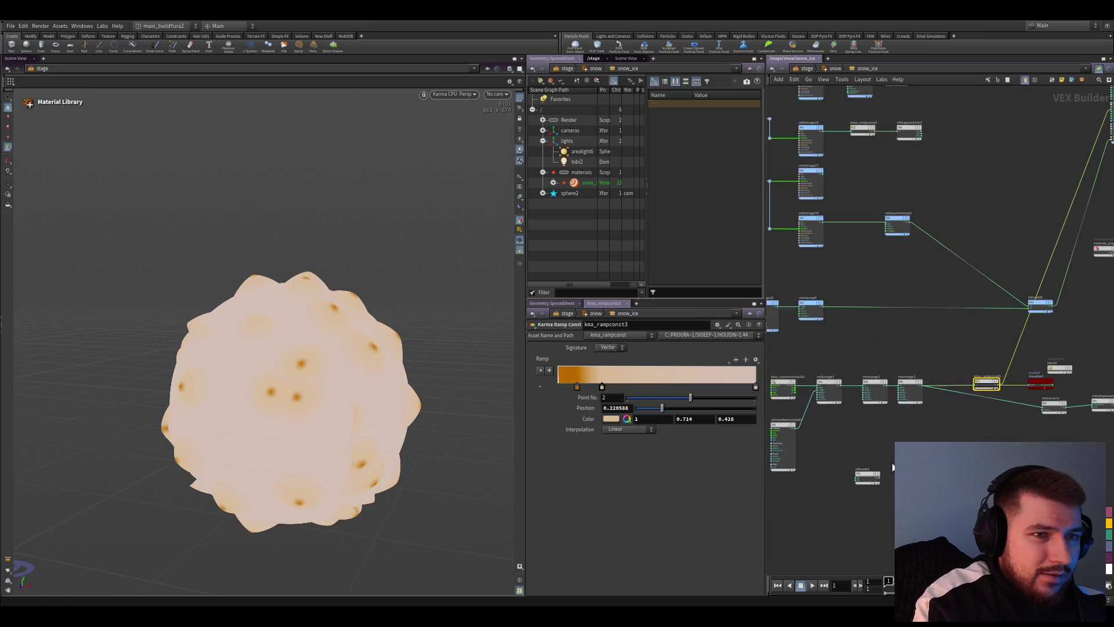
scroll(949, 431, up, 8)
scroll(948, 432, down, 1)
Reconnect visualize1 to mtlxrange3 so the sphere shows the grayscale mask again
click(917, 352)
scroll(917, 352, down, 1)
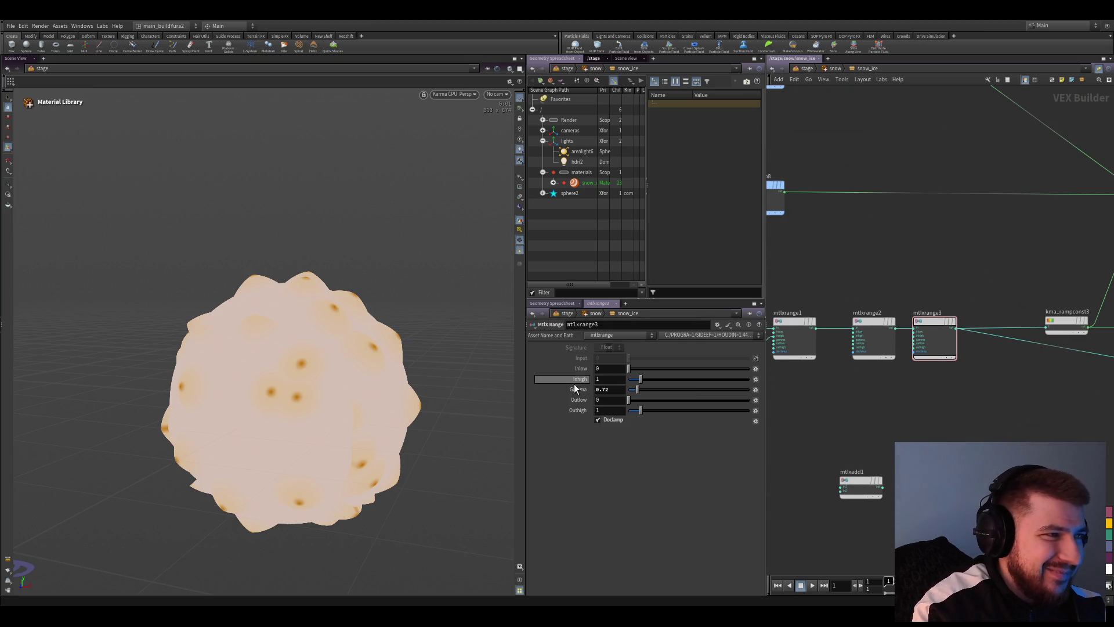
scroll(785, 439, down, 2)
scroll(786, 439, up, 2)
click(818, 422)
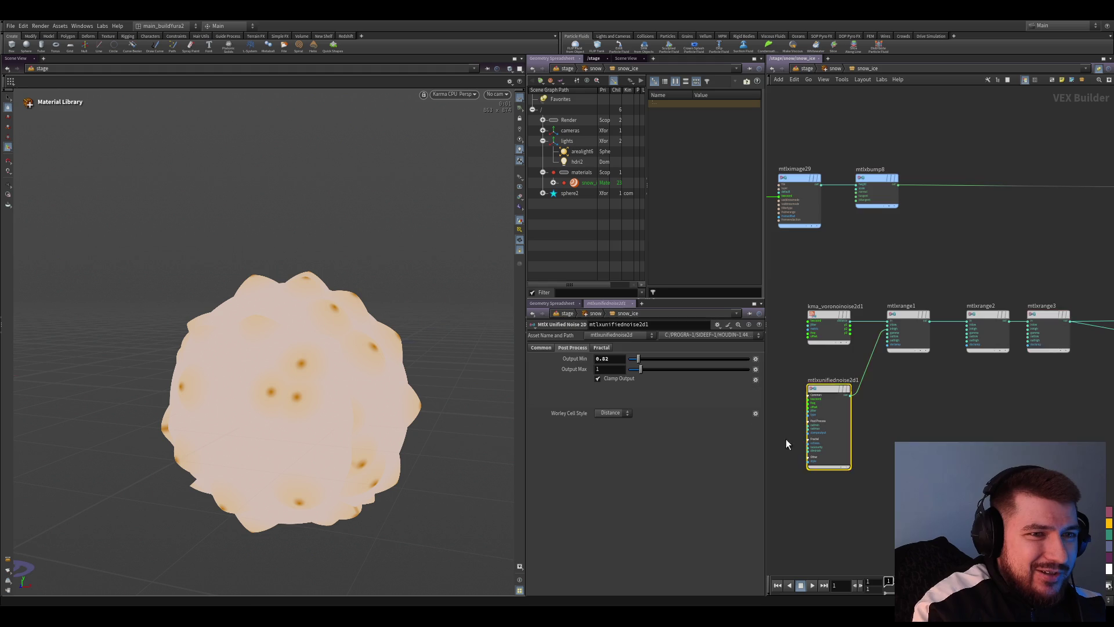
scroll(785, 439, down, 2)
scroll(833, 469, up, 3)
scroll(833, 469, down, 2)
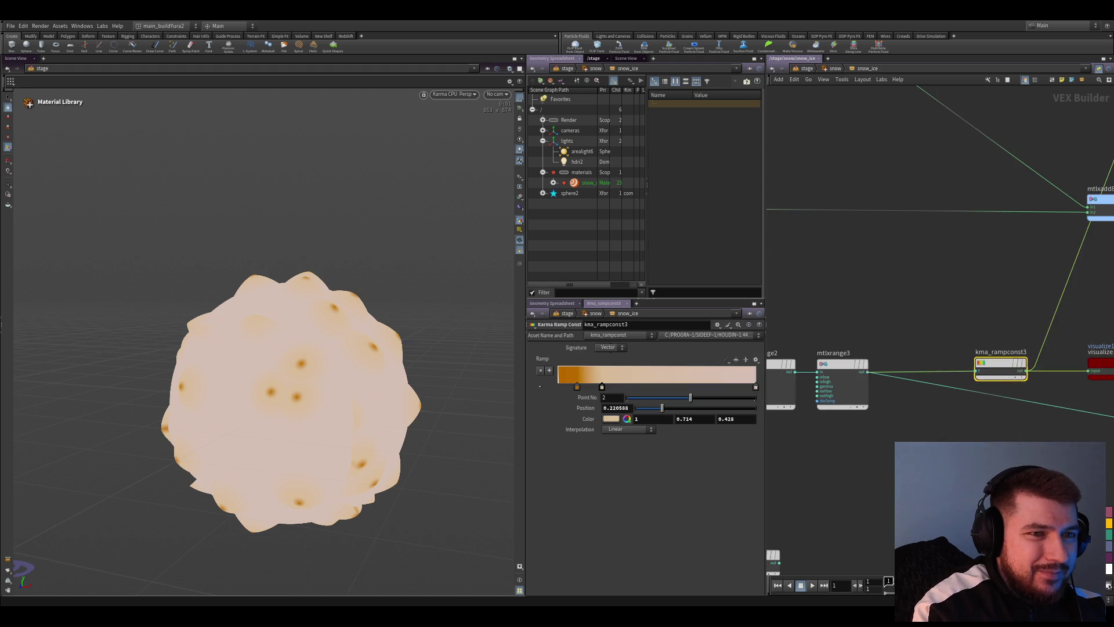
click(858, 336)
scroll(902, 427, up, 2)
drag(974, 323, 974, 423)
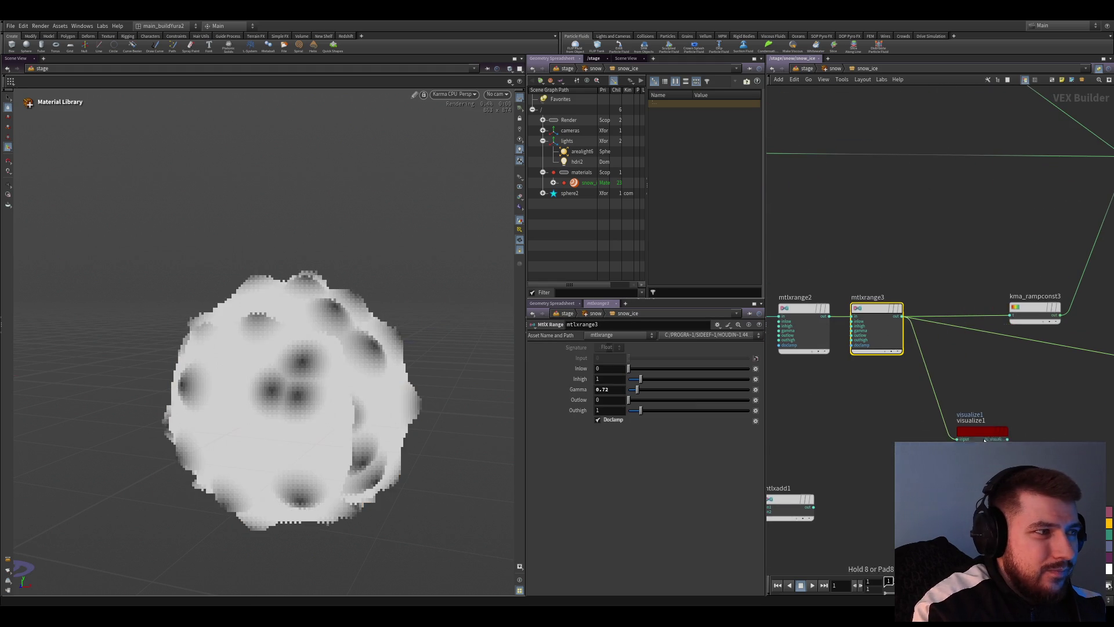
scroll(883, 408, down, 1)
scroll(883, 408, up, 3)
Set the mtlxdisplacement Scale back to 1, leaving the sphere smooth
middle_drag(922, 417, 1038, 432)
click(1022, 352)
click(600, 369)
text(1)
key(Return)
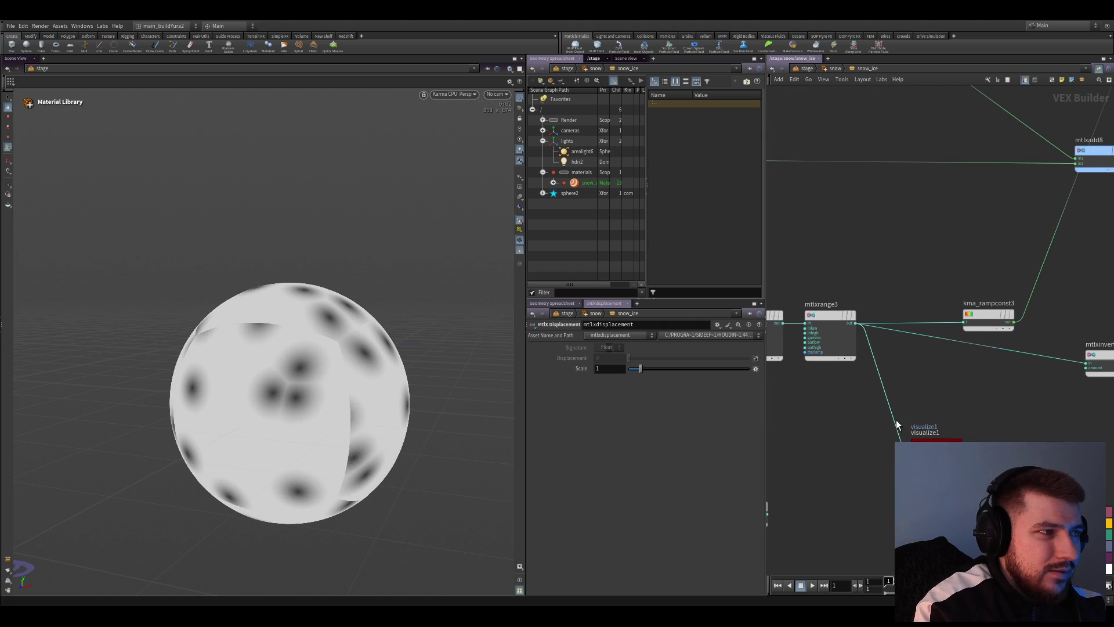
scroll(877, 430, down, 2)
Pan to the Voronoi noise node and start pulling a new wire from its output
middle_drag(834, 432, 957, 431)
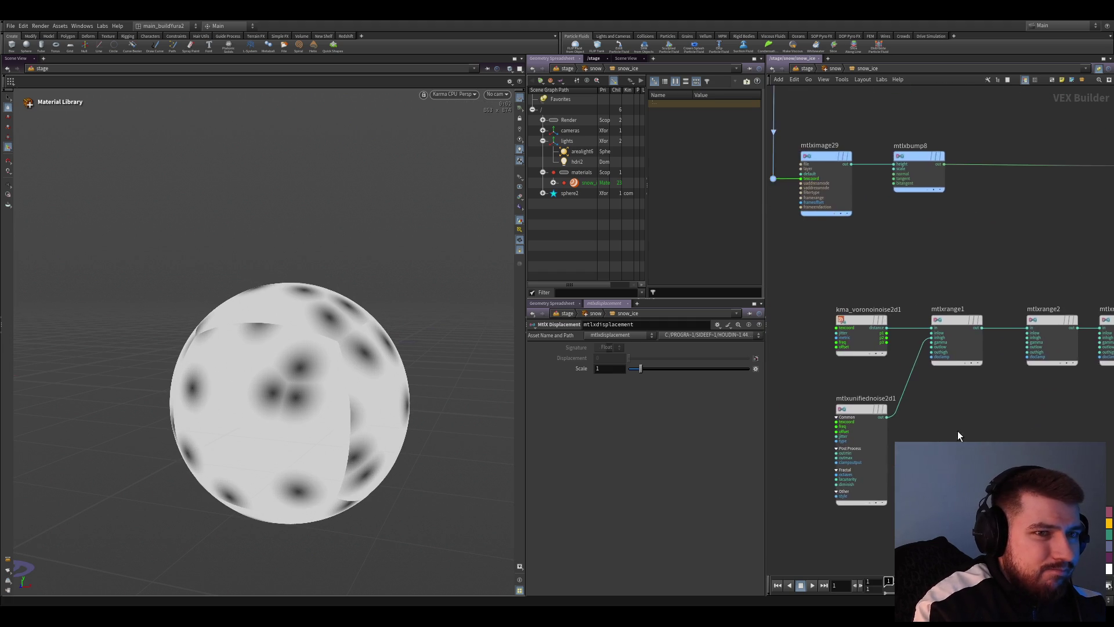
scroll(1043, 415, down, 1)
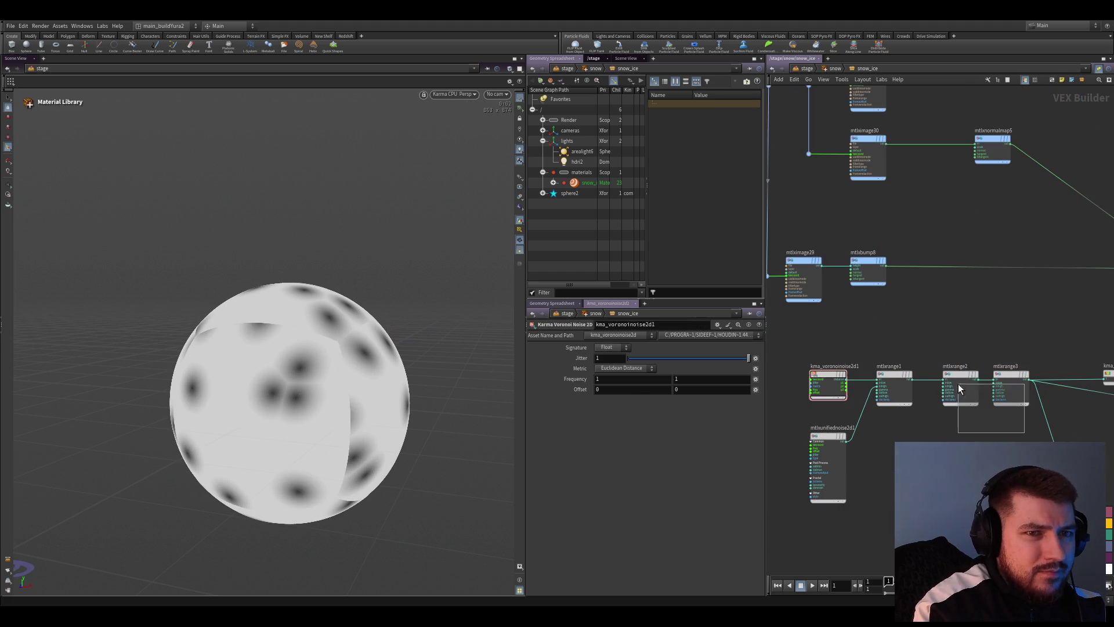
drag(1040, 434, 945, 371)
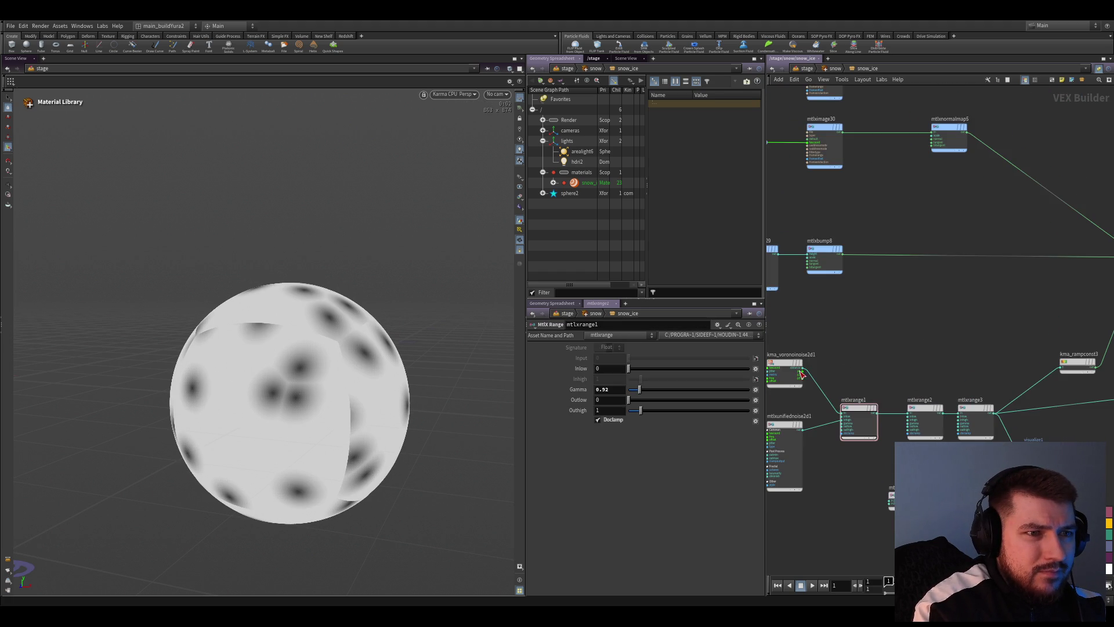
middle_drag(945, 371, 1040, 398)
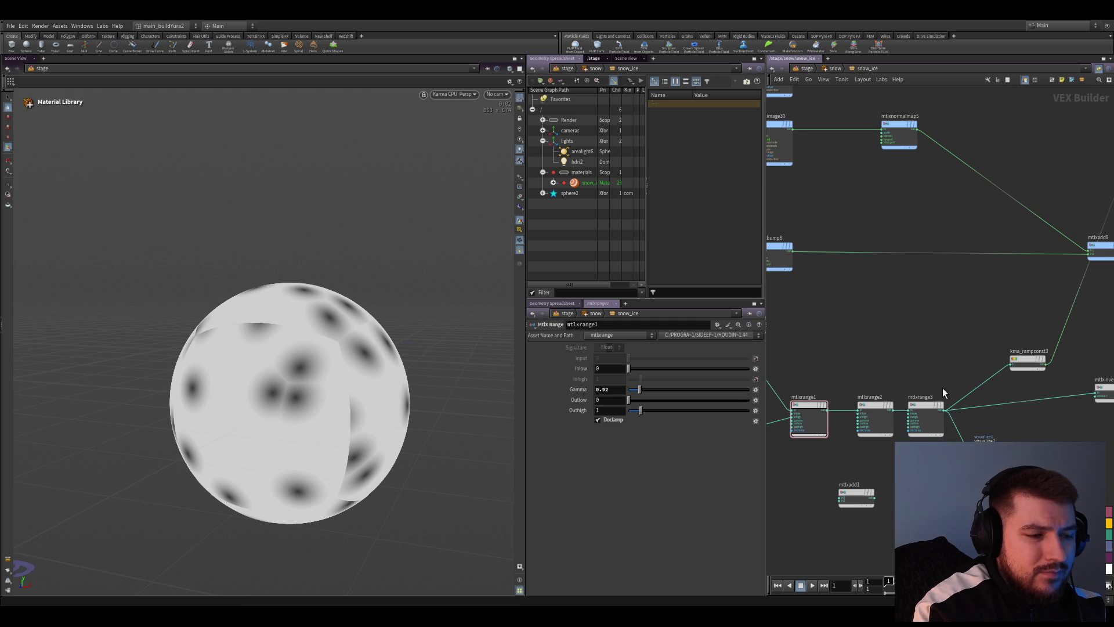
drag(972, 410, 1047, 388)
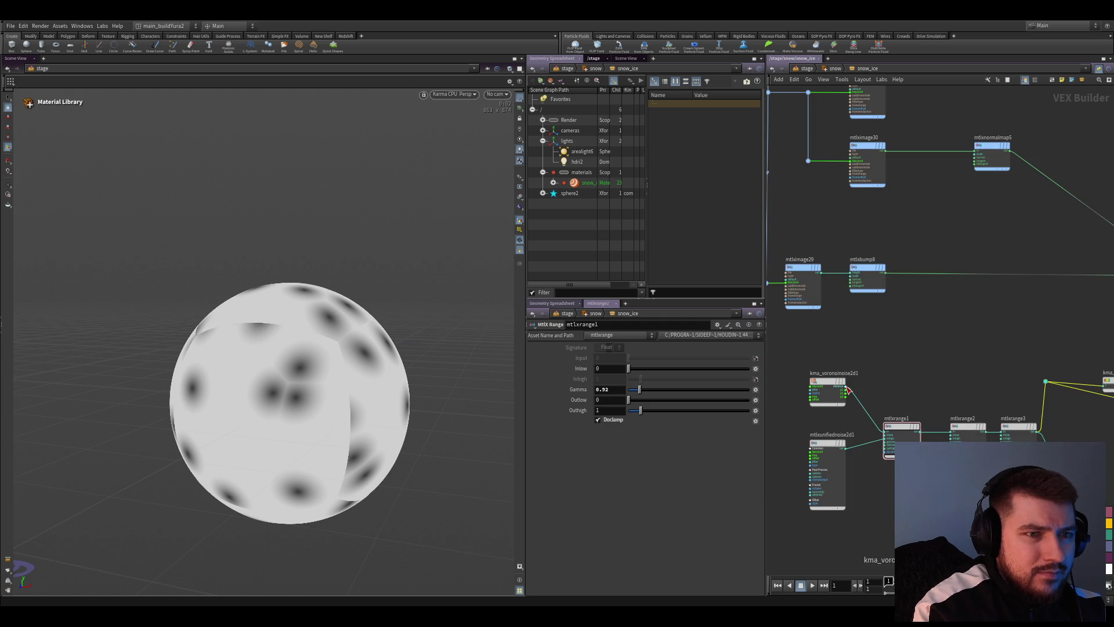
Preview the raw Voronoi noise on the sphere with the Distance Squared metric and inspect it
click(819, 388)
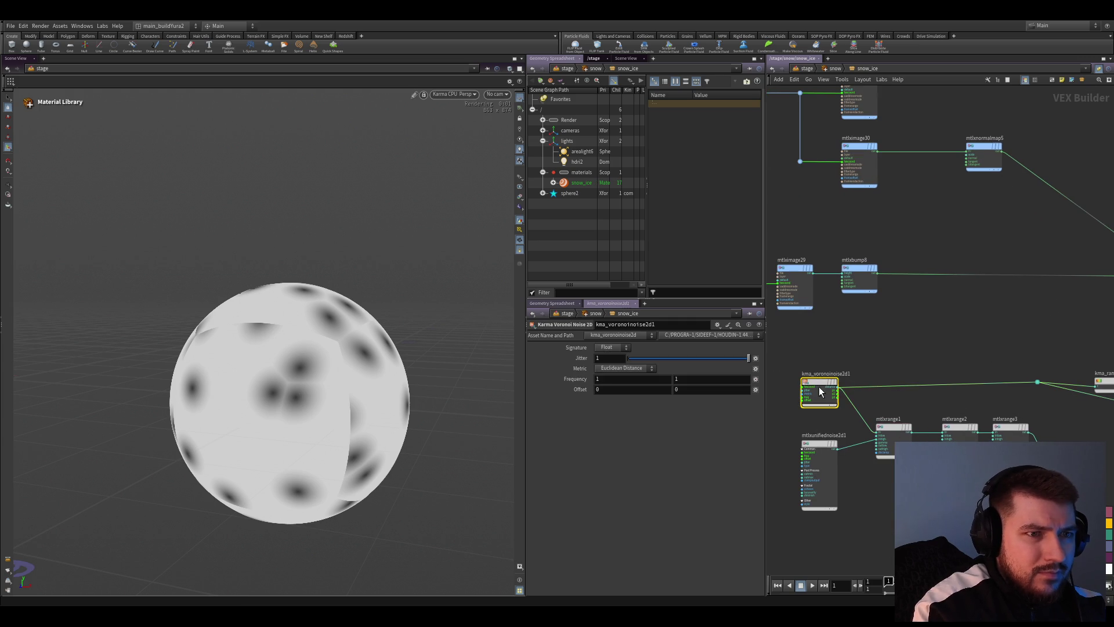
ctrl+click(836, 384)
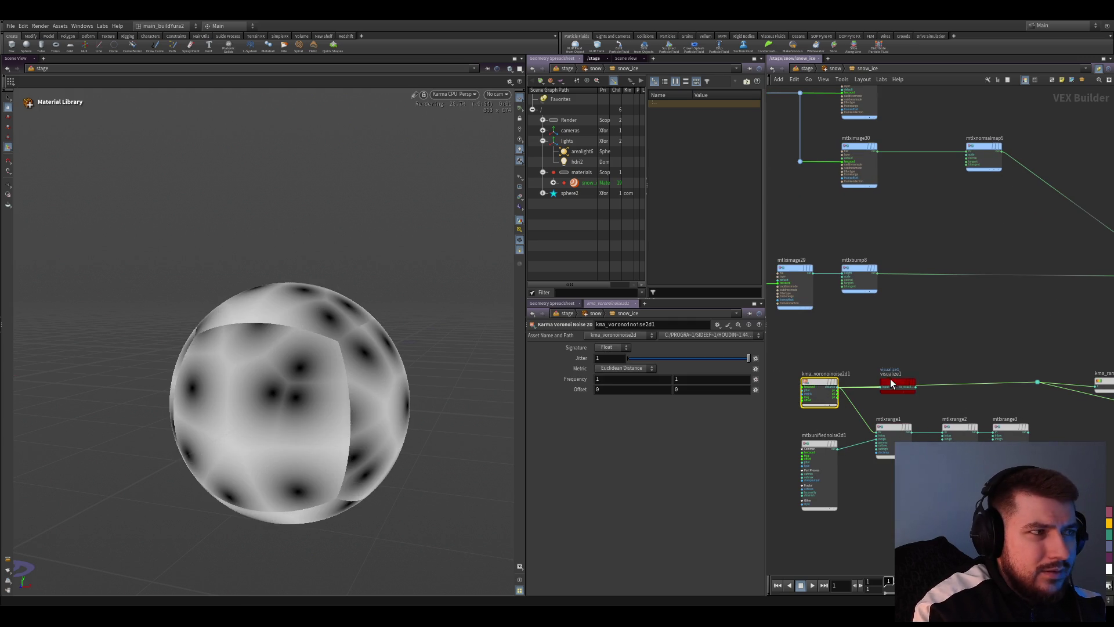
drag(896, 383, 948, 338)
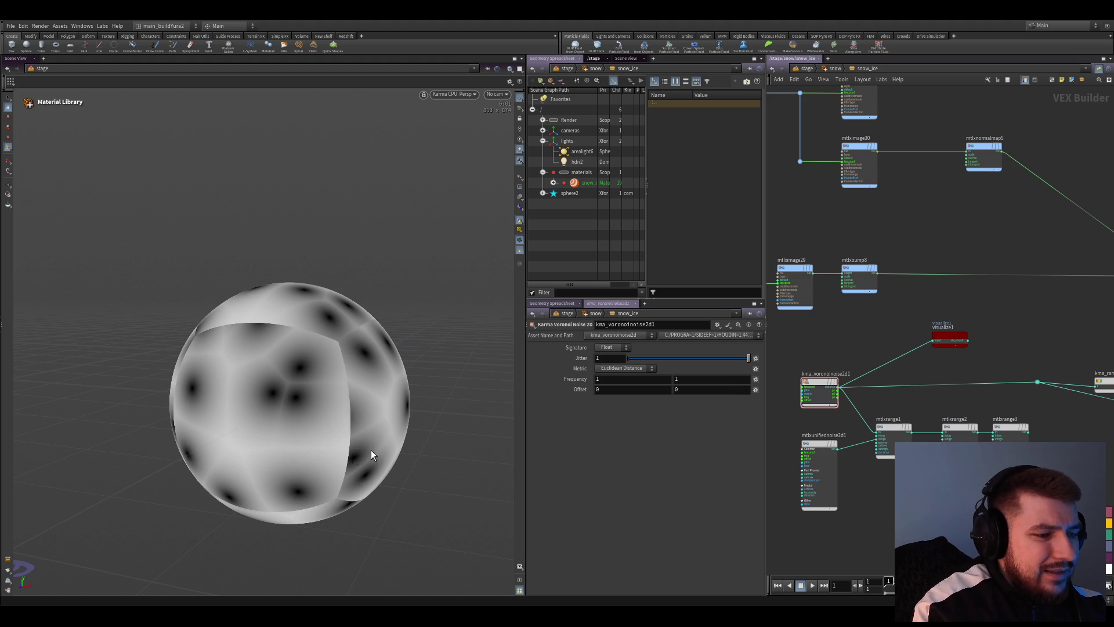
click(818, 389)
click(638, 386)
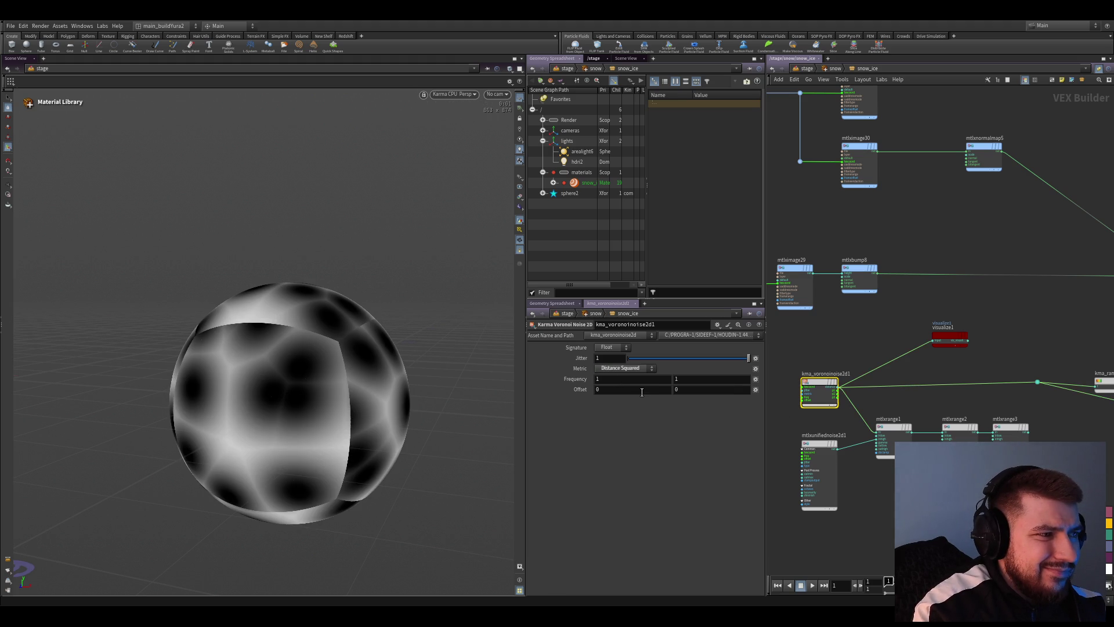
key(Escape)
drag(397, 398, 388, 408)
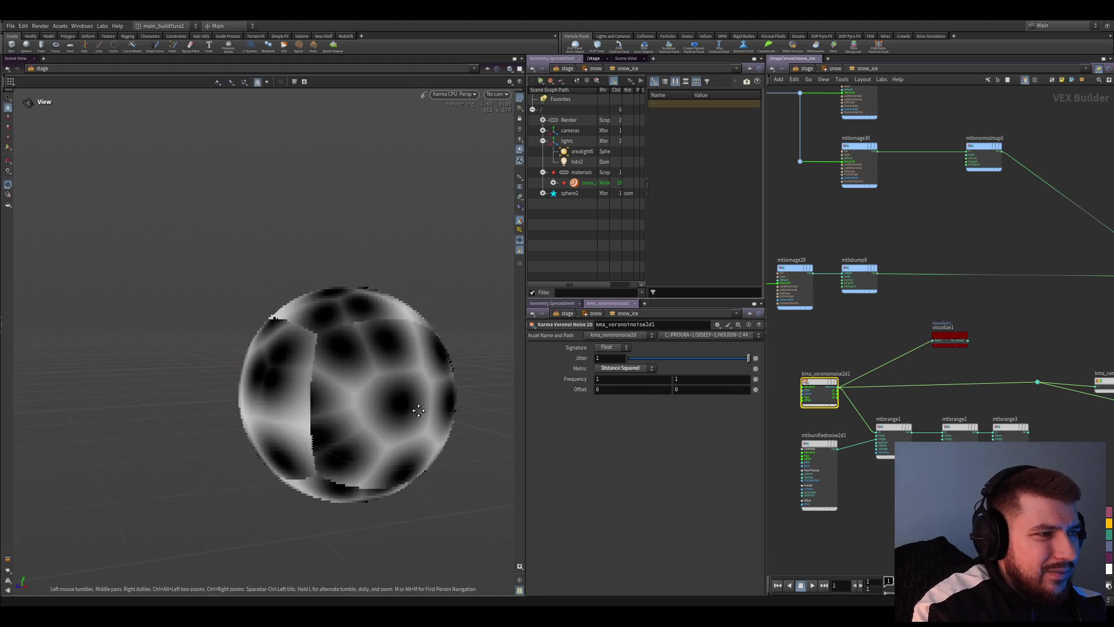
scroll(388, 408, up, 3)
scroll(388, 408, up, 2)
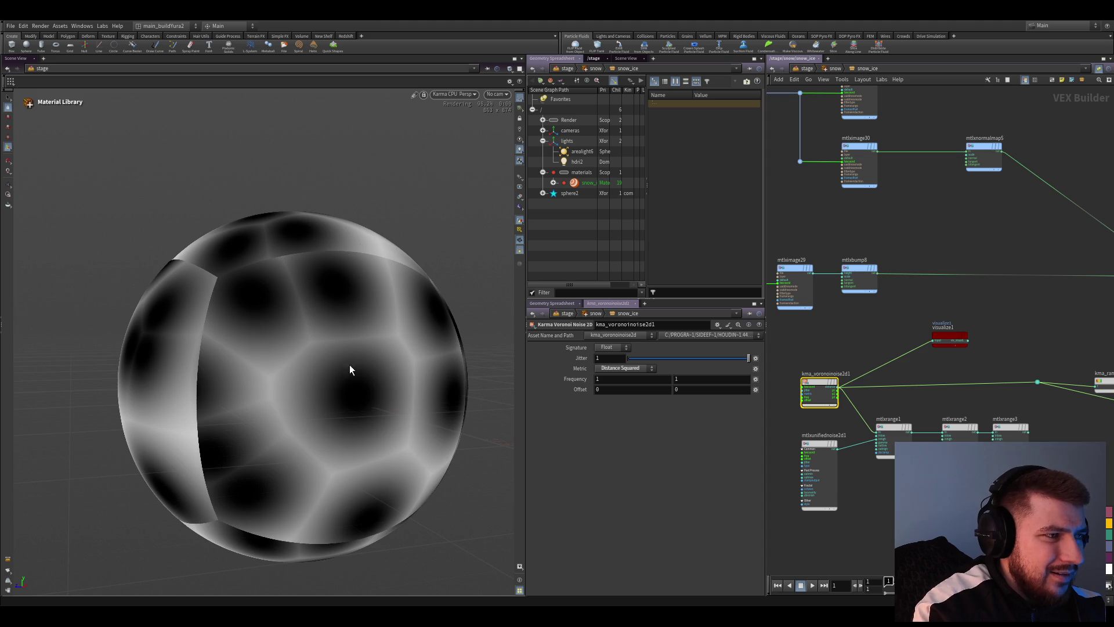
Switch the Voronoi Metric to Manhattan Distance and orbit to view the star-shaped cells
click(622, 368)
click(621, 395)
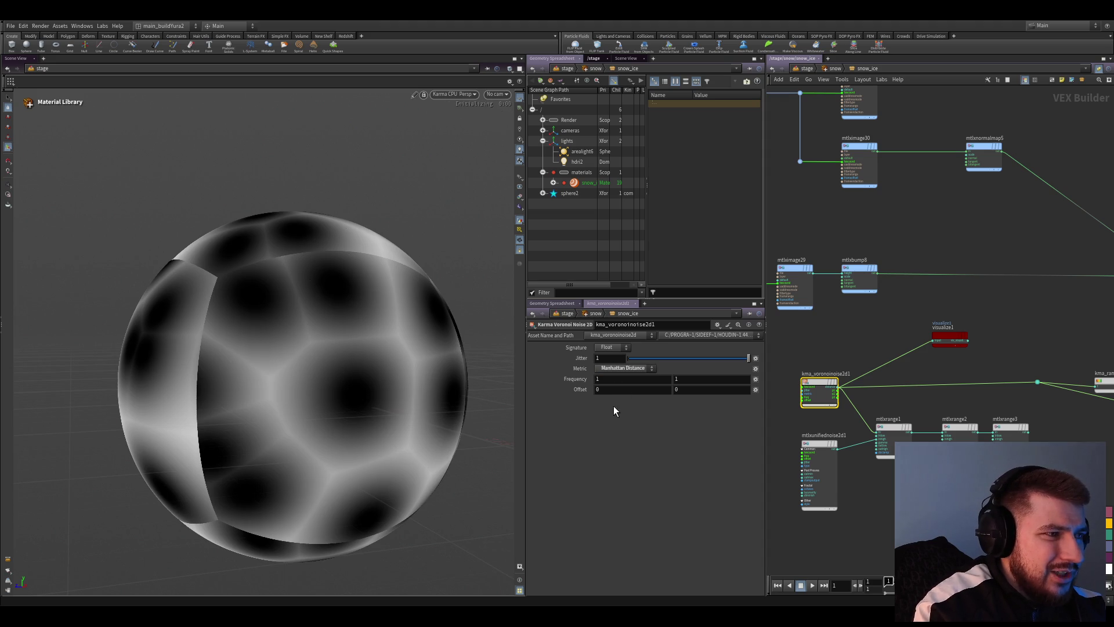
key(Escape)
scroll(378, 433, down, 2)
mouse_move(378, 433)
mouse_down()
mouse_move(382, 397)
mouse_move(326, 415)
mouse_up()
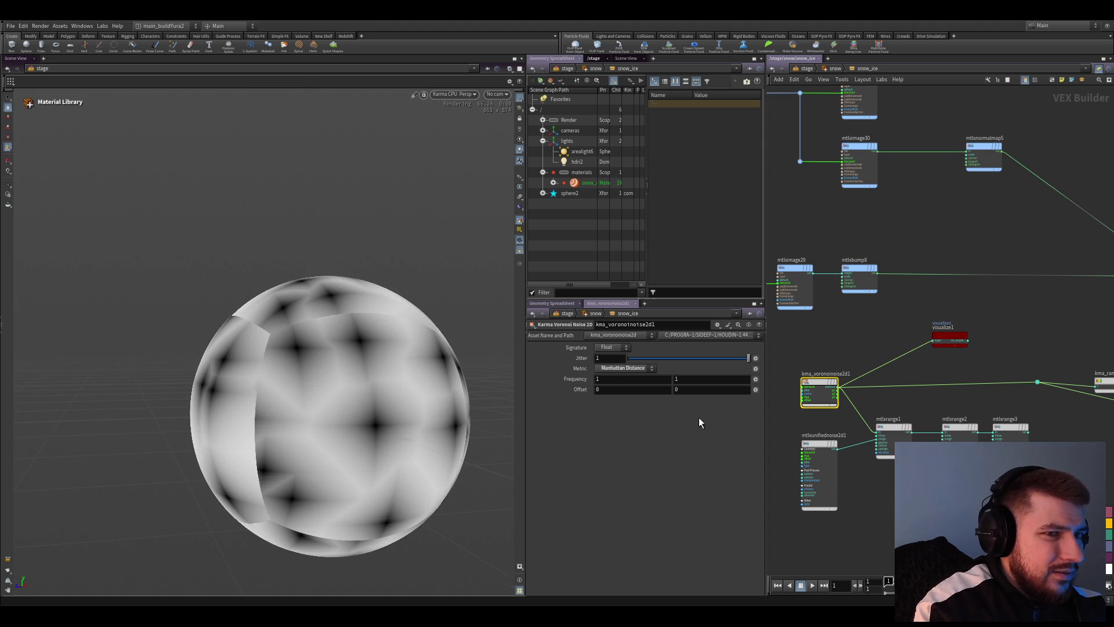
scroll(894, 398, up, 2)
scroll(909, 403, up, 1)
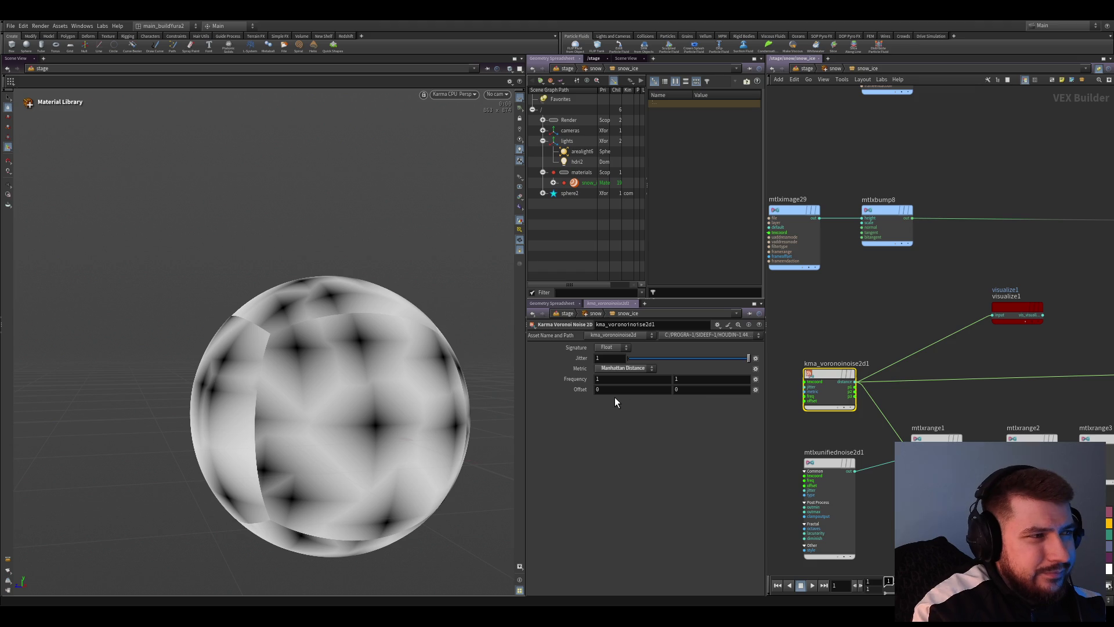
scroll(890, 410, down, 2)
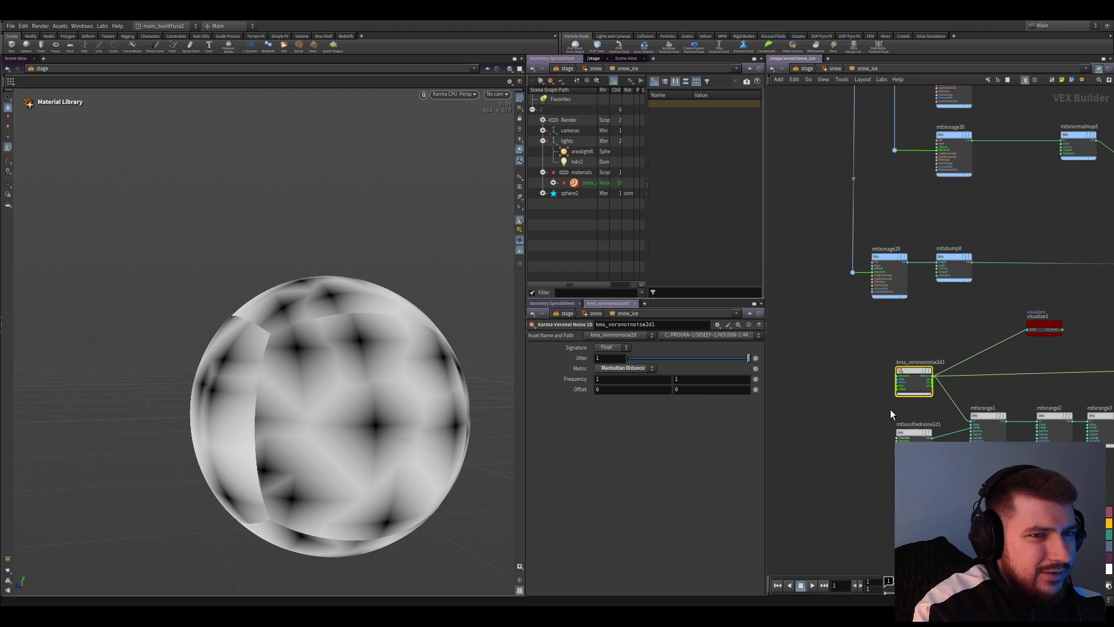
Try the Voronoi noise's p1 and p2 outputs on the preview and settle on p1's yellow-green cells
middle_drag(918, 379, 844, 415)
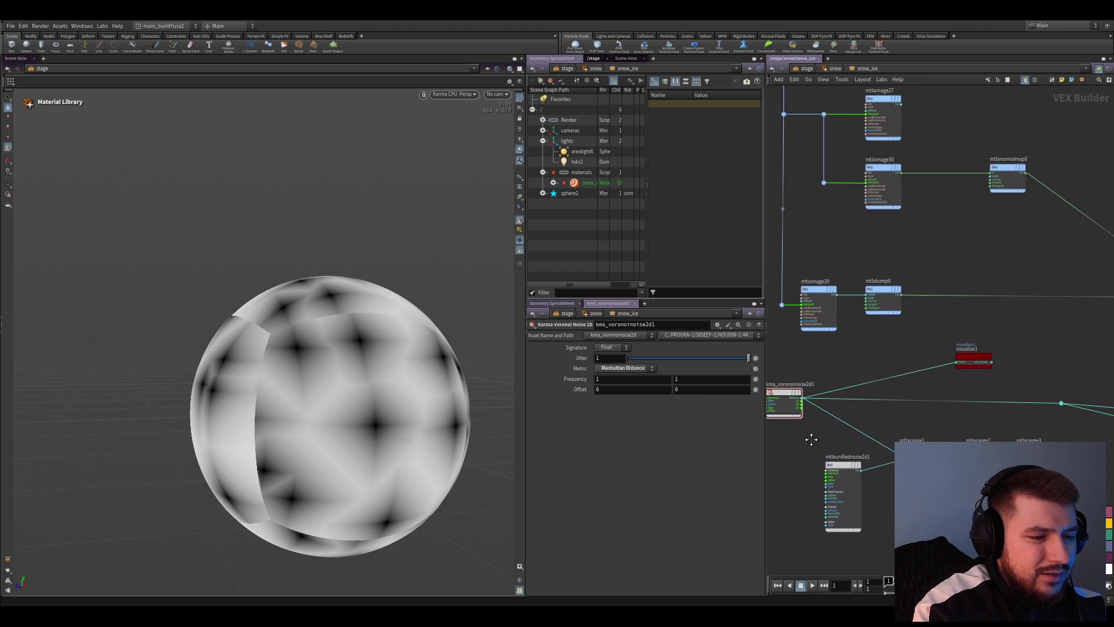
scroll(812, 443, up, 2)
scroll(819, 448, up, 2)
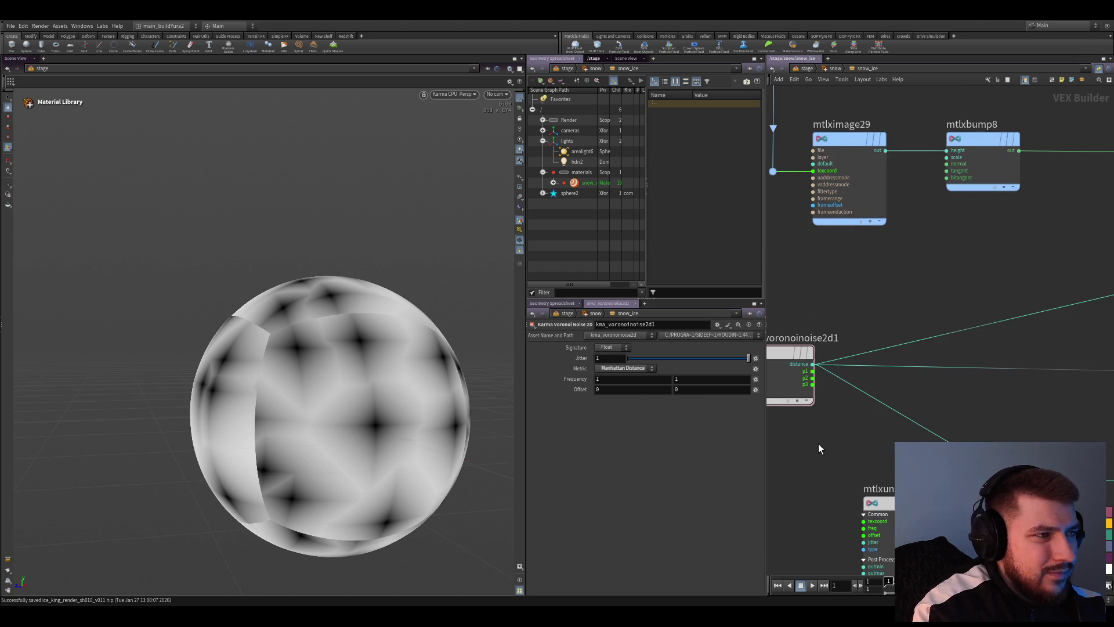
scroll(816, 453, down, 1)
scroll(812, 456, down, 1)
scroll(807, 453, up, 1)
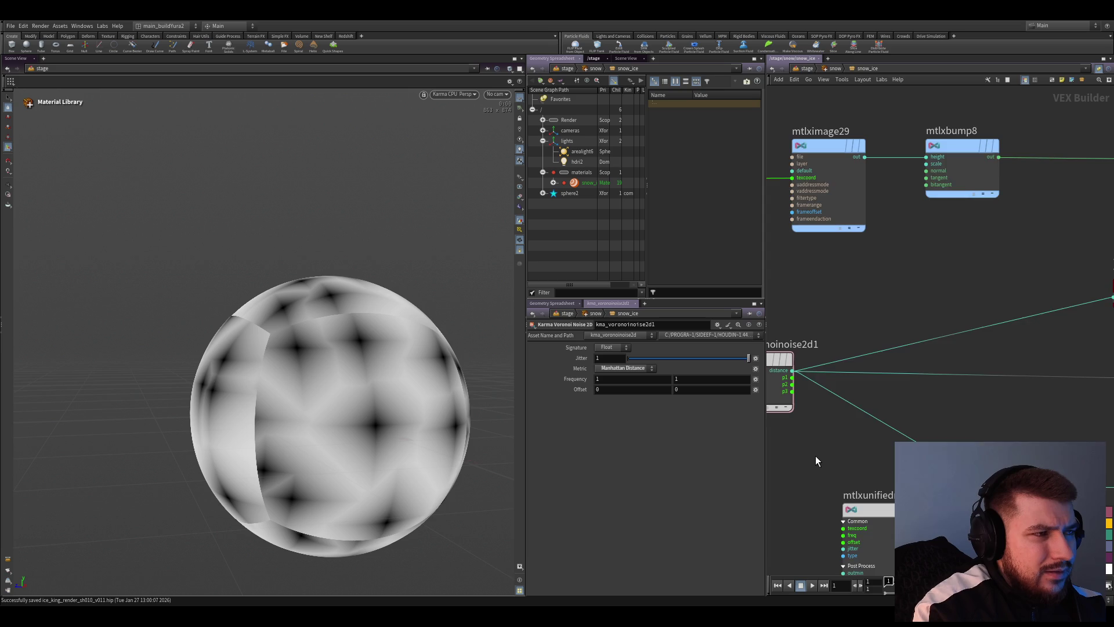
scroll(815, 455, down, 1)
scroll(815, 455, up, 1)
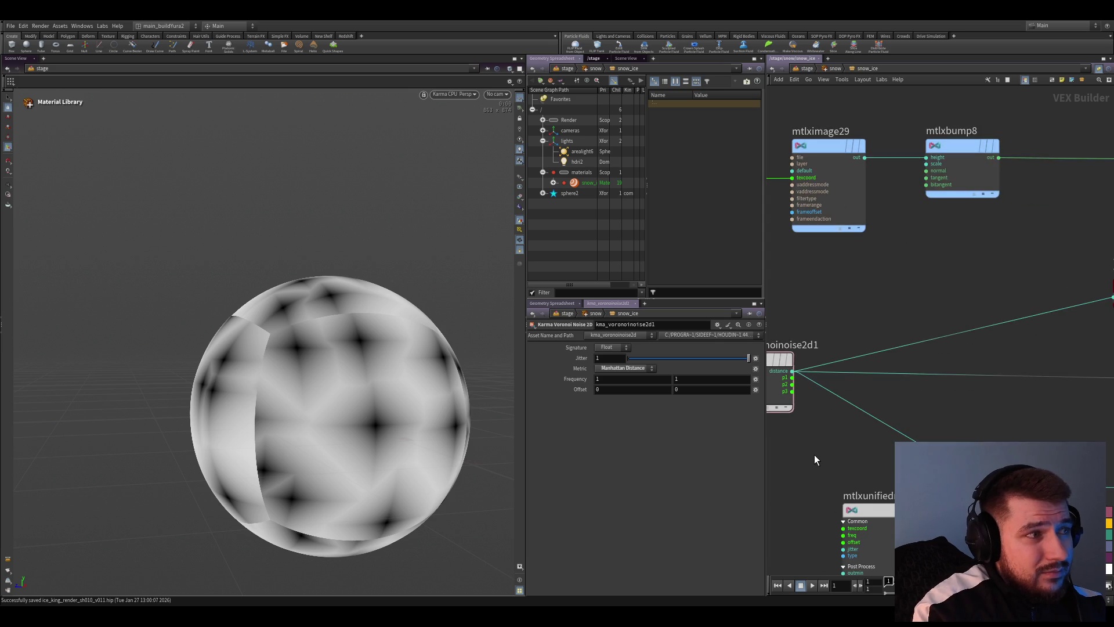
scroll(815, 455, down, 1)
scroll(814, 455, up, 1)
drag(833, 364, 794, 378)
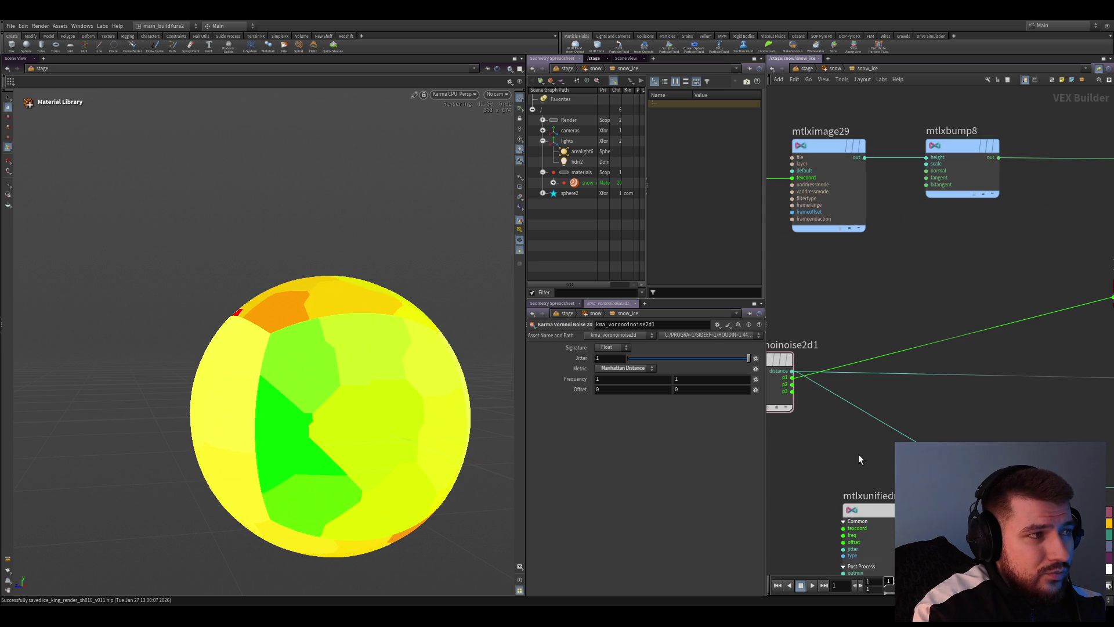
drag(883, 352, 792, 391)
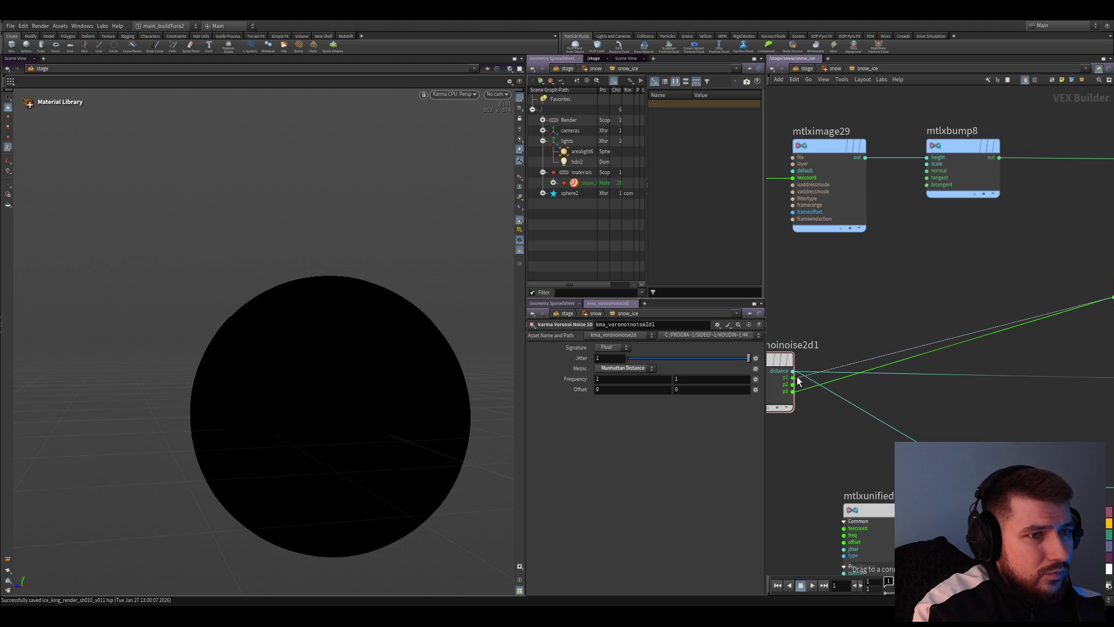
drag(858, 381, 793, 377)
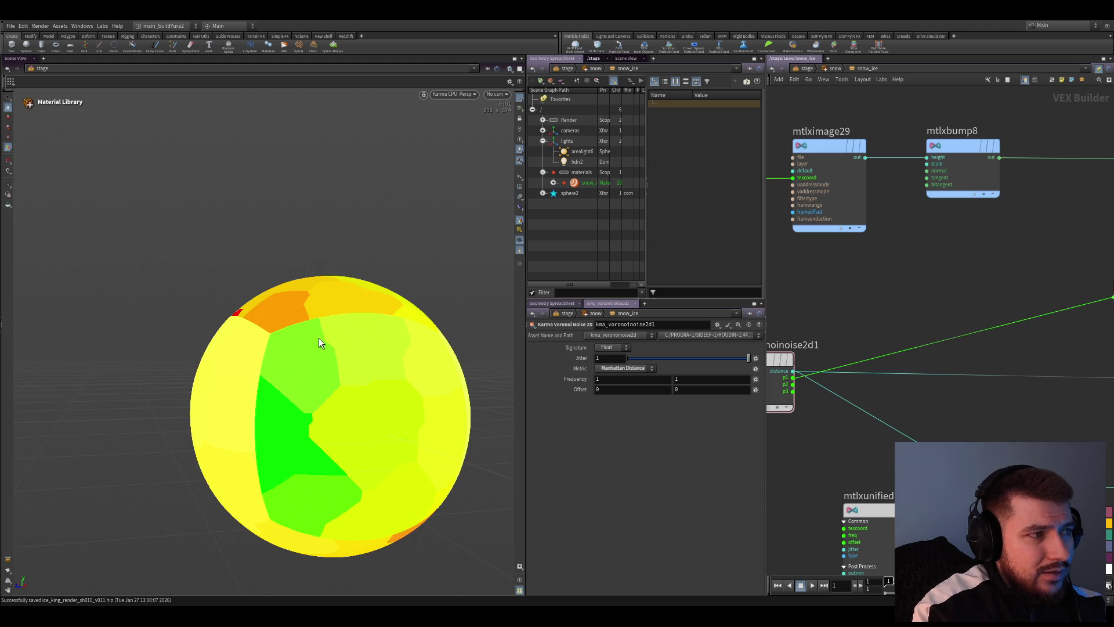
click(848, 442)
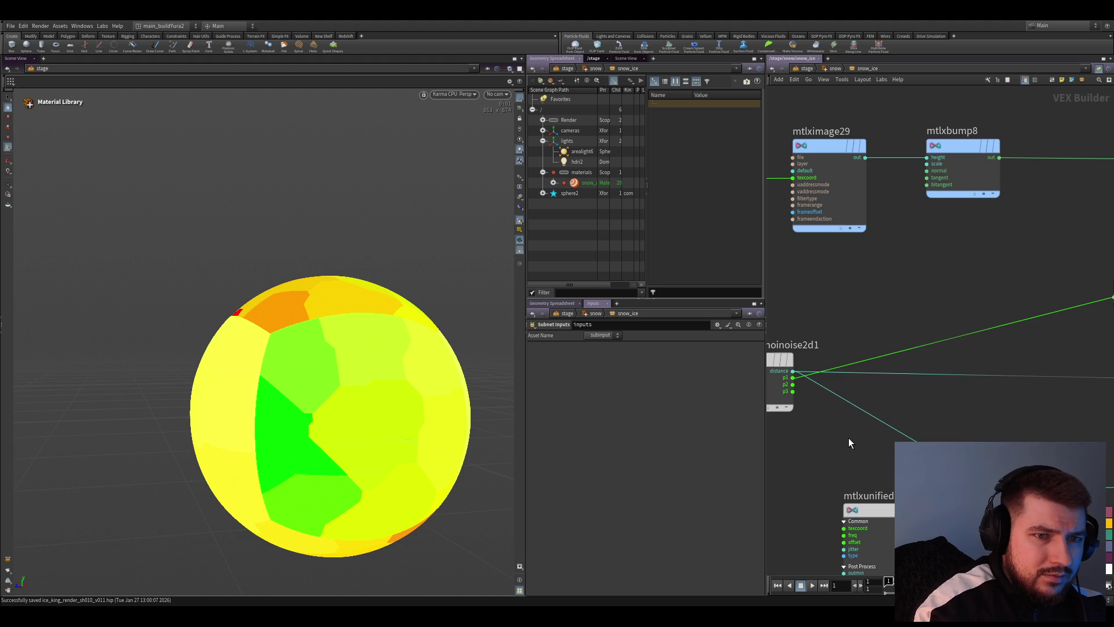
key(Tab)
Add an MtlX Separate Vector 2 node on the Voronoi p1 output and feed one channel to visualize1
key(Return)
click(840, 436)
drag(813, 448, 796, 383)
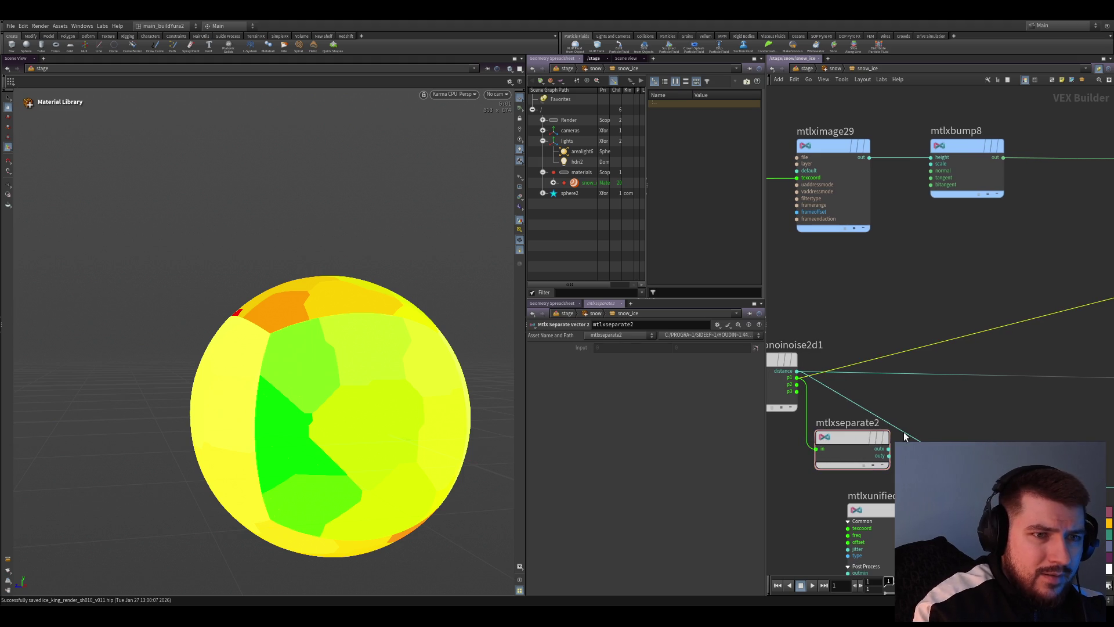
scroll(874, 362, down, 3)
scroll(947, 422, up, 1)
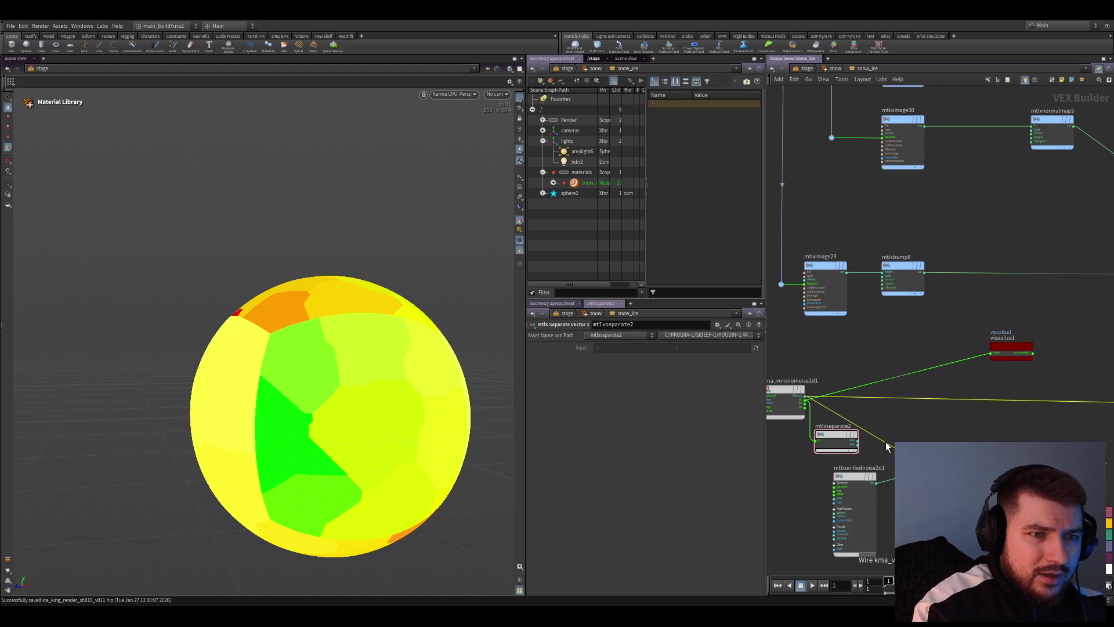
alt+click(854, 437)
Arrange the separate and preview nodes beside the noise and inspect the grayscale sphere
drag(835, 431, 848, 397)
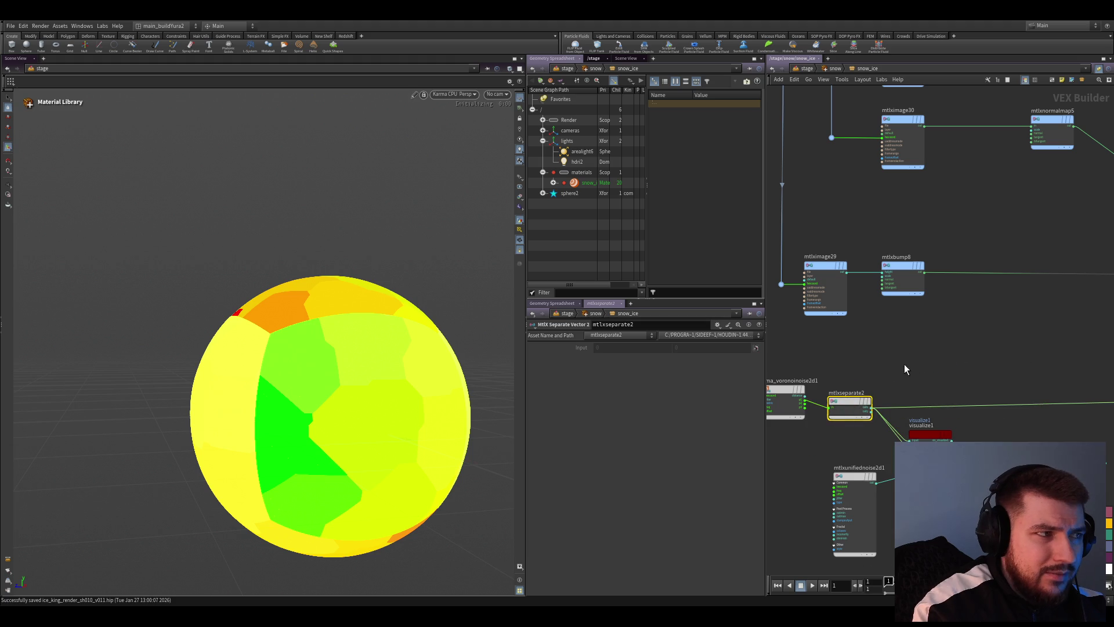
drag(928, 431, 882, 368)
mouse_move(304, 373)
mouse_down()
mouse_move(444, 380)
mouse_move(281, 394)
mouse_move(388, 405)
mouse_move(401, 388)
mouse_move(330, 405)
mouse_up()
scroll(912, 427, up, 3)
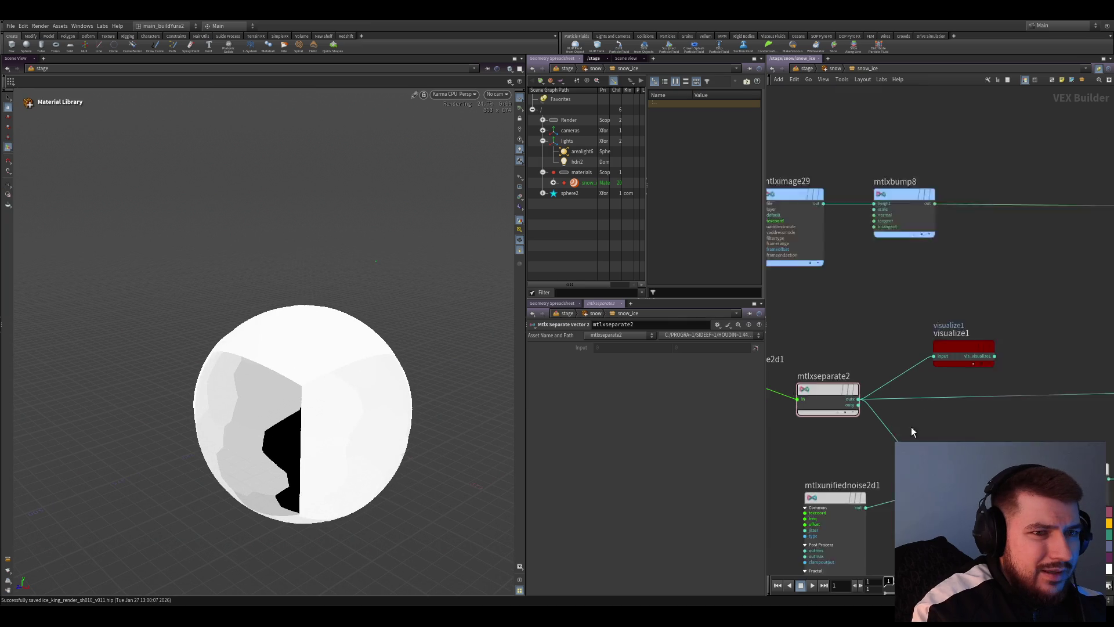
scroll(881, 365, up, 2)
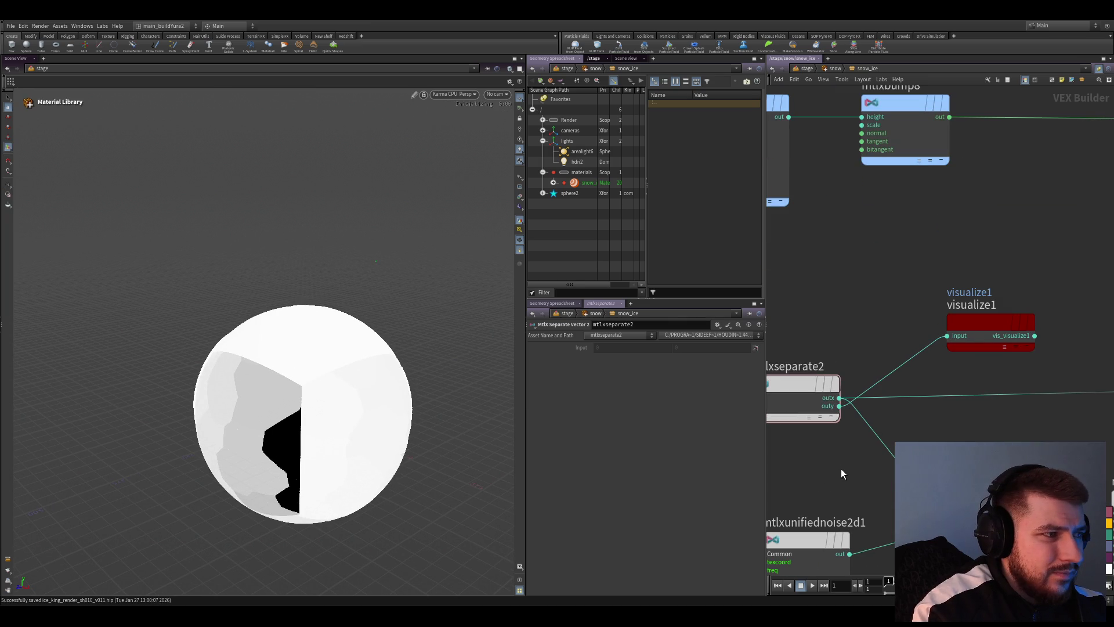
drag(293, 416, 617, 449)
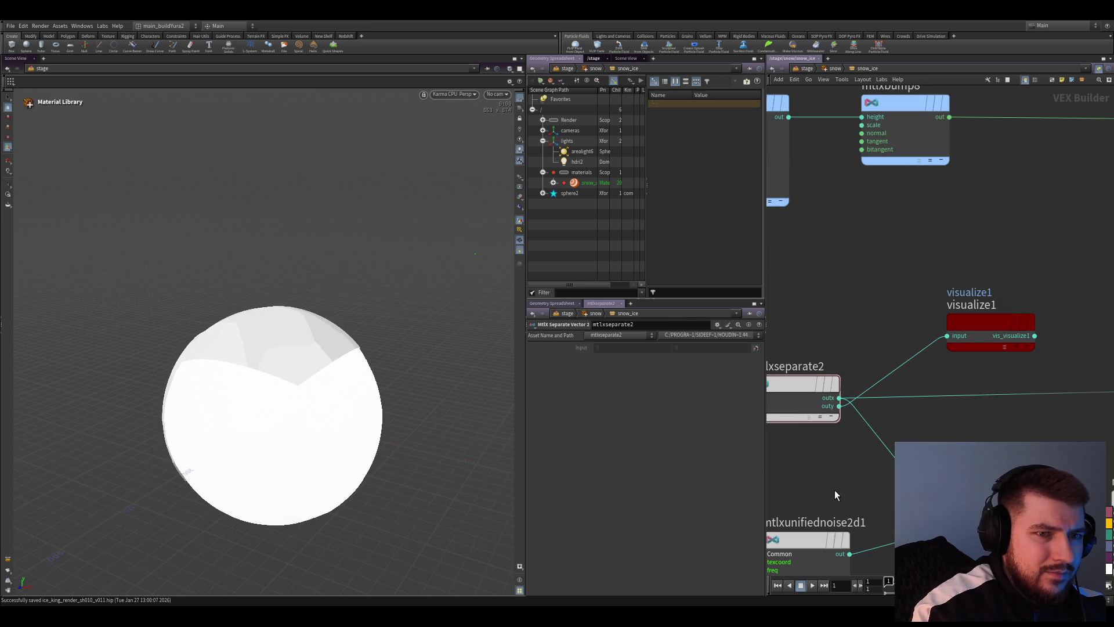
Add a MtlX Subtract on the separated x and y channels, rename it, and feed it to visualize1
key(Tab)
text(subtract)
key(Return)
click(888, 312)
scroll(888, 312, up, 2)
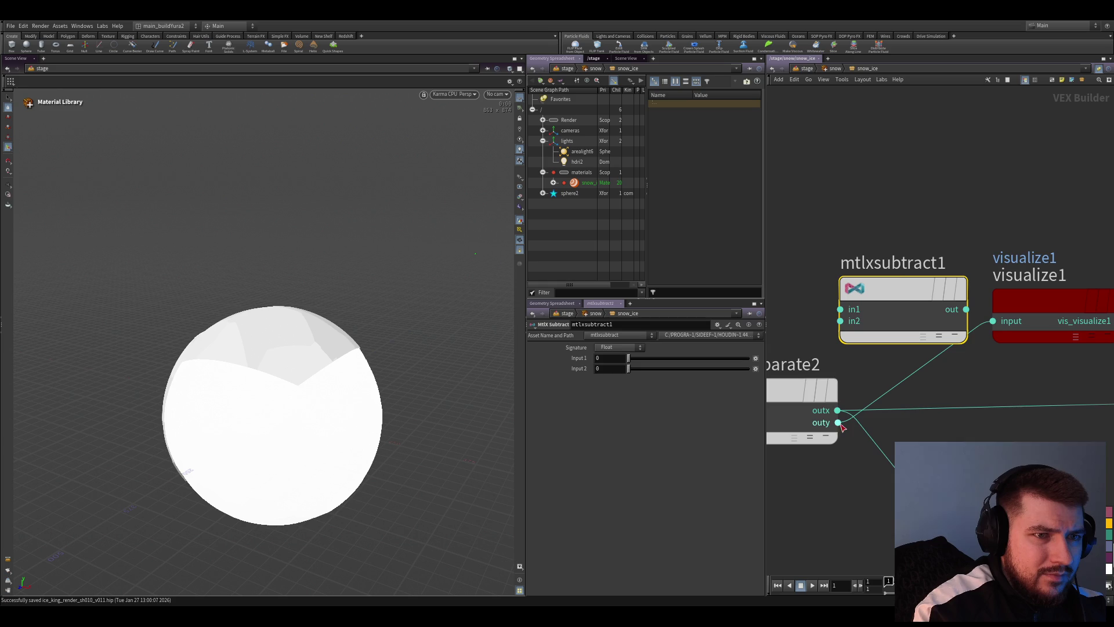
click(887, 262)
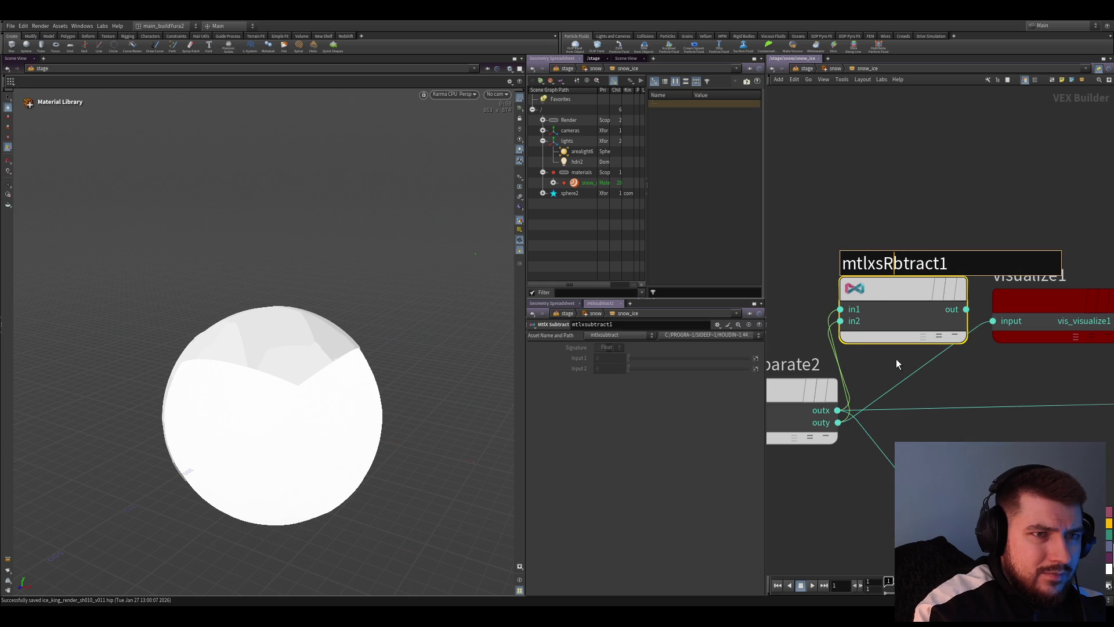
key(BackSpace)
text(R)
key(Return)
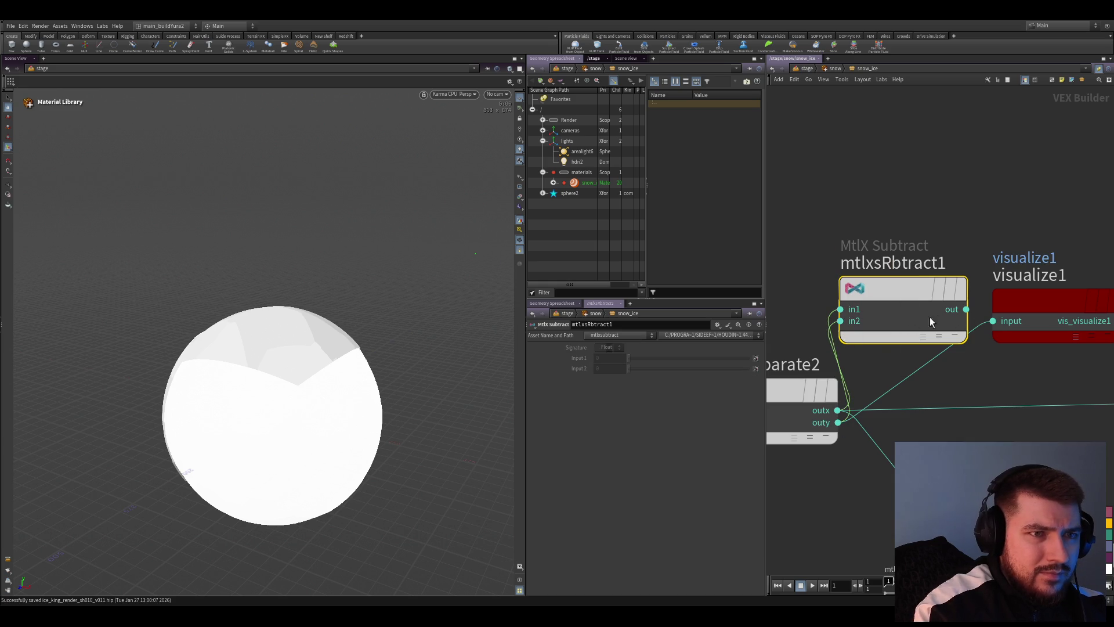
drag(904, 287, 1010, 331)
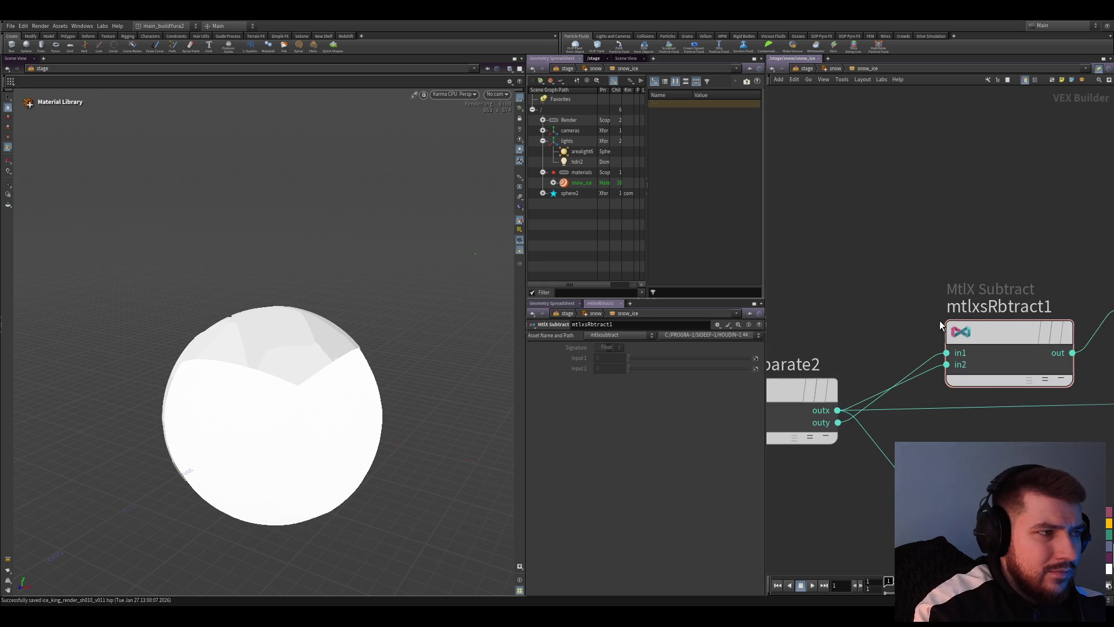
scroll(939, 320, down, 2)
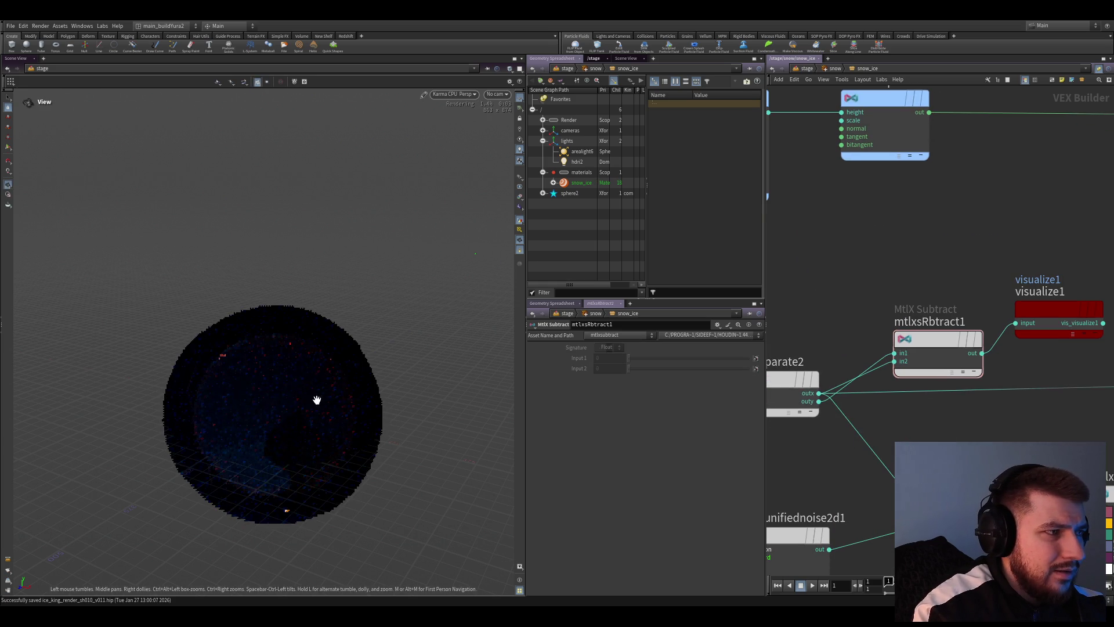
scroll(339, 394, up, 3)
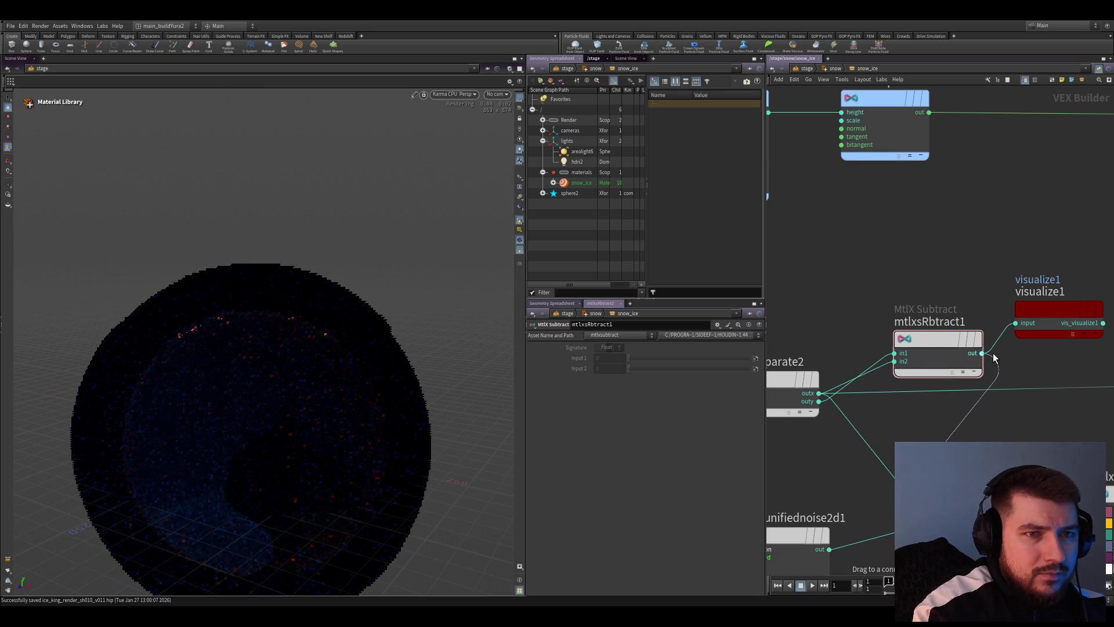
drag(953, 356, 900, 350)
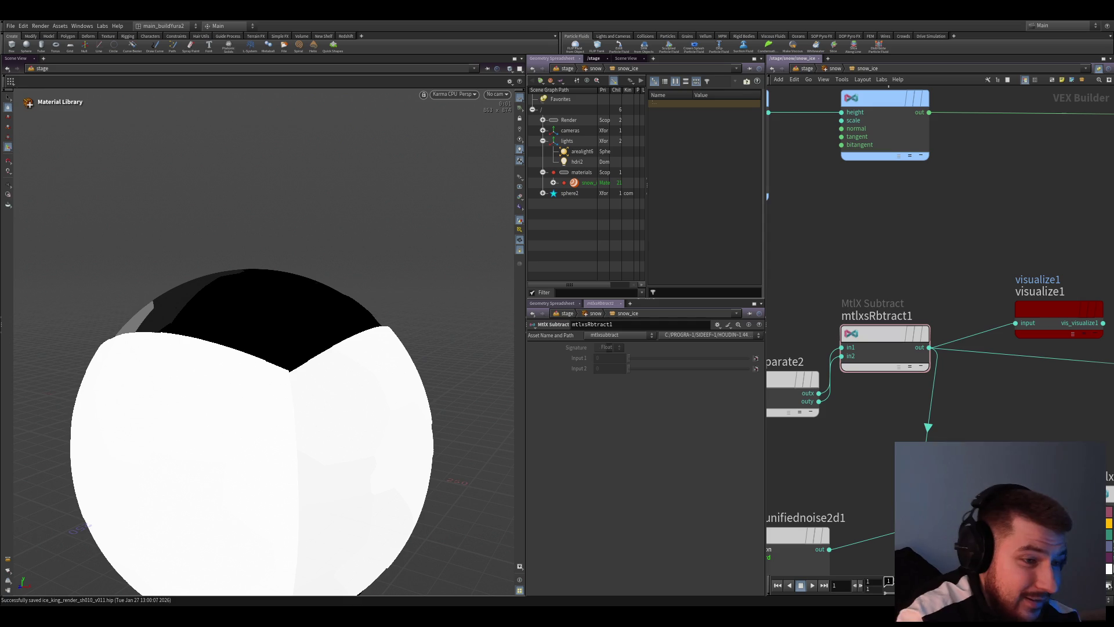
scroll(901, 402, down, 5)
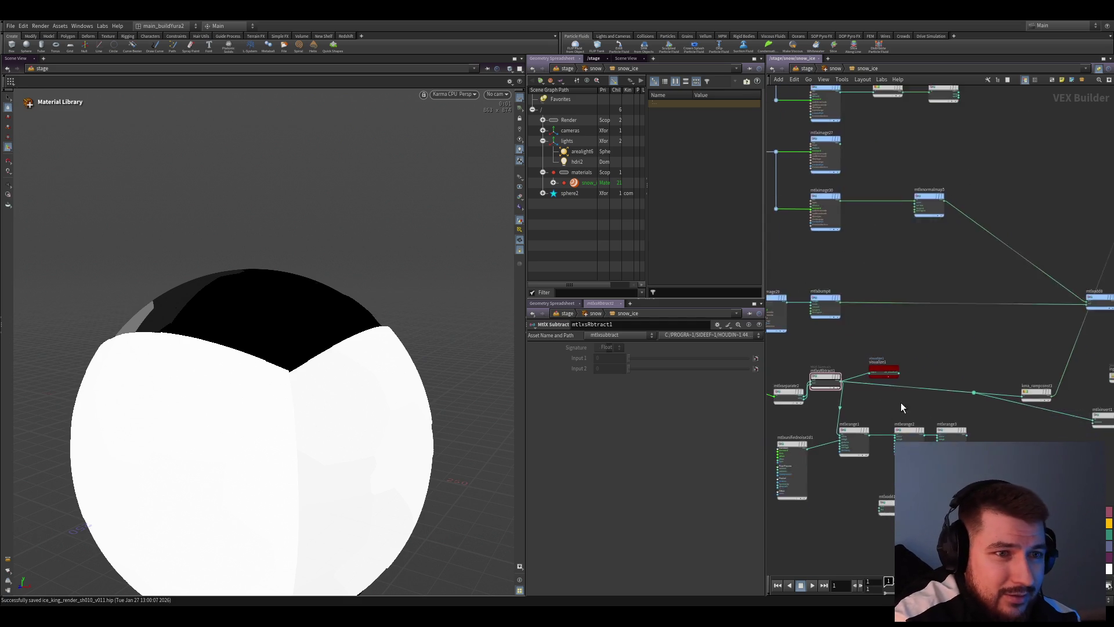
scroll(907, 378, up, 3)
scroll(908, 377, down, 2)
scroll(890, 348, up, 4)
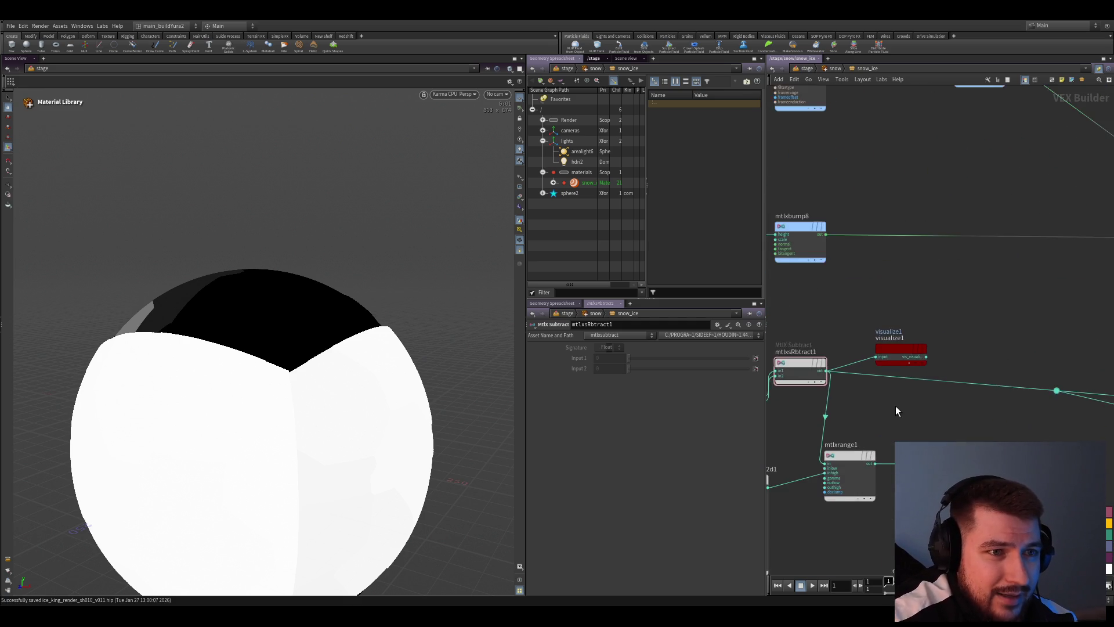
scroll(895, 405, down, 3)
scroll(859, 363, up, 2)
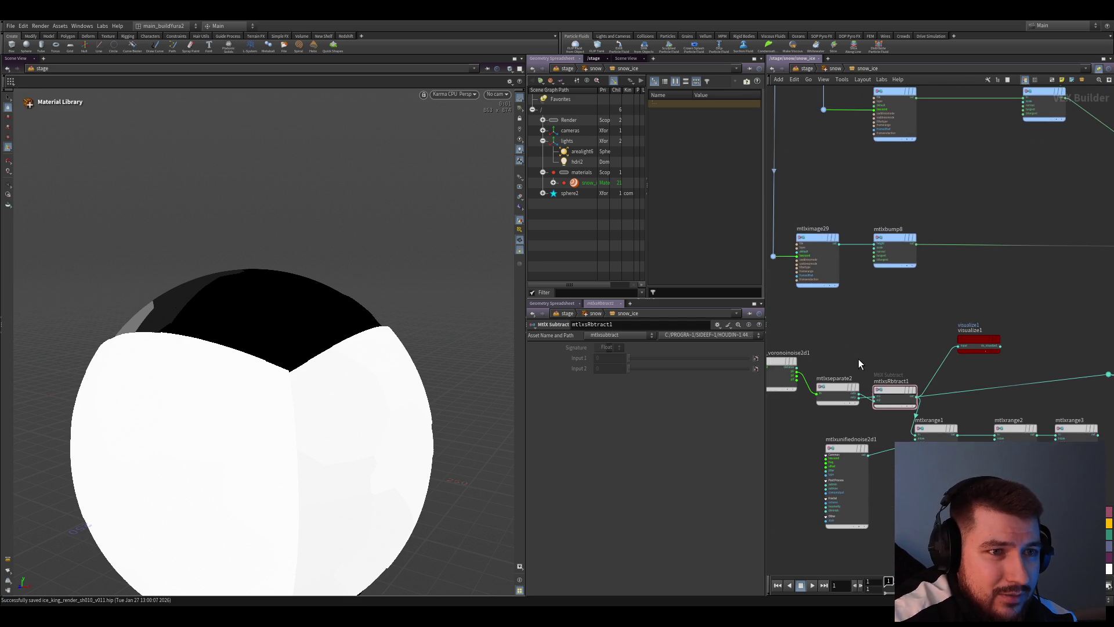
scroll(1047, 387, up, 2)
scroll(883, 382, up, 1)
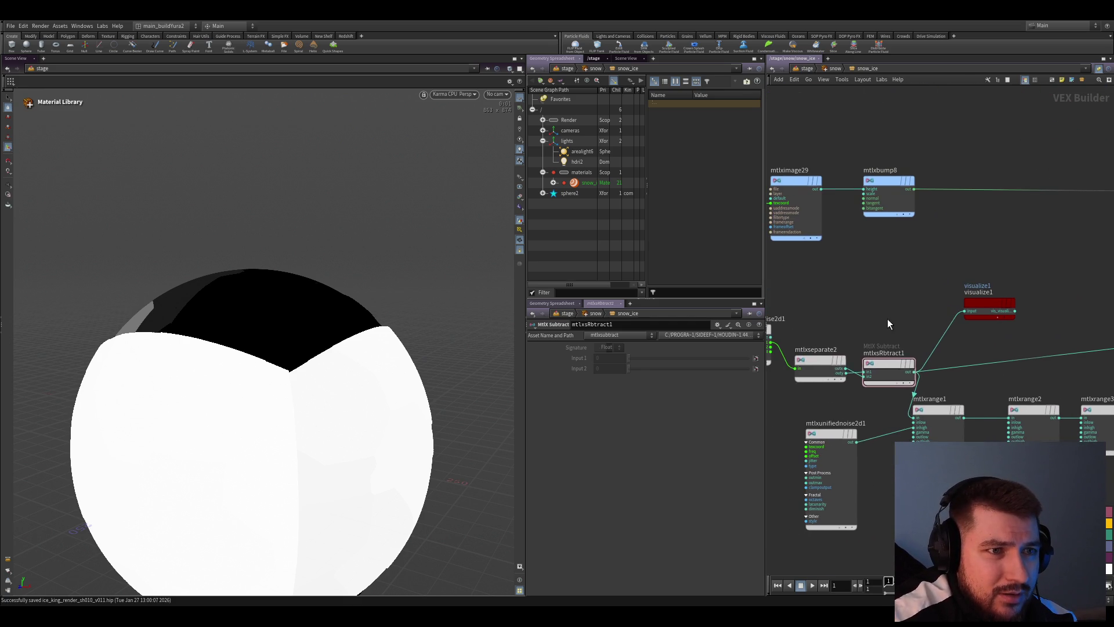
Delete mtlxseparate2 and mtlxsubtract1 and wire mtlxrange3 into kma_rampconst3's colour ramp input
drag(887, 319, 827, 360)
key(Delete)
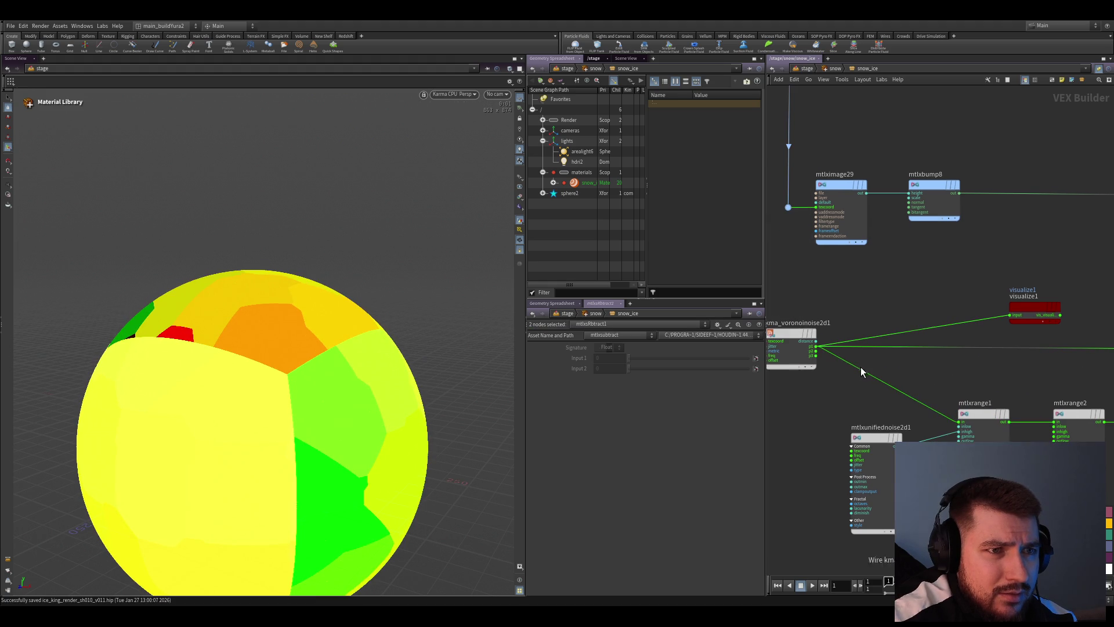
scroll(853, 348, down, 2)
click(988, 356)
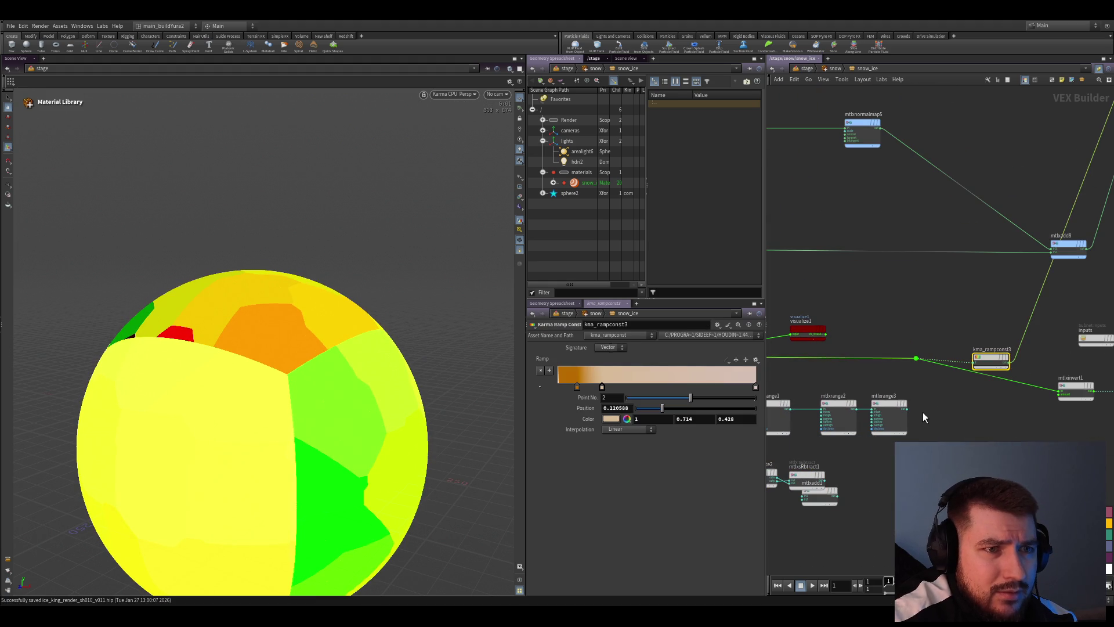
drag(907, 410, 974, 355)
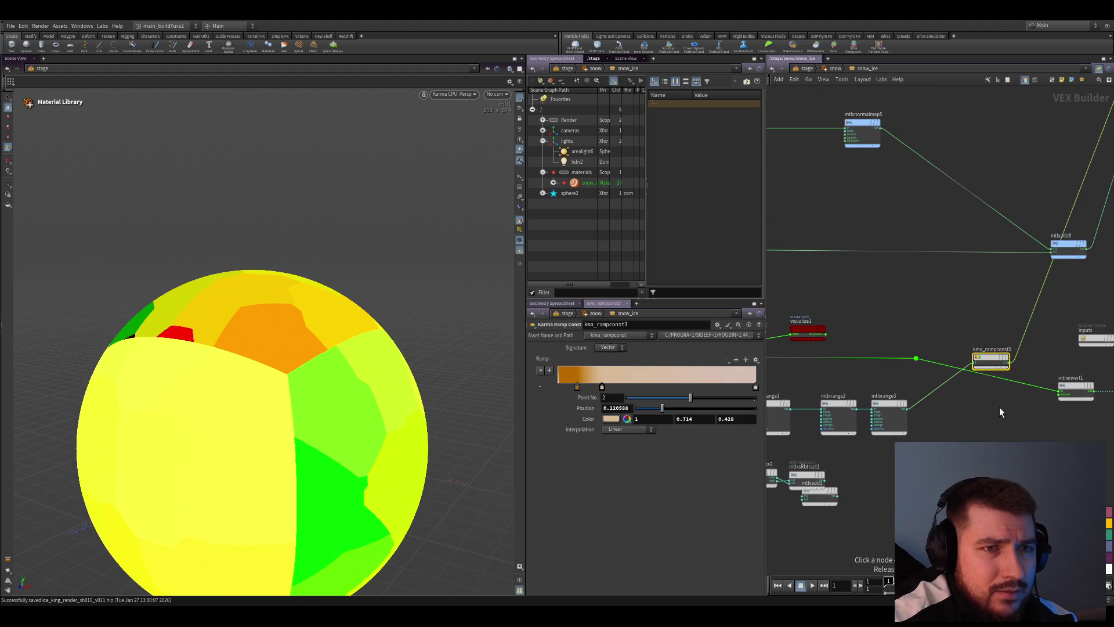
middle_drag(1017, 429, 1089, 419)
scroll(890, 342, up, 2)
click(799, 387)
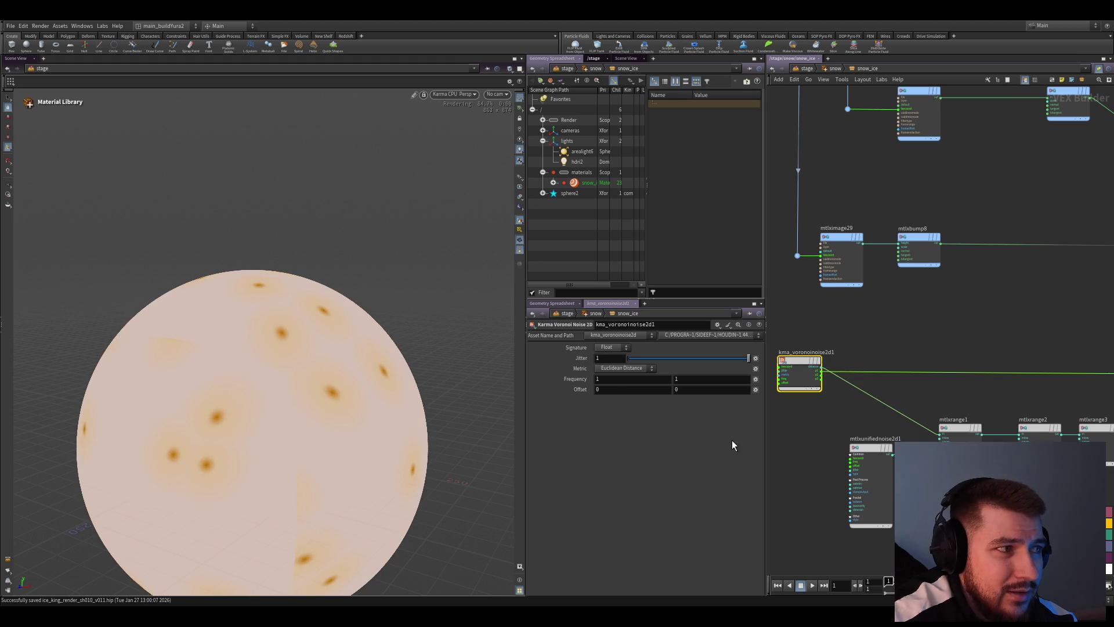
scroll(825, 356, down, 3)
scroll(1018, 419, up, 3)
Inspect mtlxdisplacement and raise its Scale from 25 to 55, orbiting to check the lumpy sphere
click(965, 355)
click(1083, 352)
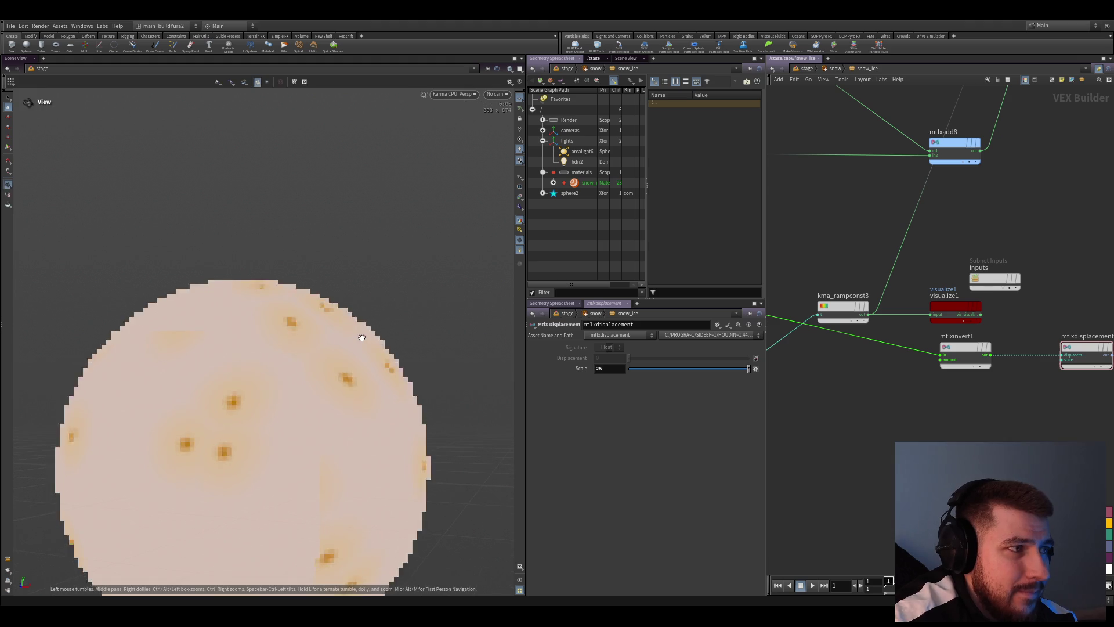
scroll(946, 432, down, 2)
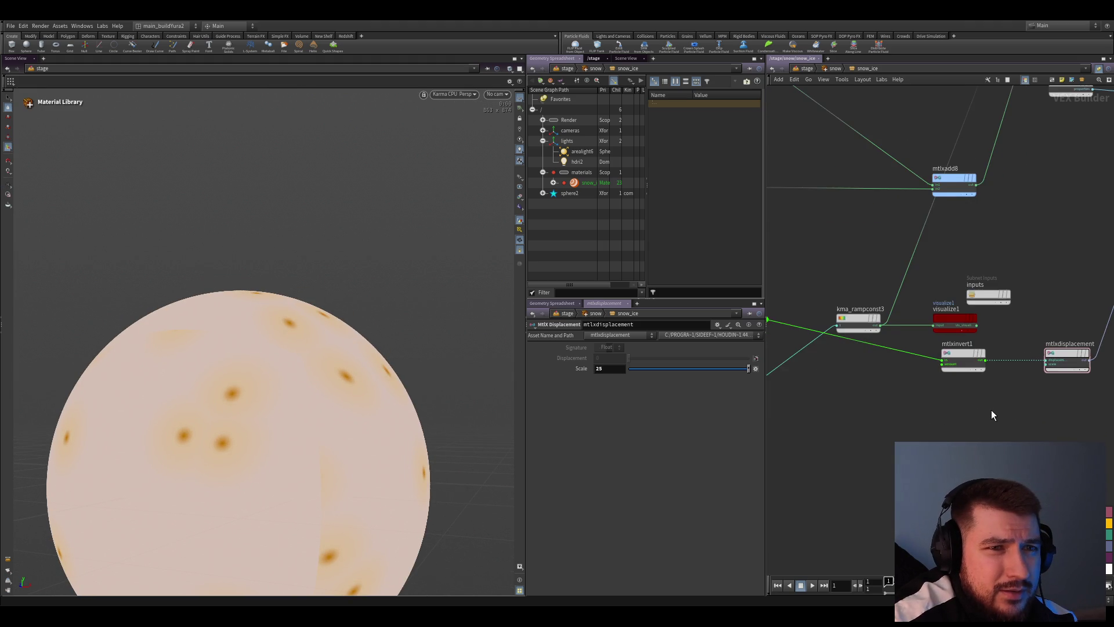
middle_drag(947, 433, 1080, 429)
scroll(857, 364, up, 2)
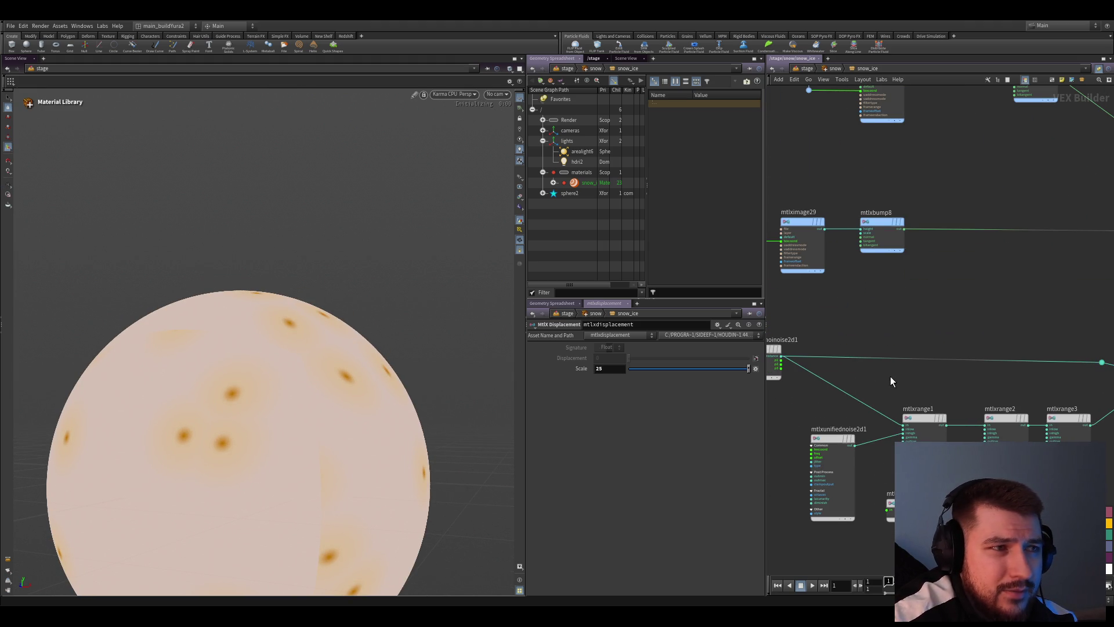
scroll(371, 365, down, 2)
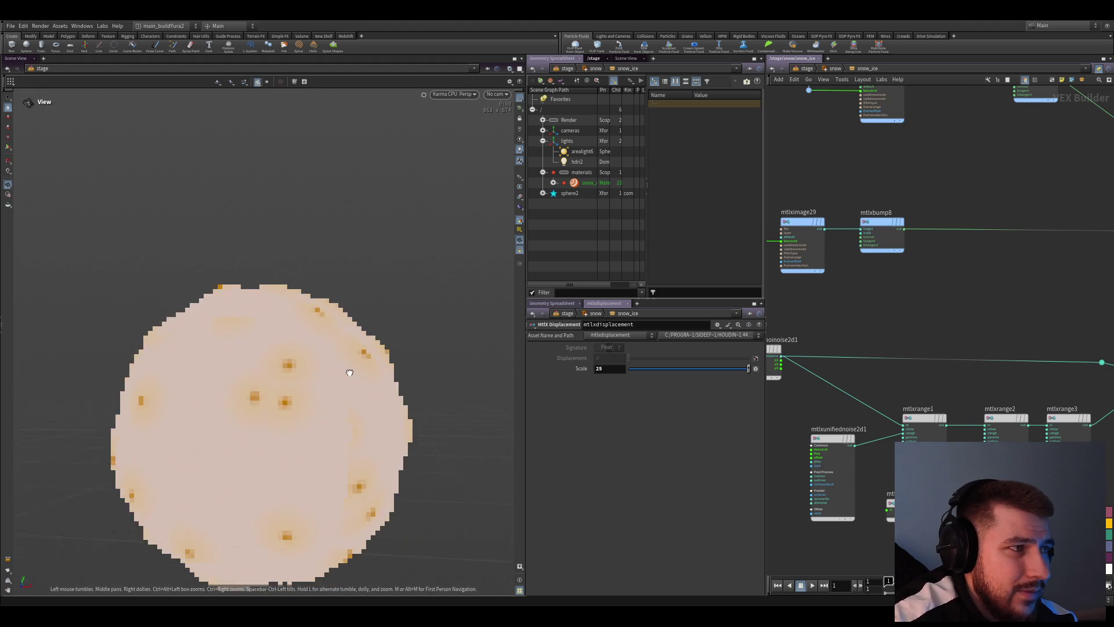
key(Escape)
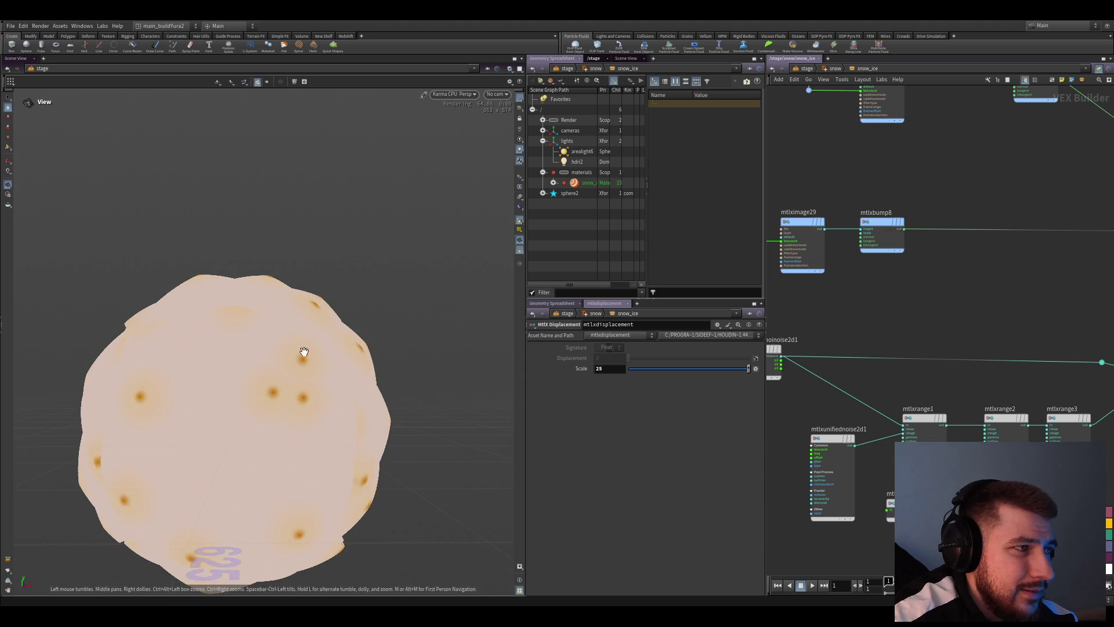
scroll(248, 362, up, 2)
mouse_move(261, 326)
mouse_down()
mouse_move(314, 398)
mouse_move(351, 421)
mouse_up()
key(Escape)
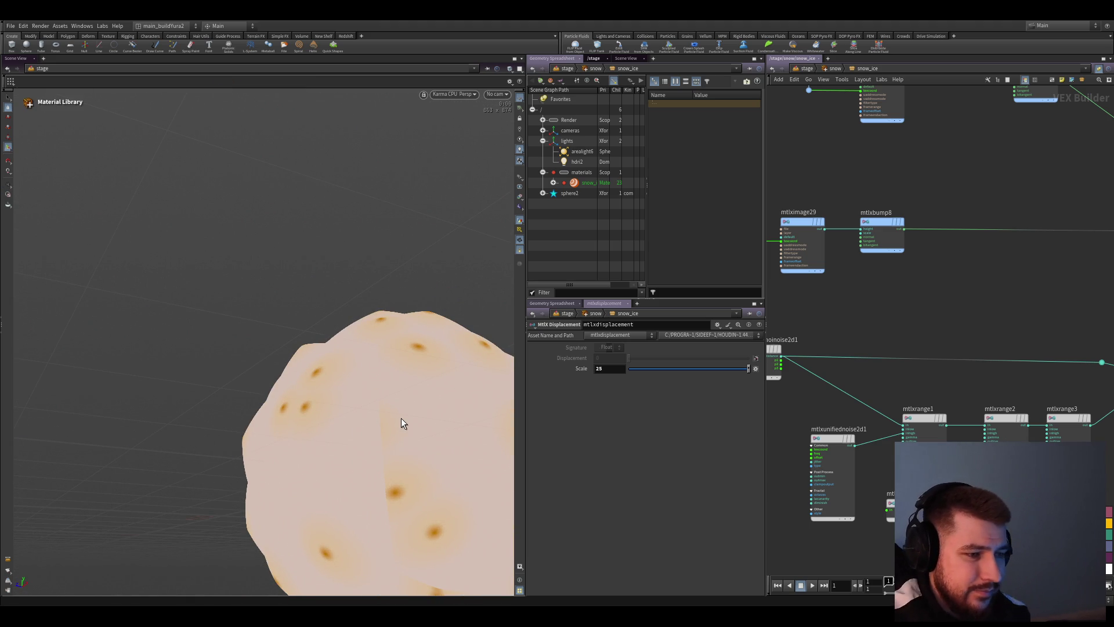
scroll(958, 349, down, 3)
scroll(1008, 380, up, 4)
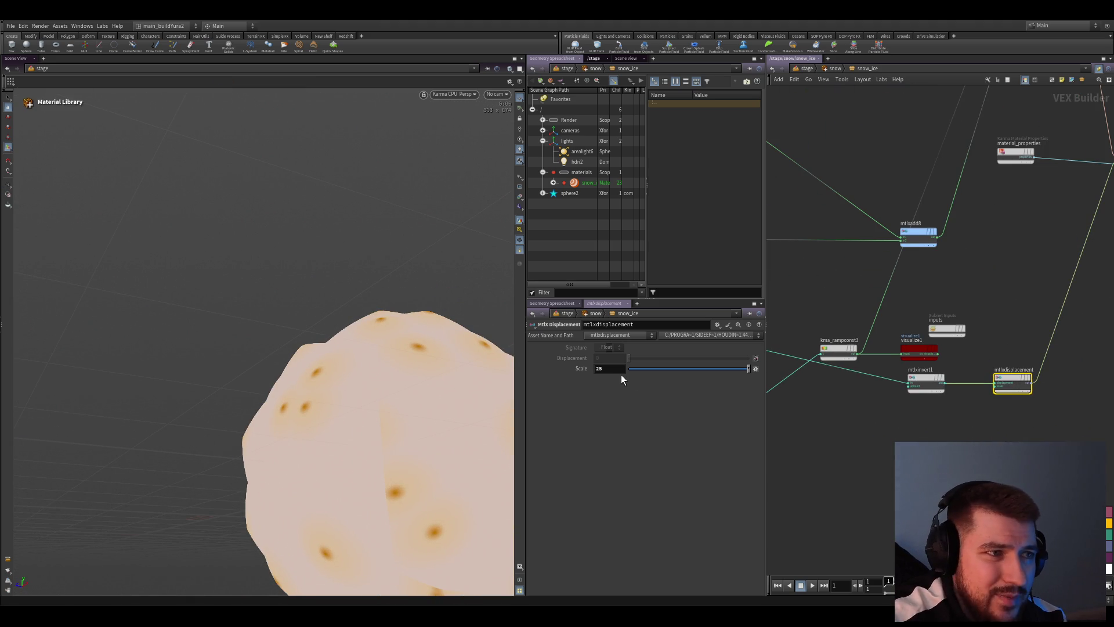
scroll(388, 424, up, 1)
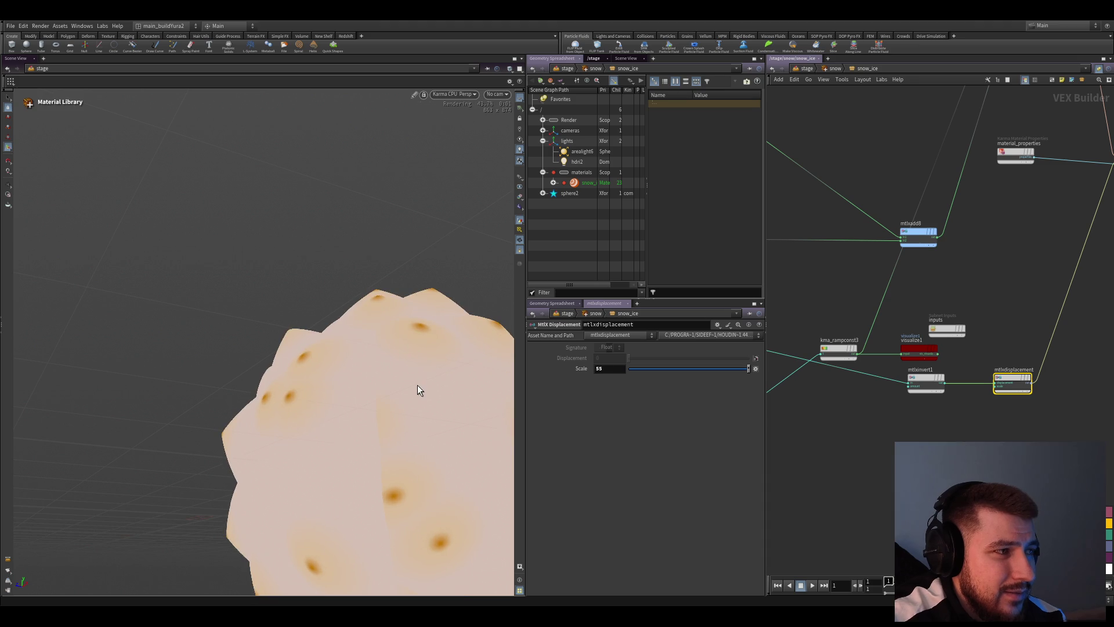
scroll(416, 385, up, 1)
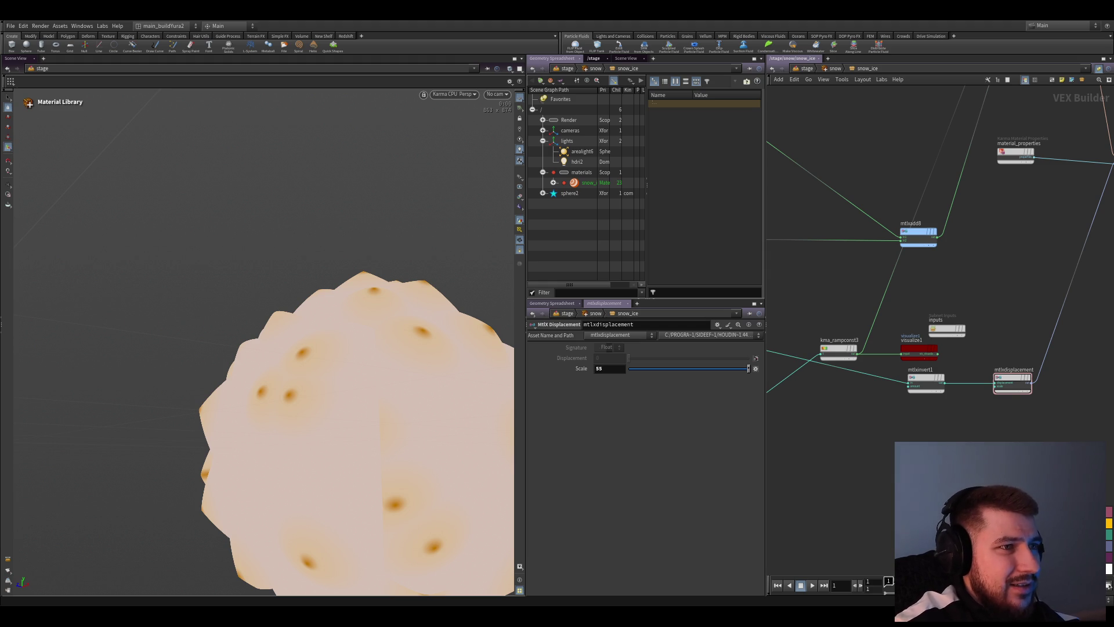
scroll(857, 479, down, 4)
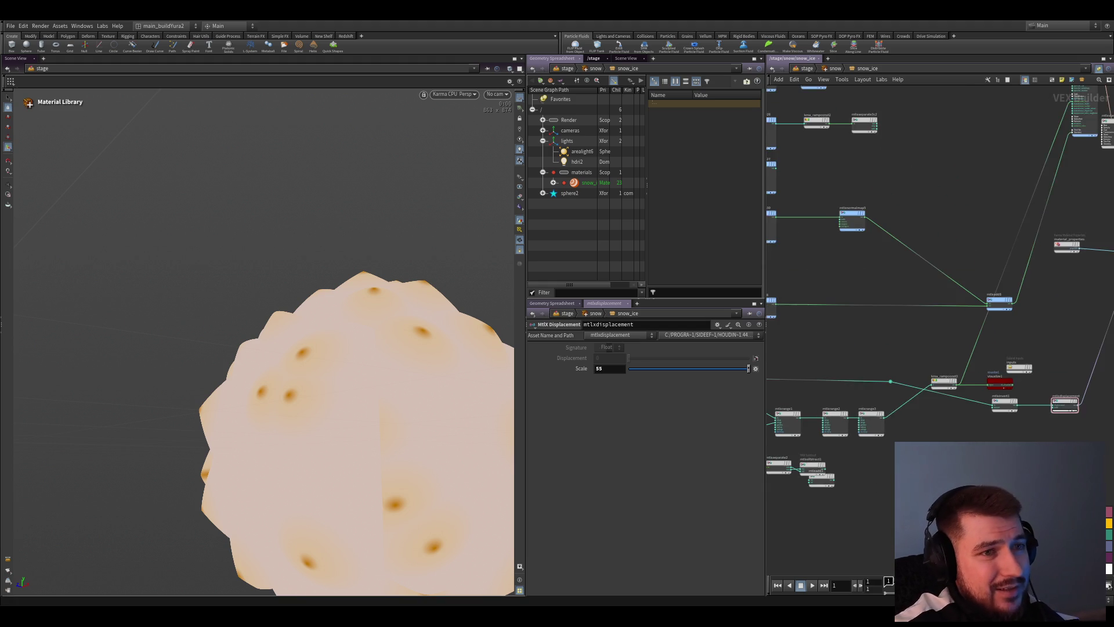
Reframe the network and move kma_rampconst3 up and left near the visualize node
middle_drag(829, 386, 900, 362)
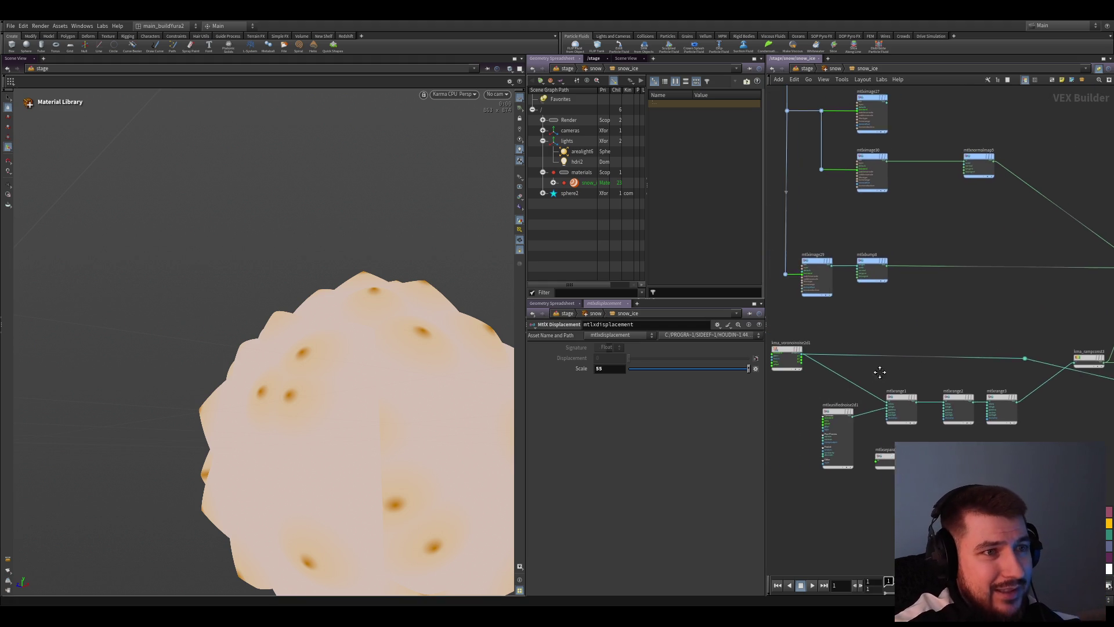
scroll(901, 362, up, 3)
scroll(901, 362, up, 2)
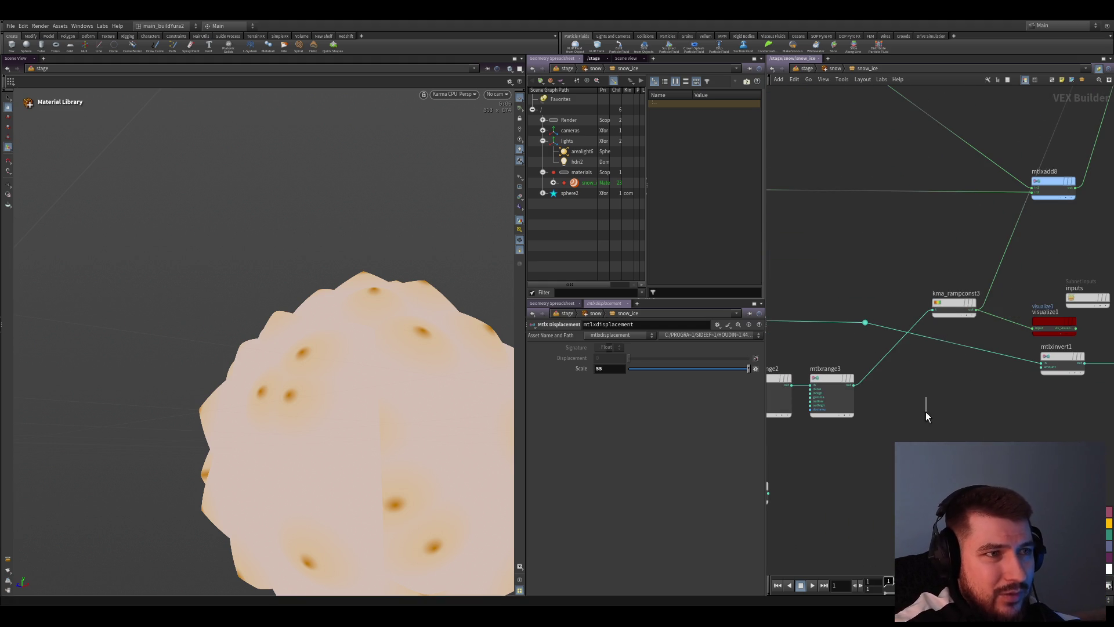
scroll(925, 412, up, 2)
scroll(1007, 376, up, 2)
scroll(957, 374, down, 2)
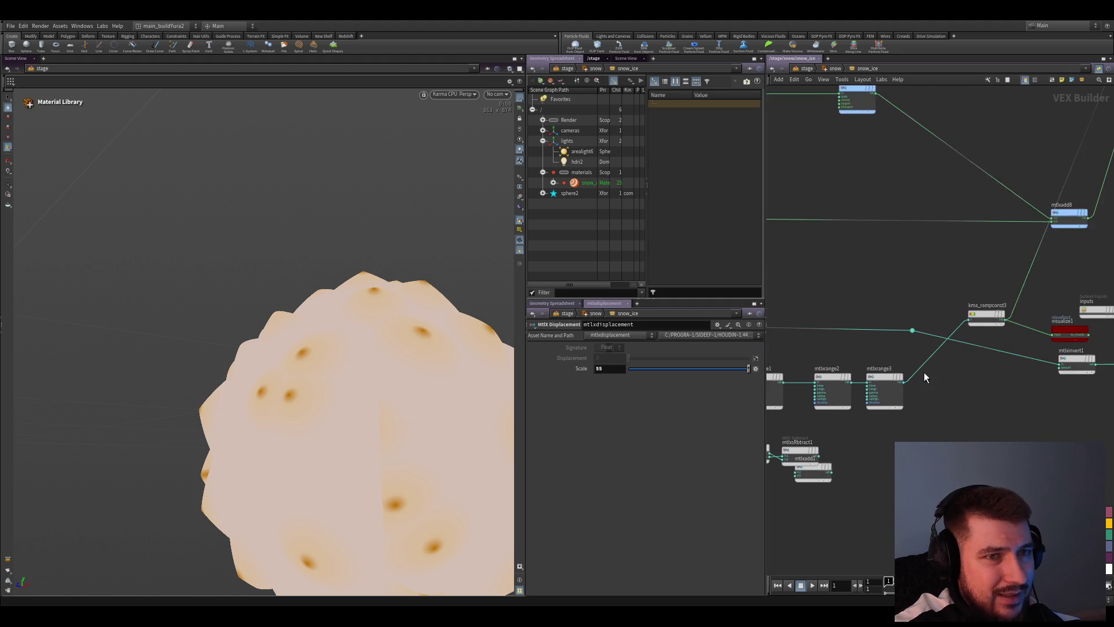
scroll(923, 371, down, 1)
scroll(944, 402, down, 1)
scroll(952, 410, down, 1)
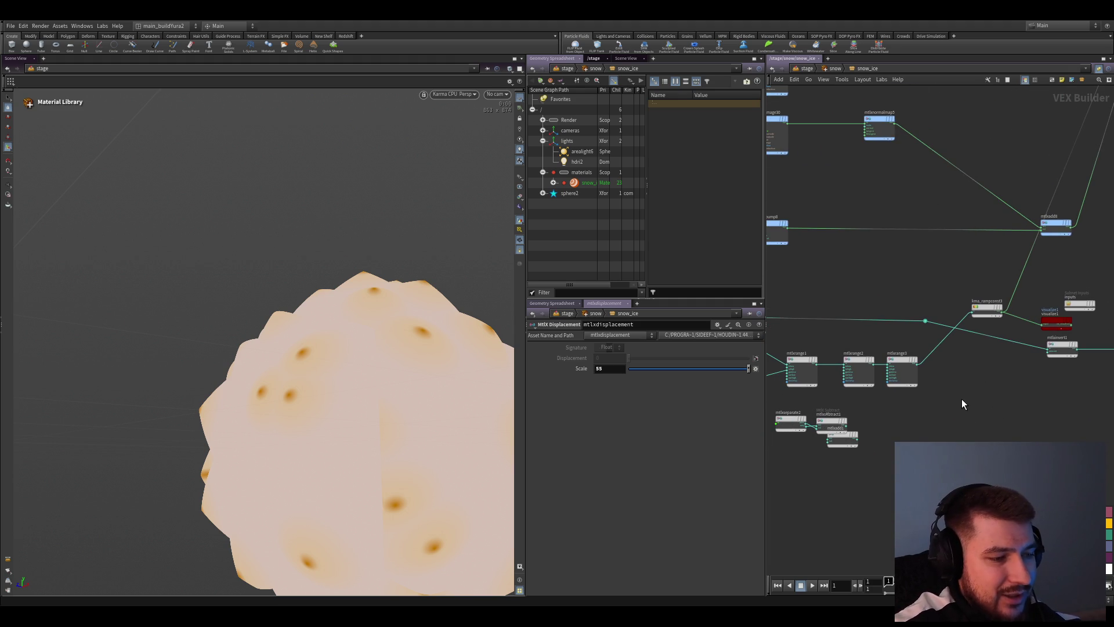
scroll(1000, 398, up, 1)
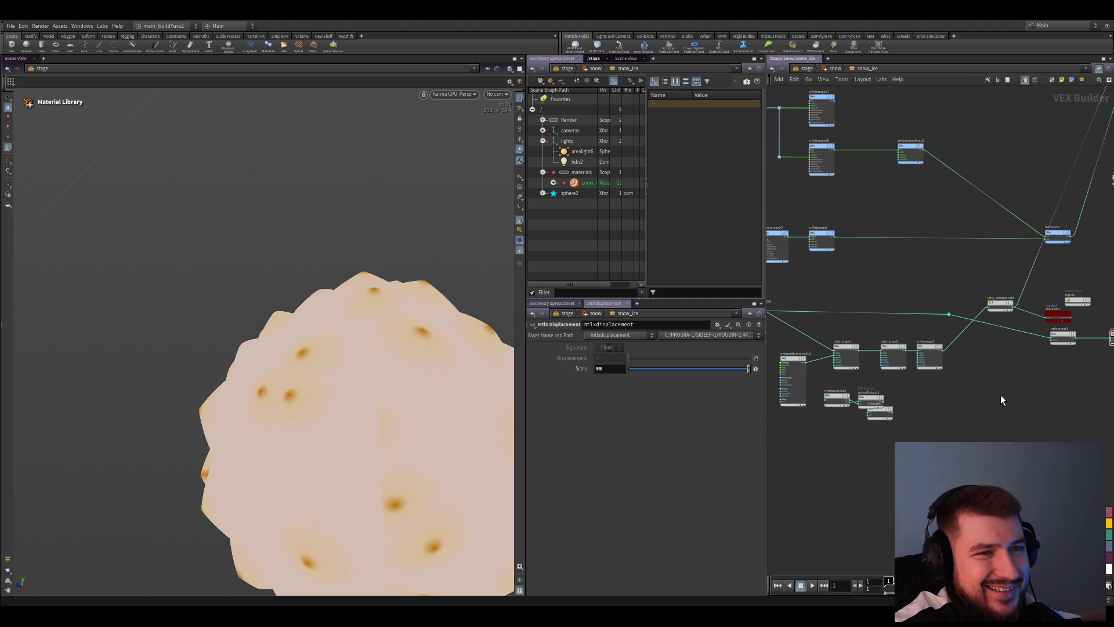
scroll(930, 409, up, 1)
mouse_move(910, 416)
middle_down()
mouse_move(983, 437)
mouse_move(1047, 430)
middle_up()
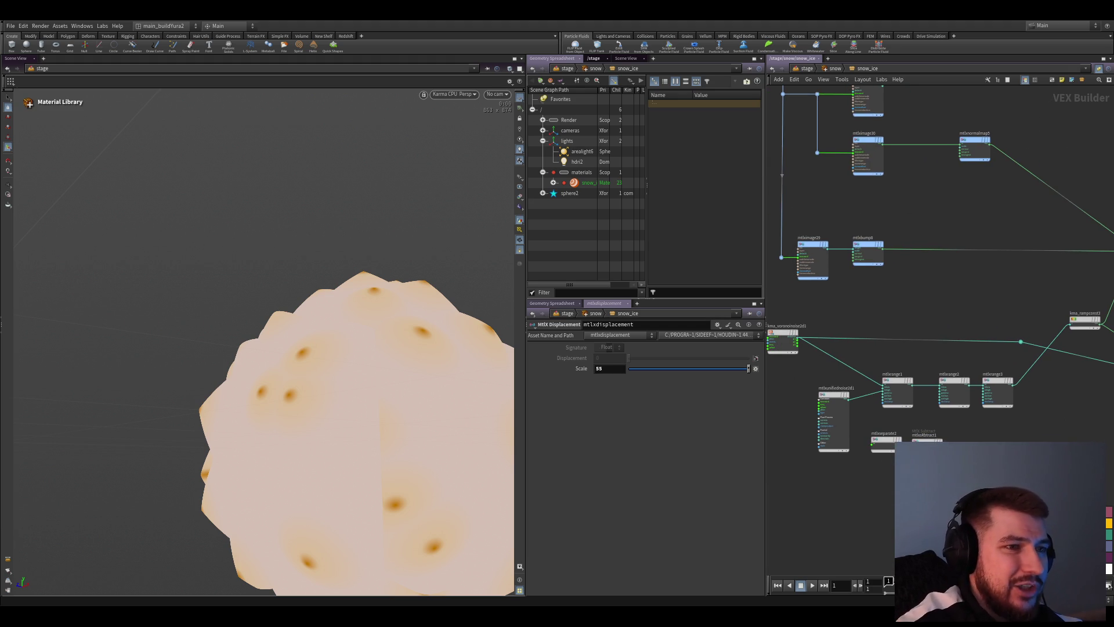
middle_drag(957, 349, 944, 337)
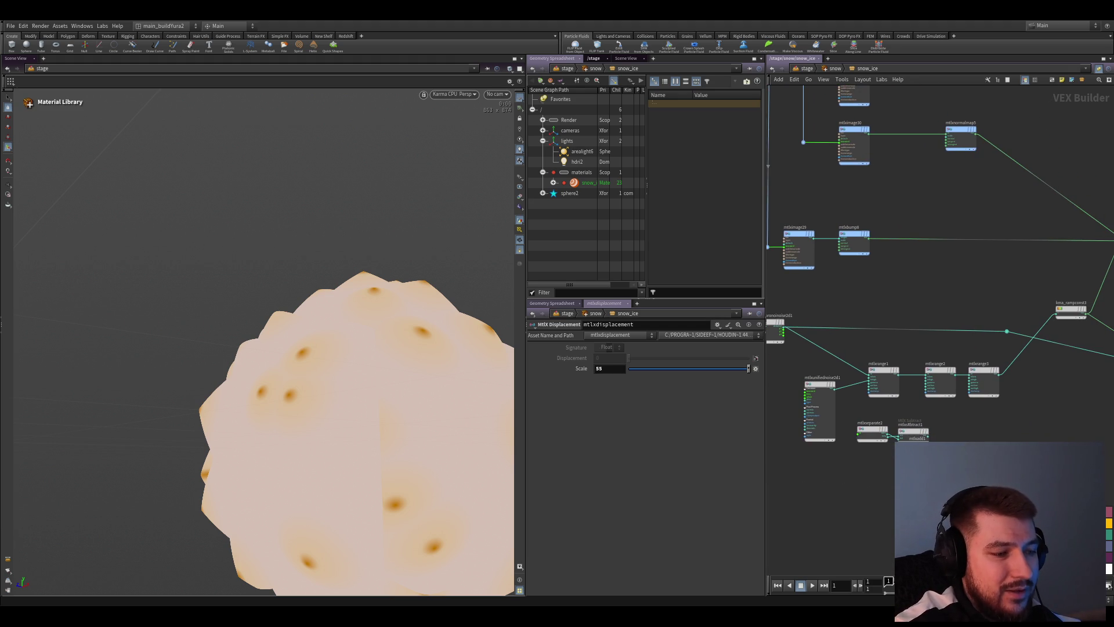
middle_drag(1005, 469, 1030, 488)
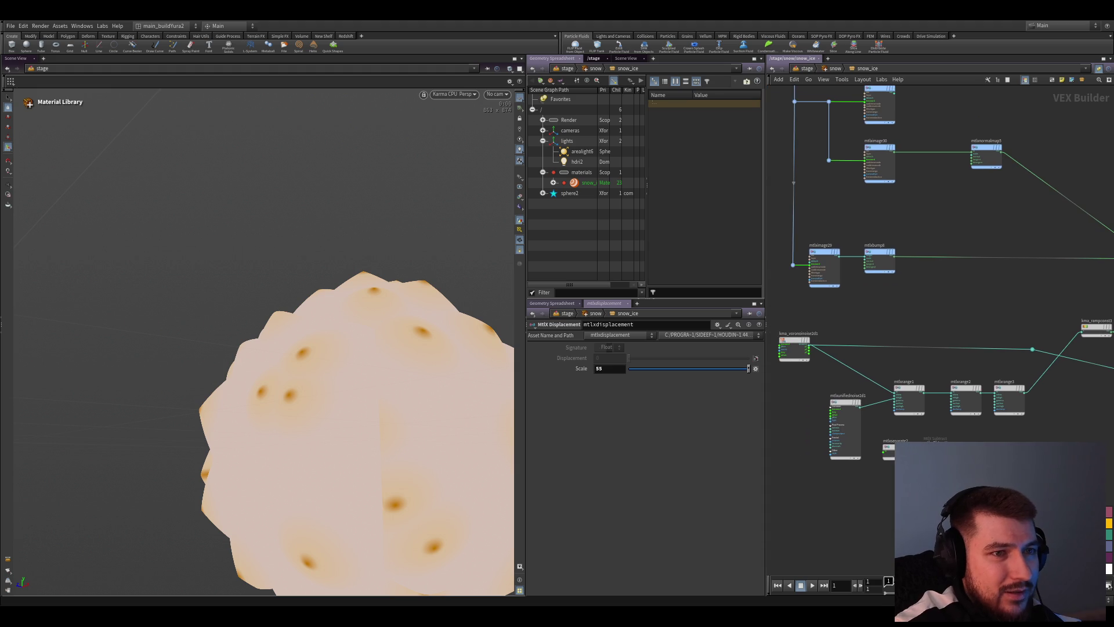
mouse_move(1030, 488)
mouse_down()
mouse_move(834, 388)
mouse_move(899, 418)
mouse_up()
middle_drag(945, 415, 928, 408)
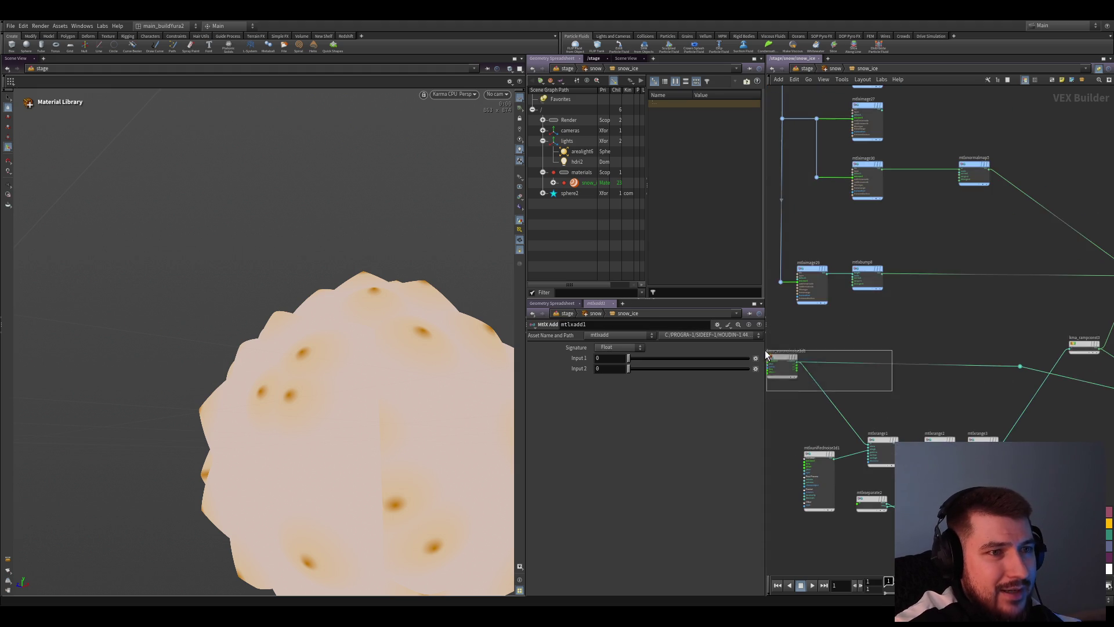
scroll(929, 408, up, 2)
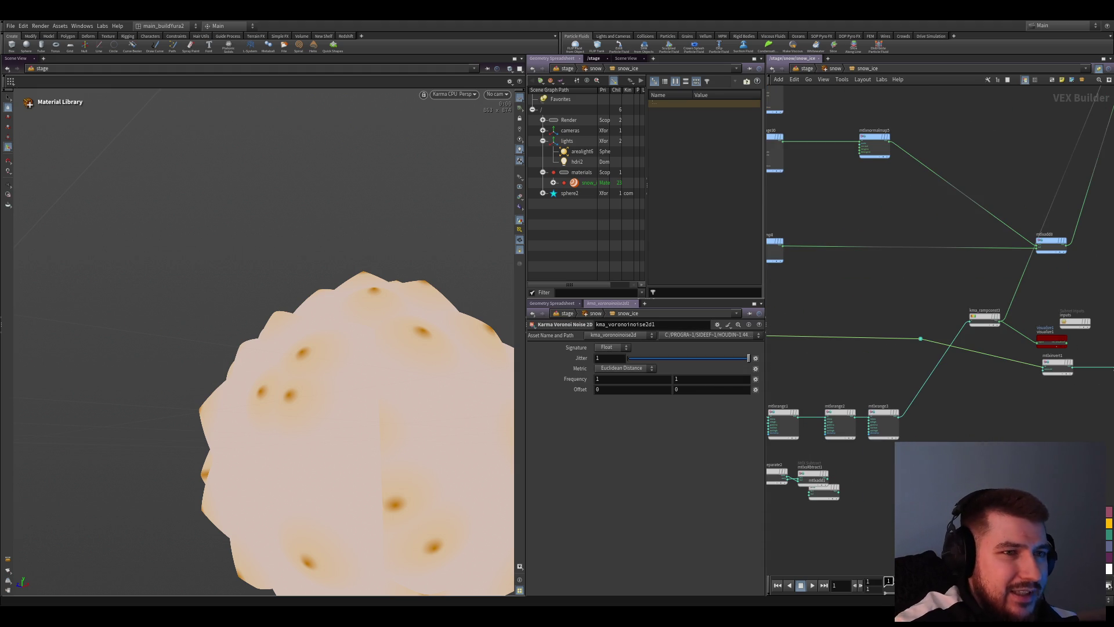
middle_drag(929, 408, 892, 423)
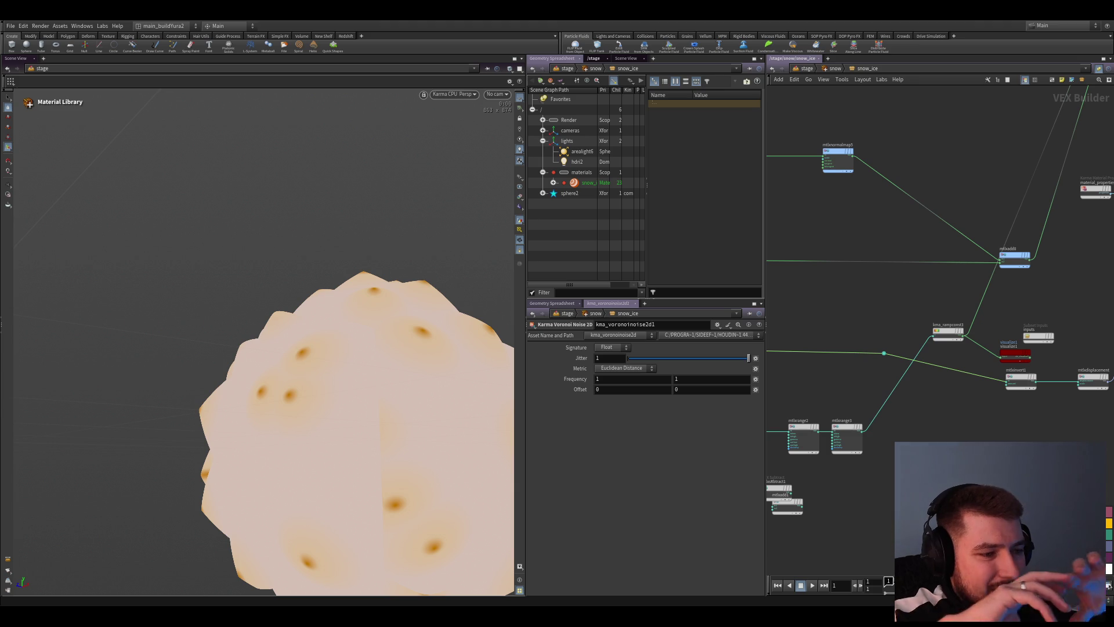
middle_drag(931, 328, 885, 358)
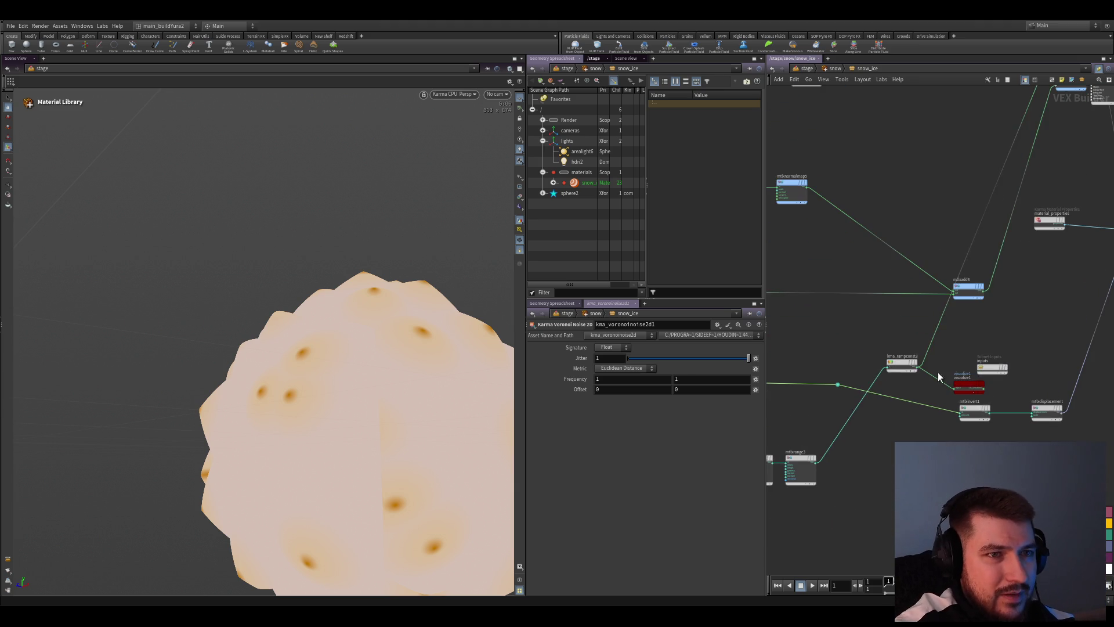
drag(885, 358, 850, 345)
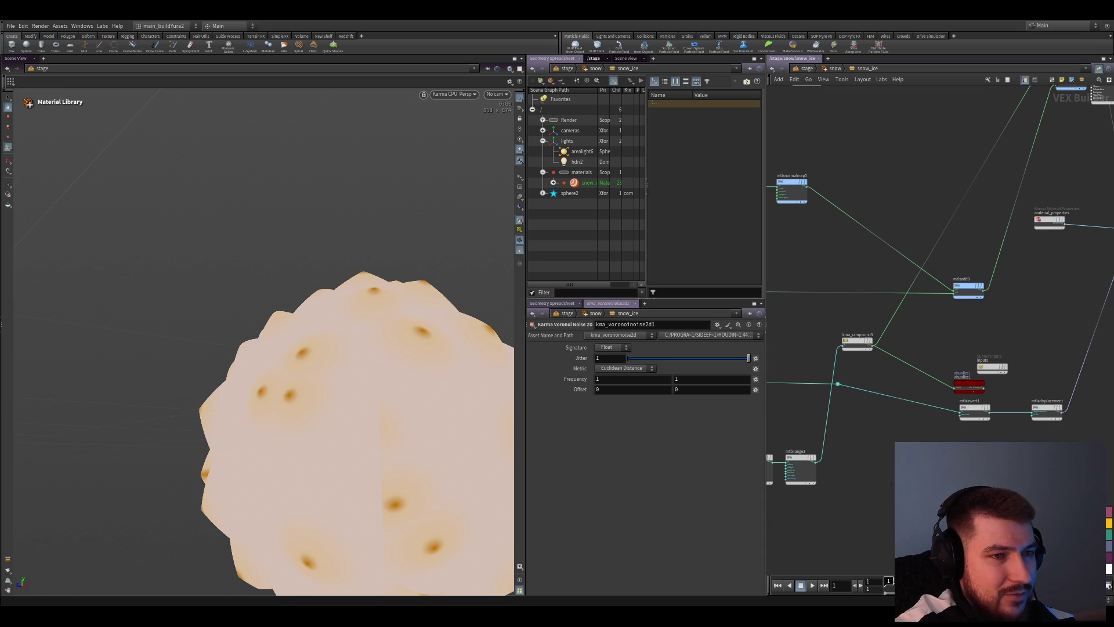
Delete the two small nodes below the range chain, reposition mtlxunifiednoise2d1, and select kma_voronoinoise2d1
middle_drag(886, 477, 893, 435)
click(893, 435)
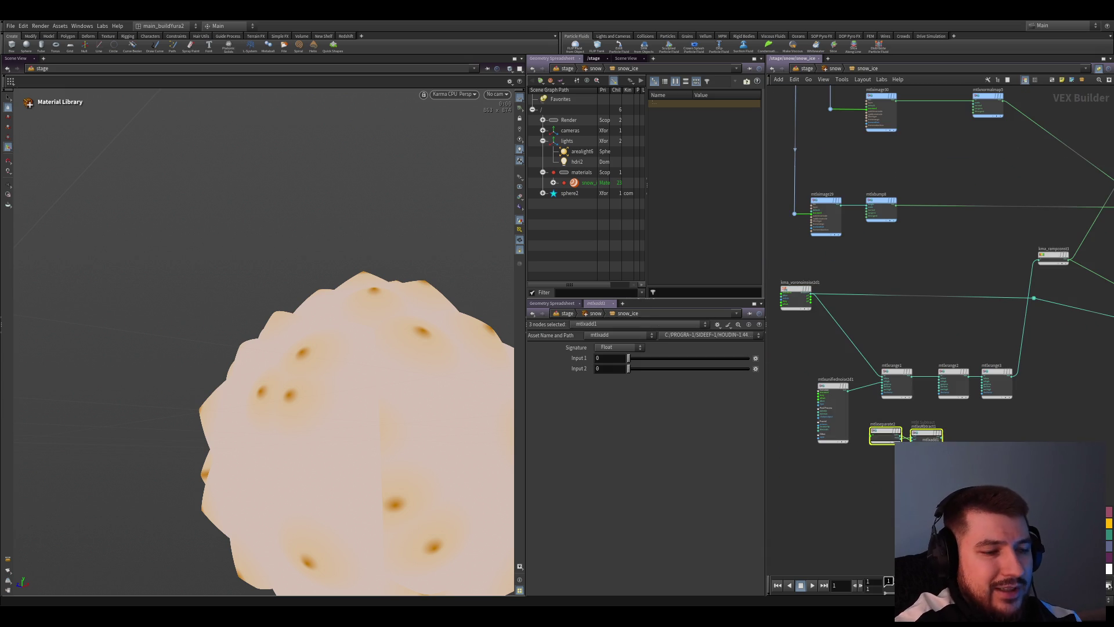
key(Delete)
scroll(799, 417, up, 2)
middle_drag(797, 417, 906, 422)
drag(905, 422, 860, 419)
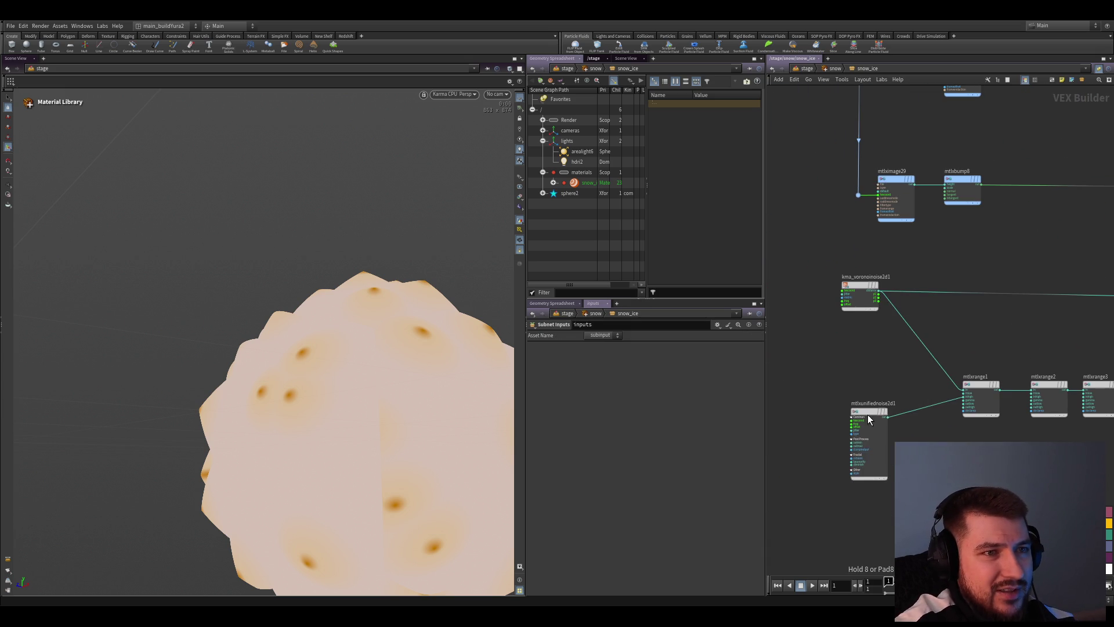
mouse_move(859, 420)
middle_down()
mouse_move(874, 464)
mouse_move(920, 430)
mouse_move(853, 410)
middle_up()
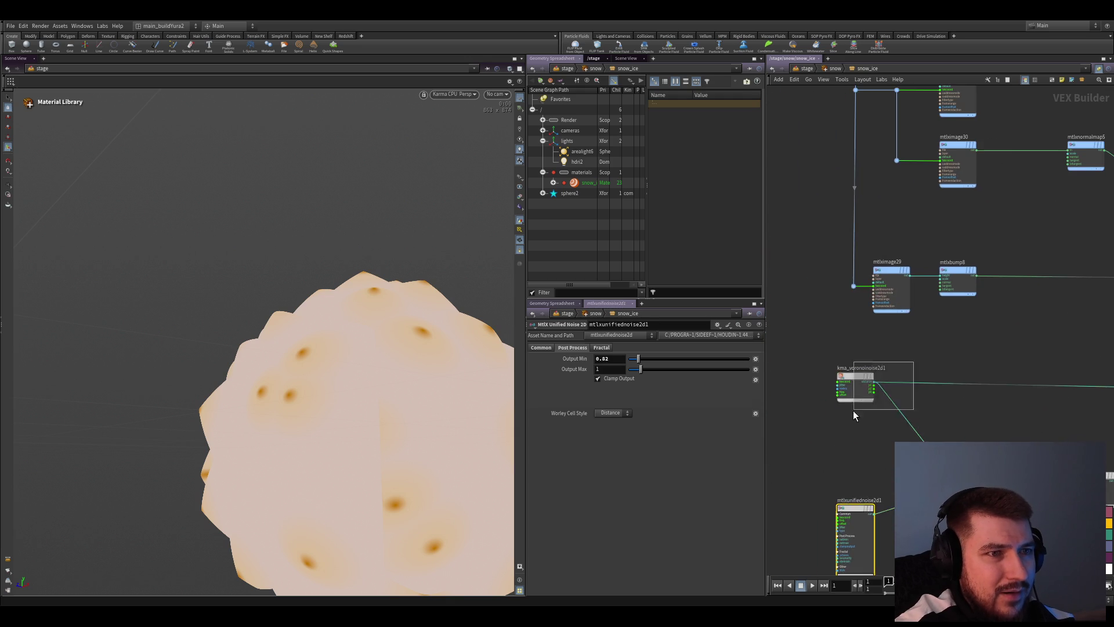
click(853, 402)
middle_drag(953, 428, 1011, 428)
scroll(898, 426, up, 3)
scroll(935, 444, up, 2)
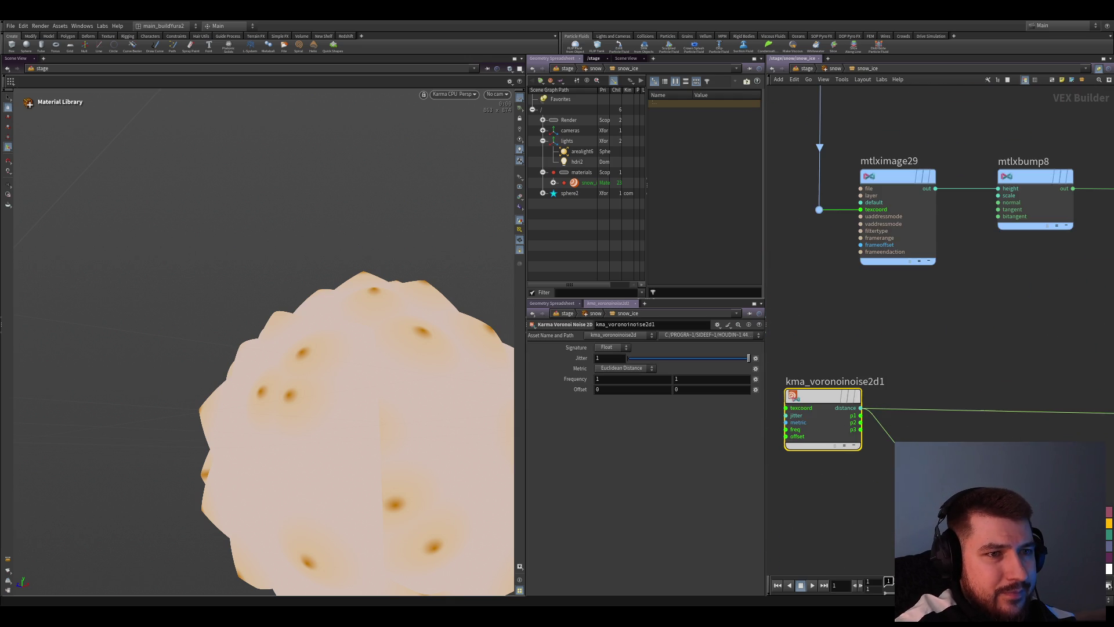
scroll(938, 384, down, 2)
Visualize the Voronoi distance output on the sphere and switch its Metric to Chebyshev Distance
middle_drag(825, 468, 877, 437)
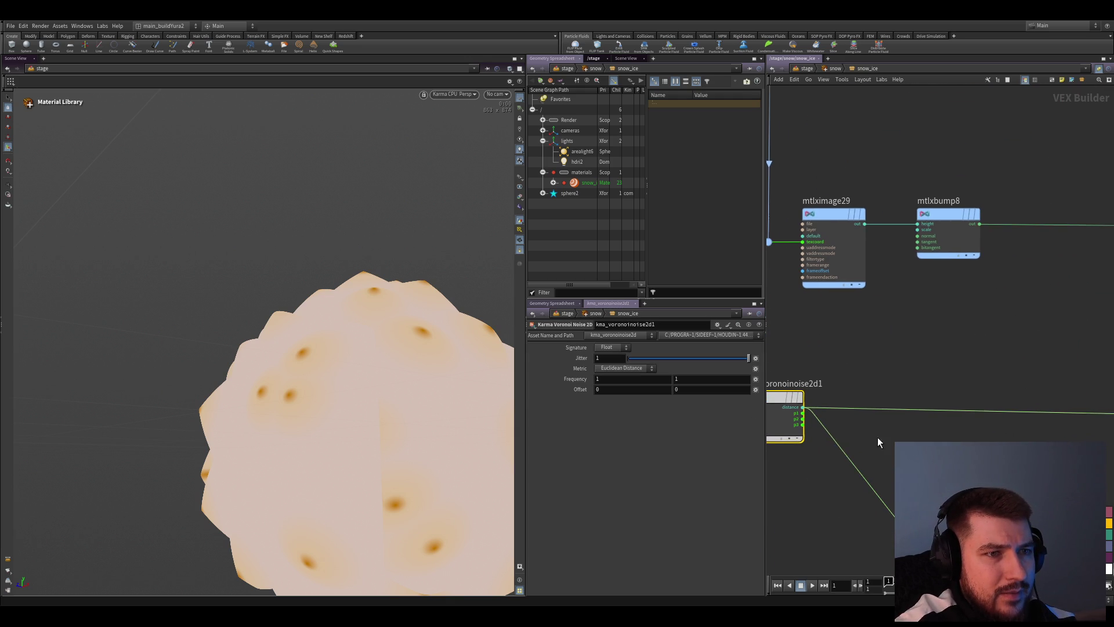
click(914, 390)
drag(922, 390, 950, 347)
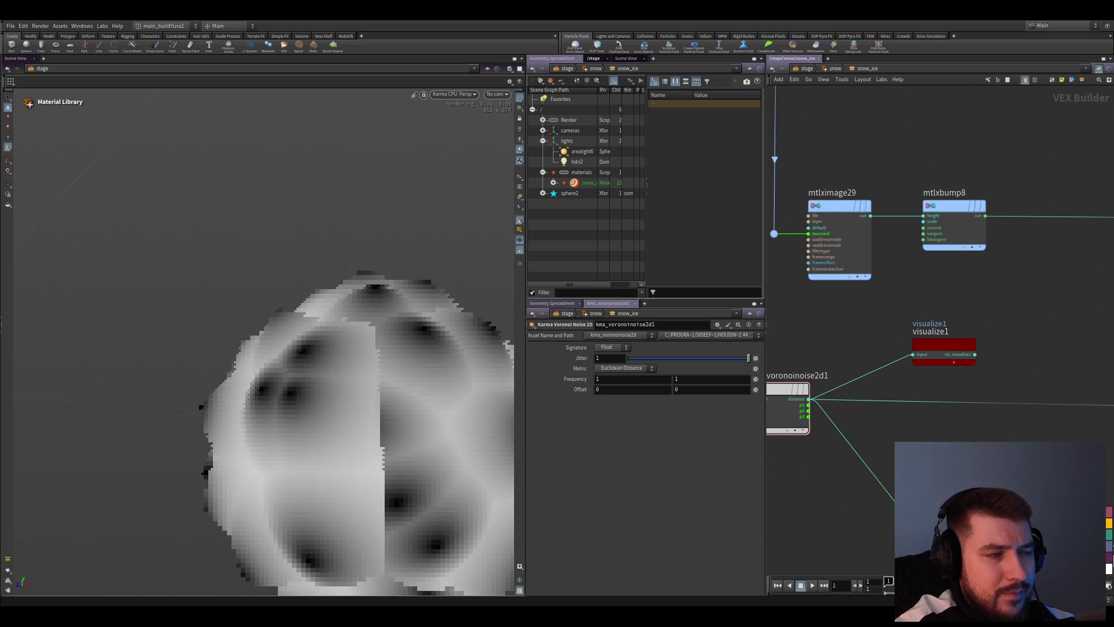
middle_drag(950, 346, 983, 330)
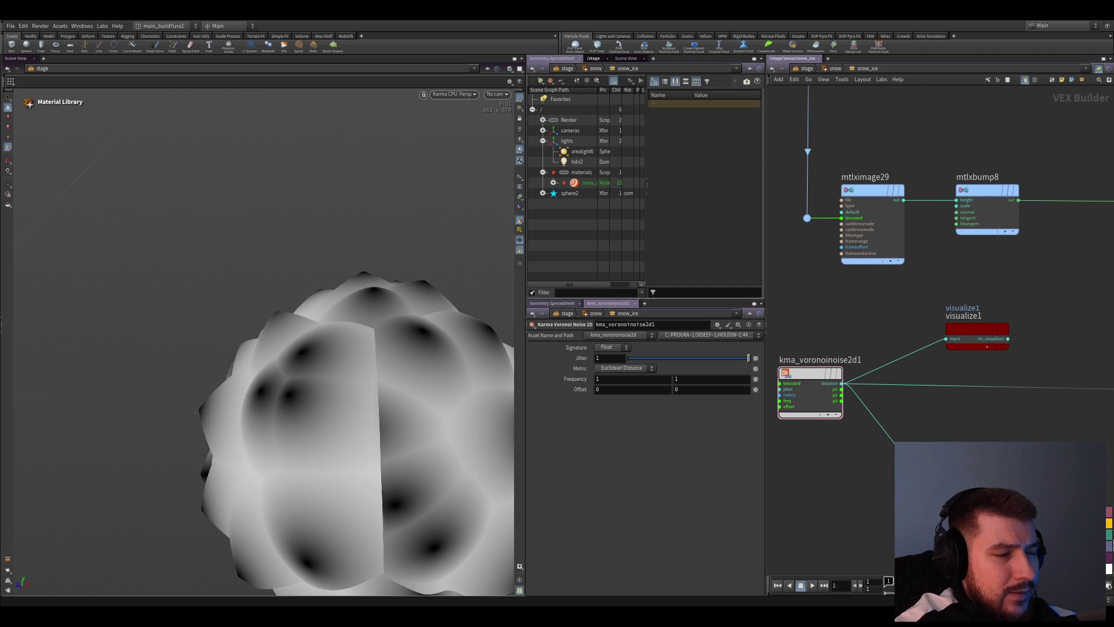
click(643, 410)
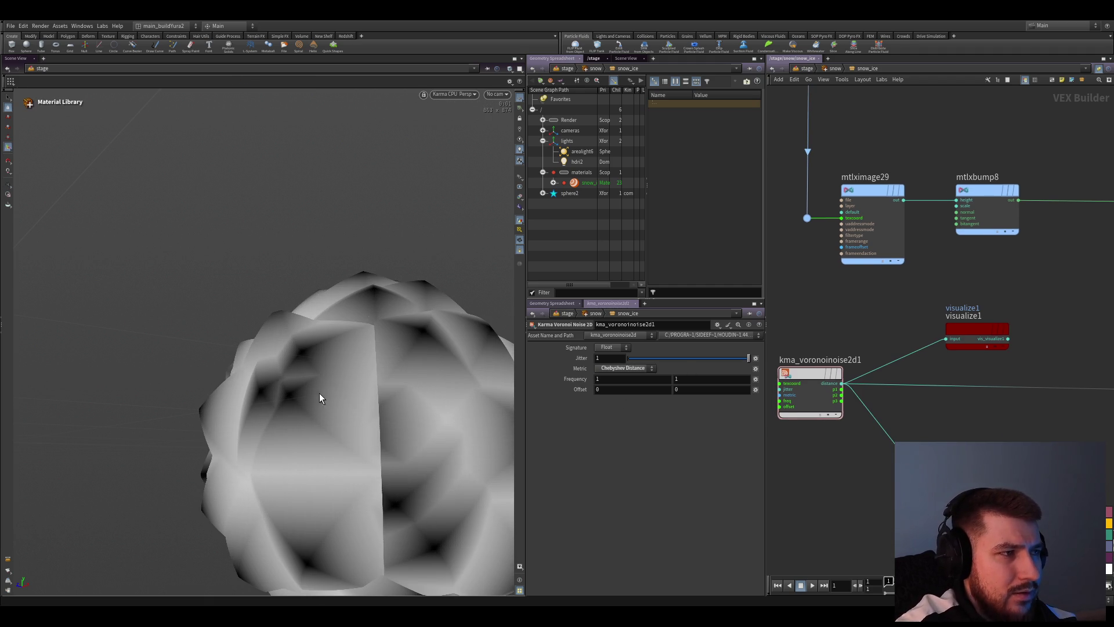
drag(433, 336, 507, 354)
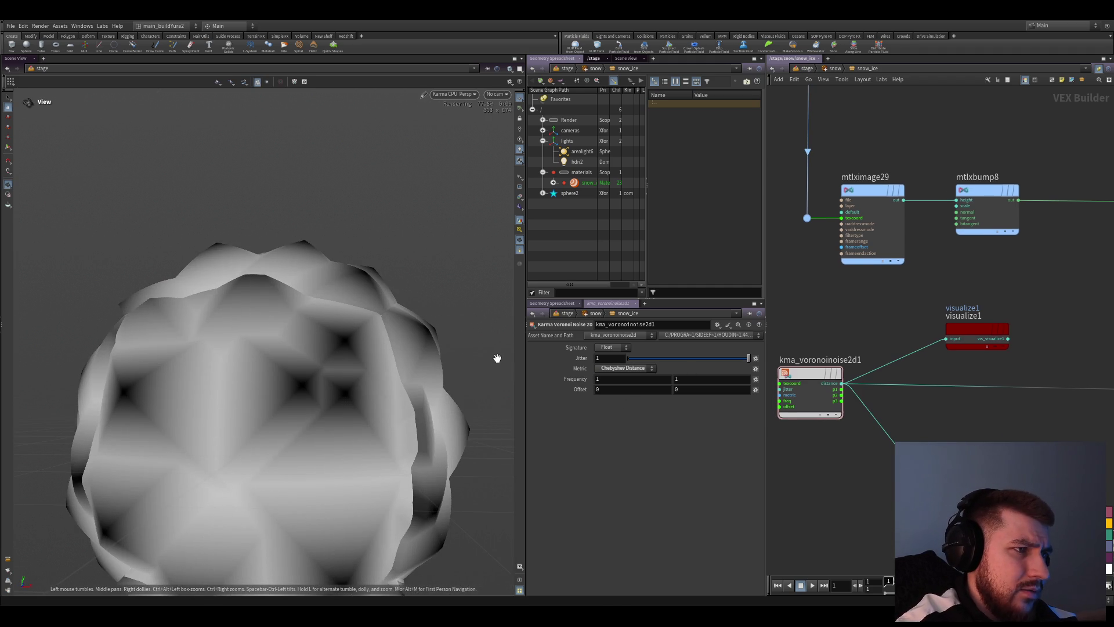
key(Escape)
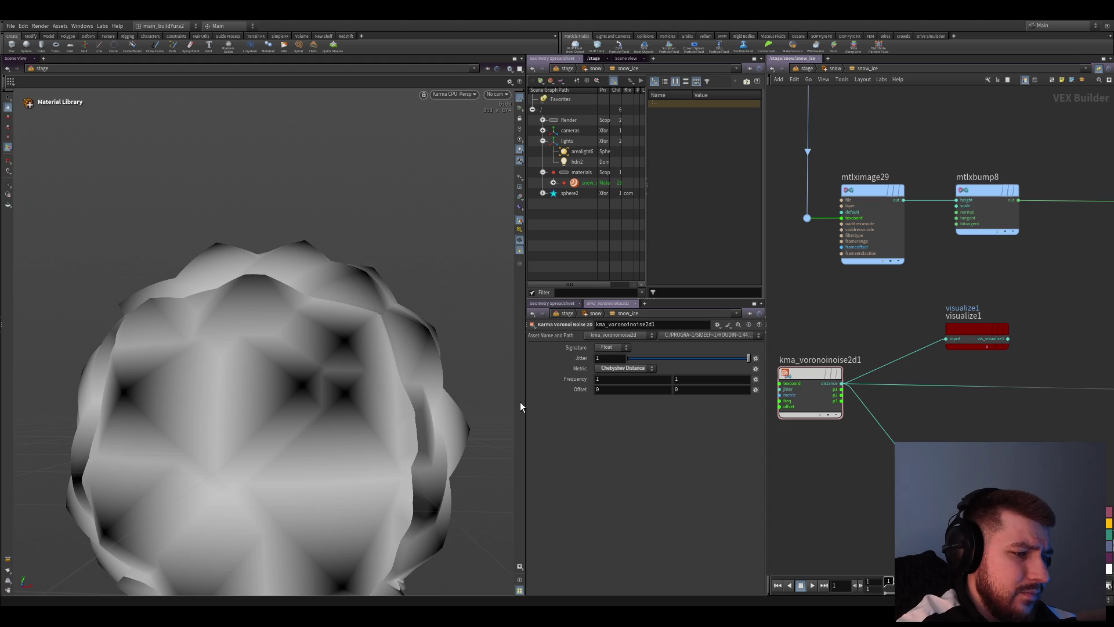
scroll(863, 493, down, 4)
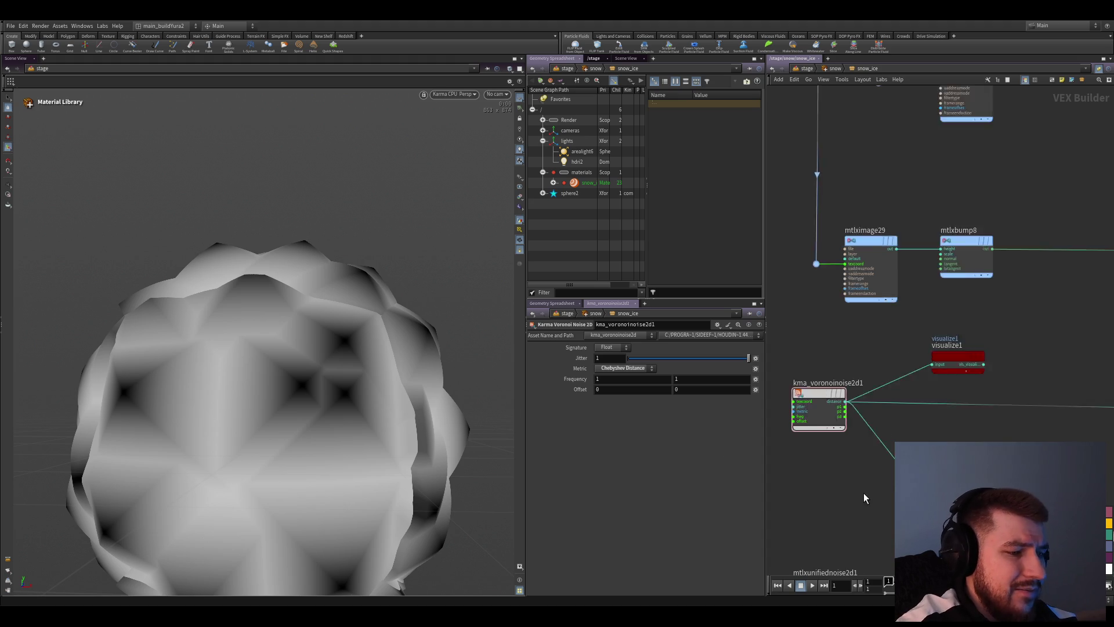
scroll(874, 469, up, 3)
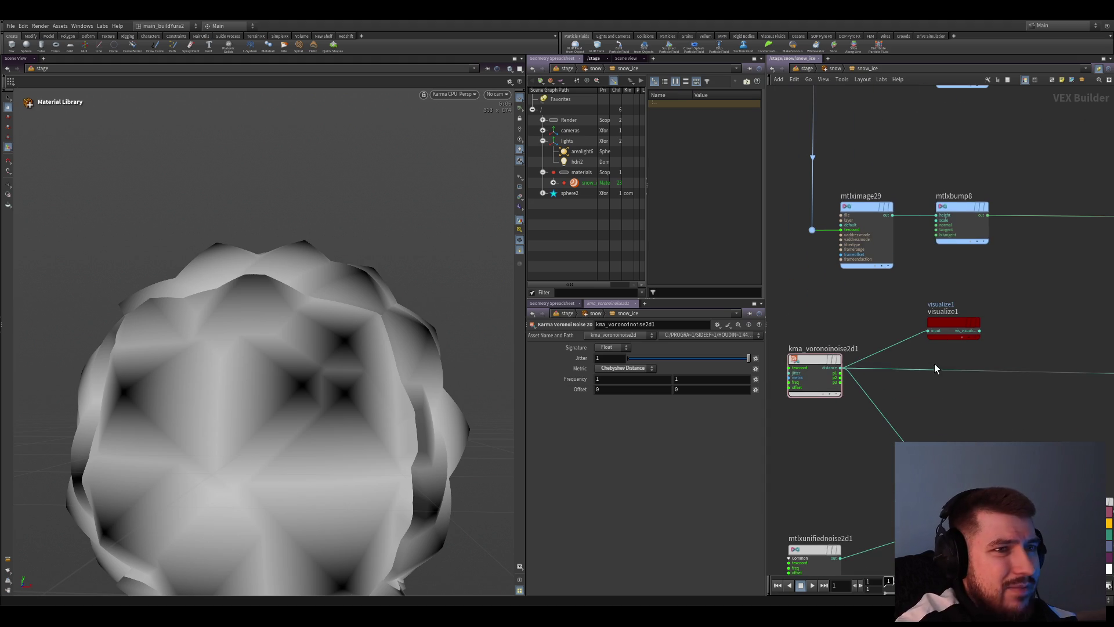
scroll(935, 368, down, 5)
scroll(1012, 412, up, 4)
Check the mtlxdisplacement node's Scale of 15 and orbit the grey Chebyshev sphere
click(975, 344)
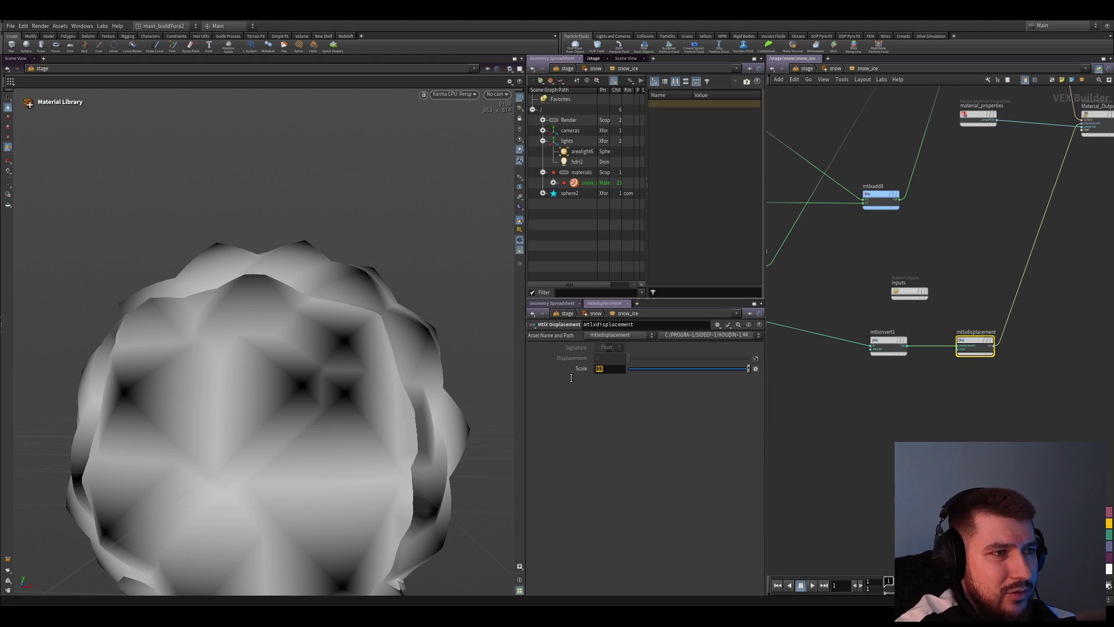
scroll(863, 468, down, 2)
scroll(863, 467, down, 2)
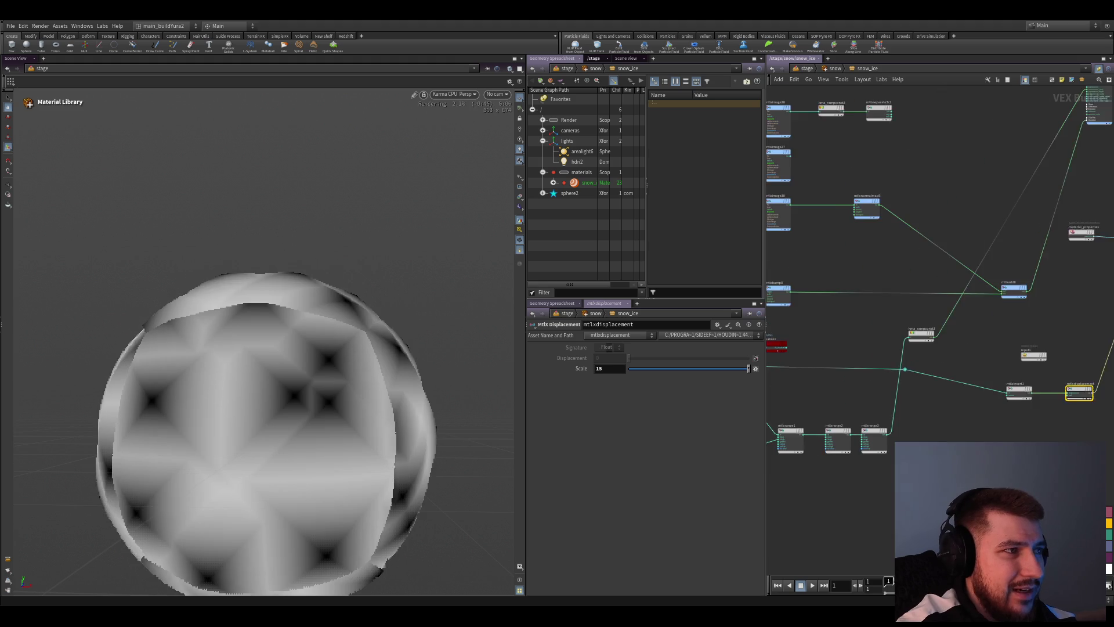
mouse_move(473, 368)
mouse_down()
mouse_move(299, 365)
mouse_move(315, 368)
mouse_up()
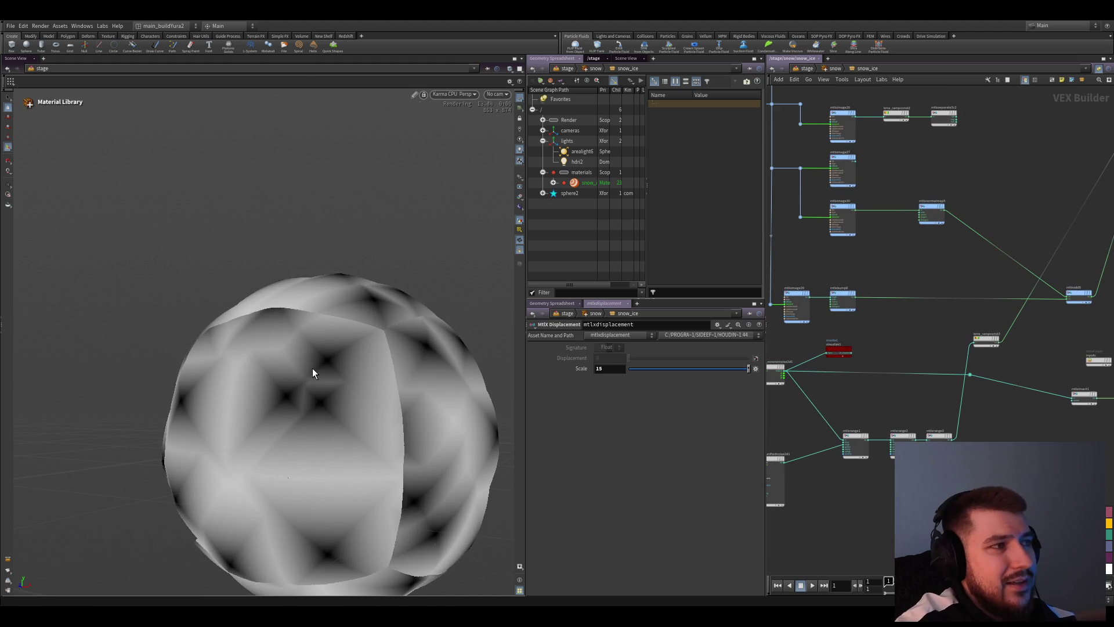
middle_drag(859, 411, 898, 401)
scroll(898, 400, up, 3)
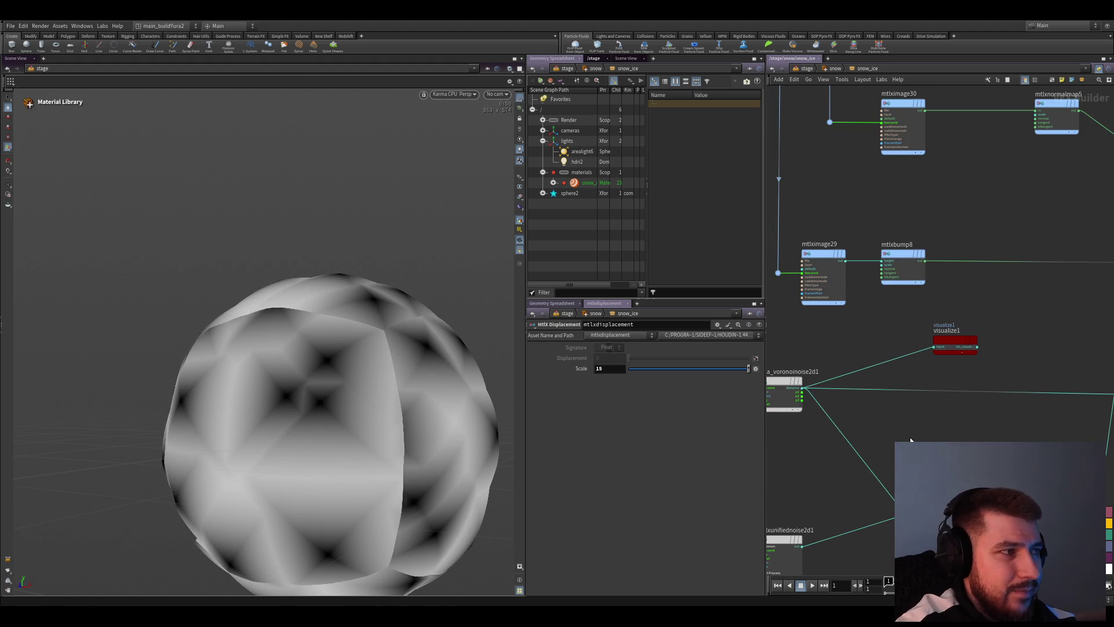
Wire mtlxrange1's output into visualize1 and move mtlxrange2 lower-left out of the way
mouse_move(909, 436)
middle_down()
mouse_move(948, 425)
mouse_move(864, 351)
middle_up()
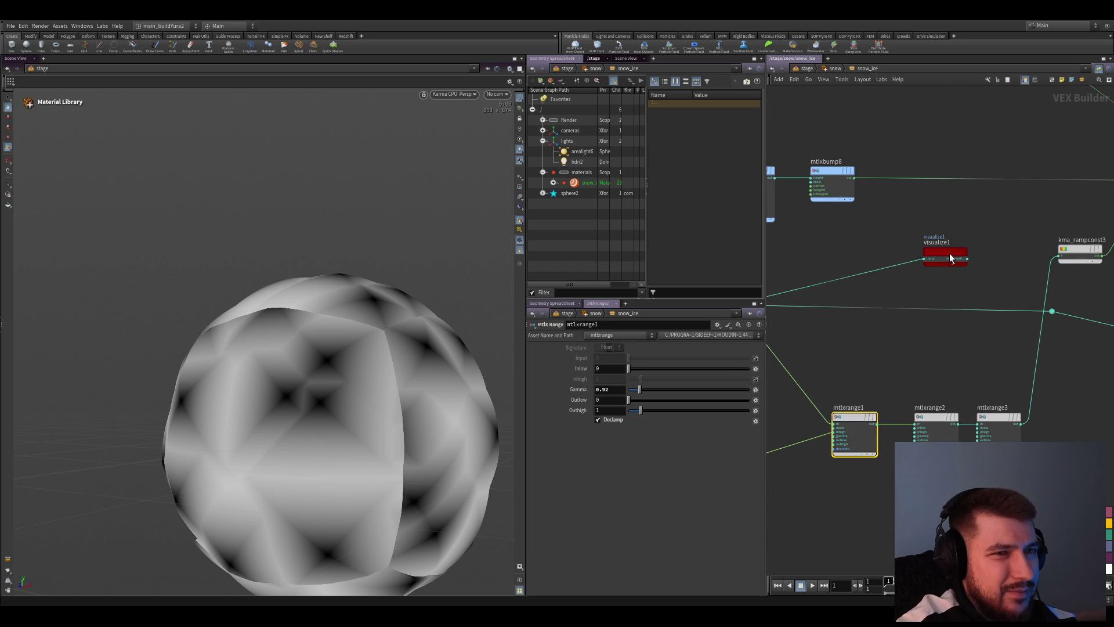
mouse_move(949, 253)
middle_down()
mouse_move(908, 319)
mouse_move(843, 362)
mouse_move(946, 410)
mouse_move(890, 315)
middle_up()
drag(870, 424, 905, 312)
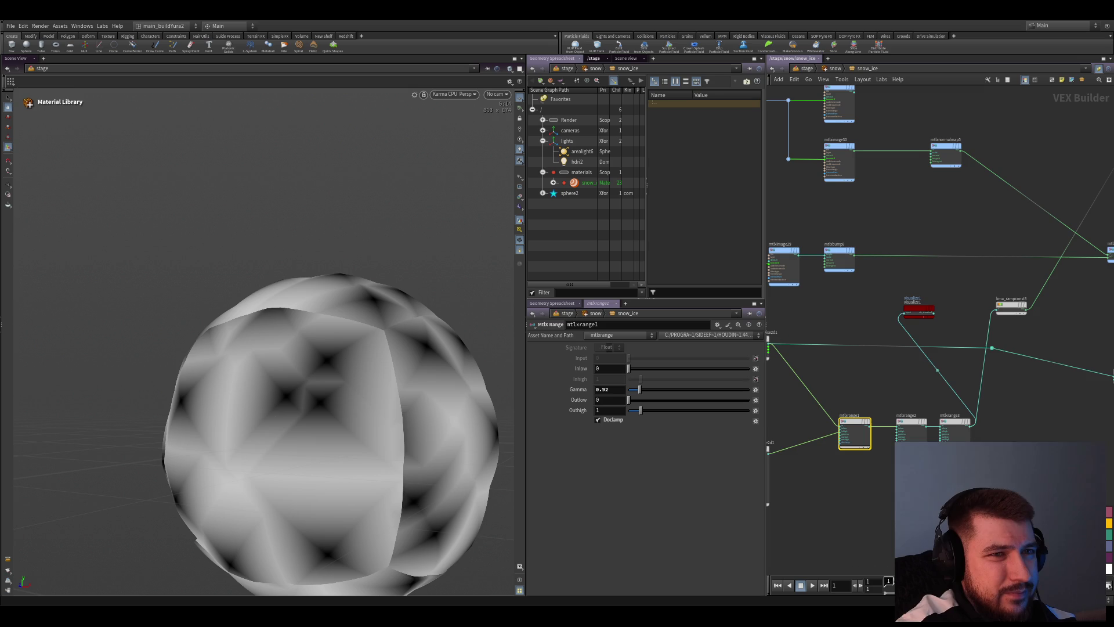
scroll(905, 314, up, 2)
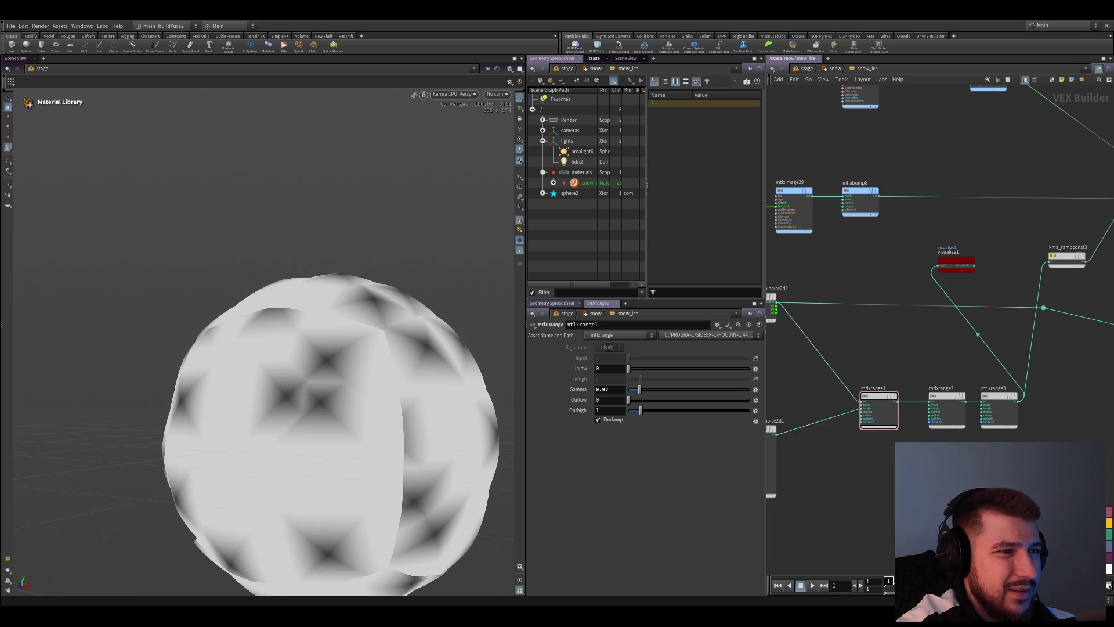
middle_drag(835, 472, 815, 438)
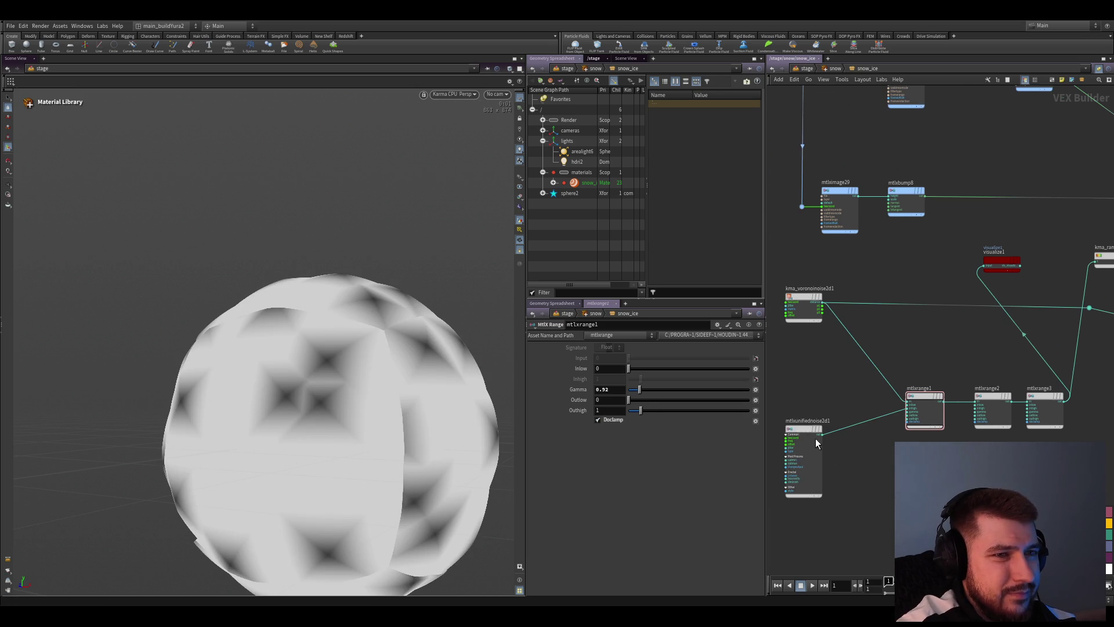
drag(816, 438, 797, 484)
middle_drag(957, 348, 886, 333)
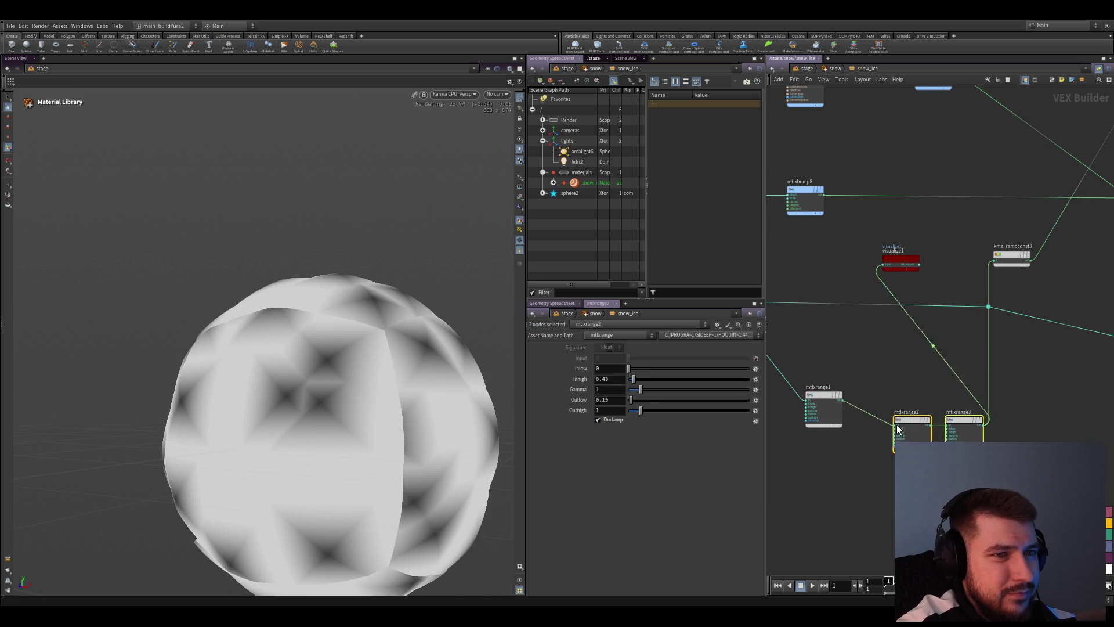
drag(921, 400, 881, 474)
Adjust mtlxrange1's Gamma through 0.93, 0 and 0.1, settling at about 0.34
click(865, 396)
drag(640, 389, 635, 389)
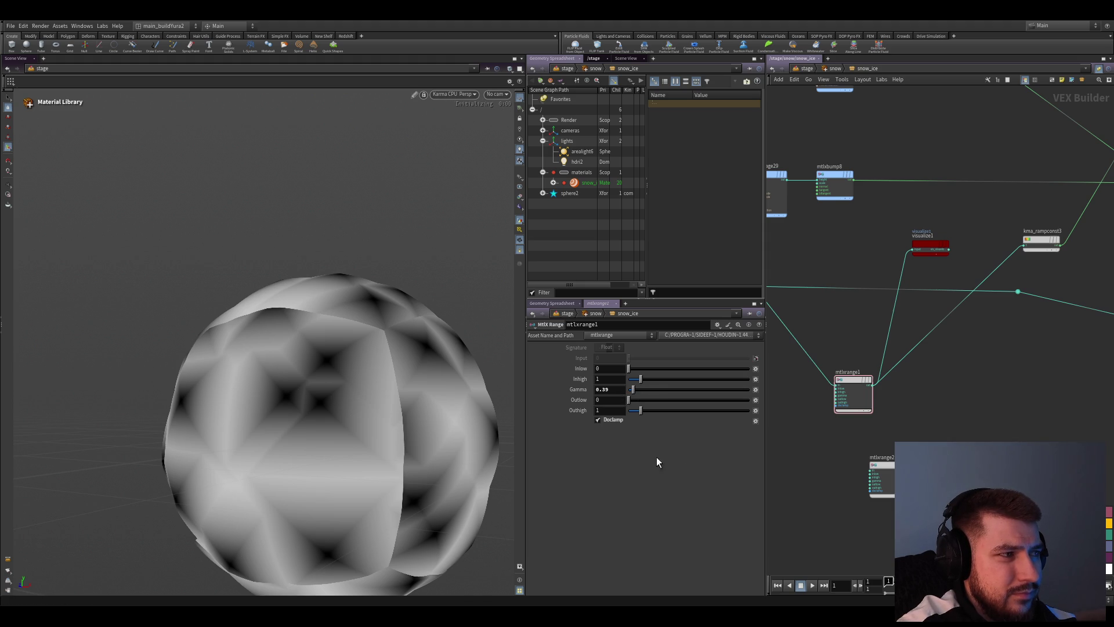
drag(633, 390, 628, 391)
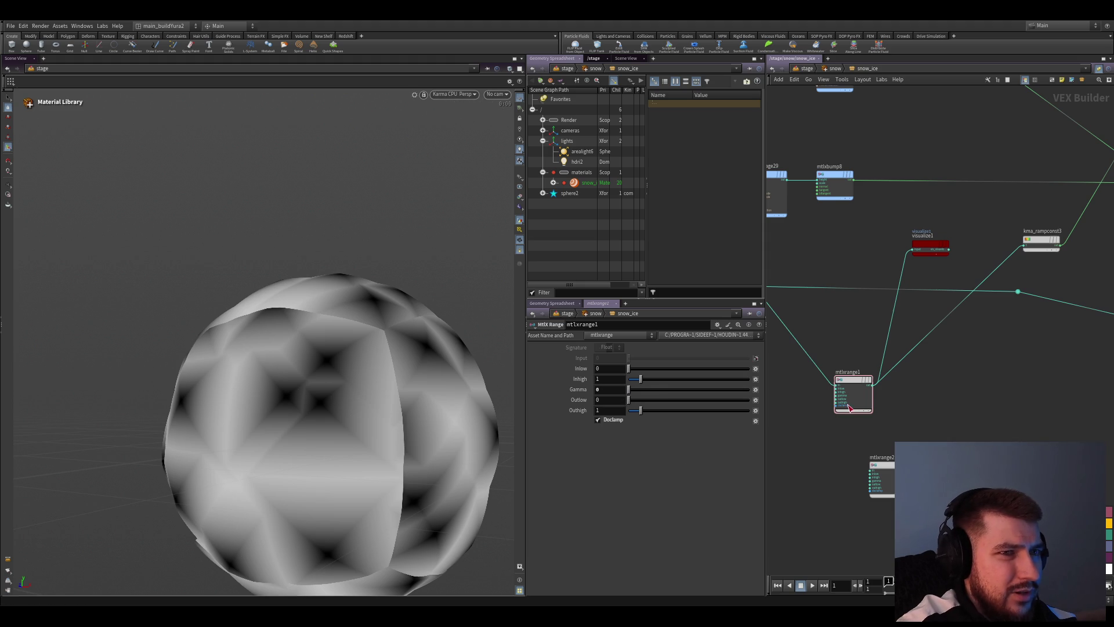
key(Escape)
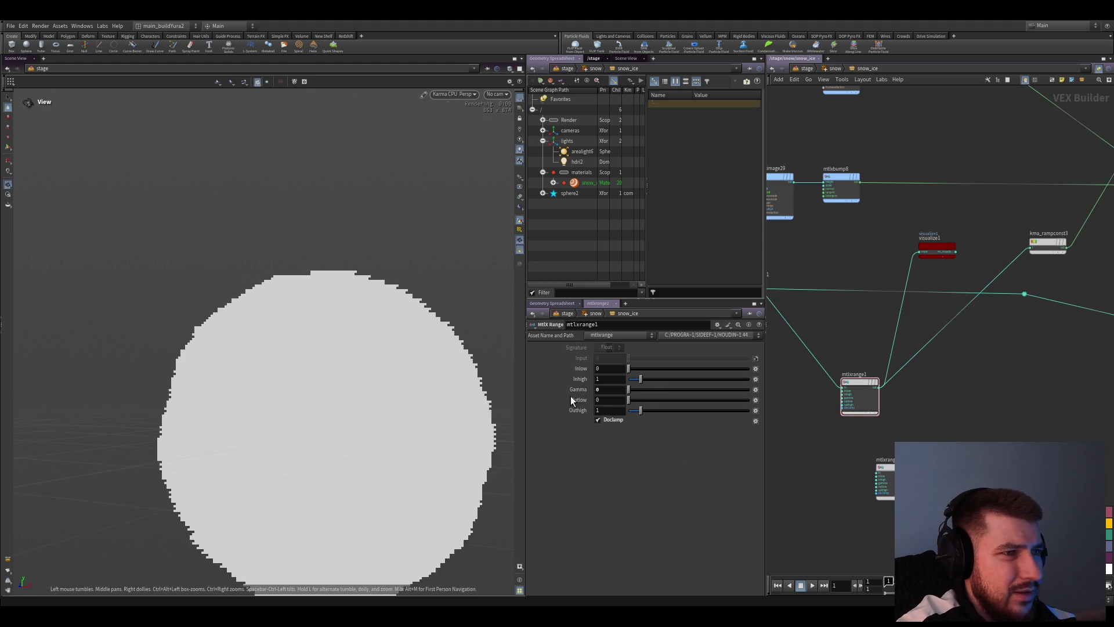
text(.1)
key(Return)
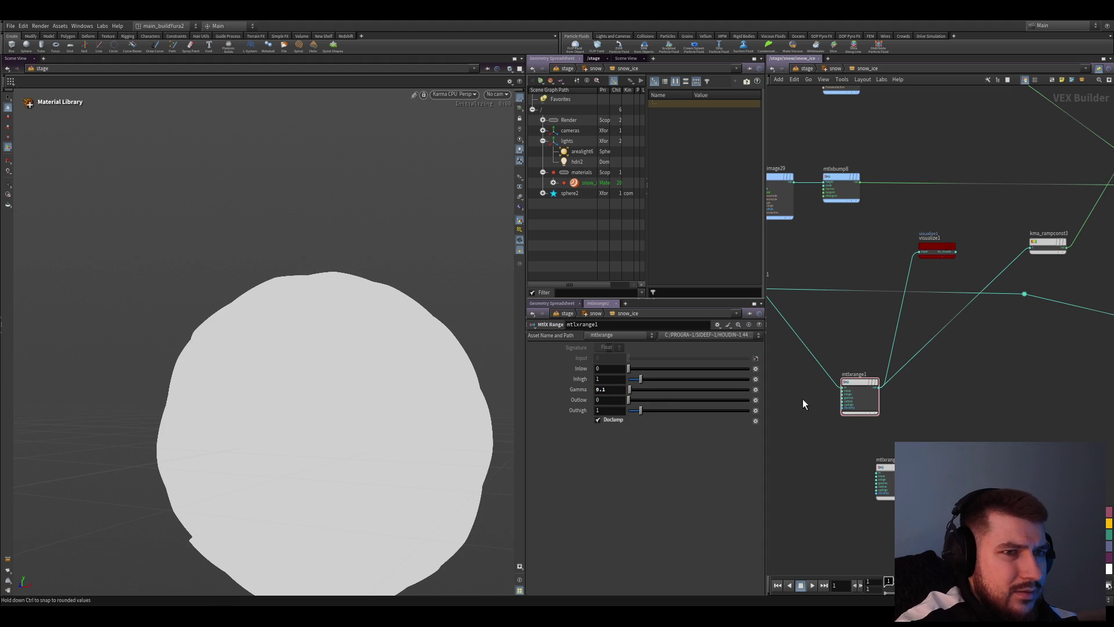
mouse_move(913, 435)
middle_down()
mouse_move(890, 413)
mouse_move(880, 505)
middle_up()
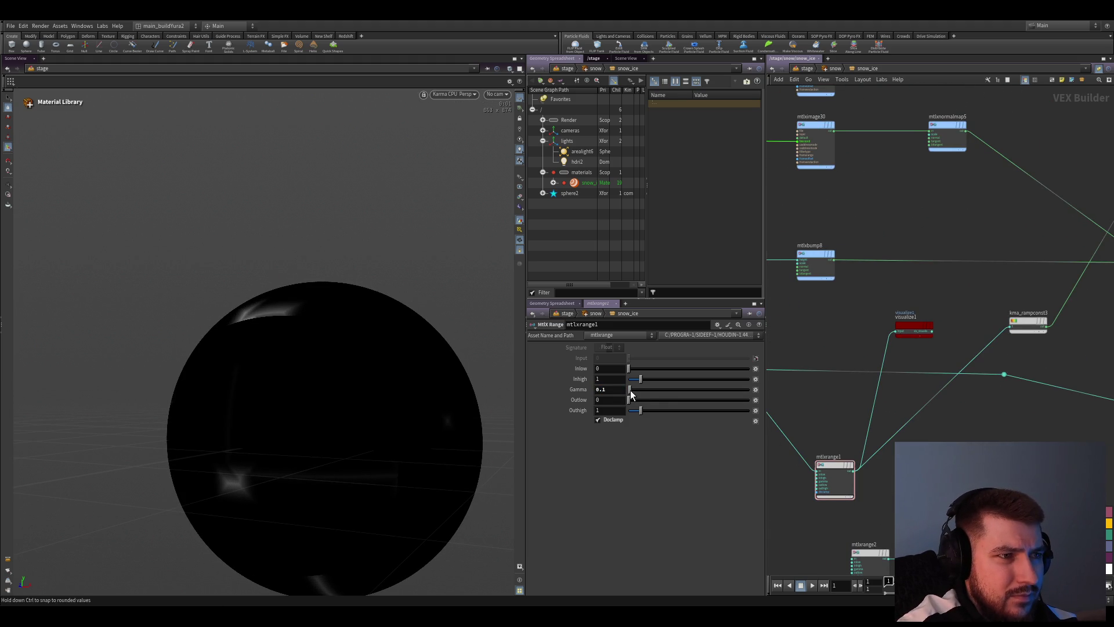
drag(630, 391, 633, 392)
Set kma_voronoinoise2d1's Frequency to 3, 3 for denser angular cells
middle_drag(731, 483, 799, 396)
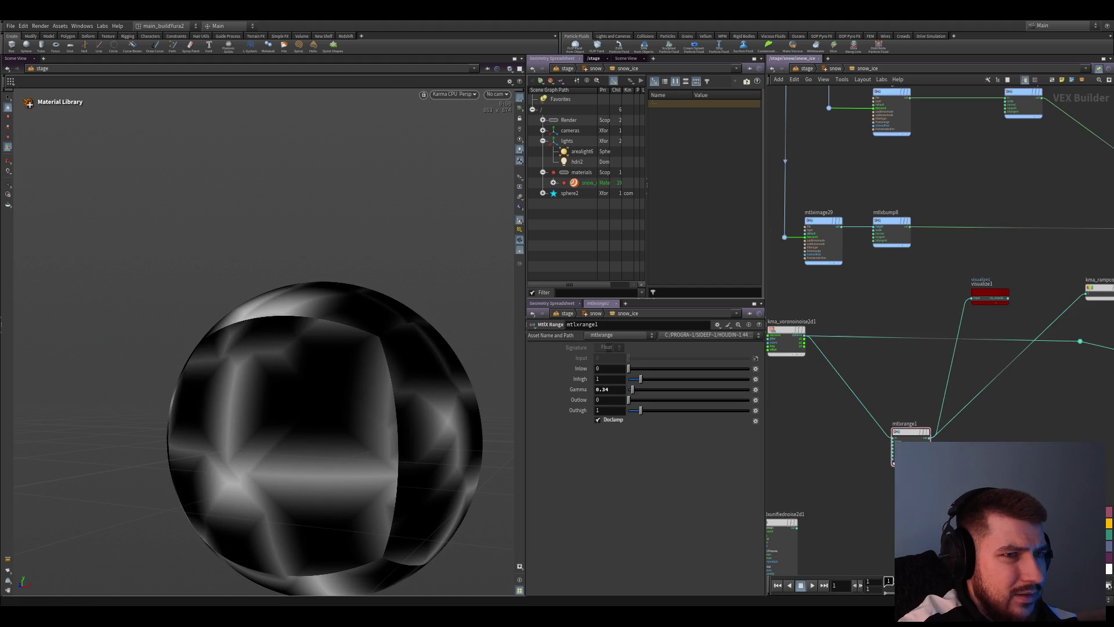
click(786, 340)
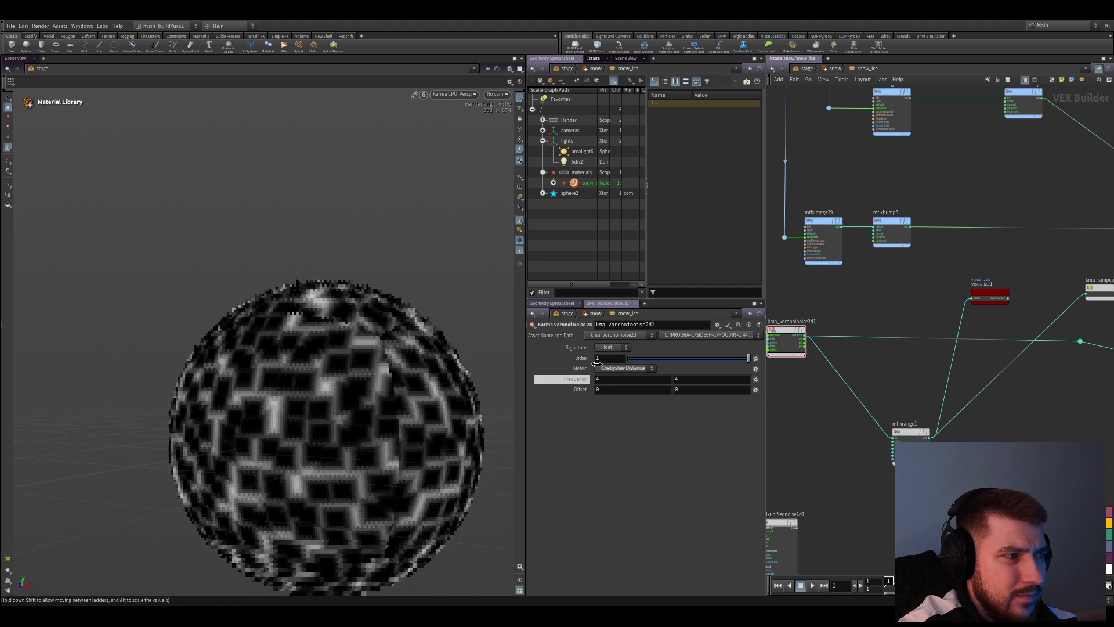
mouse_move(567, 379)
middle_down()
mouse_move(595, 364)
mouse_move(591, 346)
middle_up()
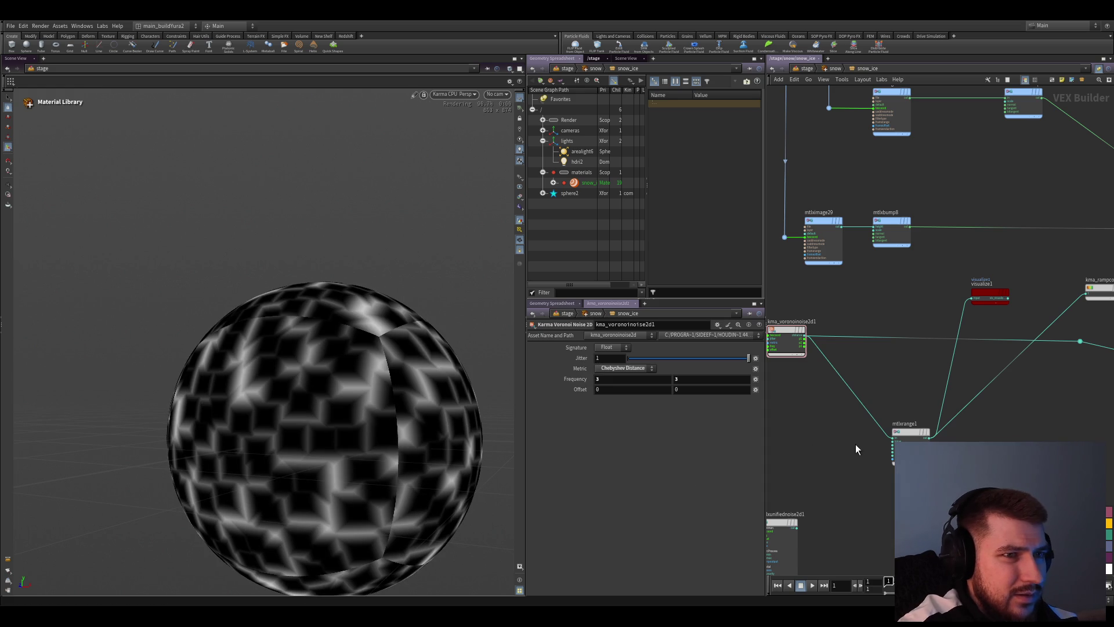
scroll(848, 427, up, 2)
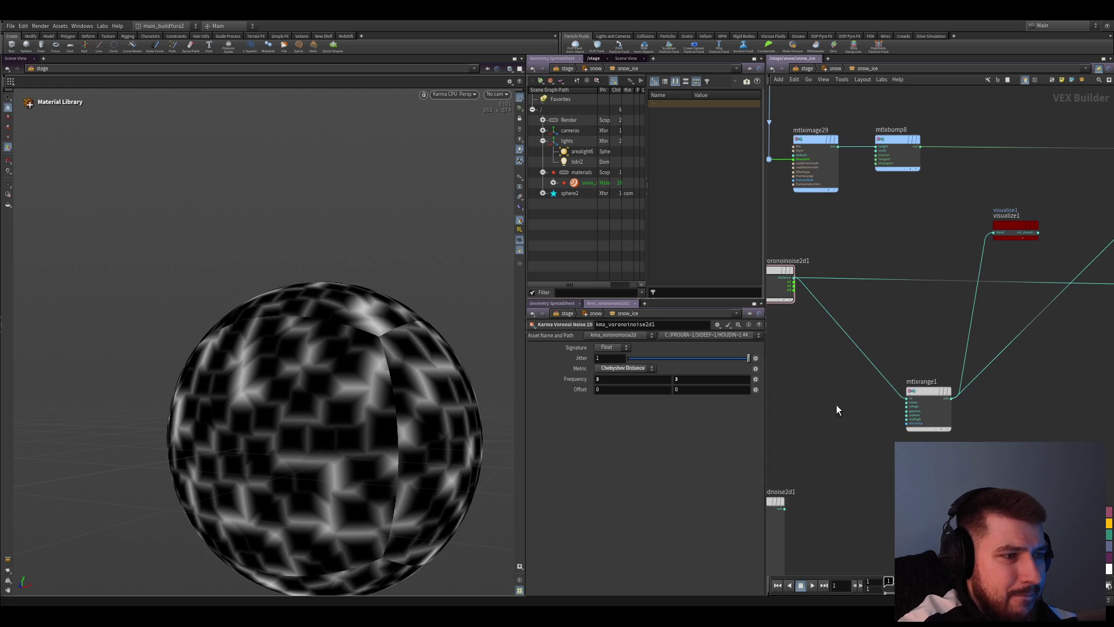
mouse_move(837, 404)
middle_down()
mouse_move(821, 413)
mouse_move(829, 416)
middle_up()
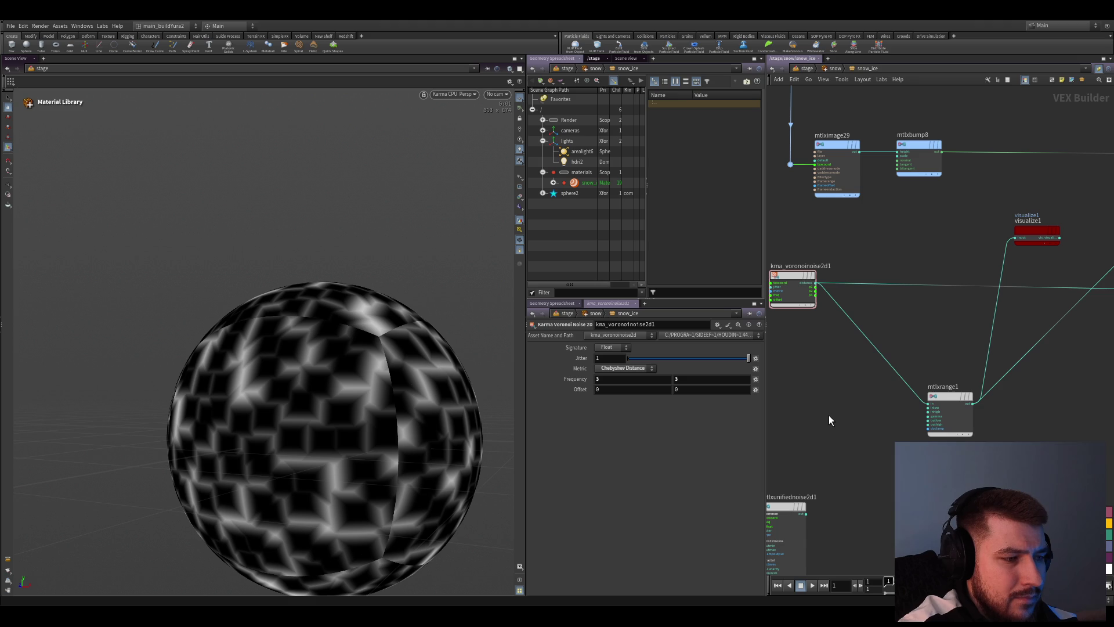
middle_drag(821, 420, 826, 401)
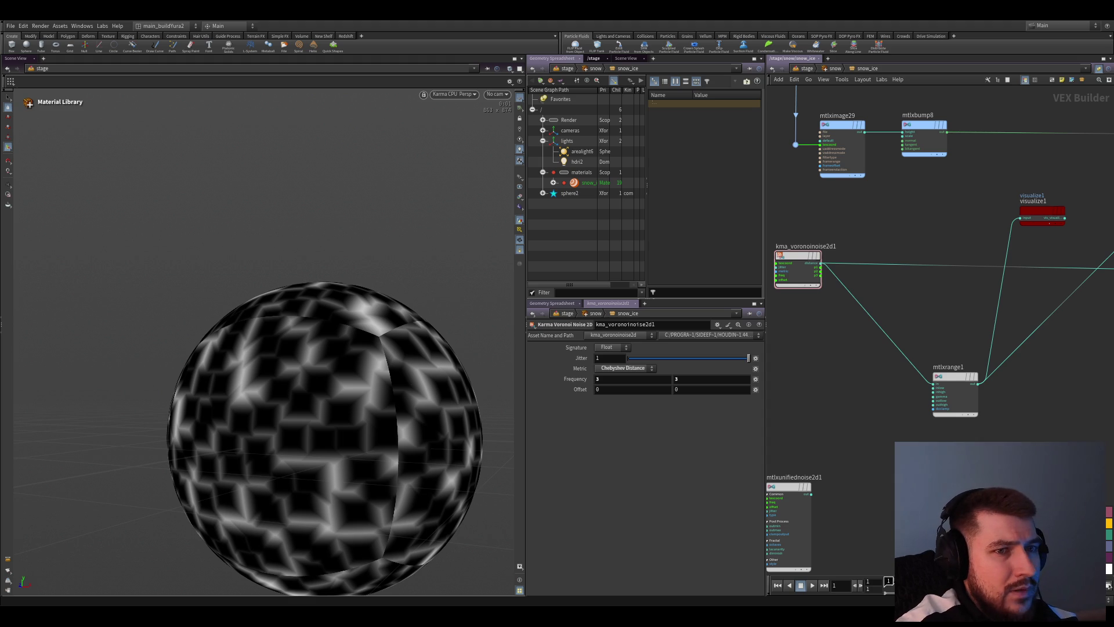
scroll(845, 460, down, 2)
Save as ice_king_render_sh010_v011.hip and raise mtlxrange1 to Inlow 0.05, Inhigh 1.28, then reselect the Voronoi noise
middle_drag(845, 460, 834, 478)
key(ctrl+s)
scroll(852, 454, up, 2)
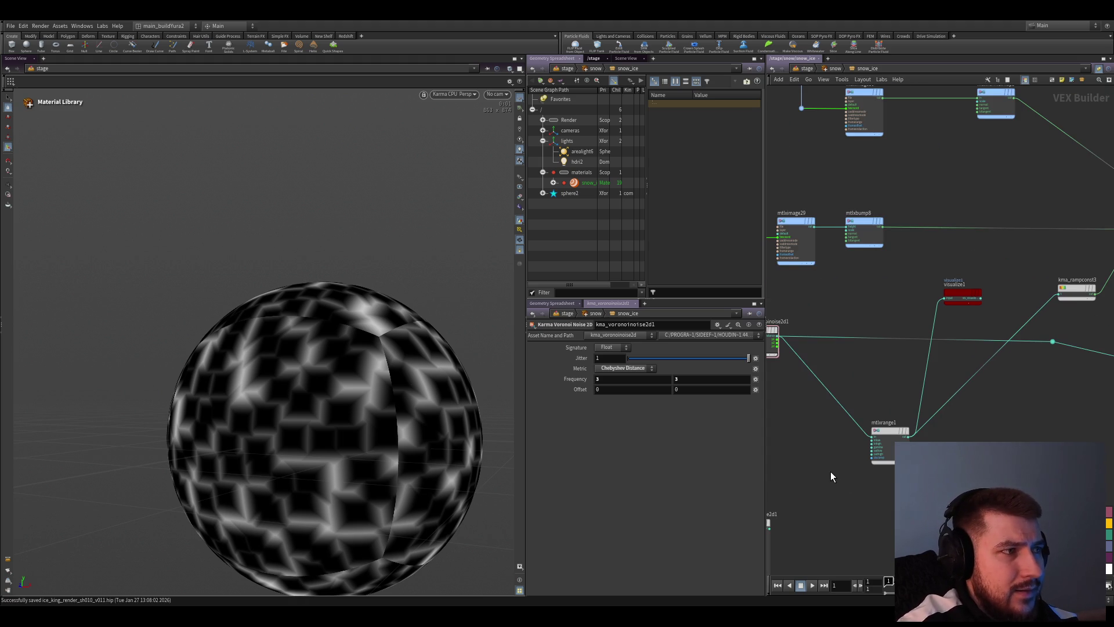
scroll(888, 448, up, 2)
click(888, 453)
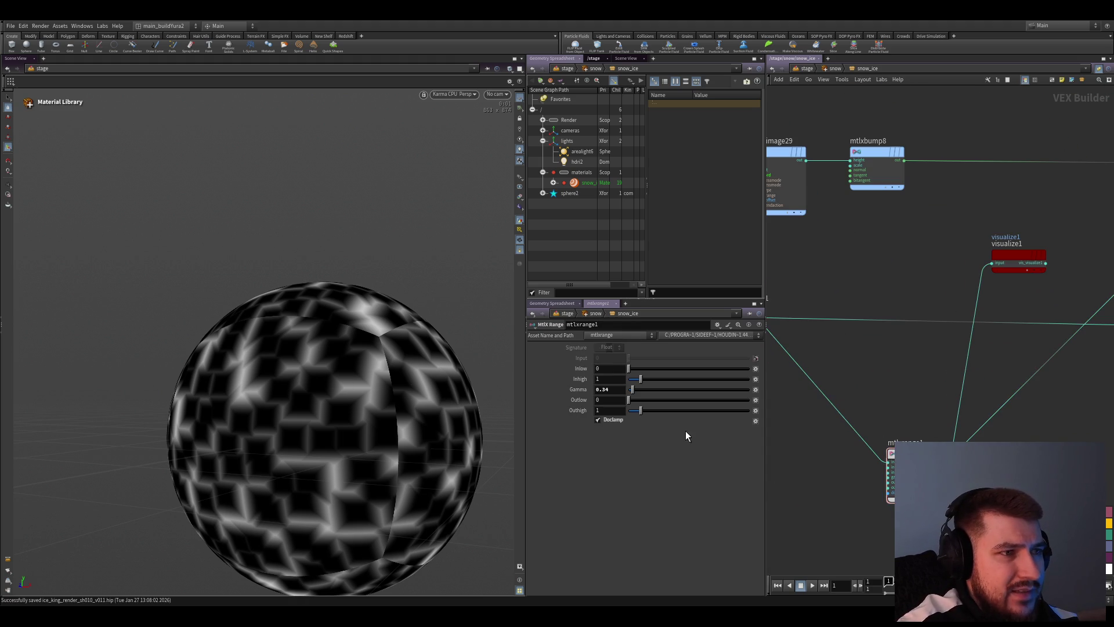
drag(640, 379, 628, 376)
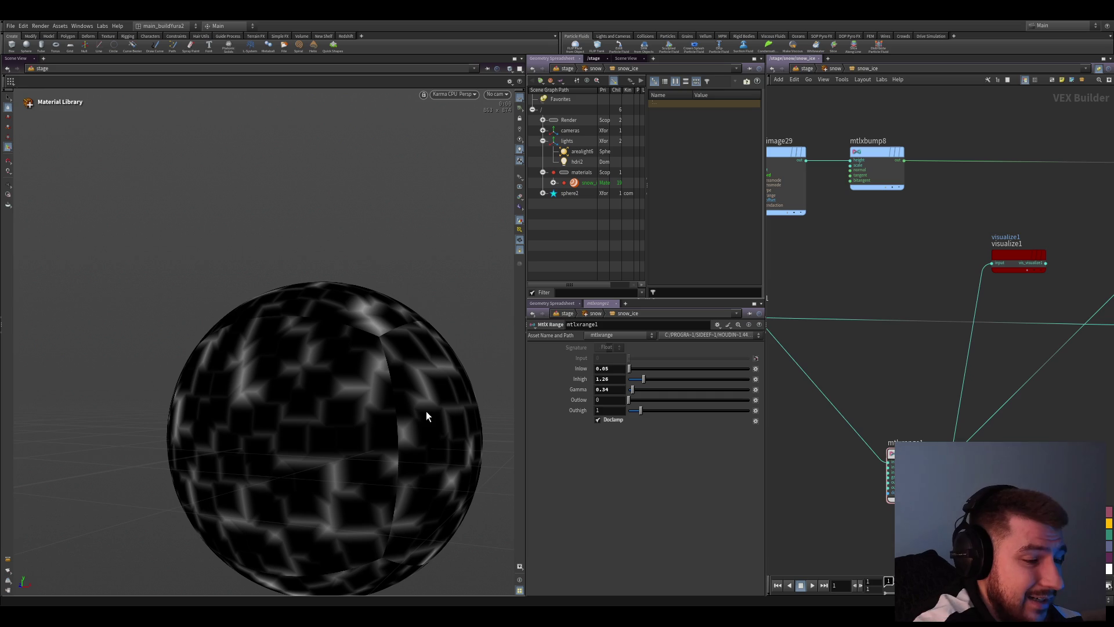
middle_drag(817, 343, 806, 402)
click(809, 335)
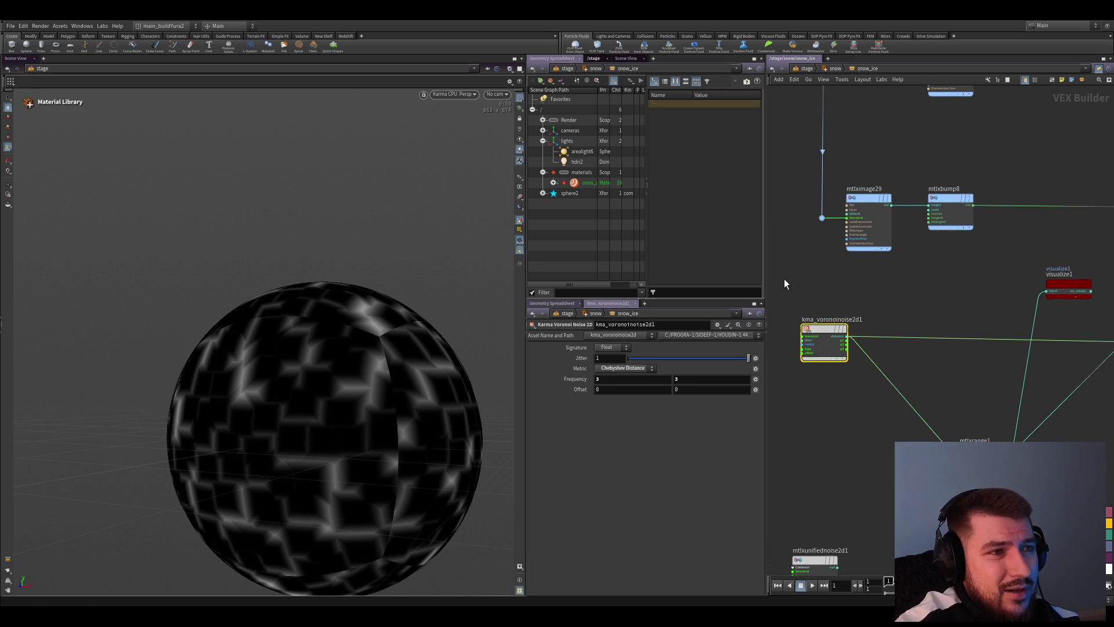
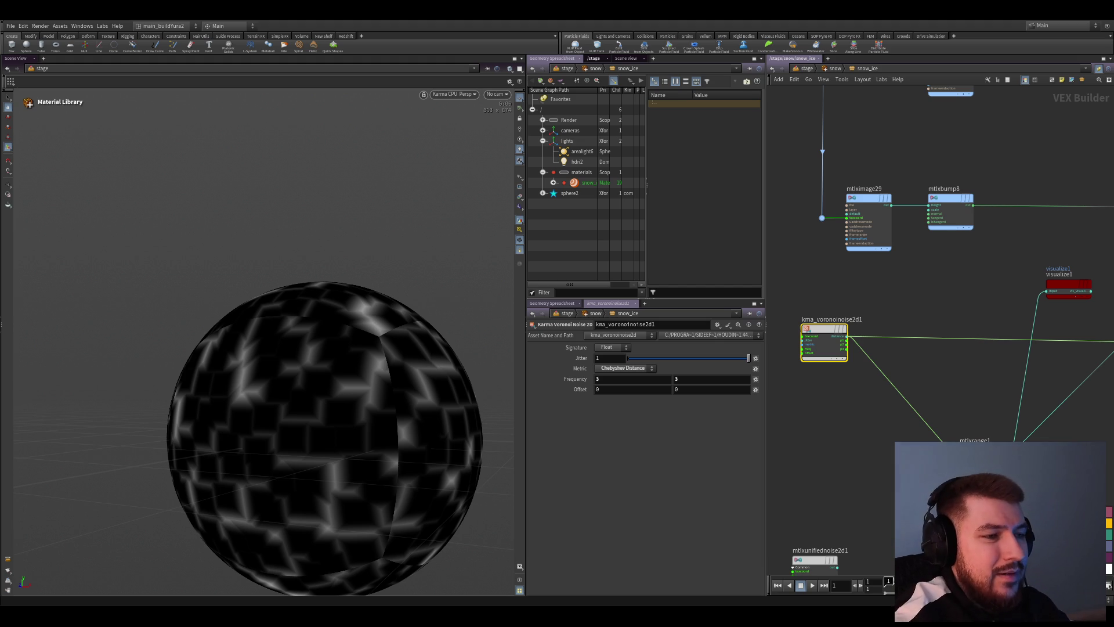
scroll(820, 329, down, 2)
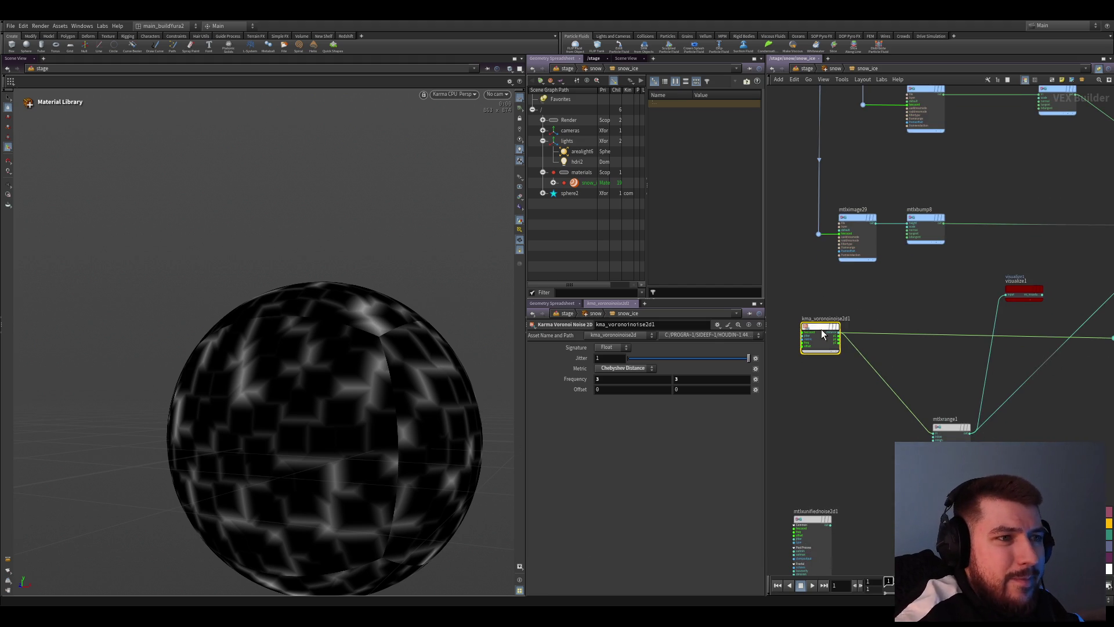
Switch the Karma Voronoi Noise 2D output signature to Vector 2
click(609, 347)
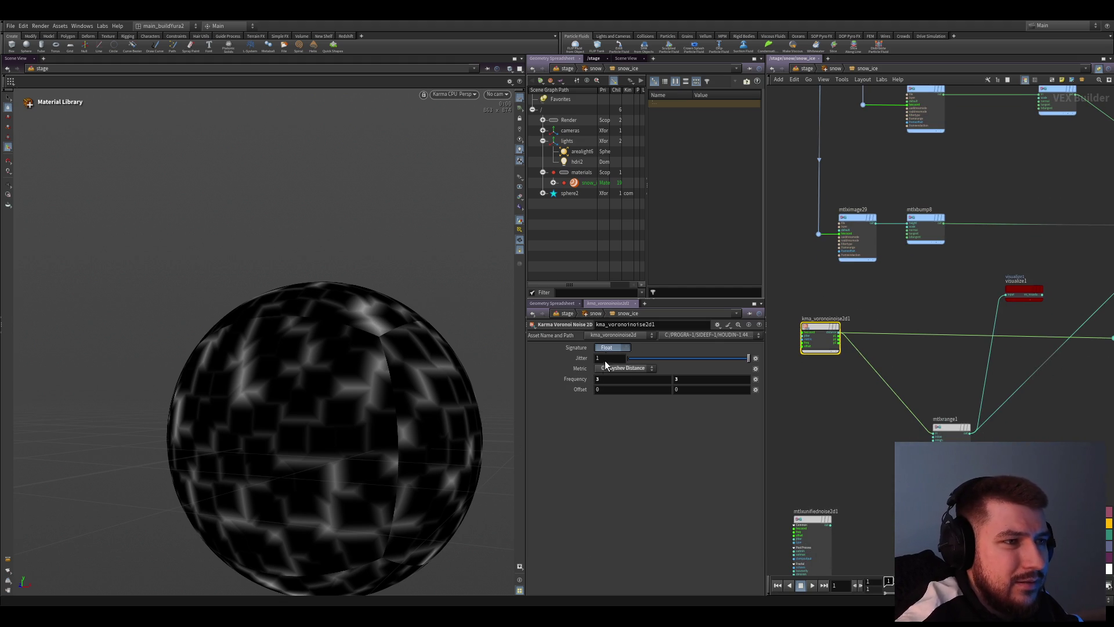
click(608, 367)
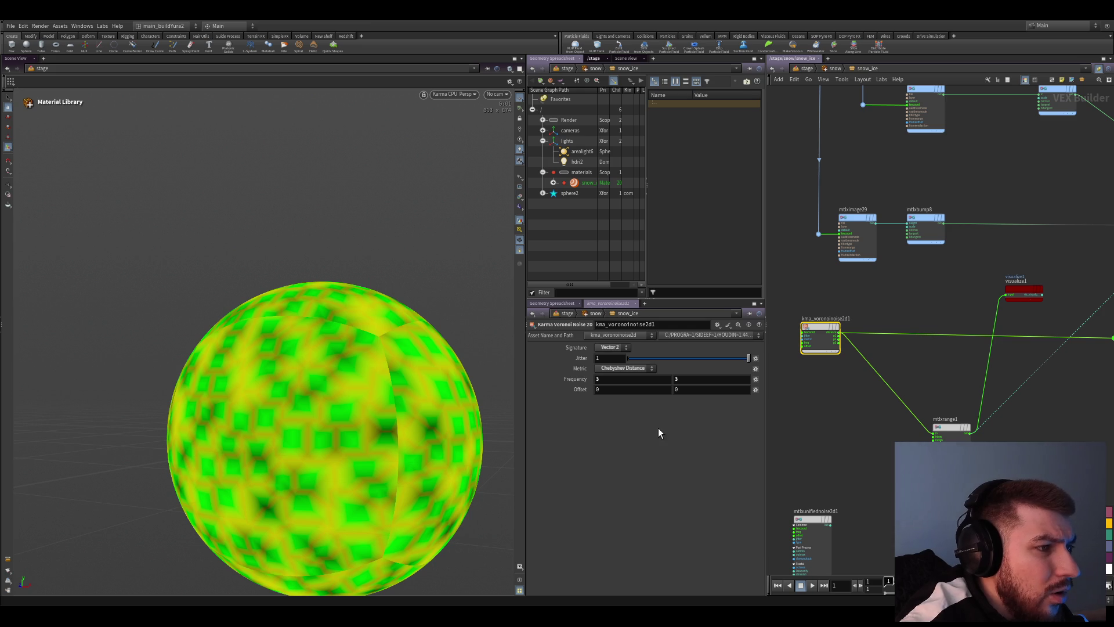
scroll(881, 355, up, 3)
scroll(972, 373, down, 2)
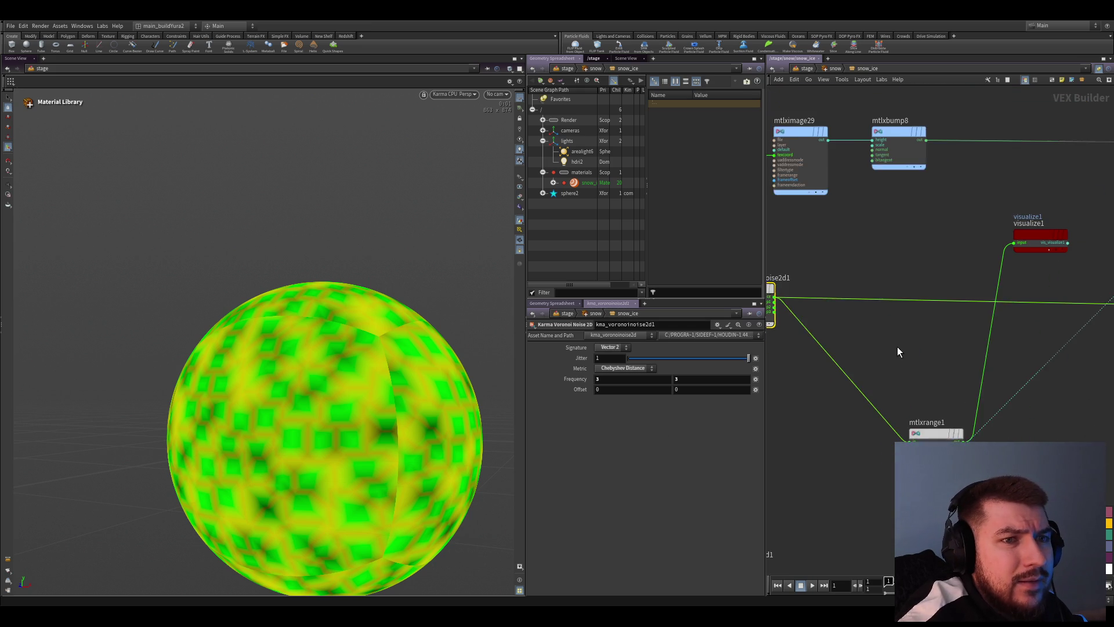
scroll(898, 347, down, 1)
middle_drag(926, 382, 914, 379)
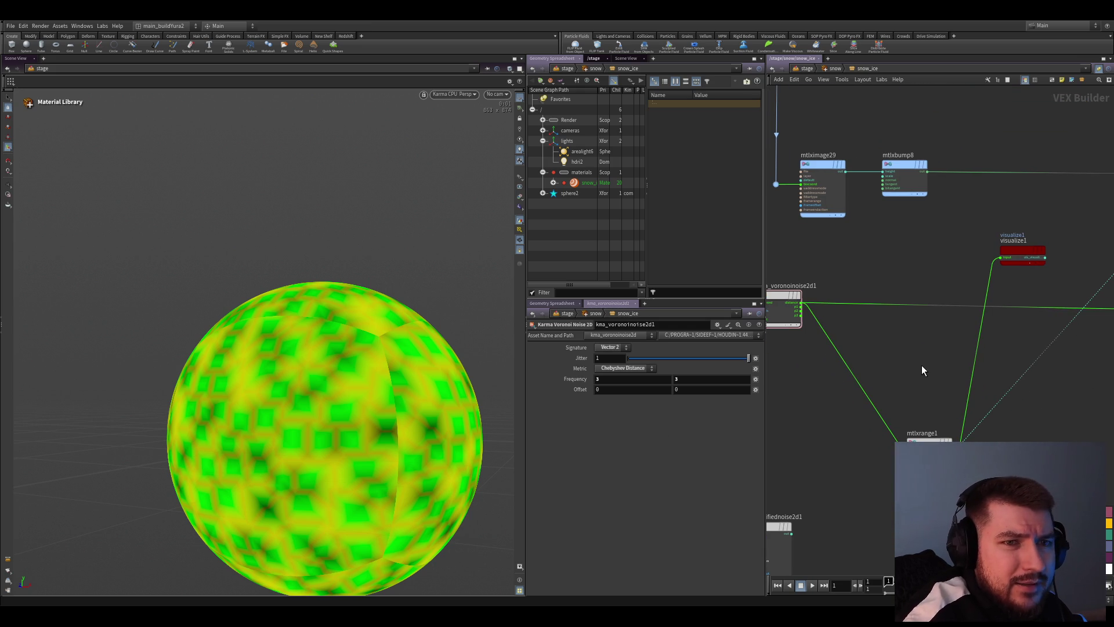
Place the MtlX Separate Vector 2 node and feed the Voronoi noise output into it
key(Tab)
text(separate)
key(Return)
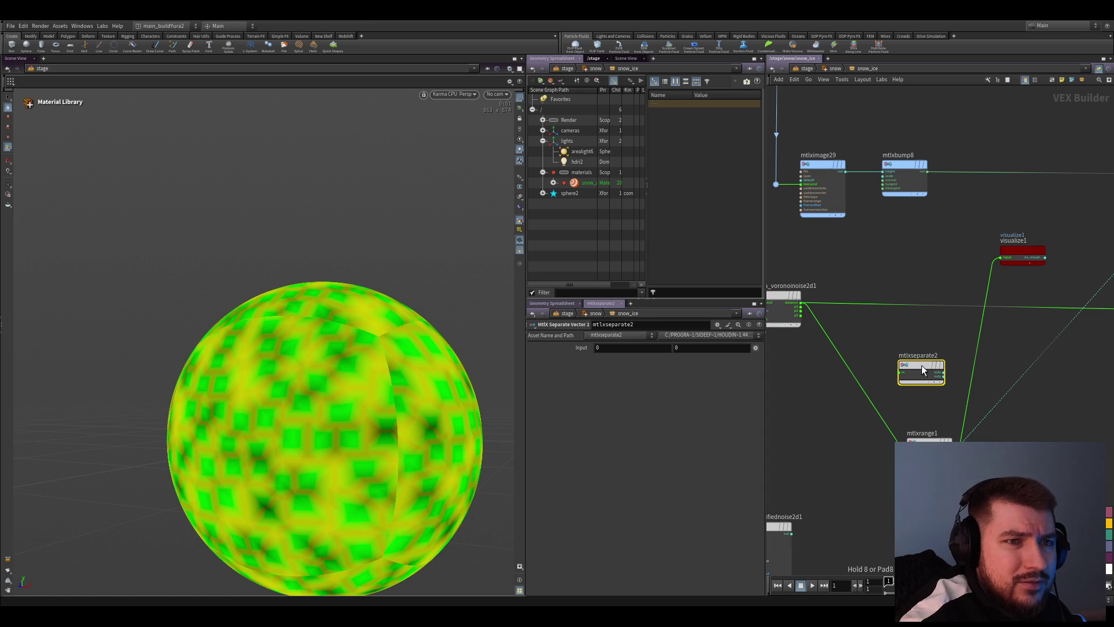
scroll(921, 370, up, 1)
click(920, 370)
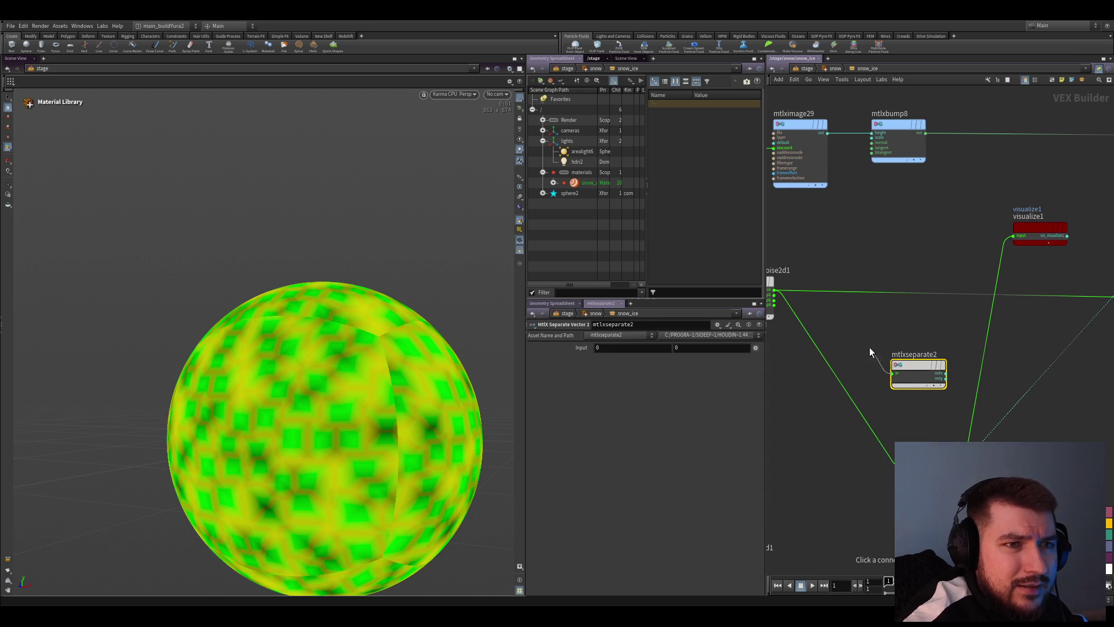
click(771, 290)
drag(918, 367, 876, 353)
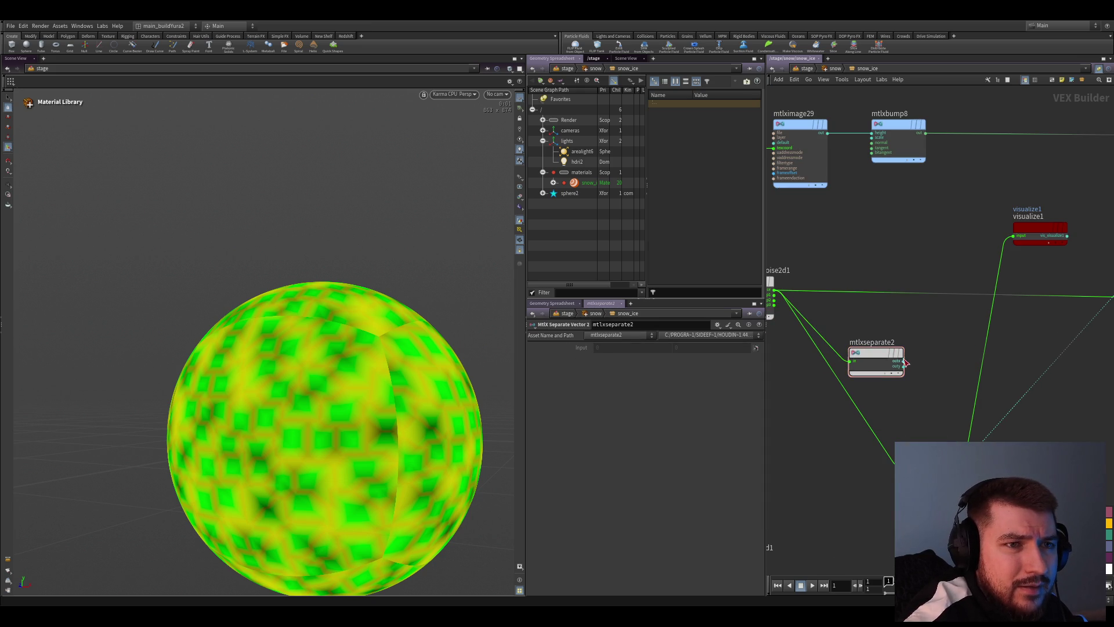
scroll(906, 364, down, 1)
scroll(903, 363, down, 1)
scroll(902, 363, down, 1)
scroll(882, 415, down, 1)
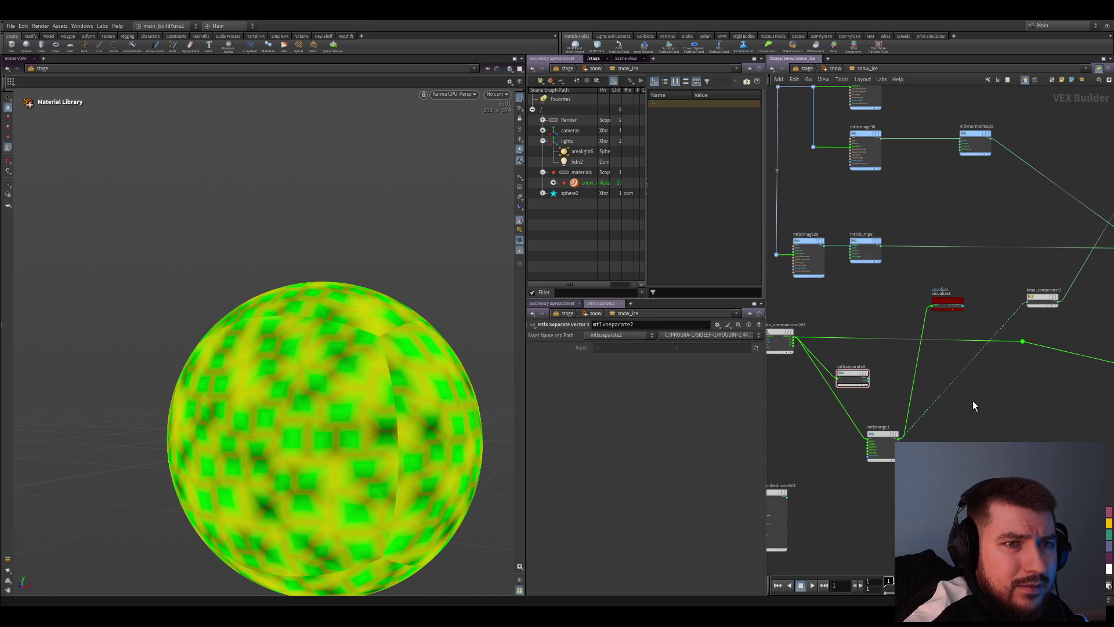
scroll(972, 405, up, 1)
middle_drag(972, 405, 924, 398)
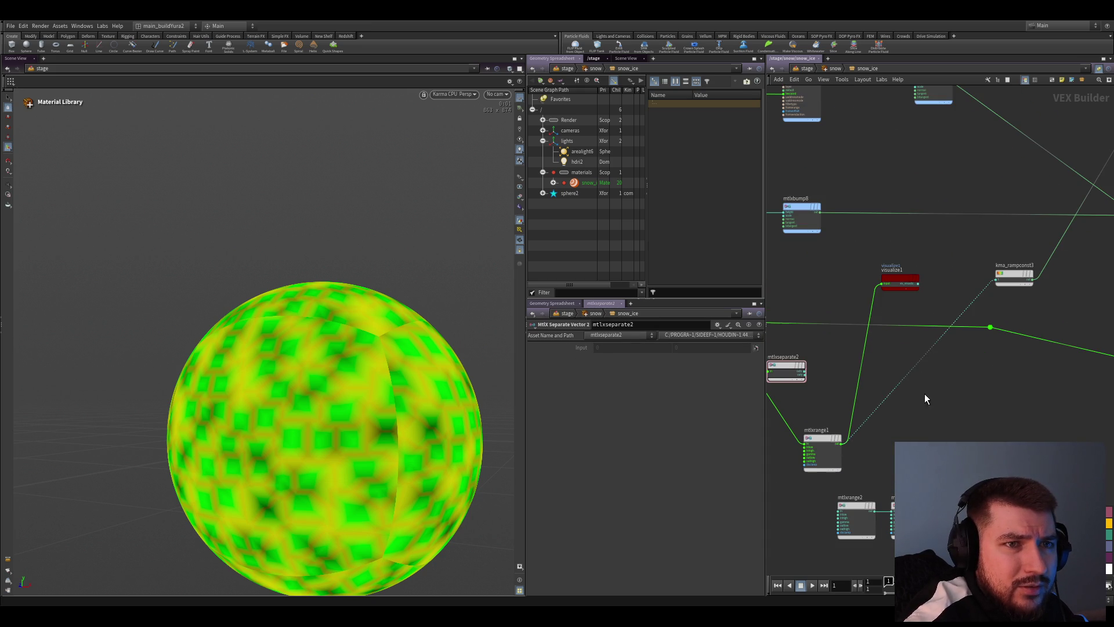
Preview mtlxseparate2's output on the sphere and move mtlxrange1 aside, unhooked
click(816, 373)
click(844, 371)
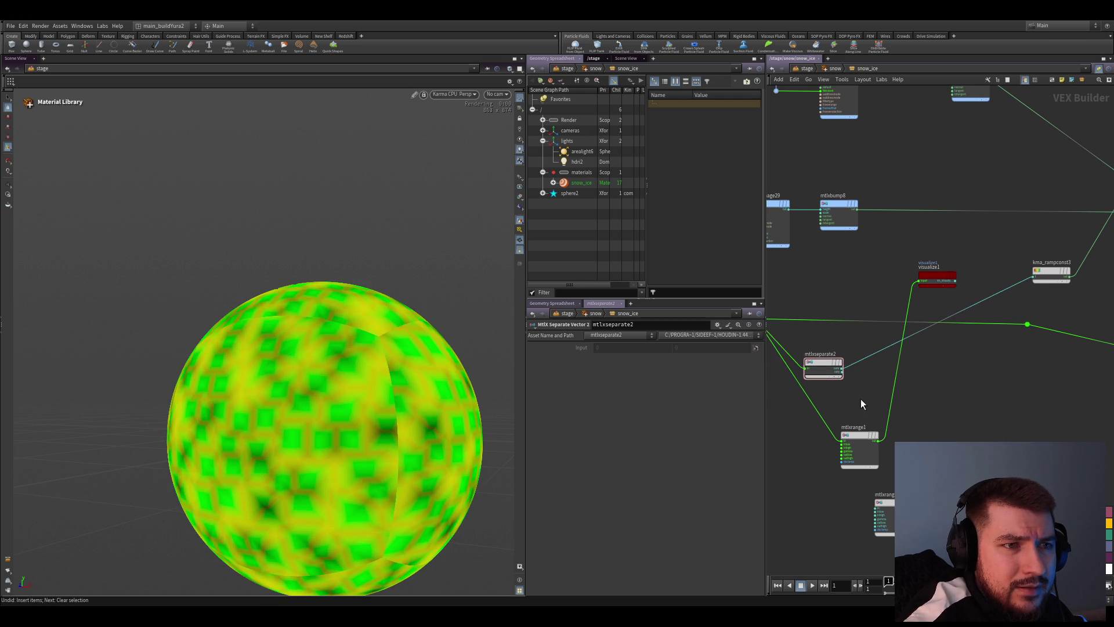
click(828, 373)
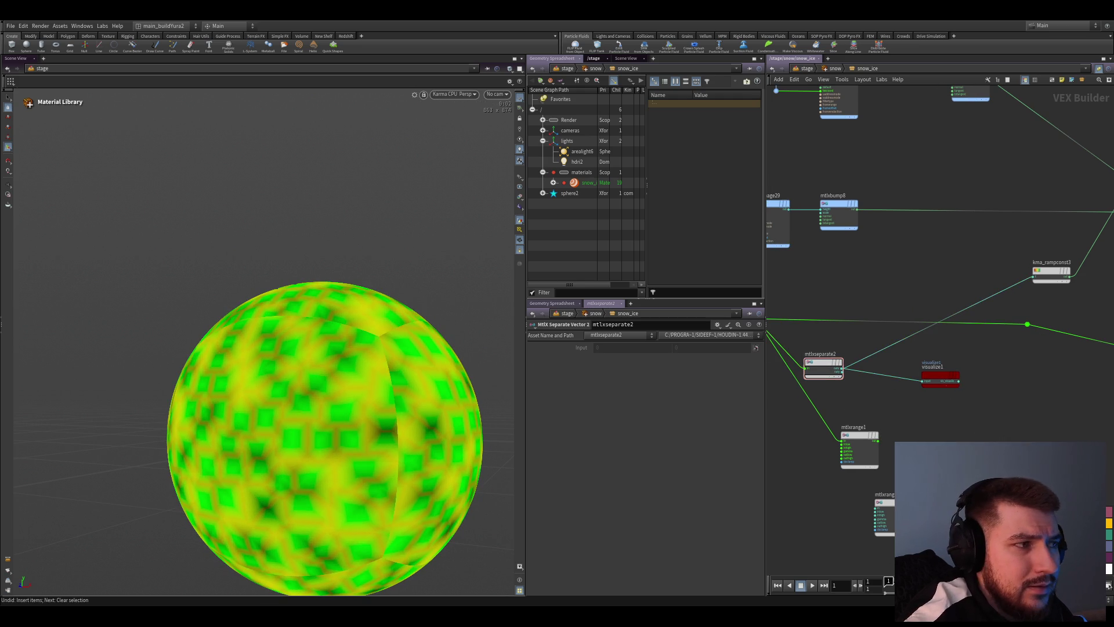
scroll(897, 394, down, 2)
scroll(896, 394, up, 2)
scroll(896, 366, down, 2)
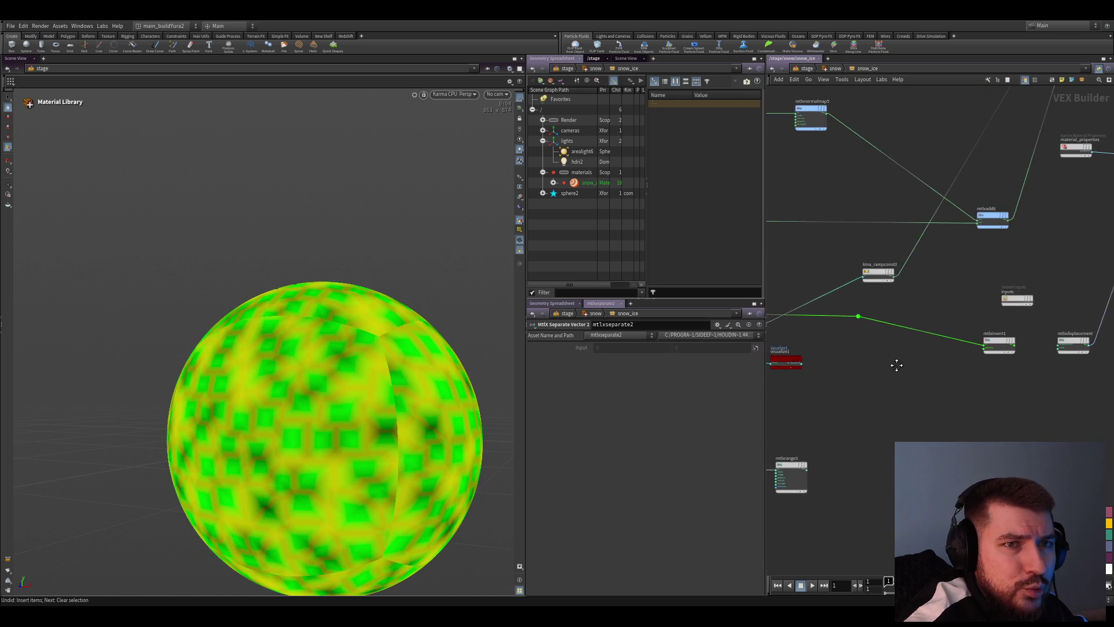
scroll(938, 379, down, 3)
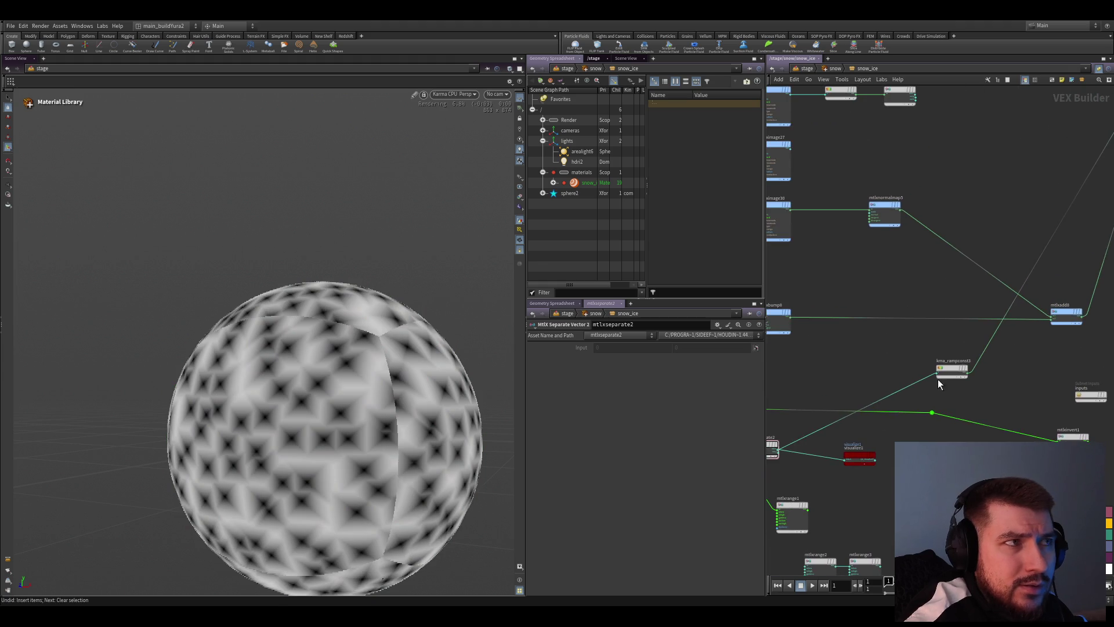
scroll(1069, 410, up, 1)
scroll(974, 401, up, 1)
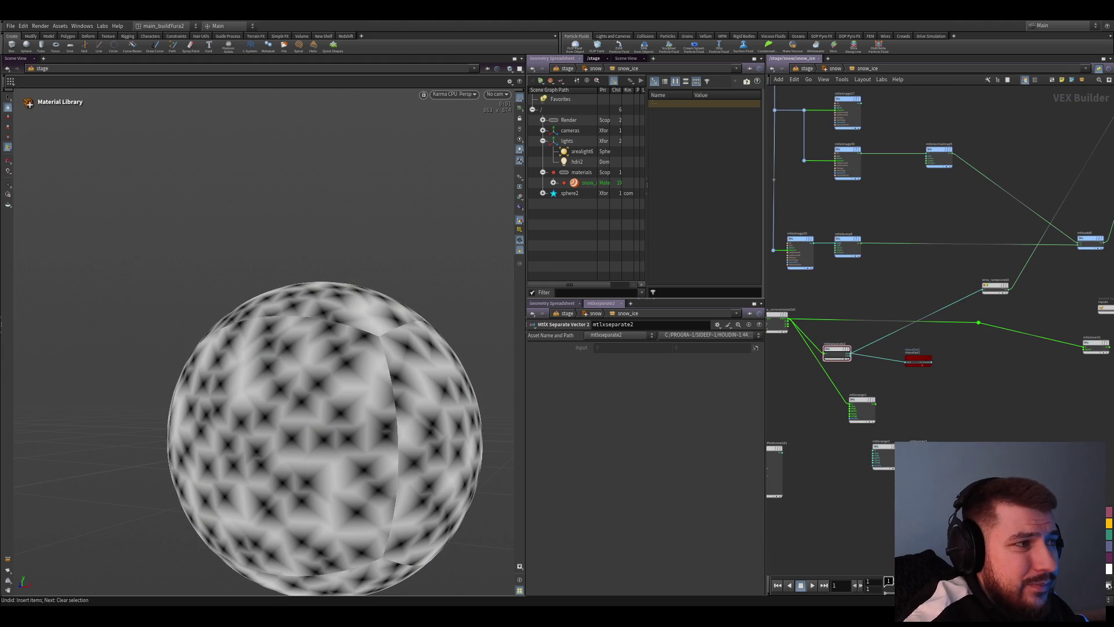
scroll(913, 396, up, 1)
scroll(866, 353, up, 1)
drag(877, 416, 900, 397)
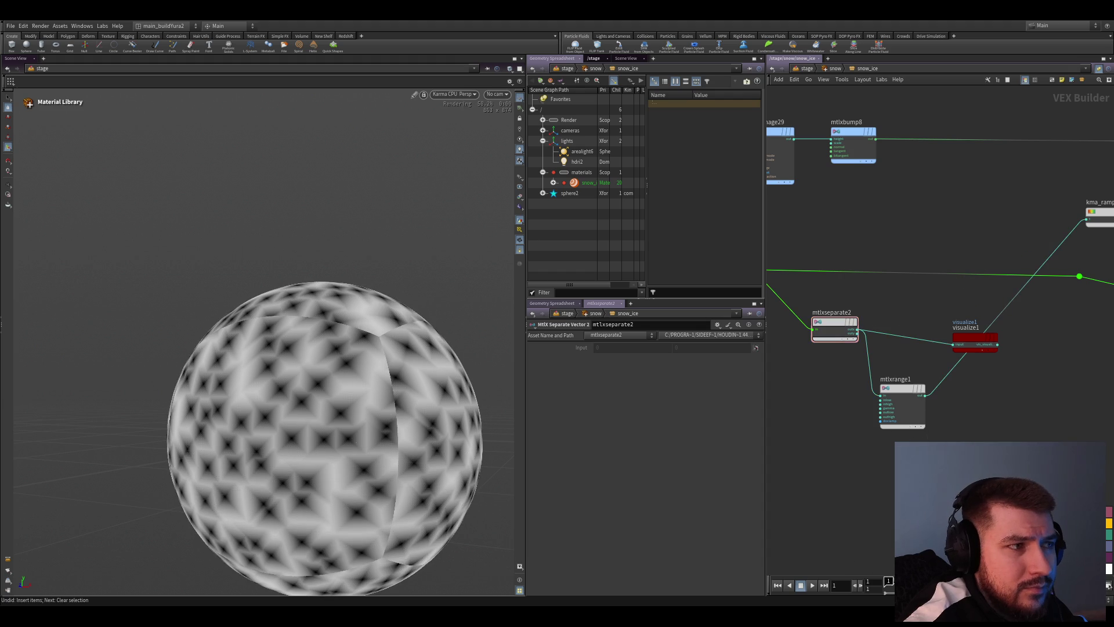
Route mtlxseparate2 through mtlxrange1 into visualize1 and reset the range Gamma to 1
ctrl+click(927, 396)
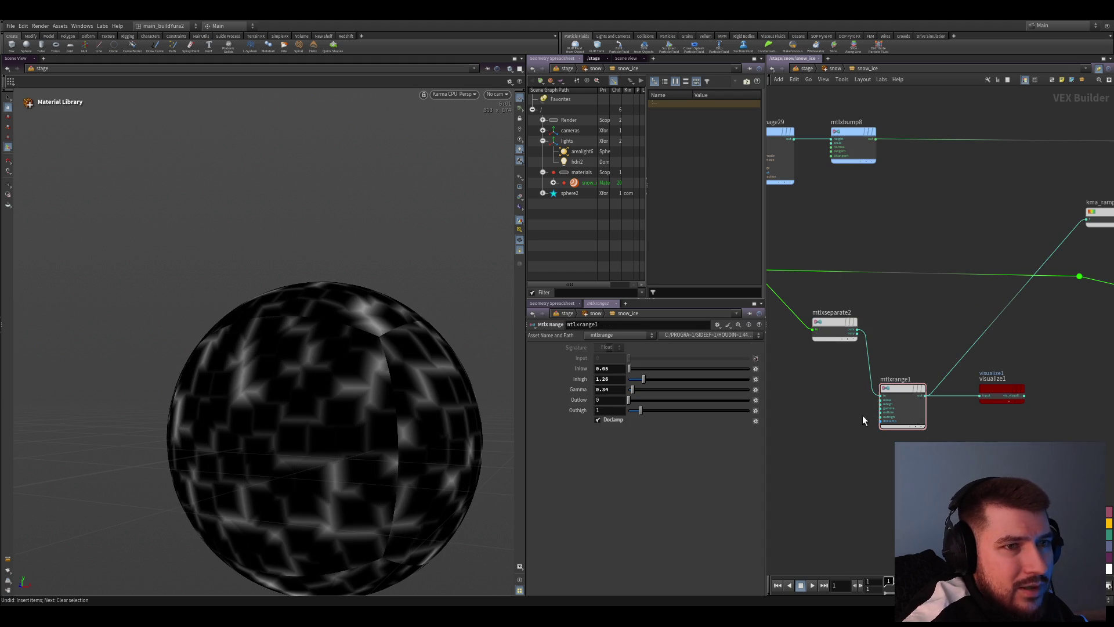
drag(835, 329, 841, 313)
scroll(874, 348, up, 2)
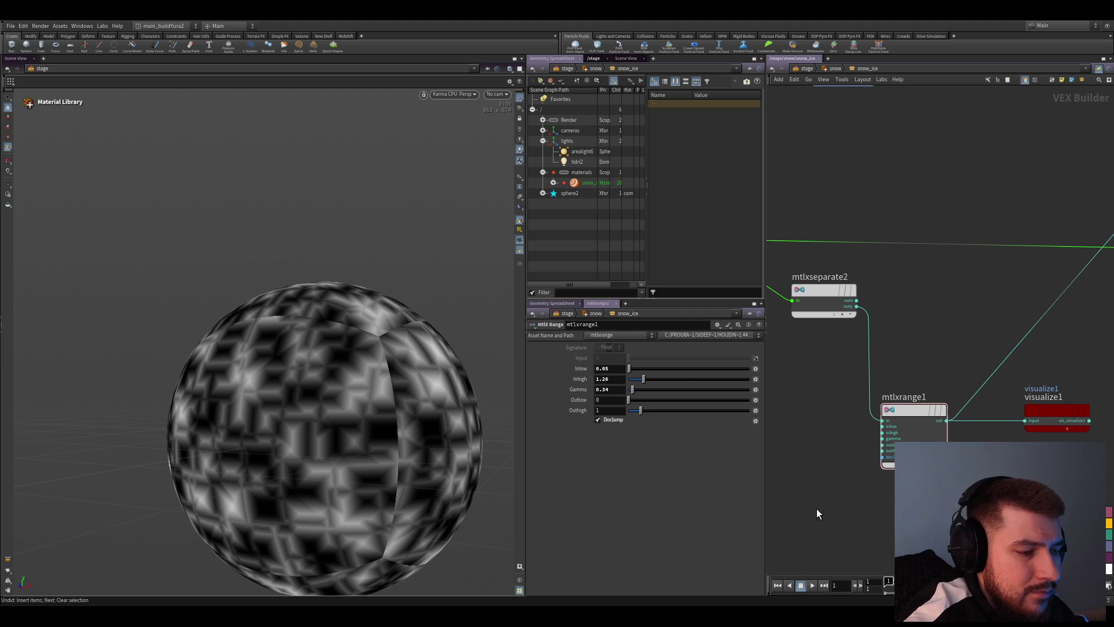
key(ctrl+z)
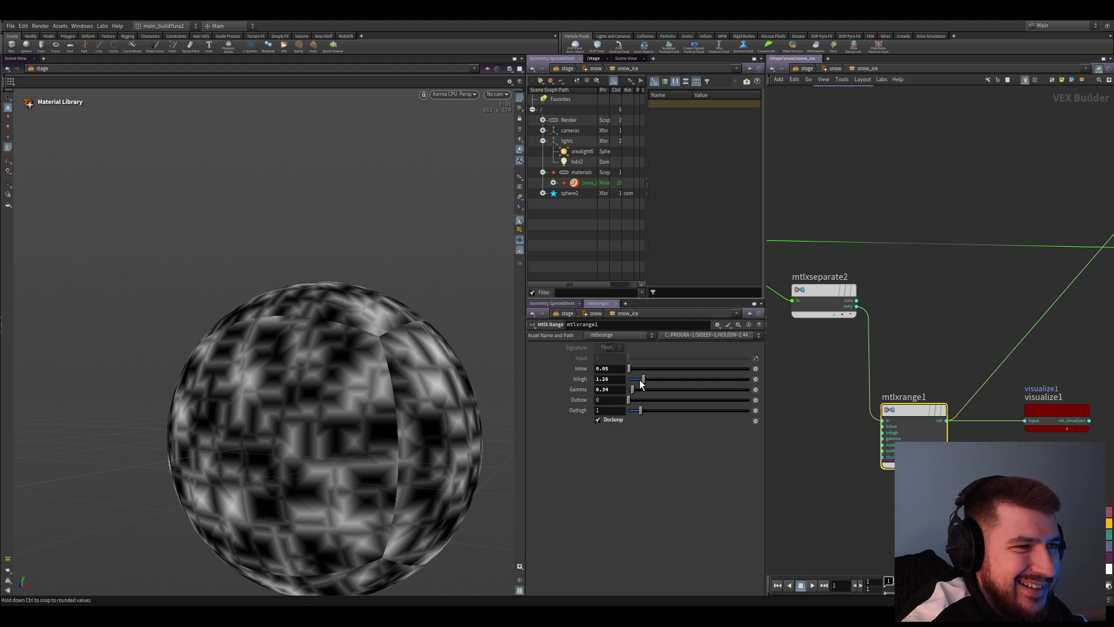
ctrl+middle_click(603, 389)
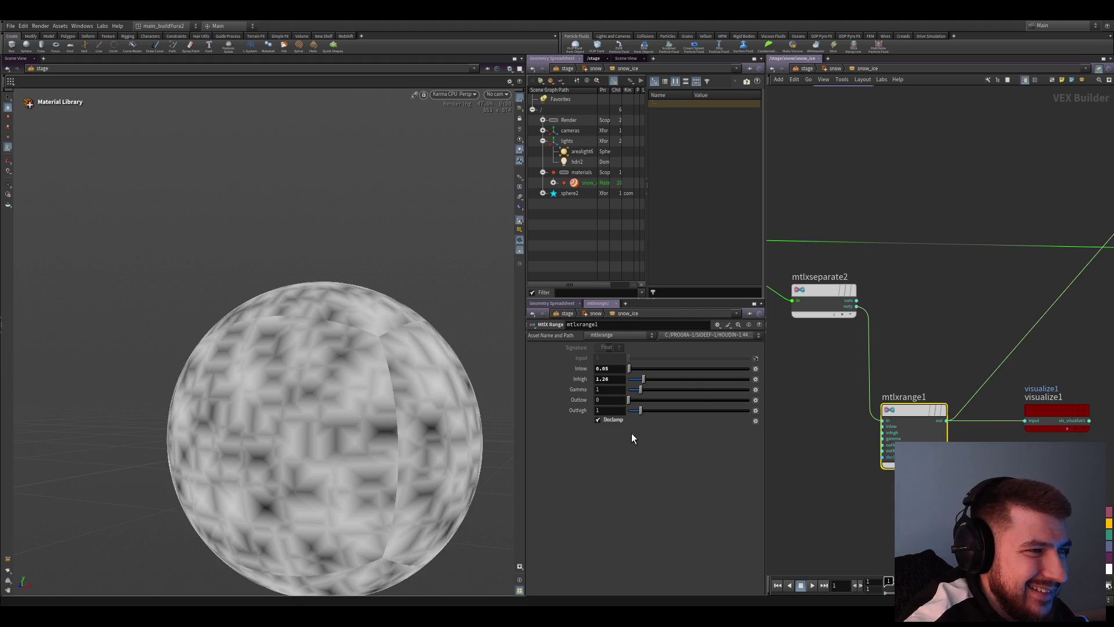
drag(636, 410, 634, 389)
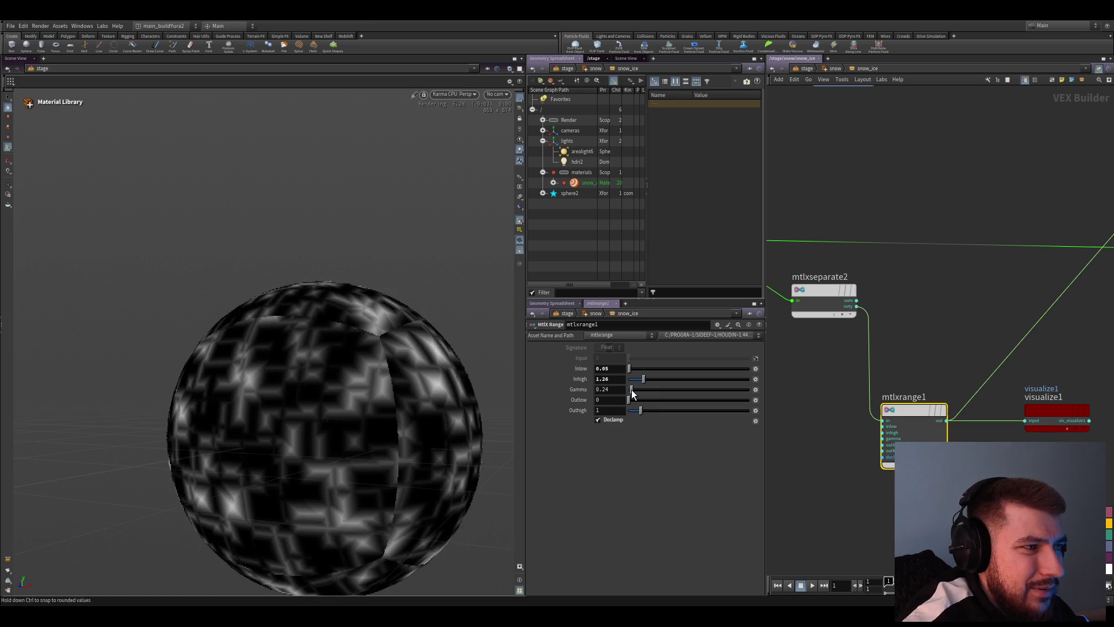
Lower the Voronoi noise Frequency to 1 for larger cells and save the scene
middle_drag(717, 310, 859, 351)
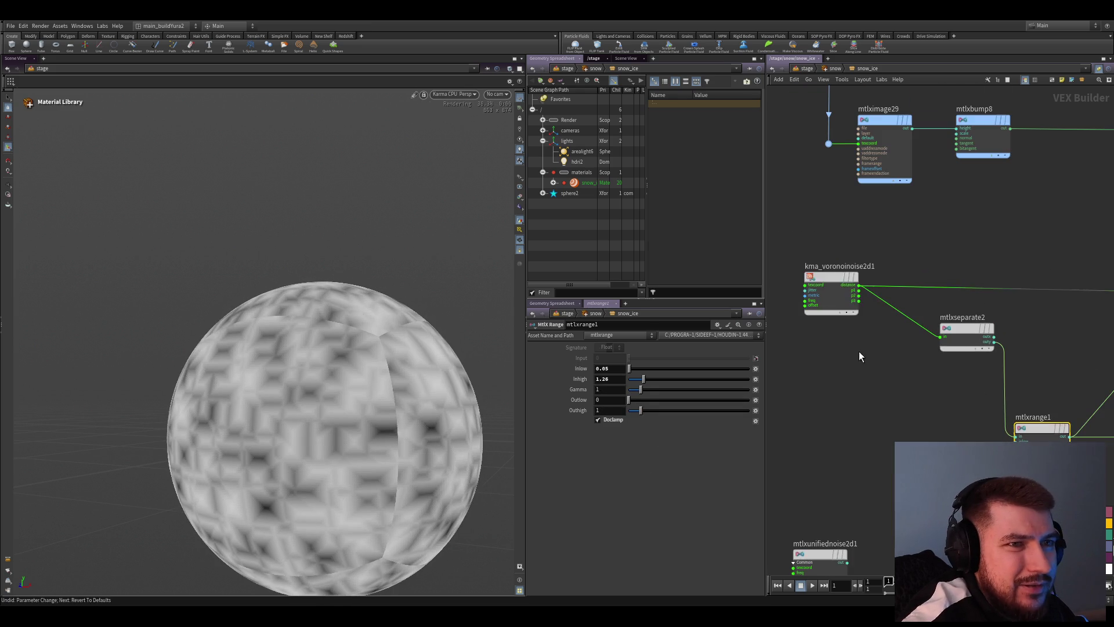
click(831, 287)
drag(574, 379, 540, 357)
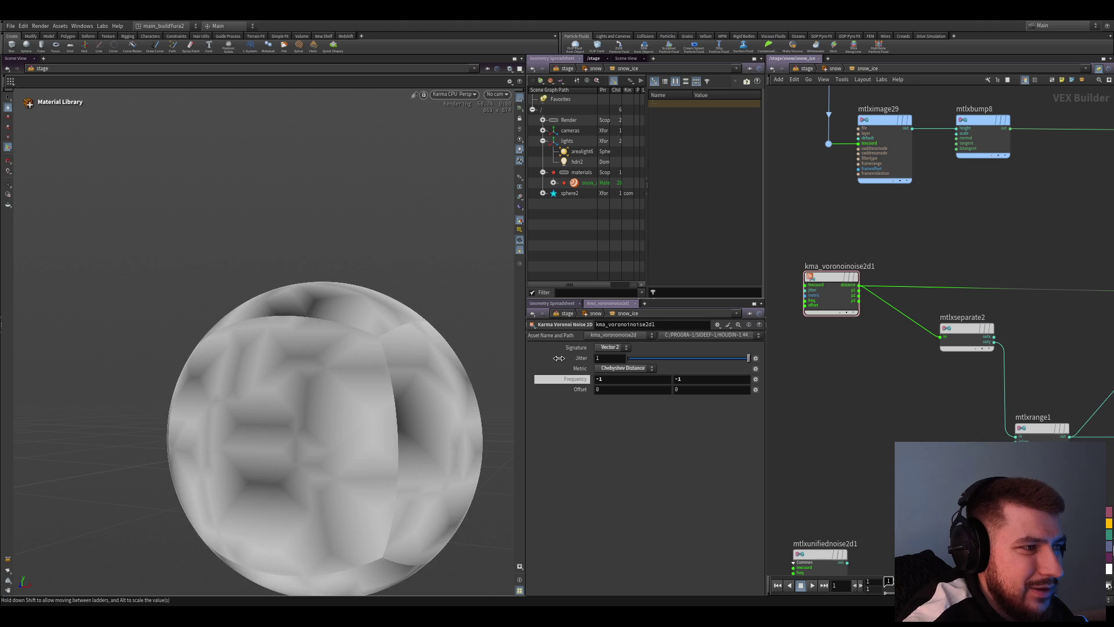
scroll(875, 455, down, 3)
key(ctrl+s)
middle_drag(874, 452, 782, 438)
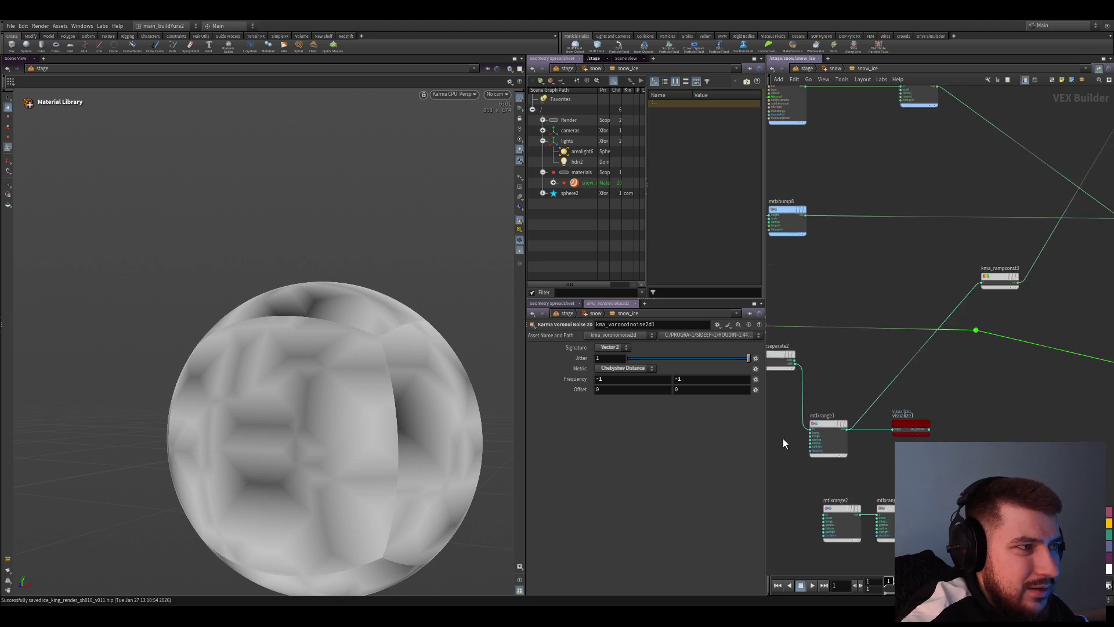
scroll(786, 435, up, 2)
Move mtlxrange1 to the right and reset its input levels while inspecting the sphere
middle_drag(903, 419, 939, 416)
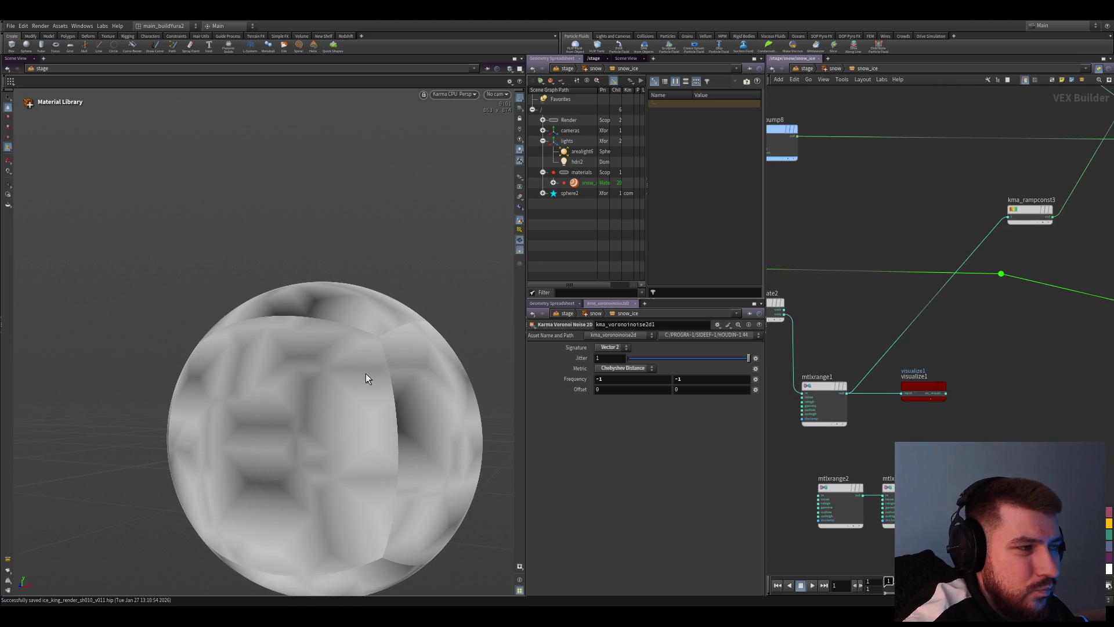
drag(819, 383, 896, 388)
middle_drag(896, 387, 966, 402)
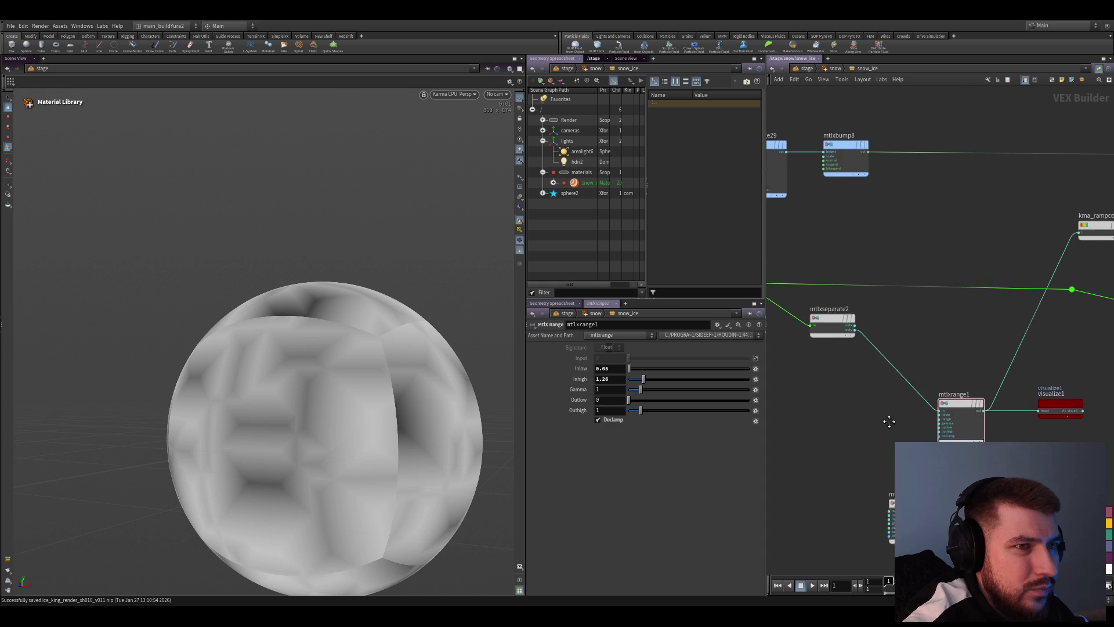
scroll(806, 426, up, 2)
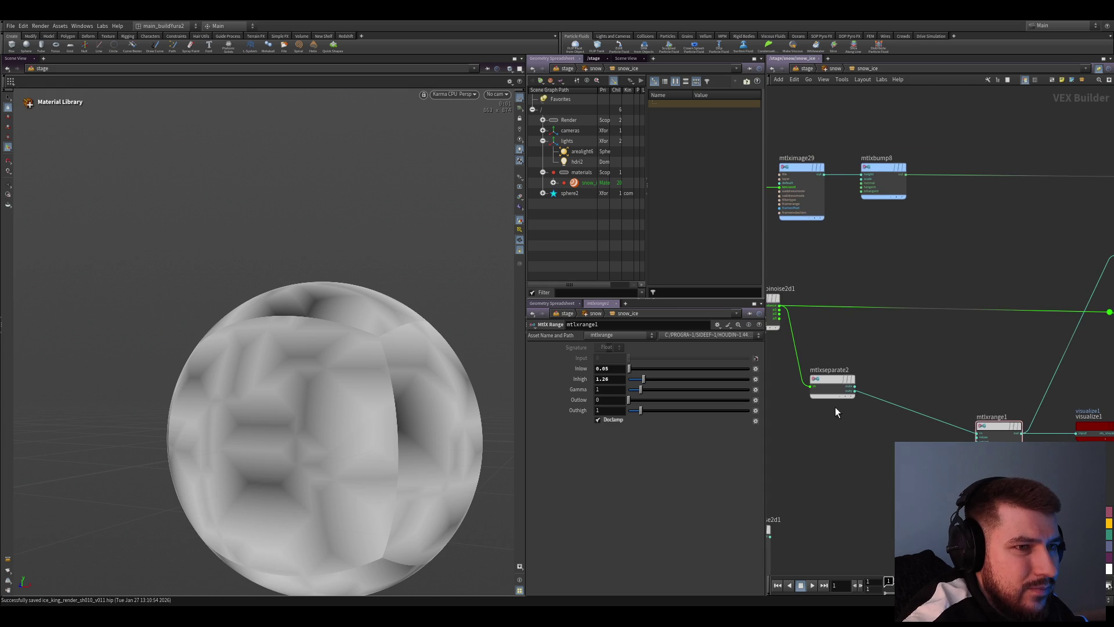
scroll(895, 358, down, 2)
click(834, 428)
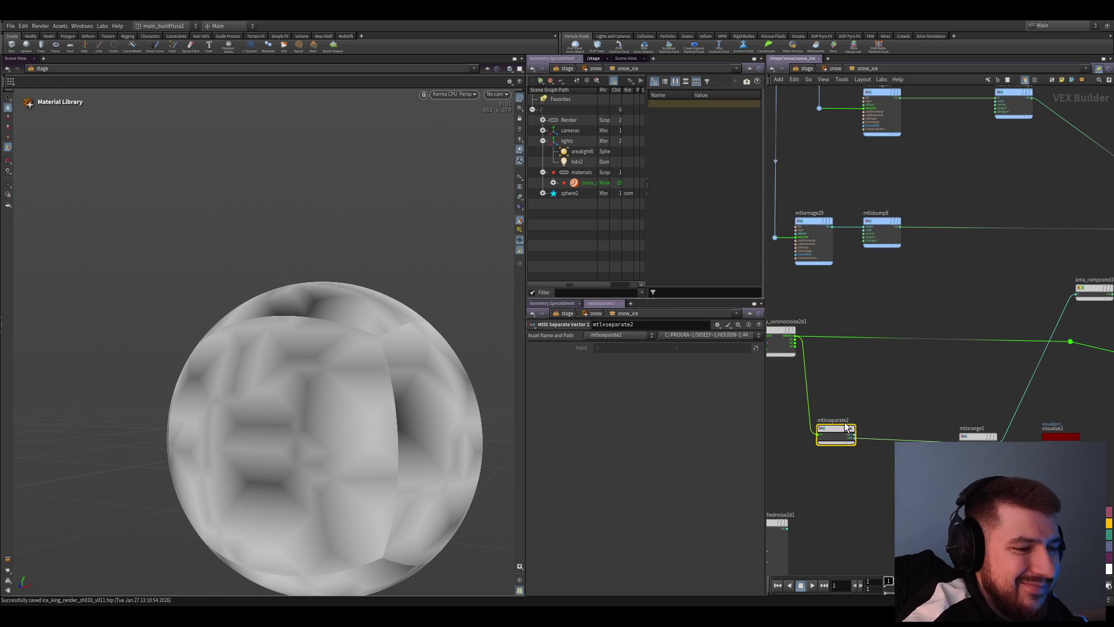
middle_drag(850, 407, 858, 389)
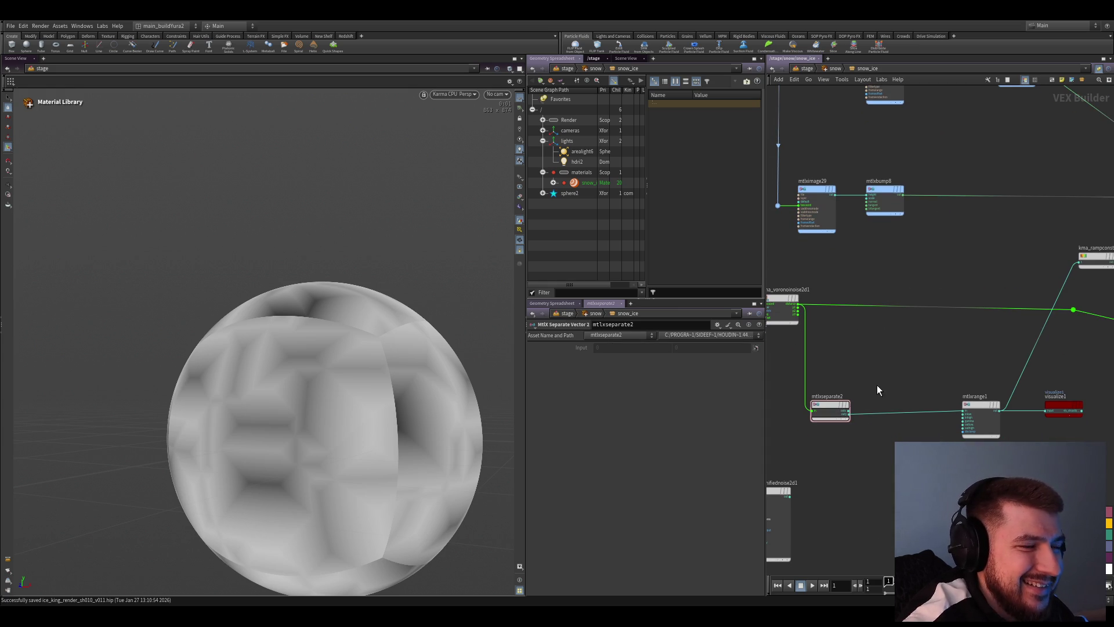
alt+drag(447, 438, 488, 409)
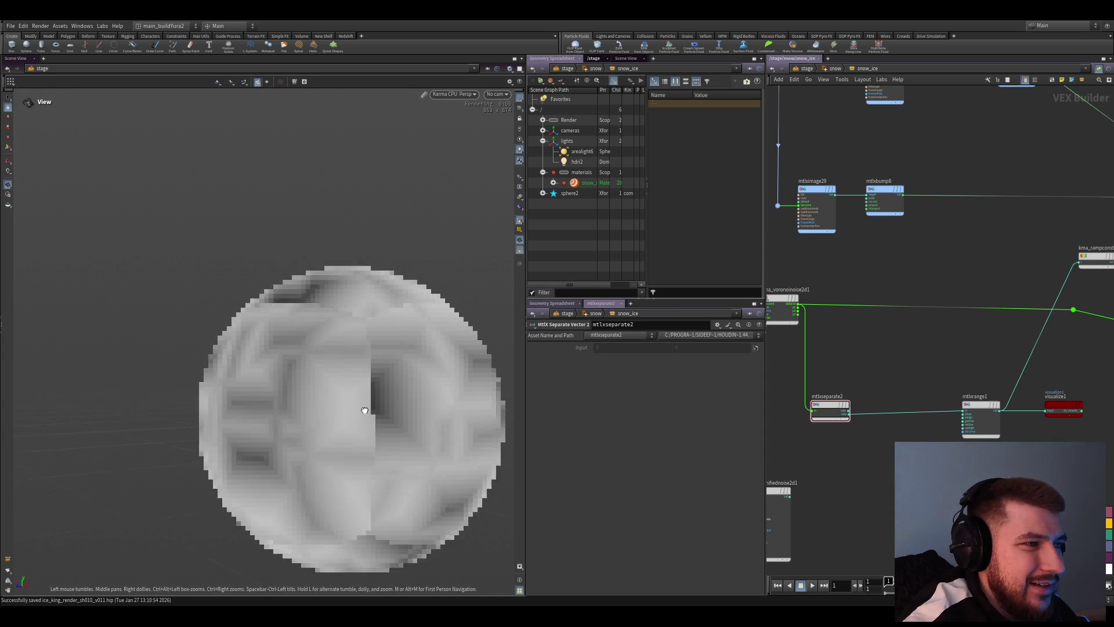
click(981, 417)
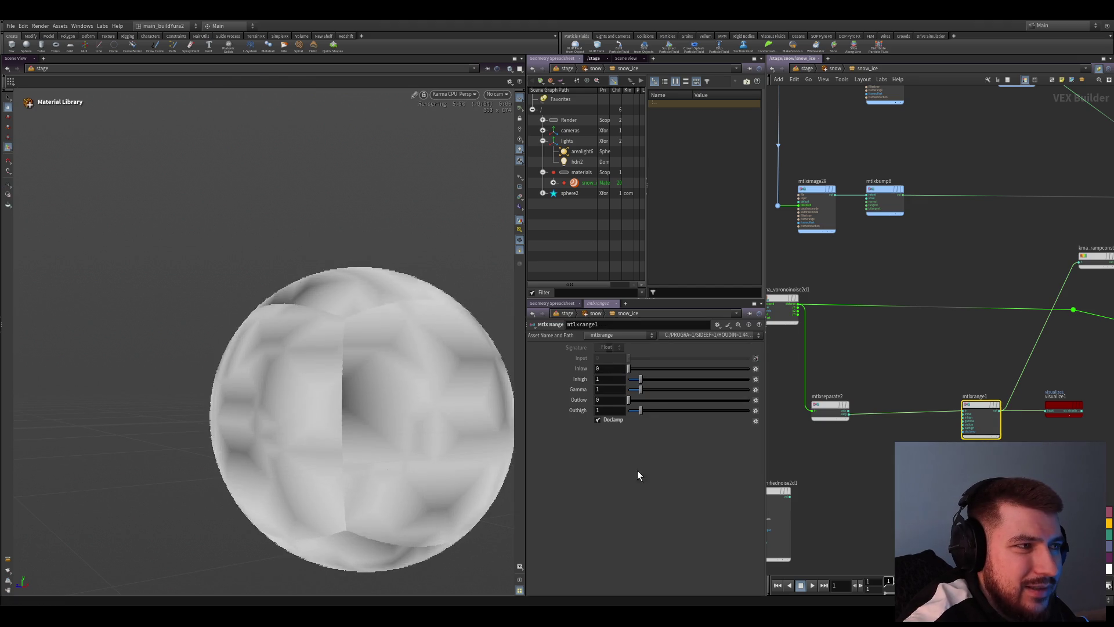
key(Escape)
drag(343, 392, 376, 409)
scroll(888, 384, up, 2)
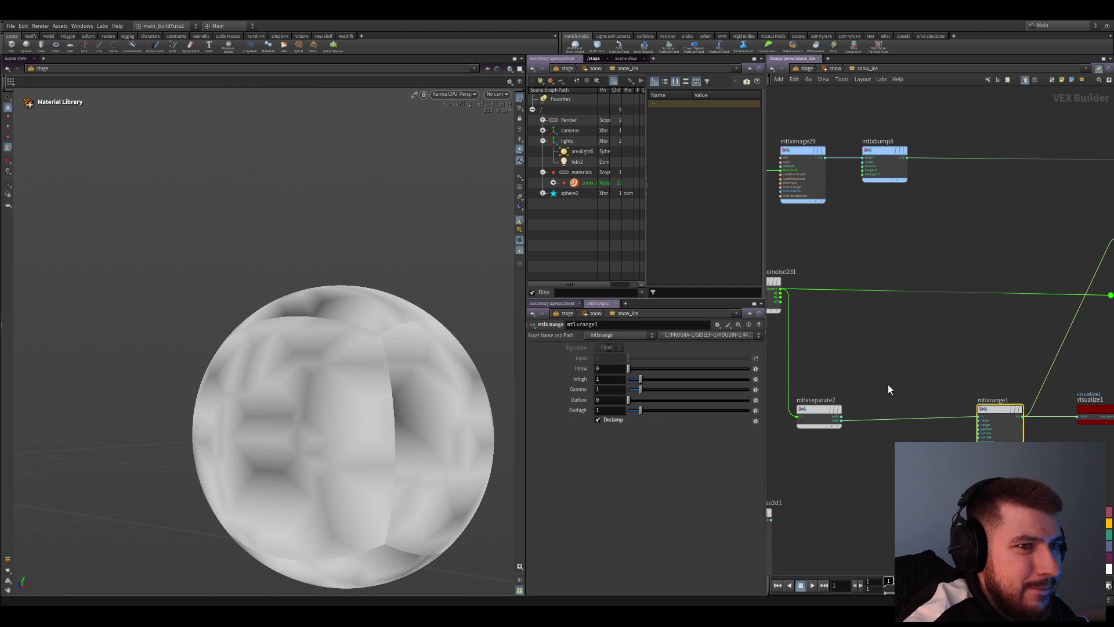
Rewire mtlxrange1's input directly to the Voronoi noise distance output, bypassing mtlxseparate2
drag(978, 415, 792, 293)
click(782, 293)
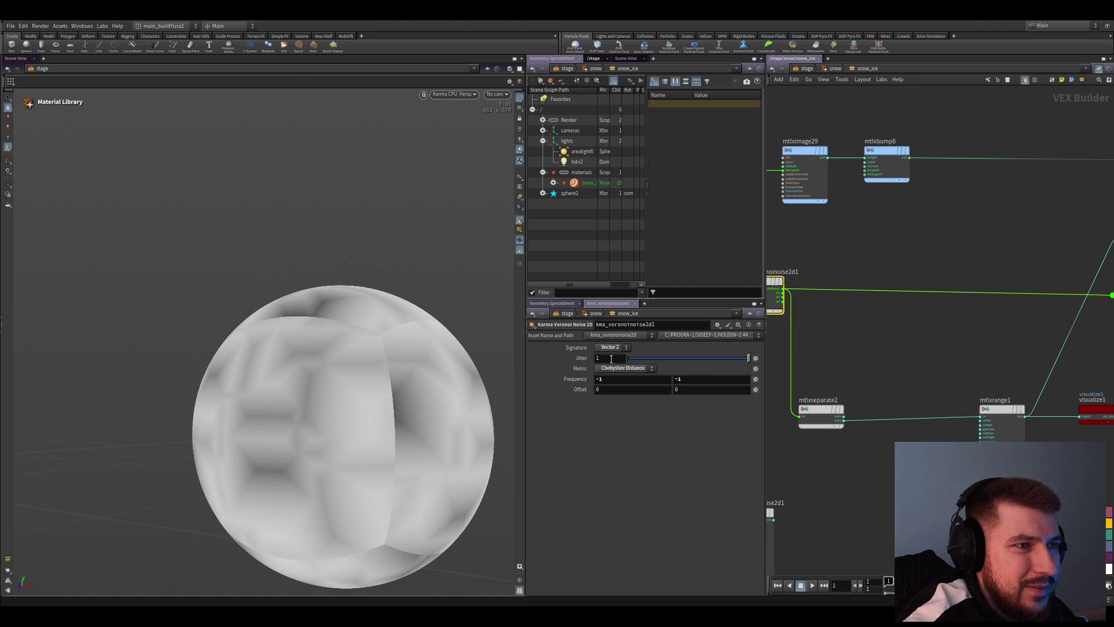
drag(903, 423, 811, 294)
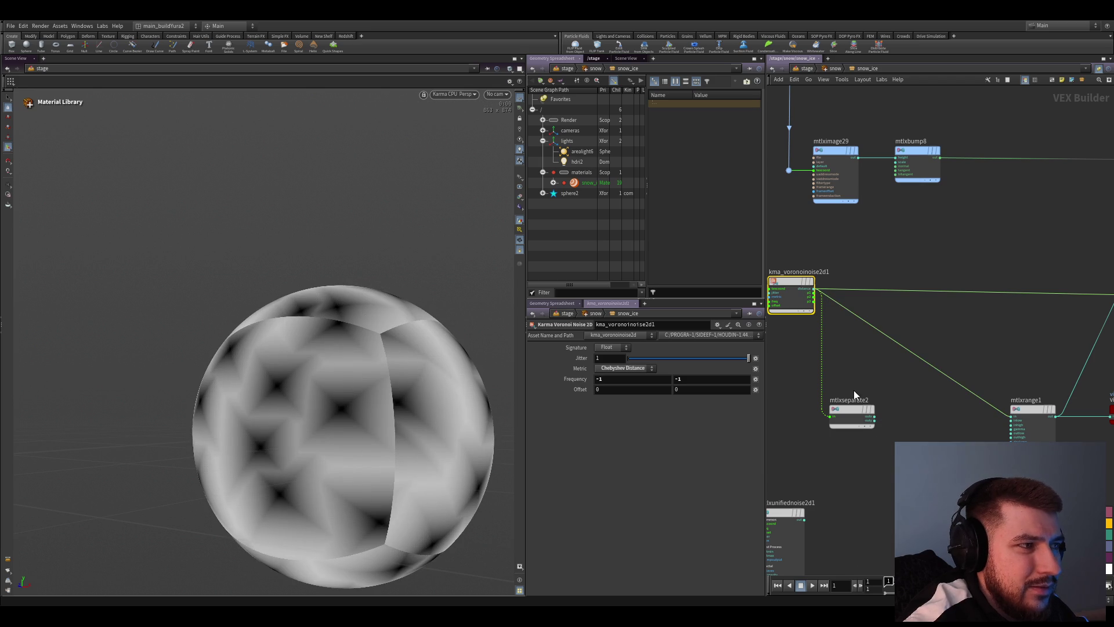
scroll(880, 394, down, 2)
middle_drag(880, 399, 875, 409)
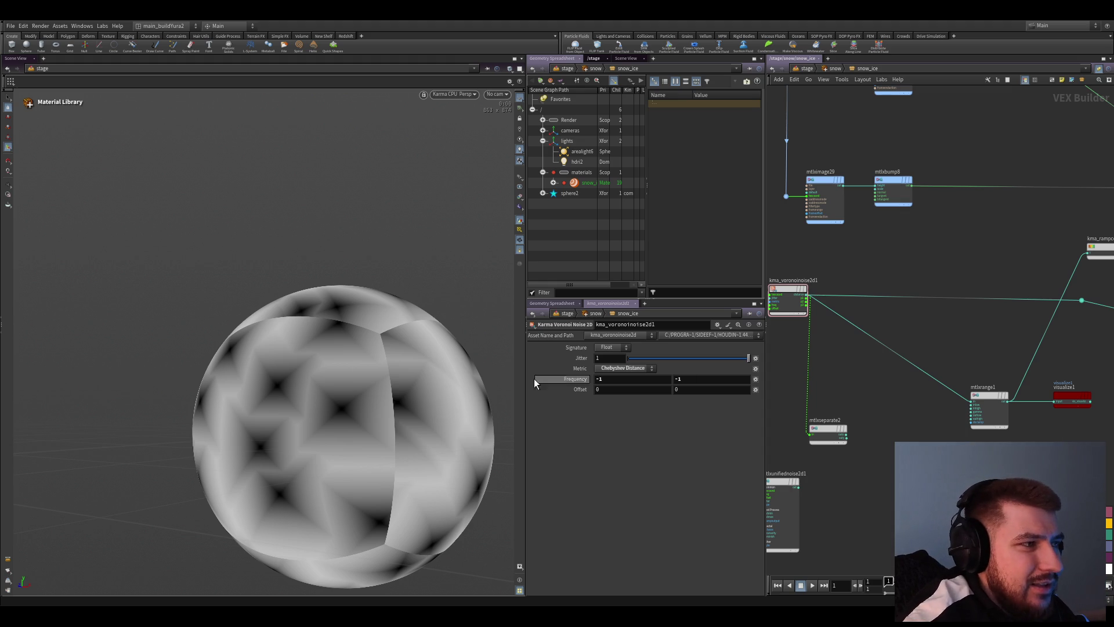
scroll(872, 401, down, 2)
scroll(862, 402, up, 2)
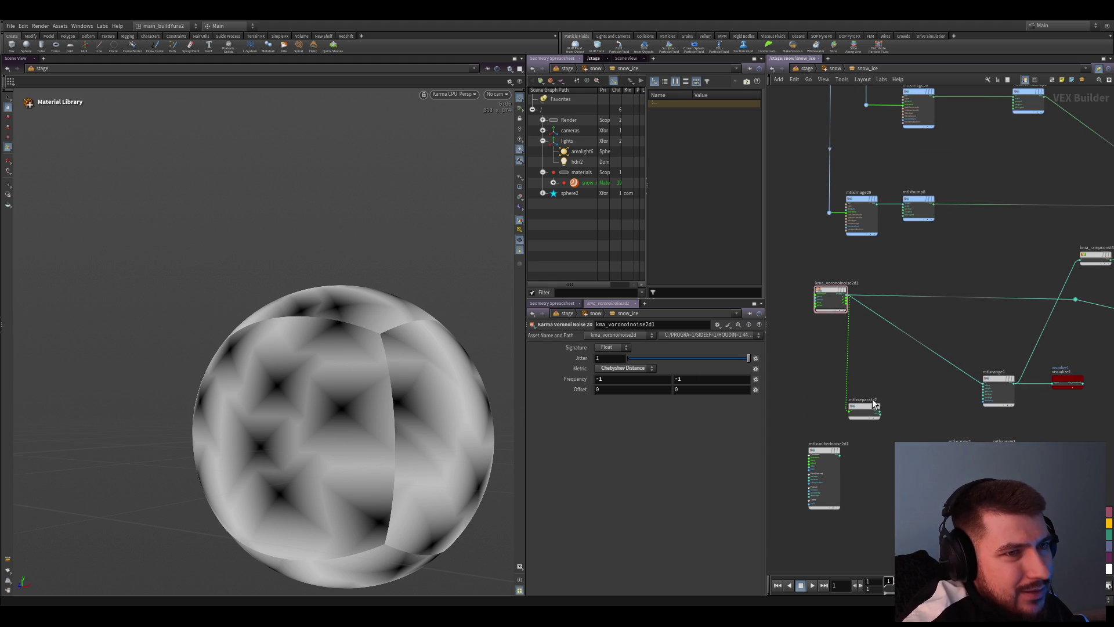
click(874, 408)
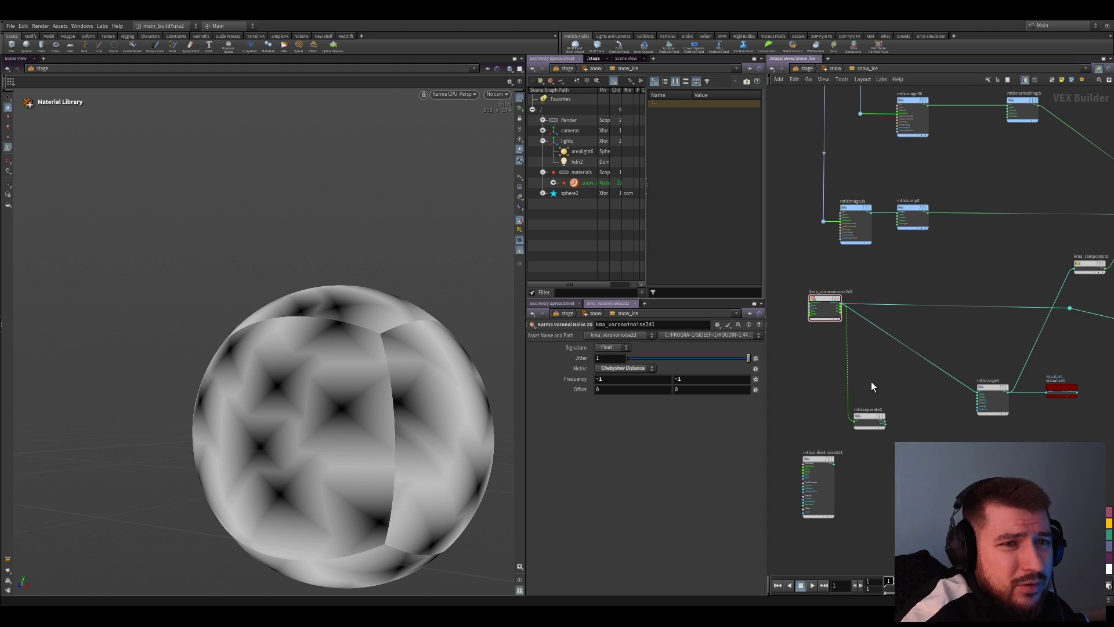
Add an MtlX Dot Product and wire the Voronoi distance into both in1 and in2
key(Tab)
text(dot)
key(Return)
scroll(873, 391, up, 3)
scroll(835, 318, up, 2)
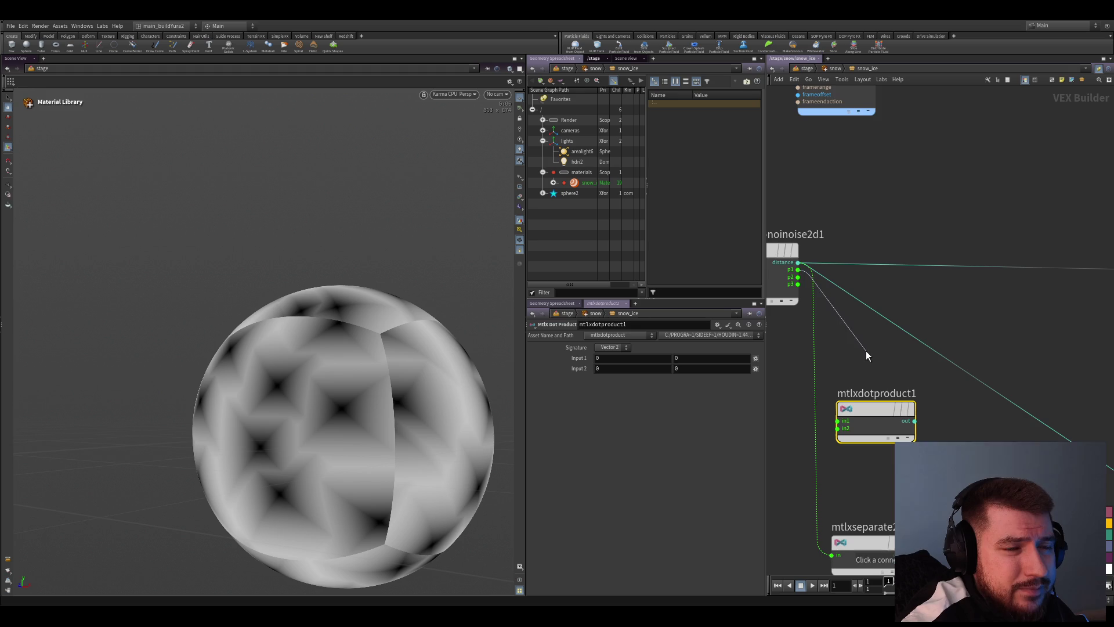
middle_drag(846, 352, 886, 355)
click(814, 254)
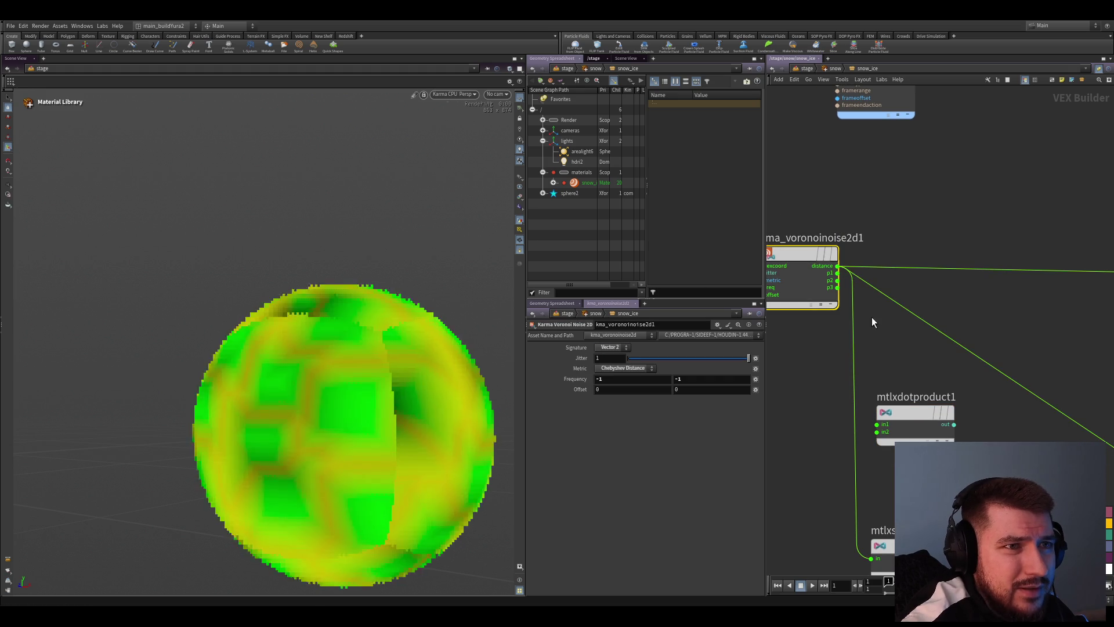
drag(837, 269, 877, 373)
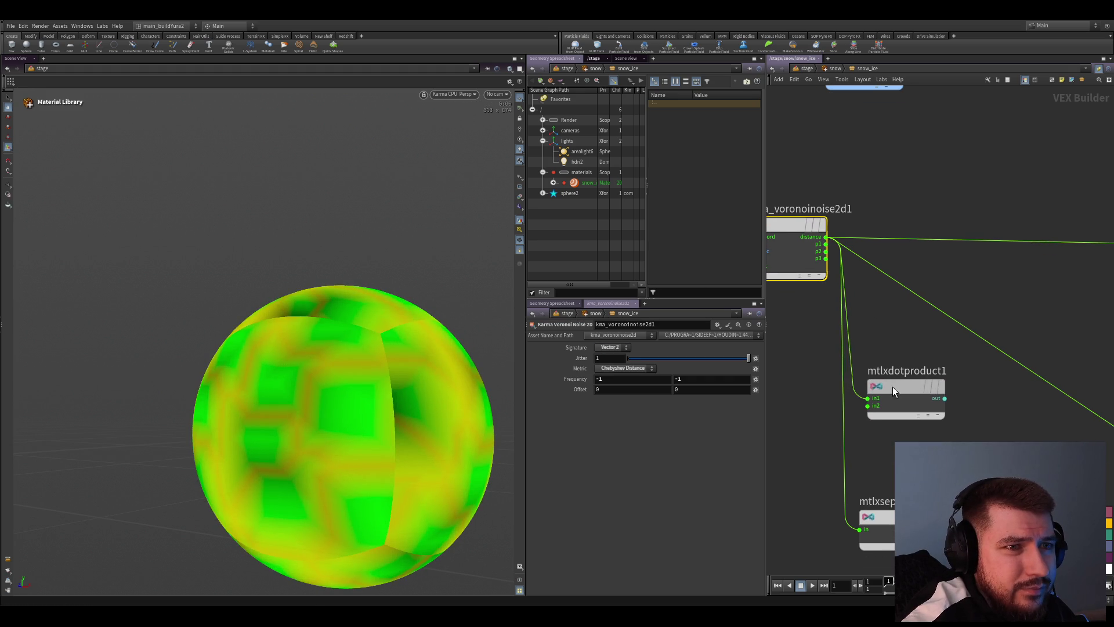
click(877, 381)
click(851, 357)
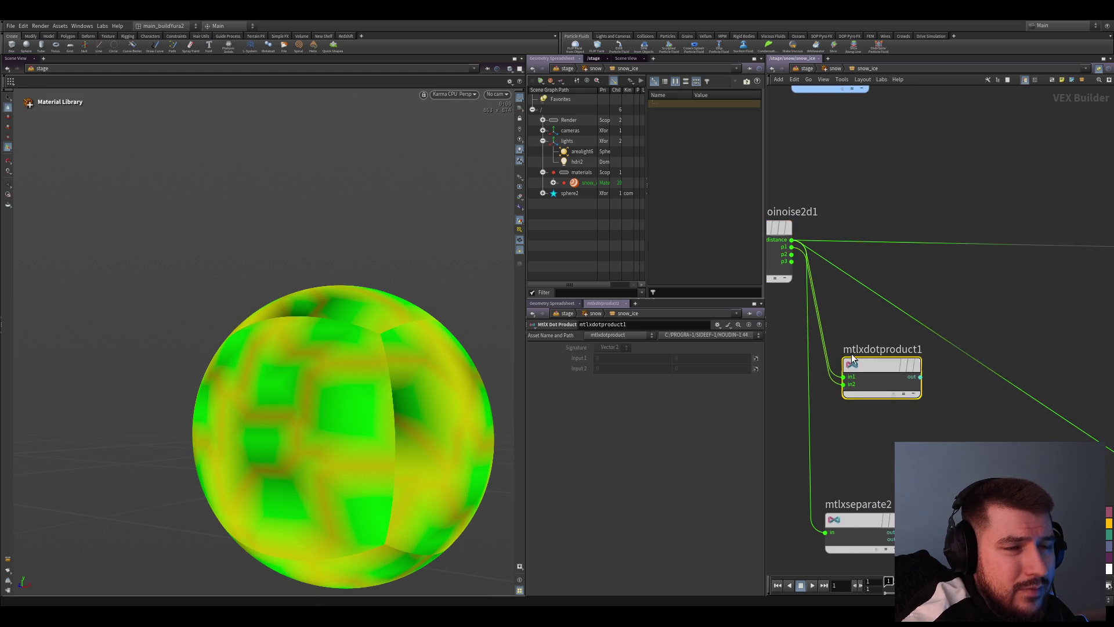
scroll(895, 426, down, 2)
Feed the dot product result into mtlxrange1 and copy-paste a duplicate Voronoi noise node
middle_drag(948, 363, 877, 384)
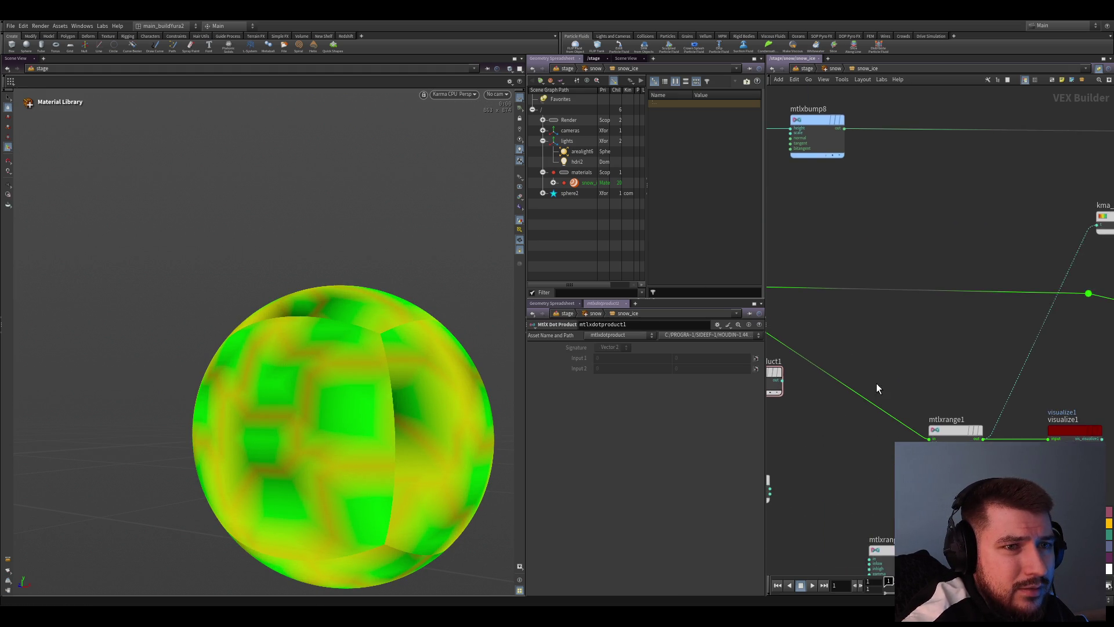
drag(956, 433, 813, 374)
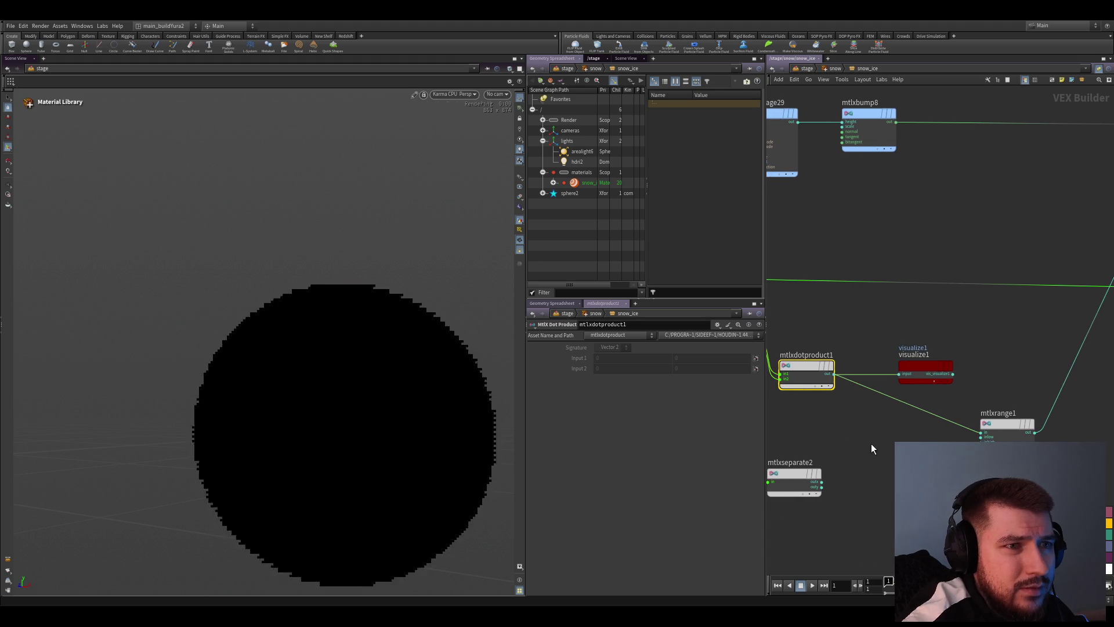
middle_drag(881, 327, 930, 340)
drag(875, 373, 890, 380)
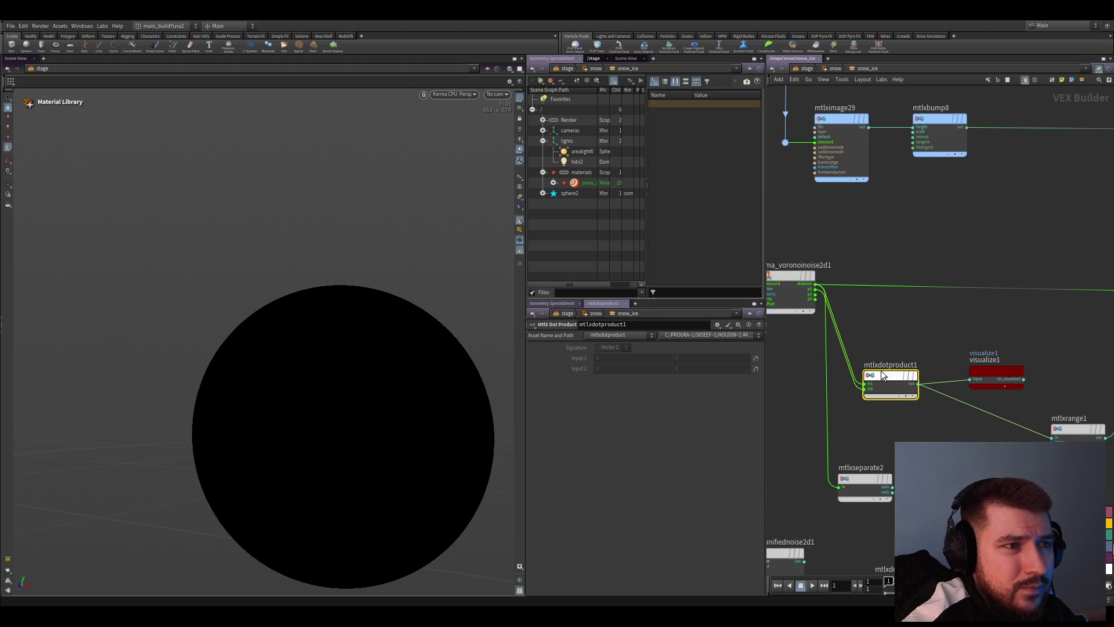
click(788, 286)
middle_drag(849, 322, 869, 331)
scroll(870, 330, up, 2)
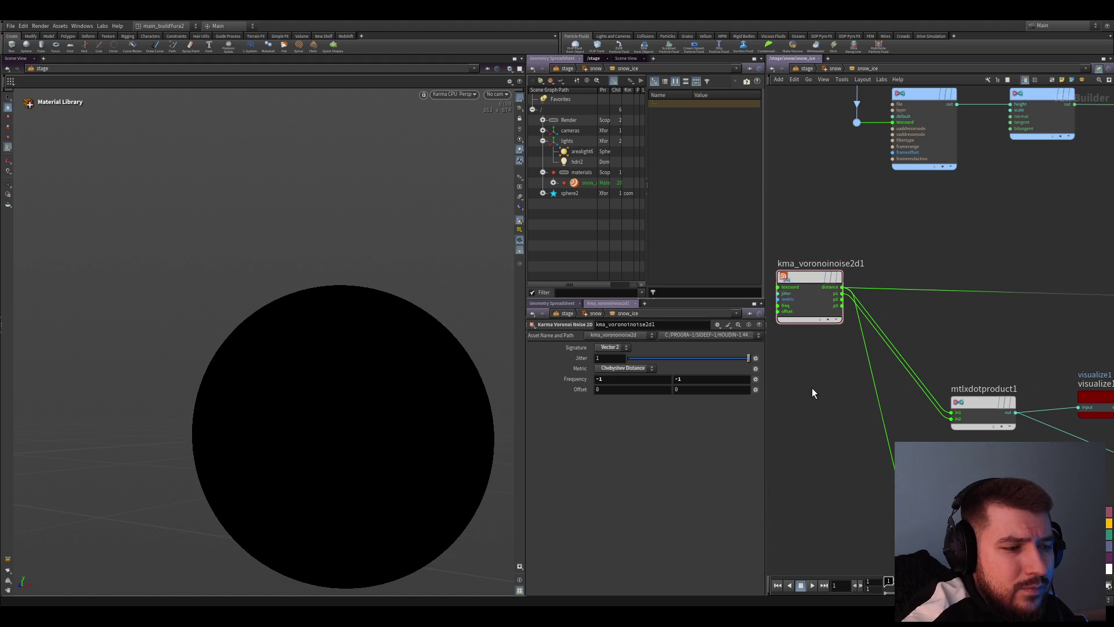
key(ctrl+c)
key(ctrl+v)
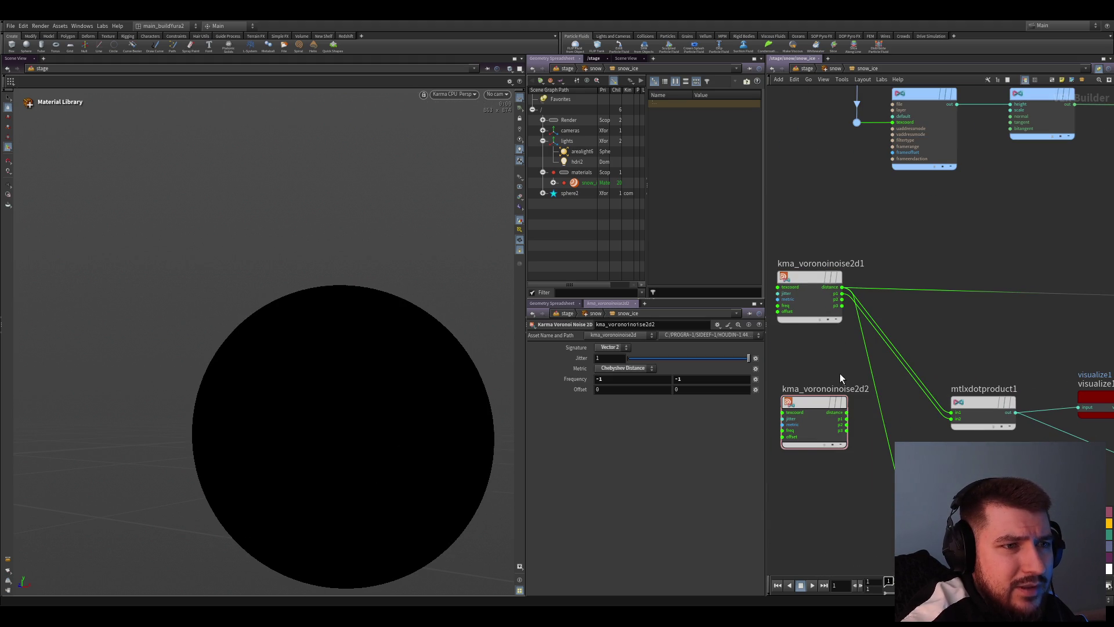
scroll(840, 373, up, 1)
Add MtlX Texture Coordinates into mtlxdotproduct1 in1 with the Voronoi distance on in2
key(Tab)
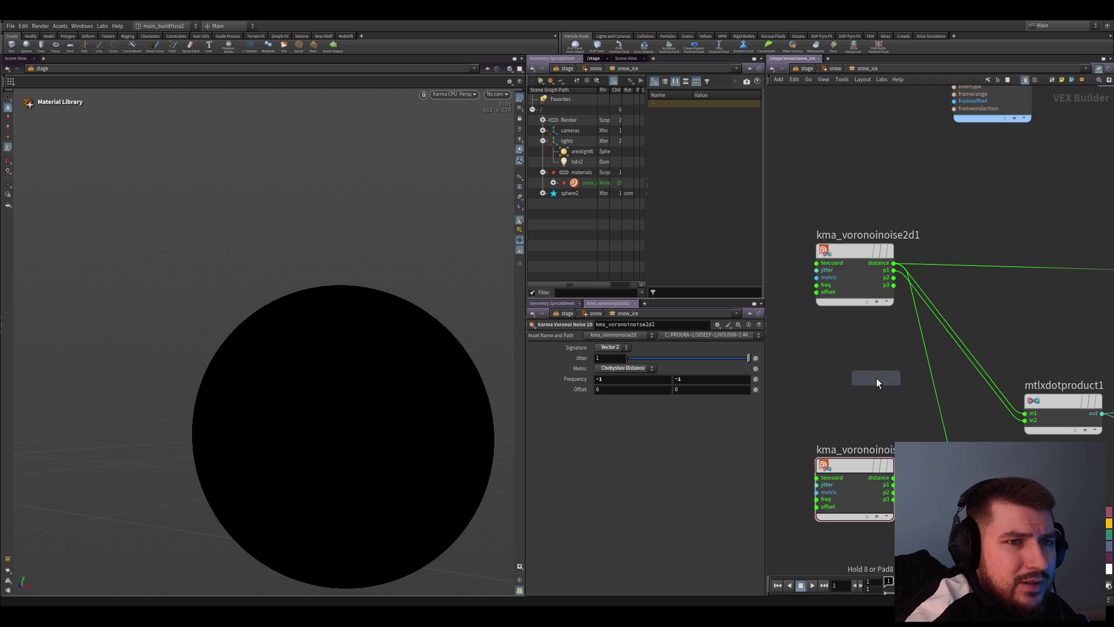
text(texcoord)
key(Return)
click(876, 378)
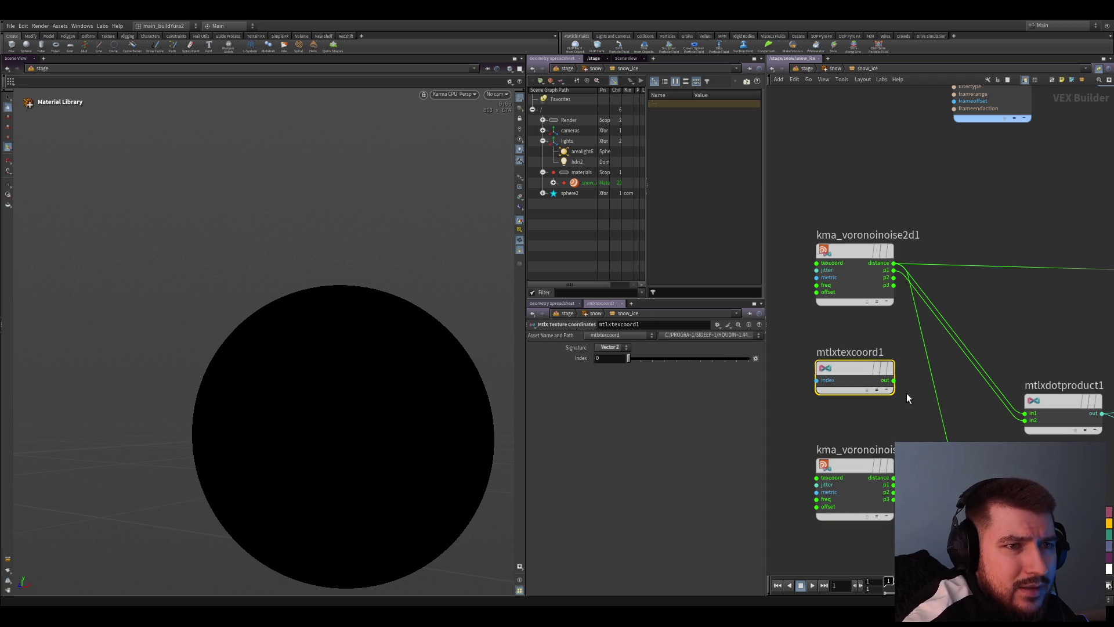
click(1026, 413)
drag(1025, 419, 894, 263)
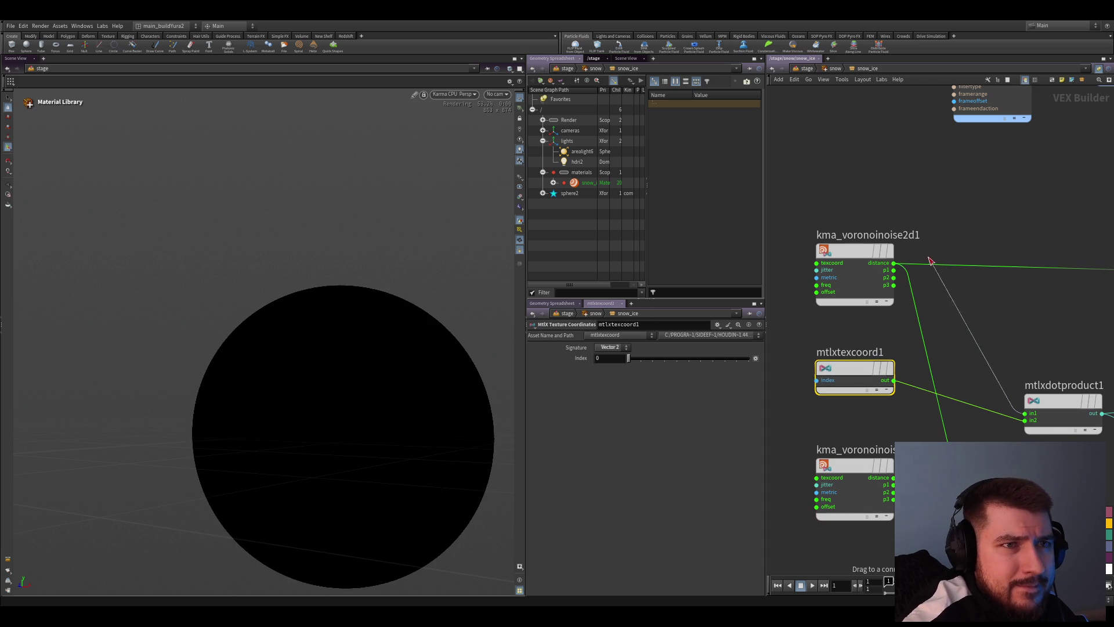
middle_drag(1012, 355, 960, 313)
drag(950, 296, 800, 224)
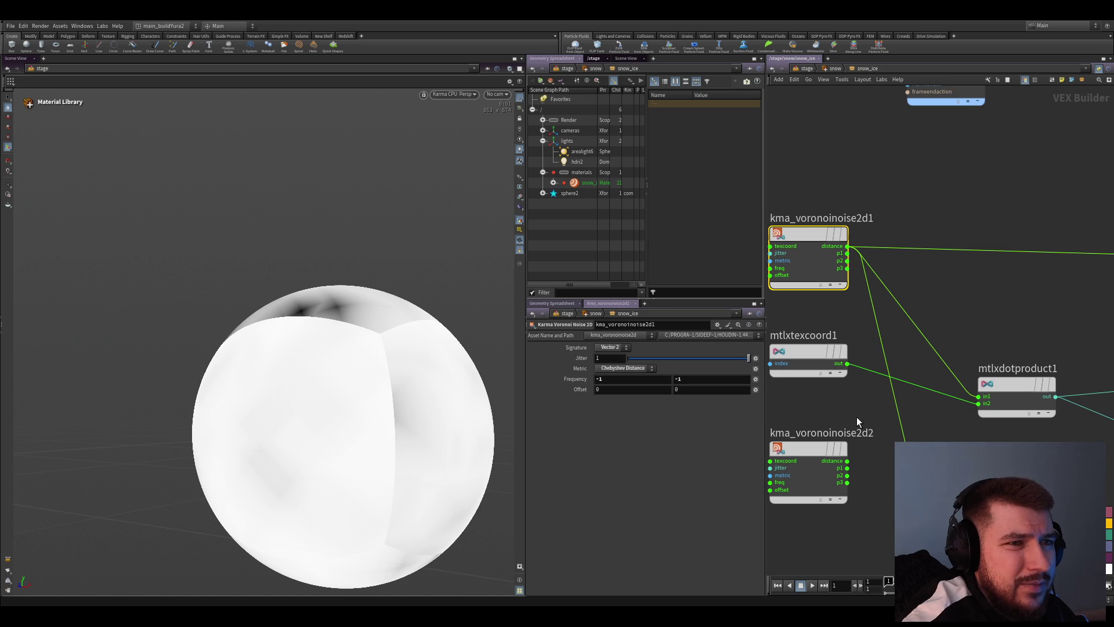
click(848, 367)
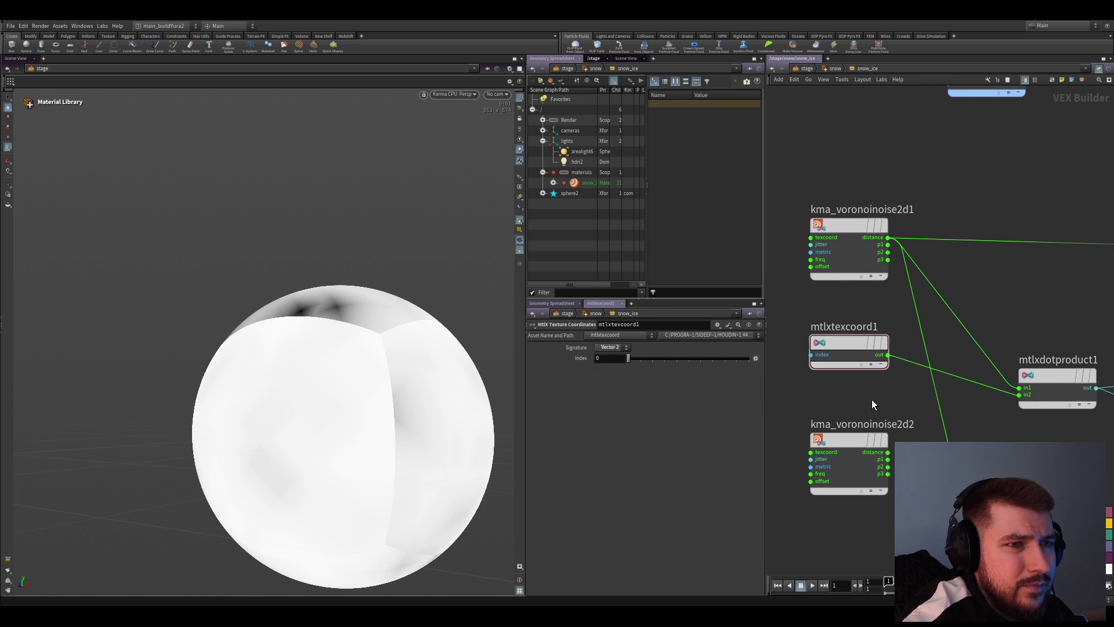
middle_drag(875, 431, 810, 464)
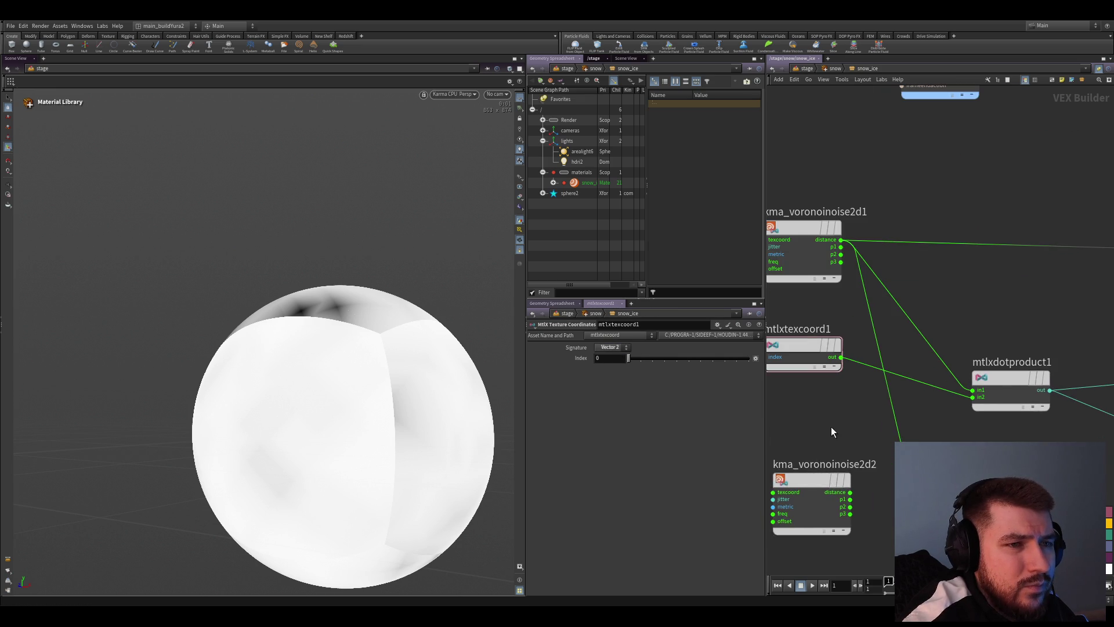
middle_drag(831, 427, 909, 430)
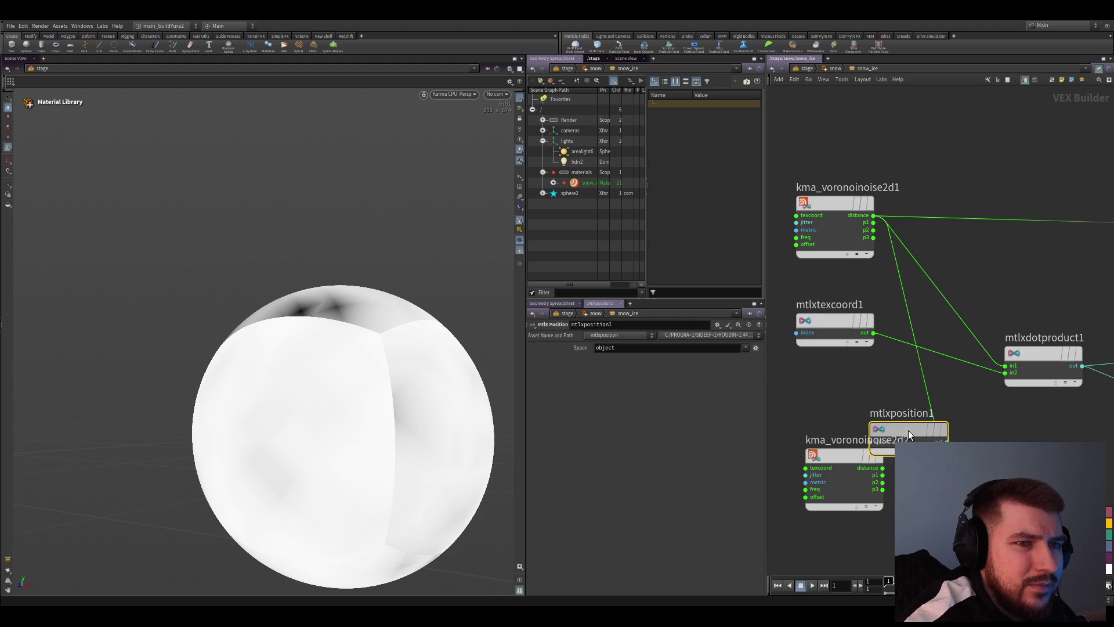
Place an MtlX Position node, test-wire it into the dot product, and save the scene
click(834, 396)
drag(871, 404, 1001, 366)
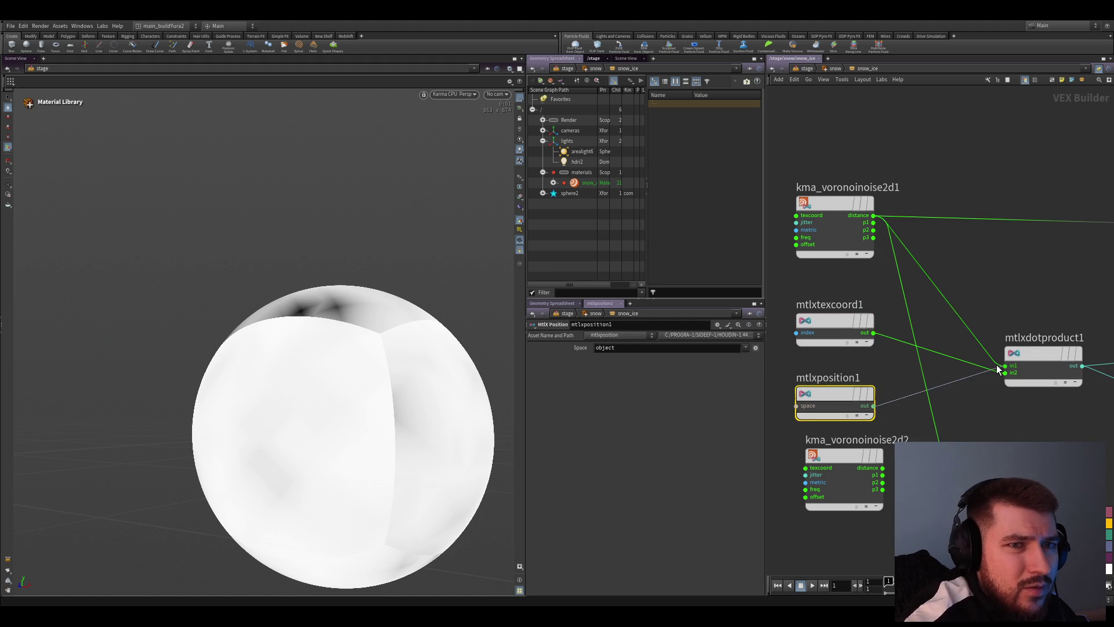
middle_drag(1018, 416, 982, 418)
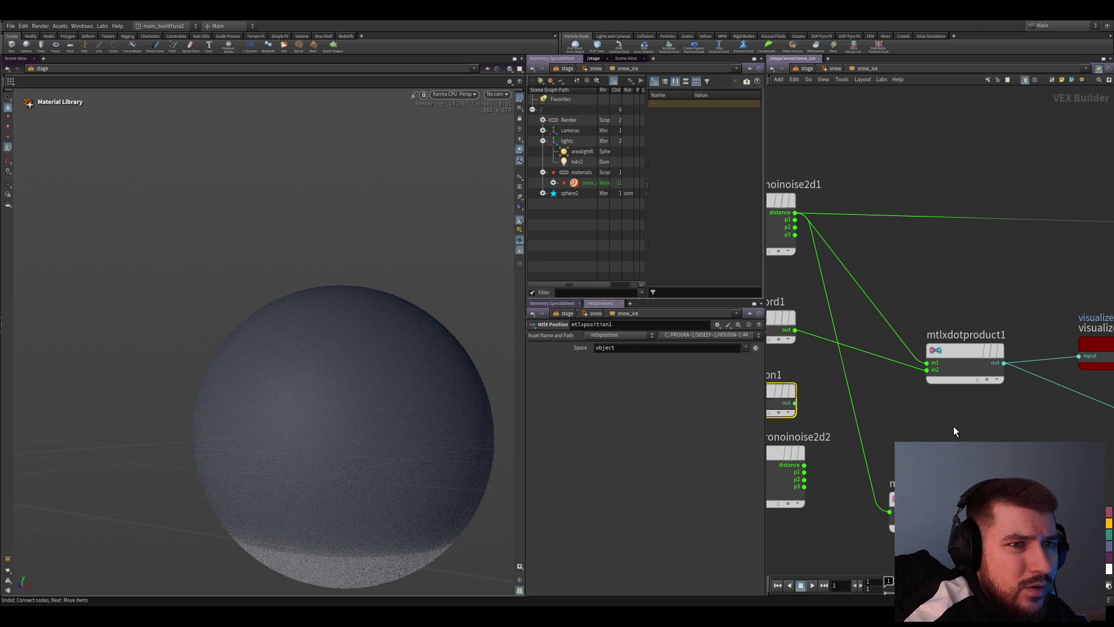
key(ctrl+s)
mouse_move(330, 351)
mouse_down()
mouse_move(397, 361)
mouse_move(297, 331)
mouse_move(288, 365)
mouse_move(298, 294)
mouse_move(266, 304)
mouse_move(304, 344)
mouse_move(291, 360)
mouse_up()
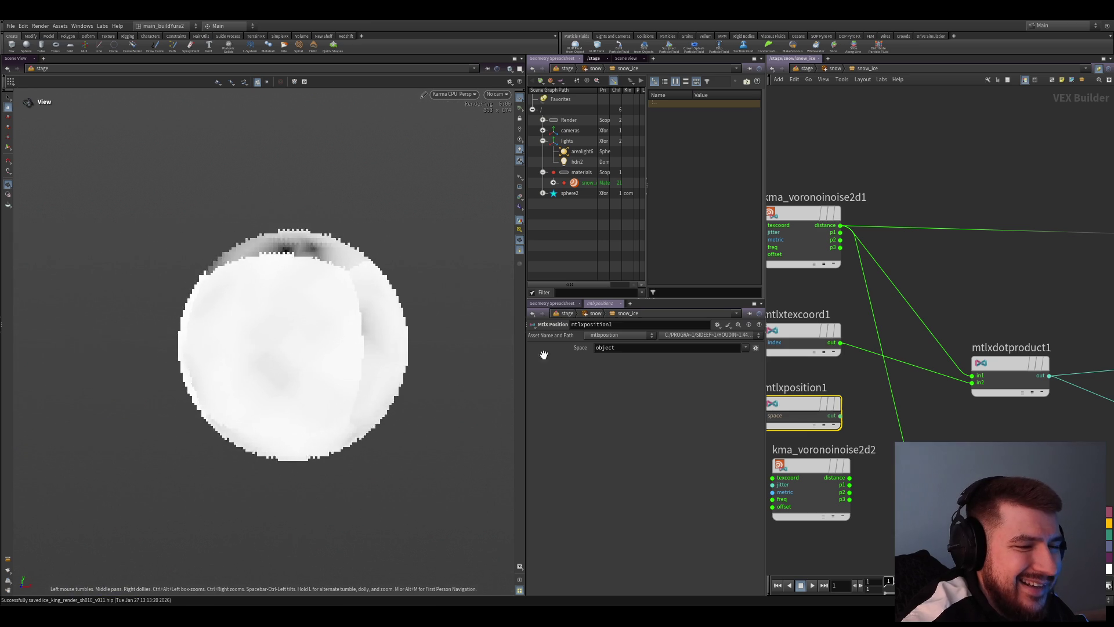
scroll(923, 405, down, 2)
Raise kma_voronoinoise2d1's Frequency to 8 for a finer speckled pattern
click(843, 230)
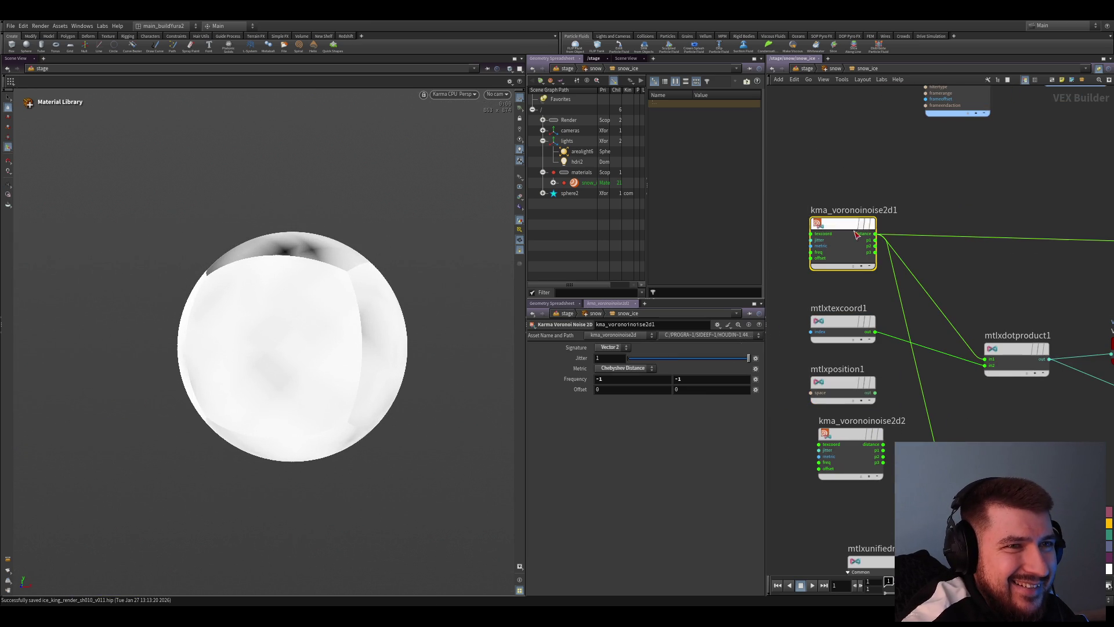
drag(607, 376, 600, 367)
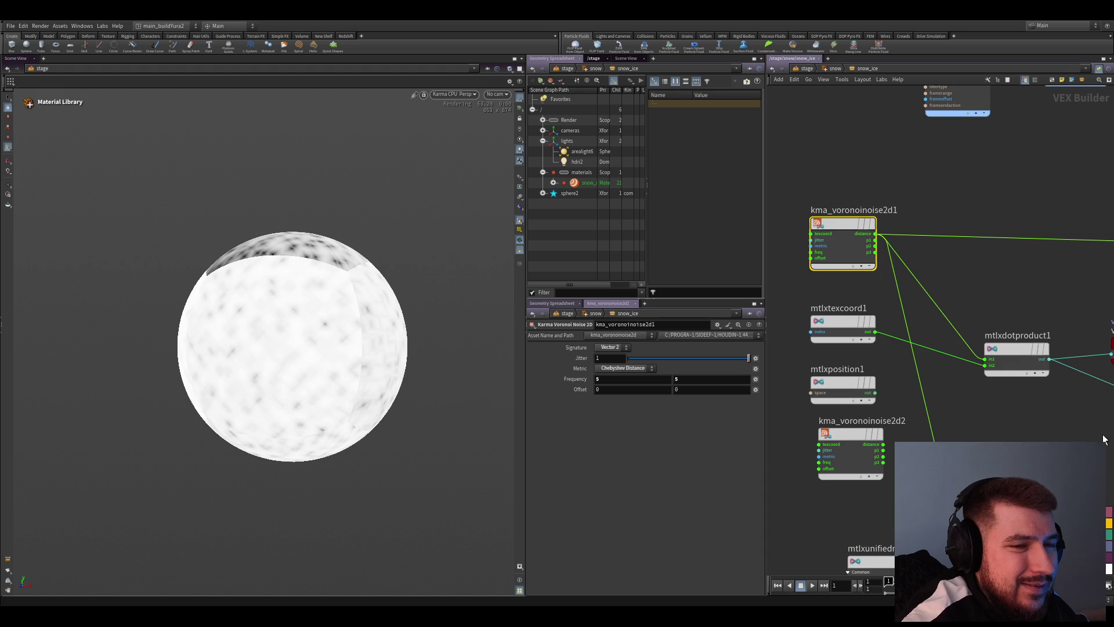
middle_drag(1068, 385, 926, 396)
click(871, 359)
middle_drag(871, 360, 910, 366)
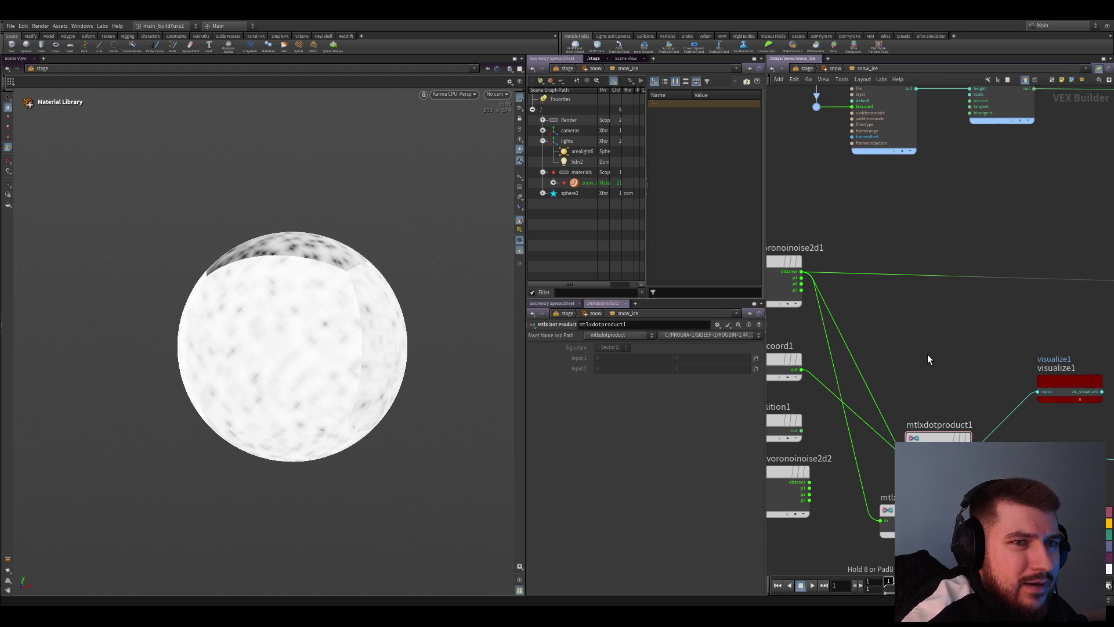
Add an MtlX Floor node and move it up beside the Voronoi noise
key(Up)
key(Up)
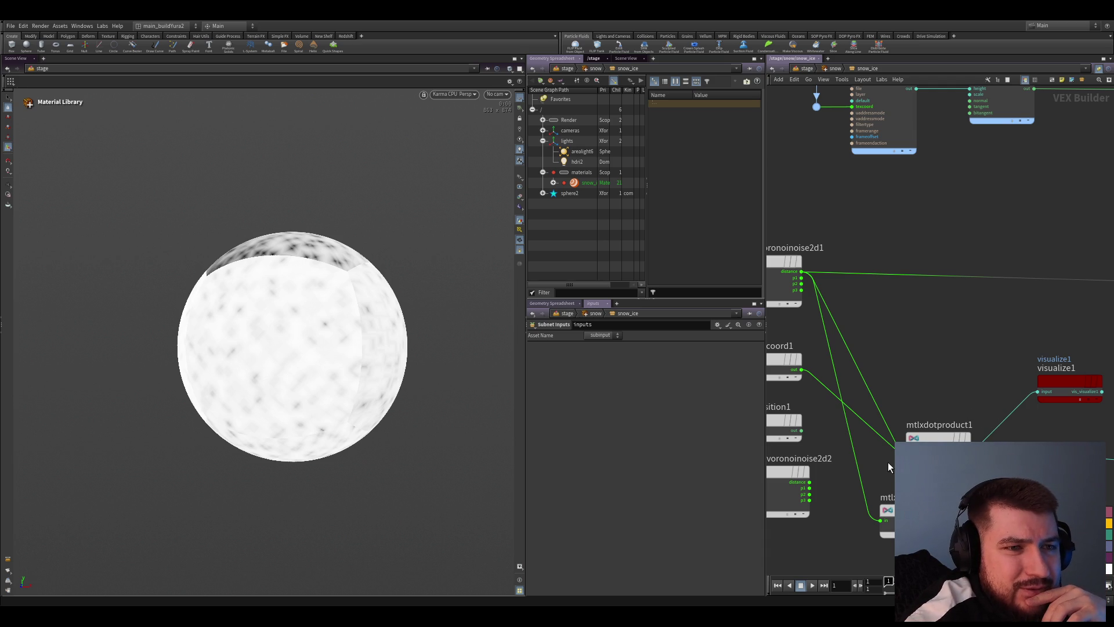
drag(896, 513, 906, 336)
scroll(838, 305, up, 2)
click(810, 291)
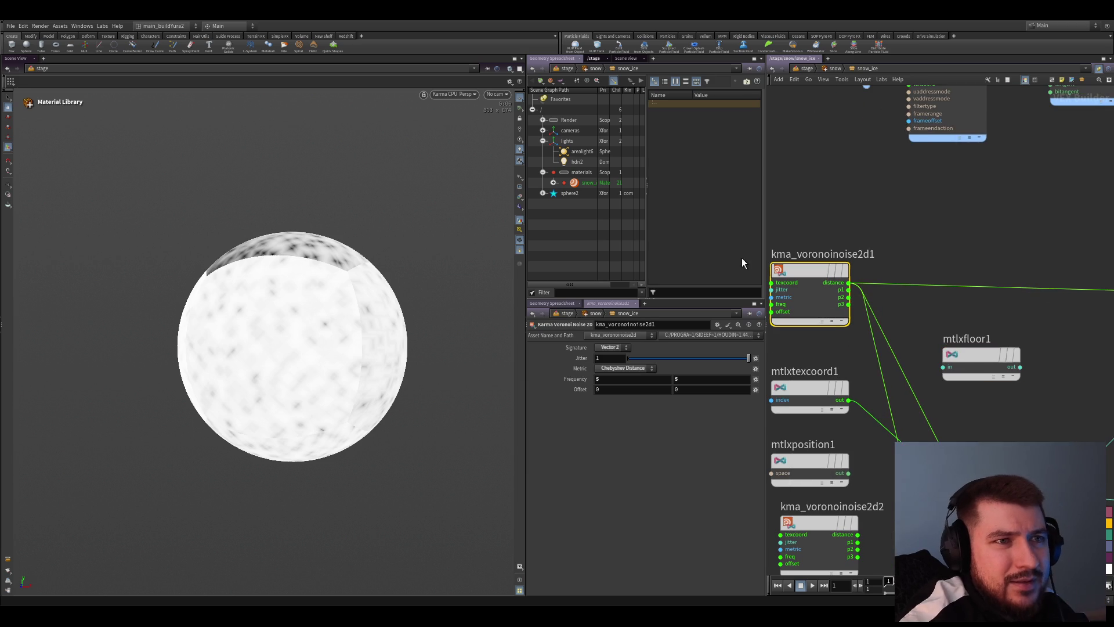
Set the noise signature to Float, wire its distance into mtlxfloor1 and preview the floor output
click(613, 346)
drag(848, 283, 975, 349)
click(976, 349)
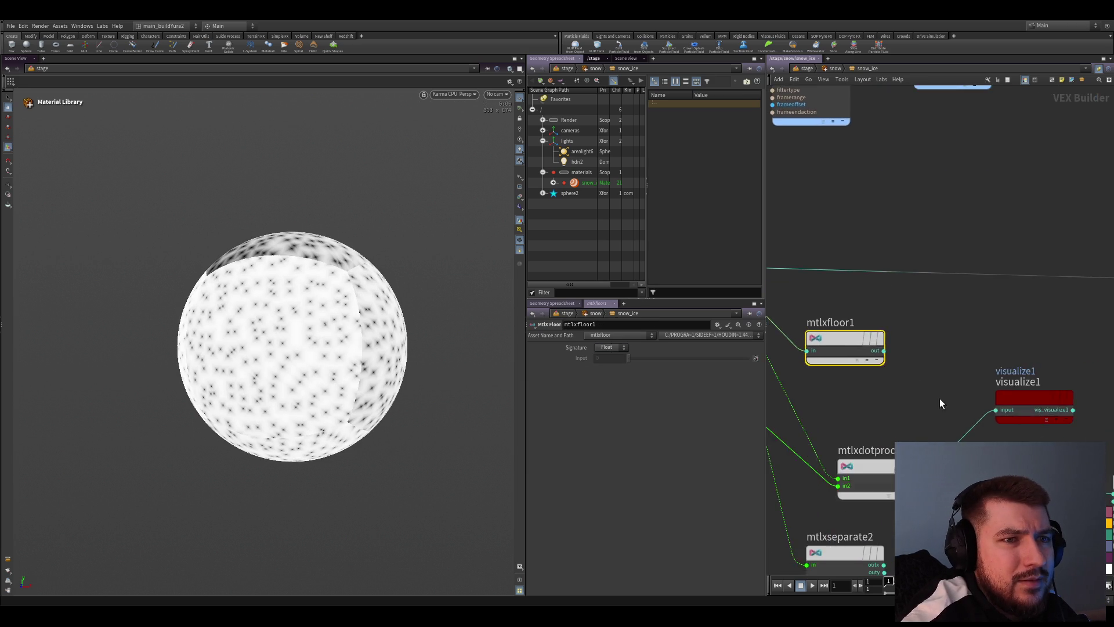
scroll(913, 402, down, 3)
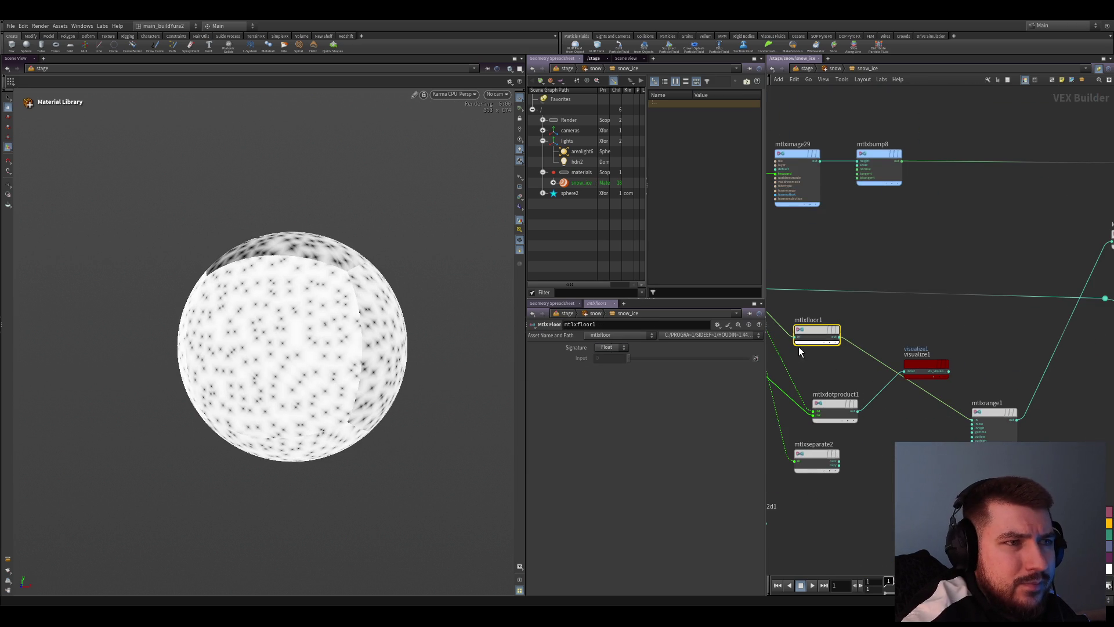
drag(834, 375, 905, 372)
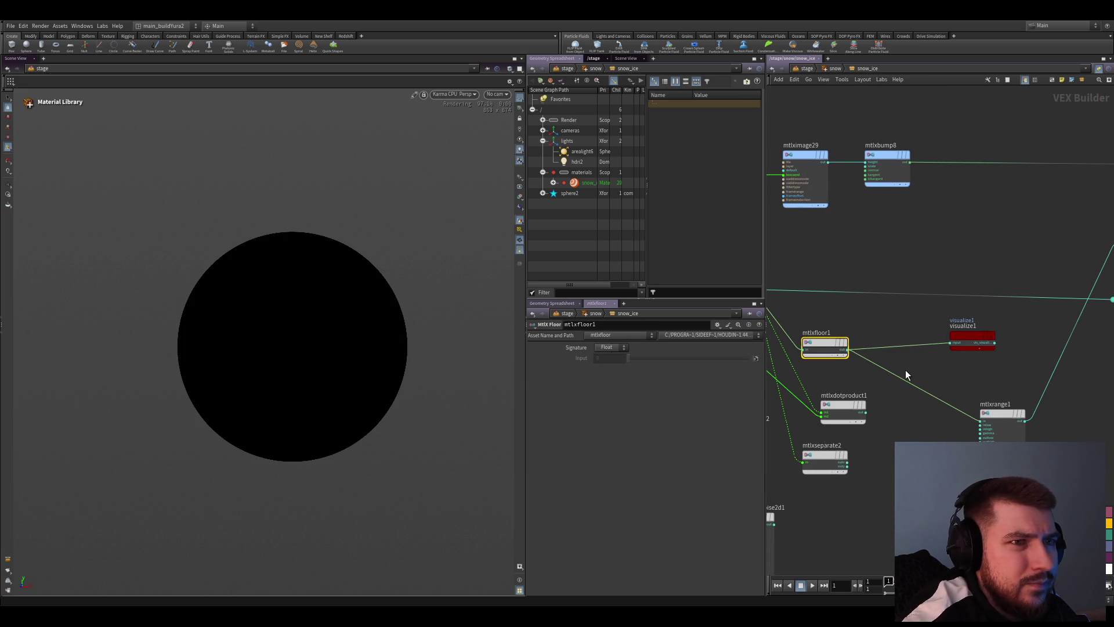
scroll(905, 370, up, 2)
Lower the Voronoi noise Frequency from 5 to 2
middle_drag(930, 330, 984, 353)
click(840, 307)
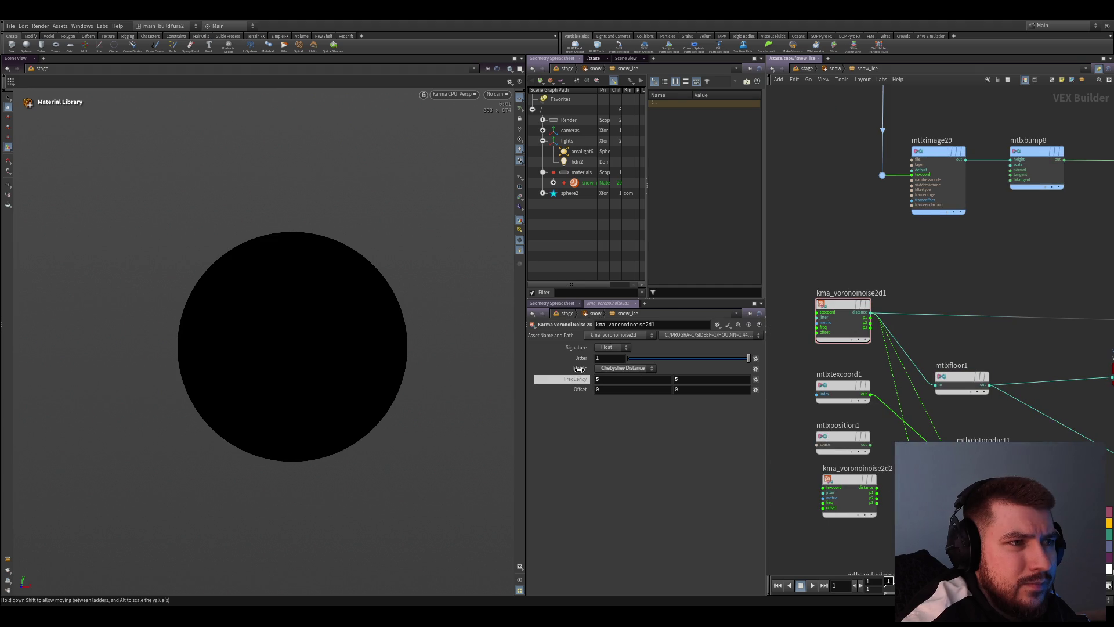
middle_drag(579, 368, 562, 362)
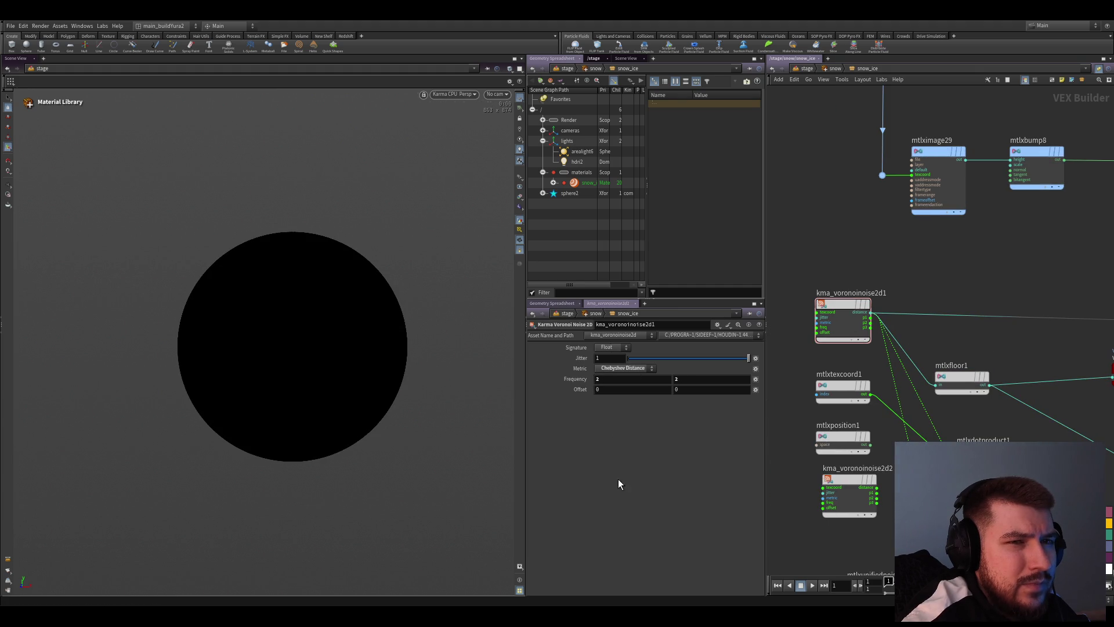
click(961, 379)
scroll(870, 383, down, 2)
Check the raw noise, switch its Metric to Euclidean Distance, then preview mtlxfloor1 again
mouse_move(868, 384)
middle_down()
mouse_move(935, 435)
mouse_move(913, 406)
middle_up()
click(802, 300)
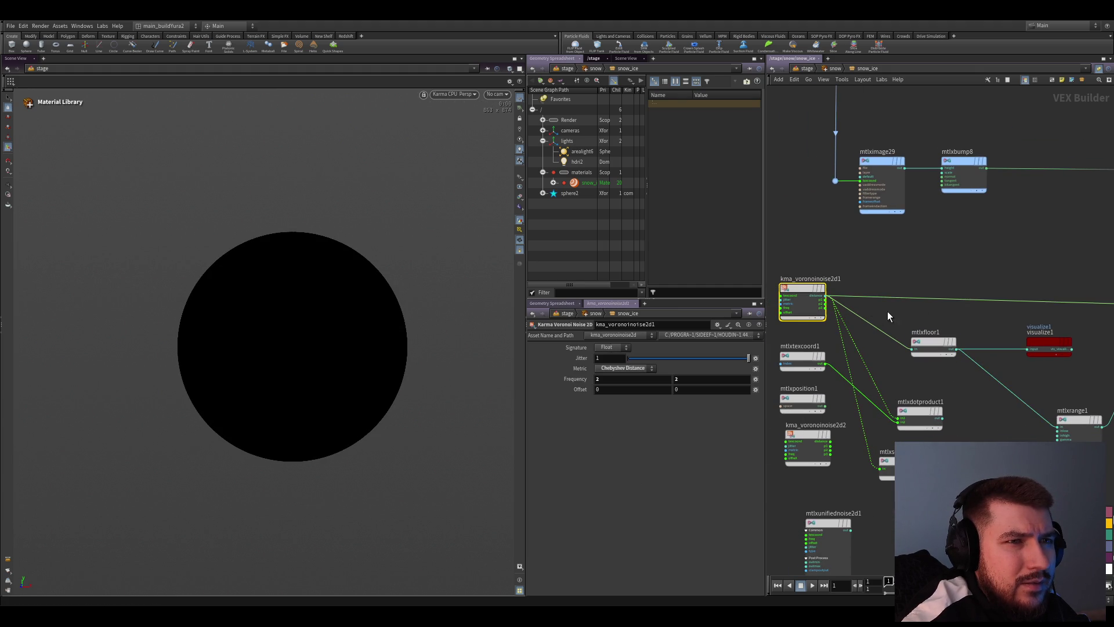
click(864, 296)
click(924, 297)
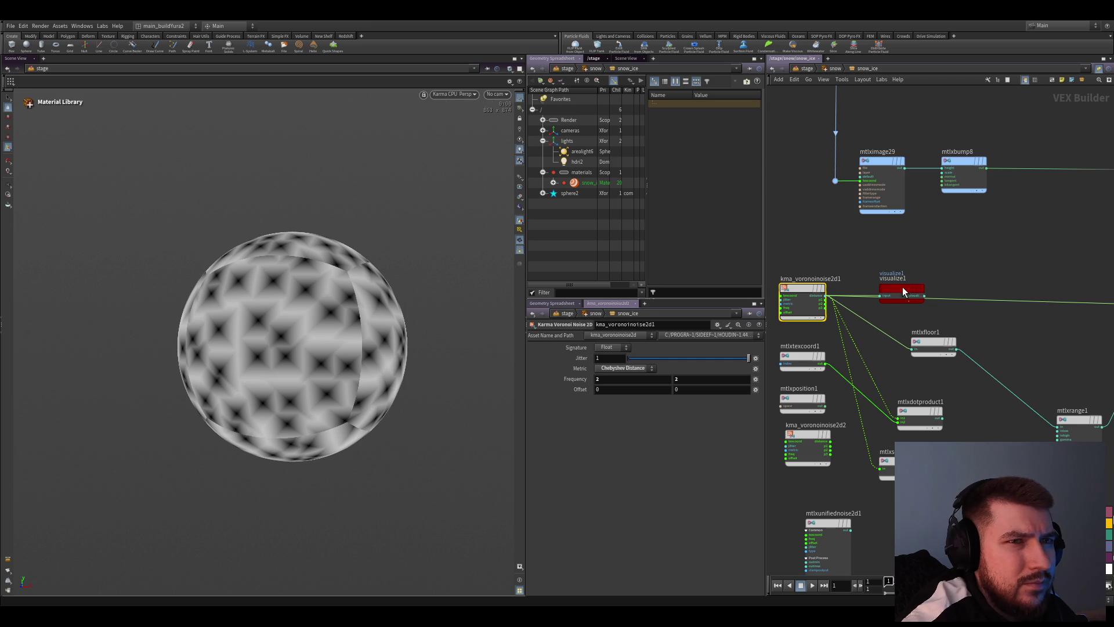
drag(904, 292, 940, 257)
click(609, 371)
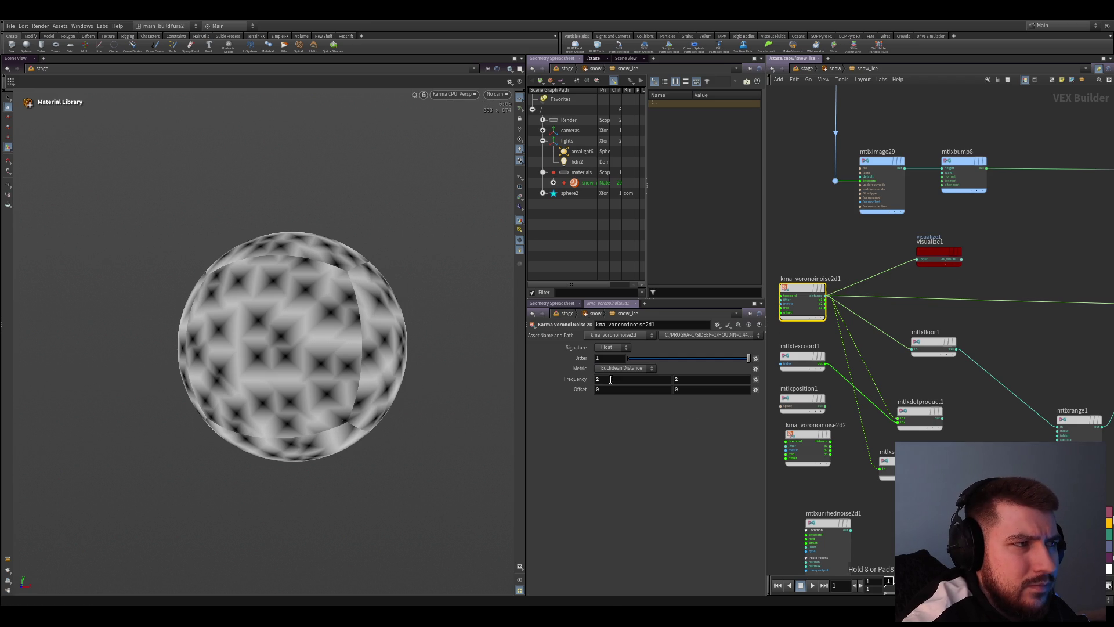
click(933, 346)
Set mtlxfloor1's signature to Integer and delete the unused mtlxdotproduct1 and mtlxseparate2 nodes
drag(933, 345, 919, 342)
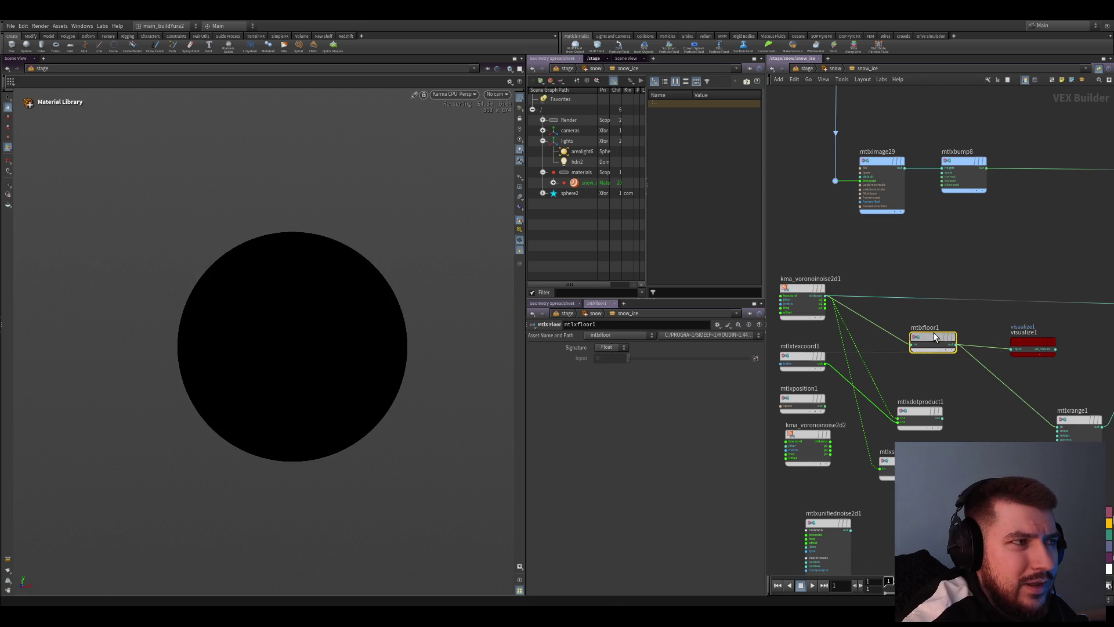
drag(606, 352, 611, 357)
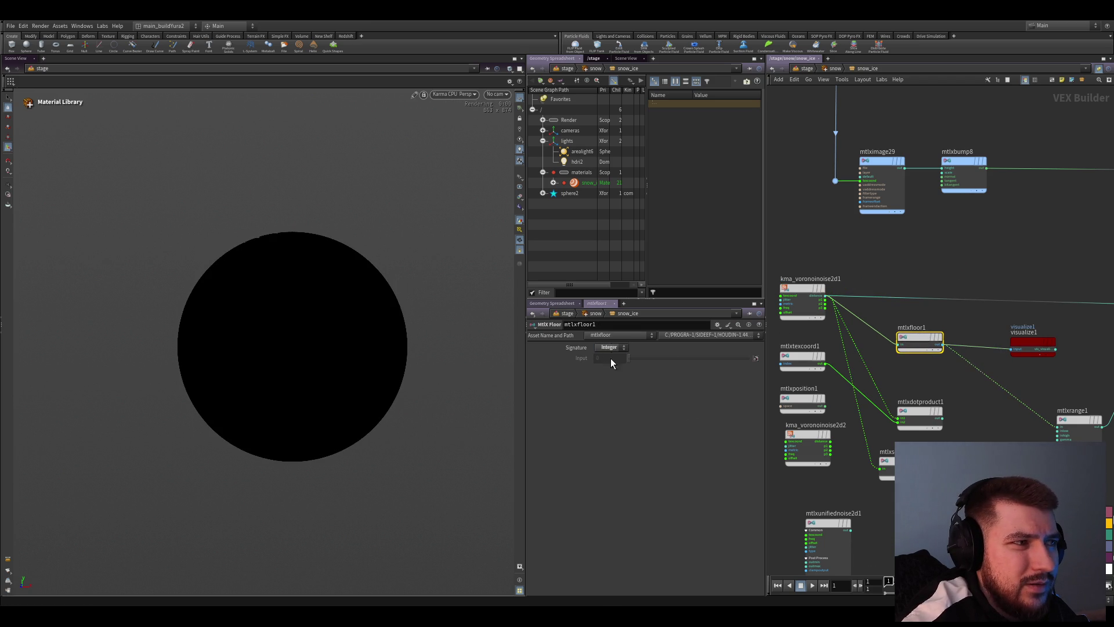
mouse_move(928, 368)
middle_down()
mouse_move(899, 351)
mouse_move(855, 395)
middle_up()
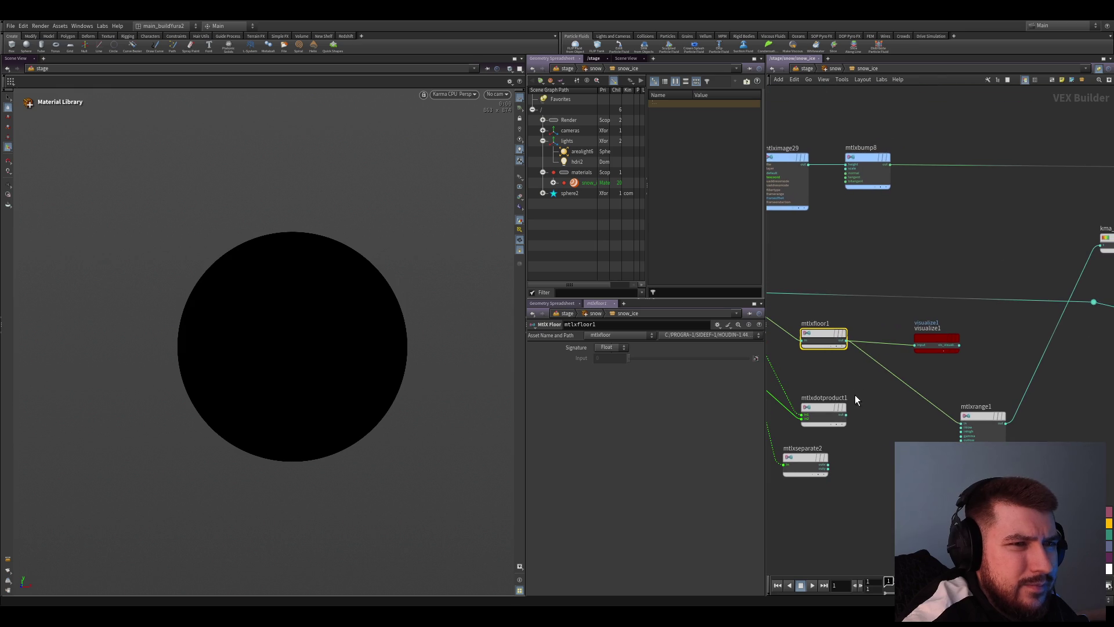
scroll(901, 343, down, 2)
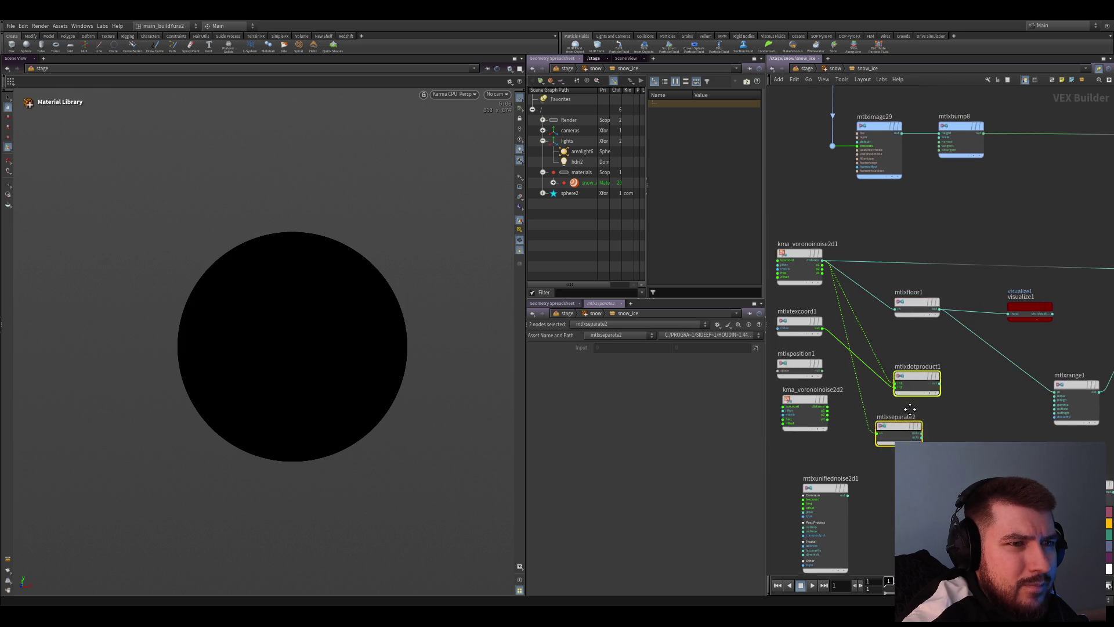
drag(974, 448, 875, 401)
key(Delete)
scroll(866, 409, down, 1)
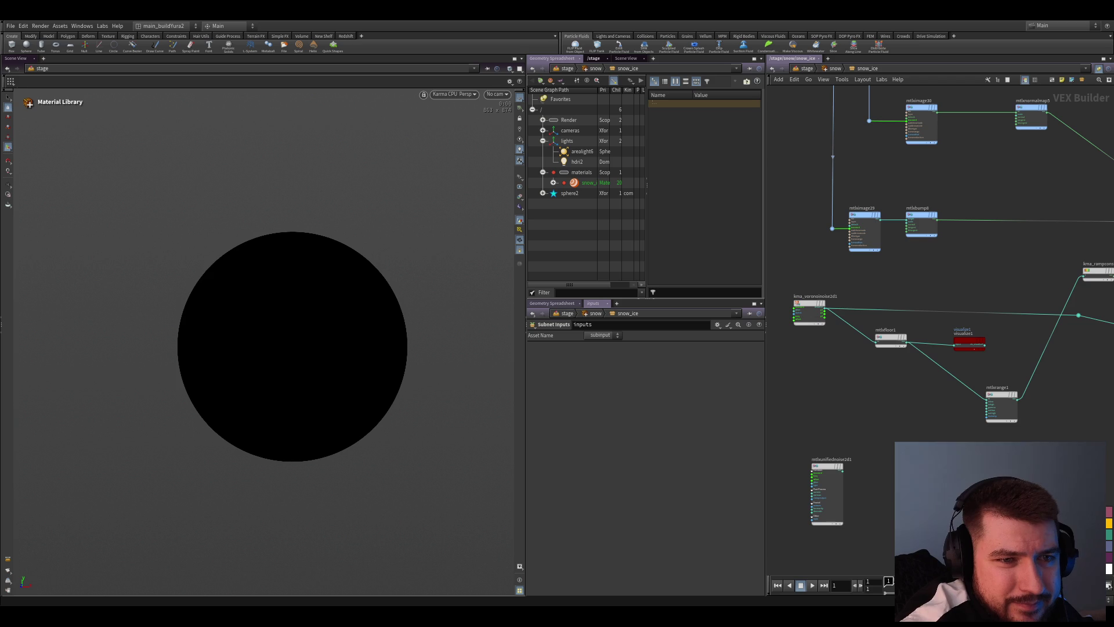
scroll(893, 360, up, 2)
Place the fract node below floor, feed it the noise distance and preview its output on the sphere
click(894, 360)
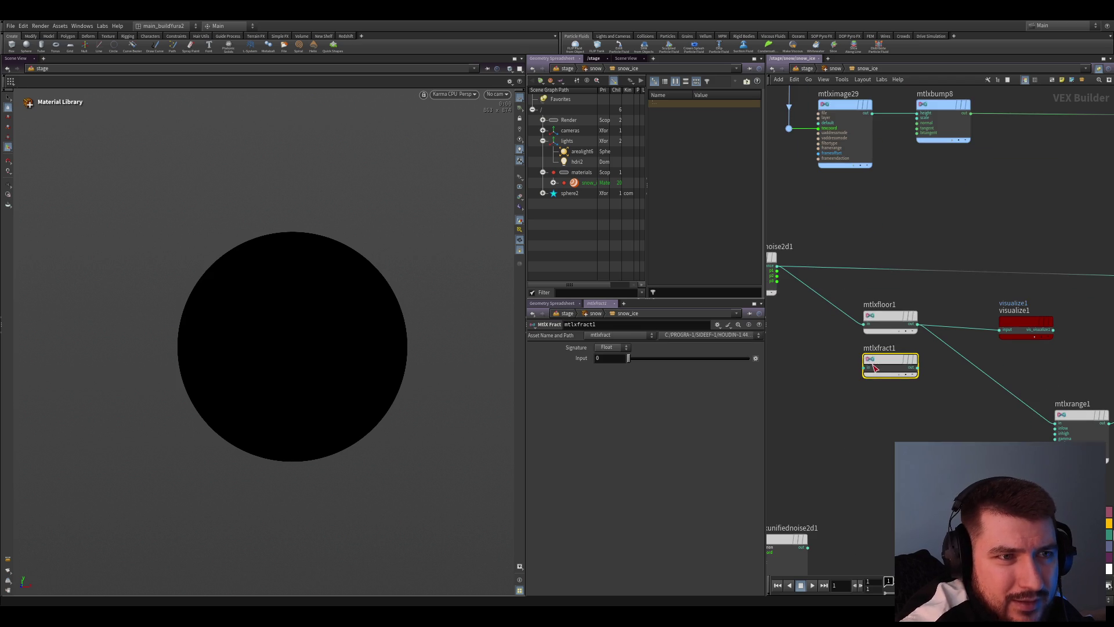
scroll(870, 348, up, 1)
drag(871, 380, 791, 279)
drag(924, 374, 1008, 338)
middle_drag(928, 415, 907, 431)
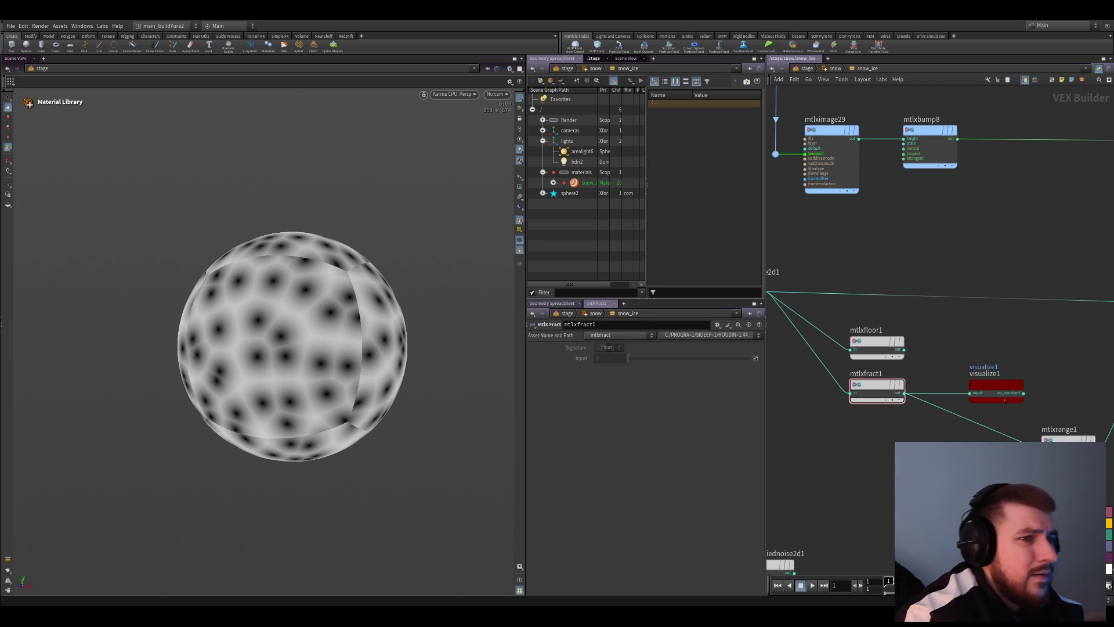
mouse_move(903, 426)
middle_down()
mouse_move(863, 426)
mouse_move(940, 425)
middle_up()
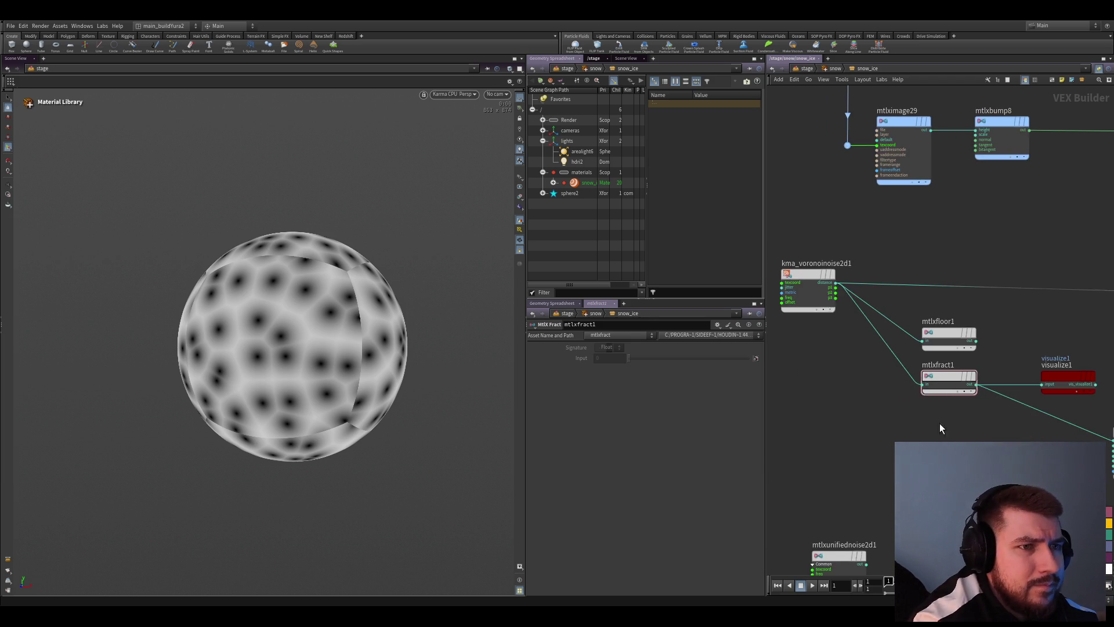
click(833, 361)
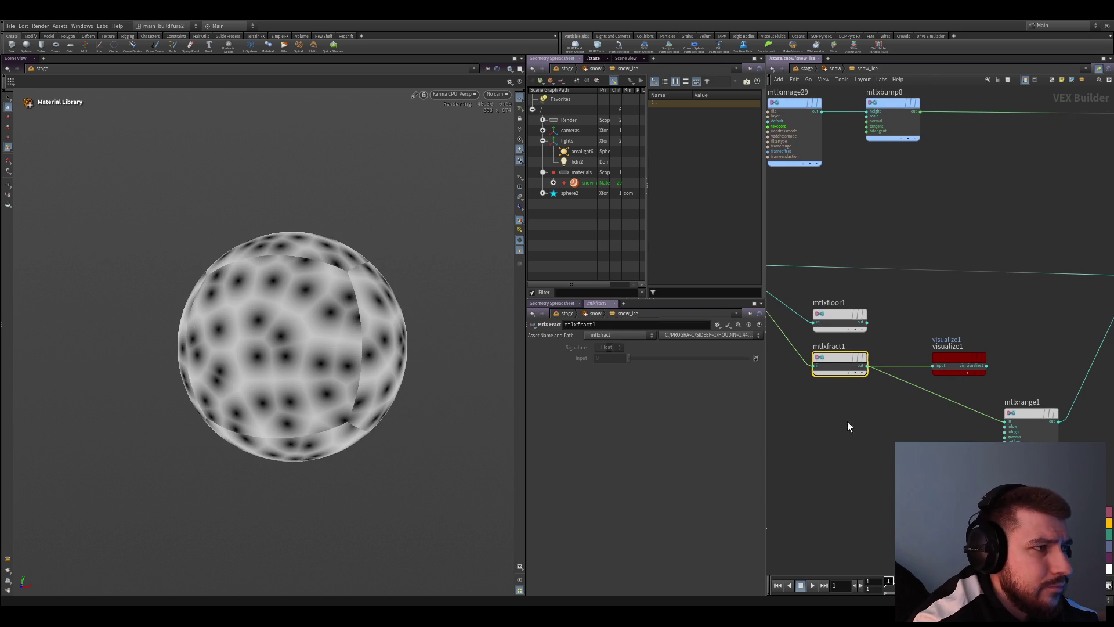
Tidy the floor, fract and preview node positions and reframe the network view
drag(955, 340, 956, 325)
click(840, 318)
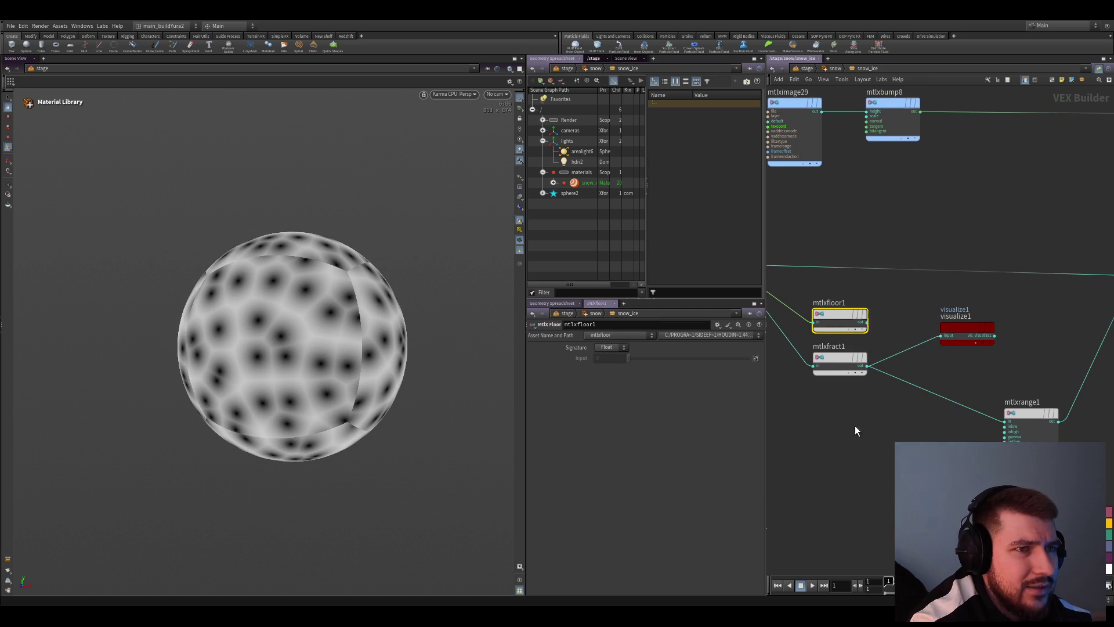
click(843, 366)
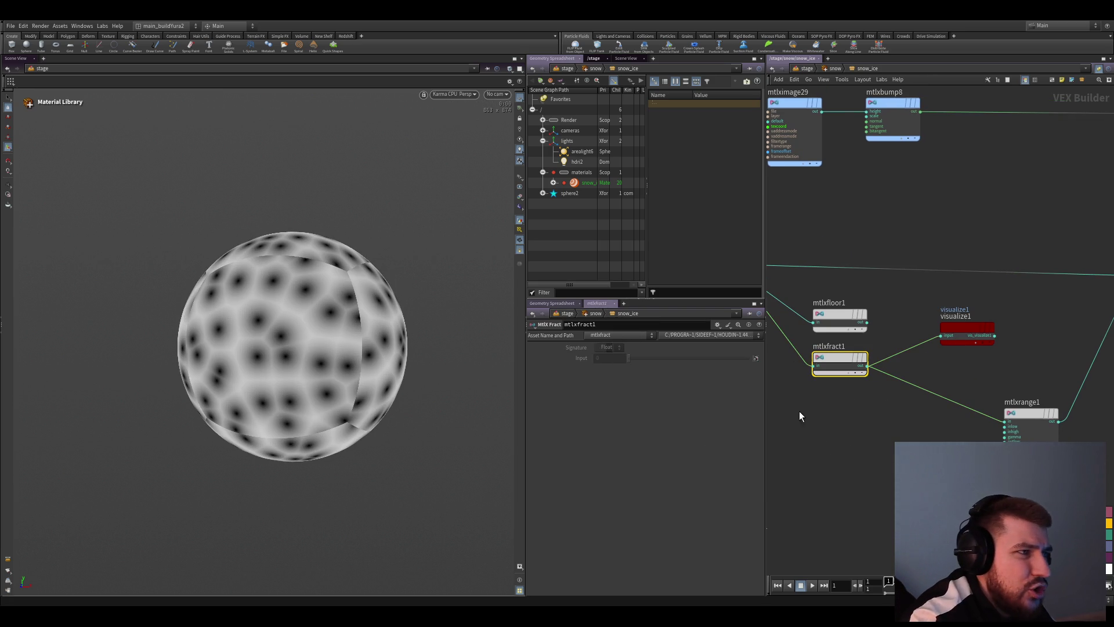
middle_drag(818, 370, 877, 422)
drag(852, 372, 857, 390)
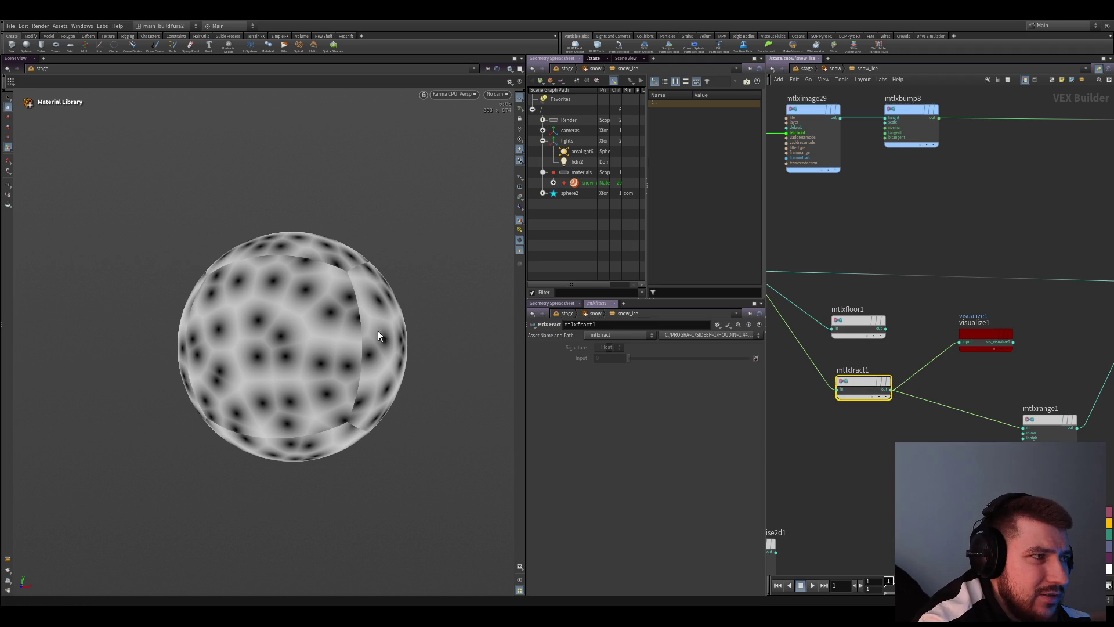
middle_drag(834, 417, 826, 382)
click(819, 440)
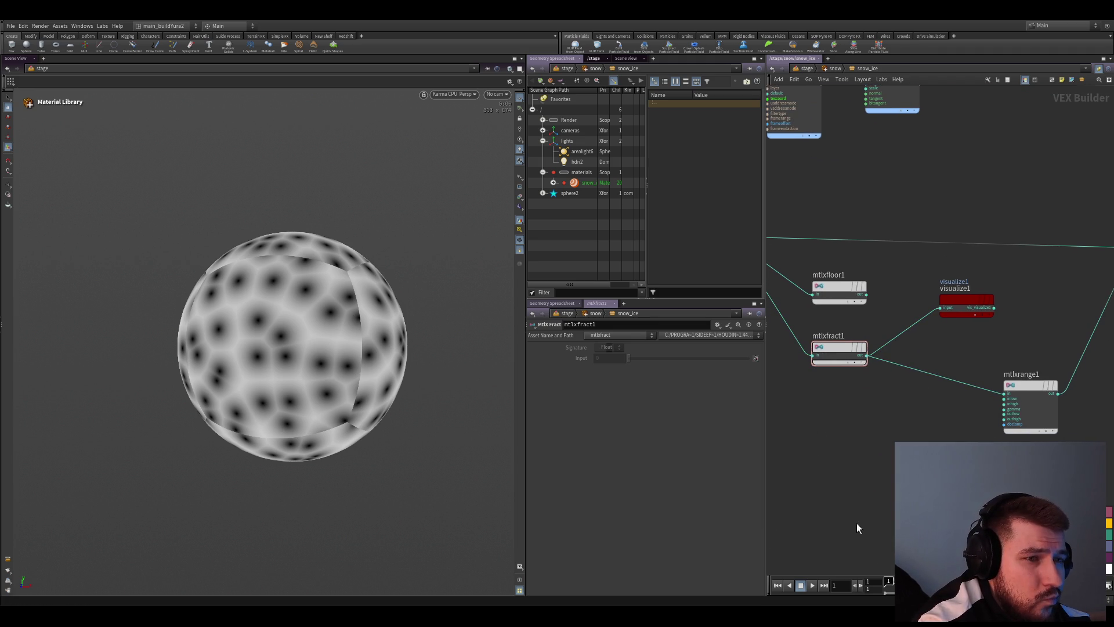
middle_drag(854, 406, 884, 417)
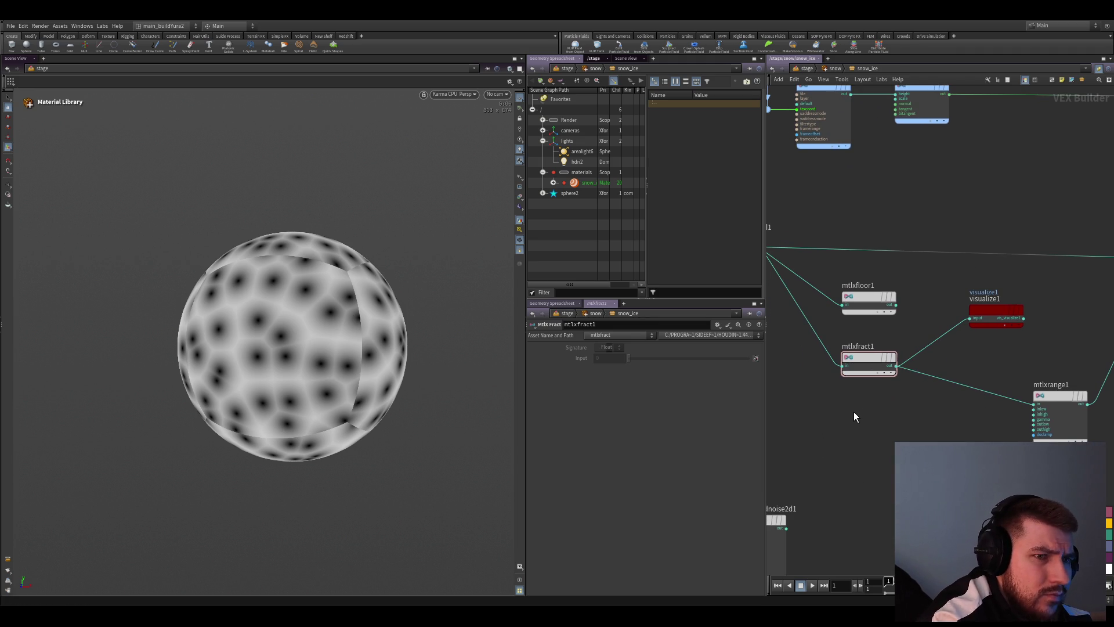
Insert an MtlX Multiply before the fract node, set its factor to about 2.46, and add an MtlX Add node
key(Tab)
text(mult)
key(Return)
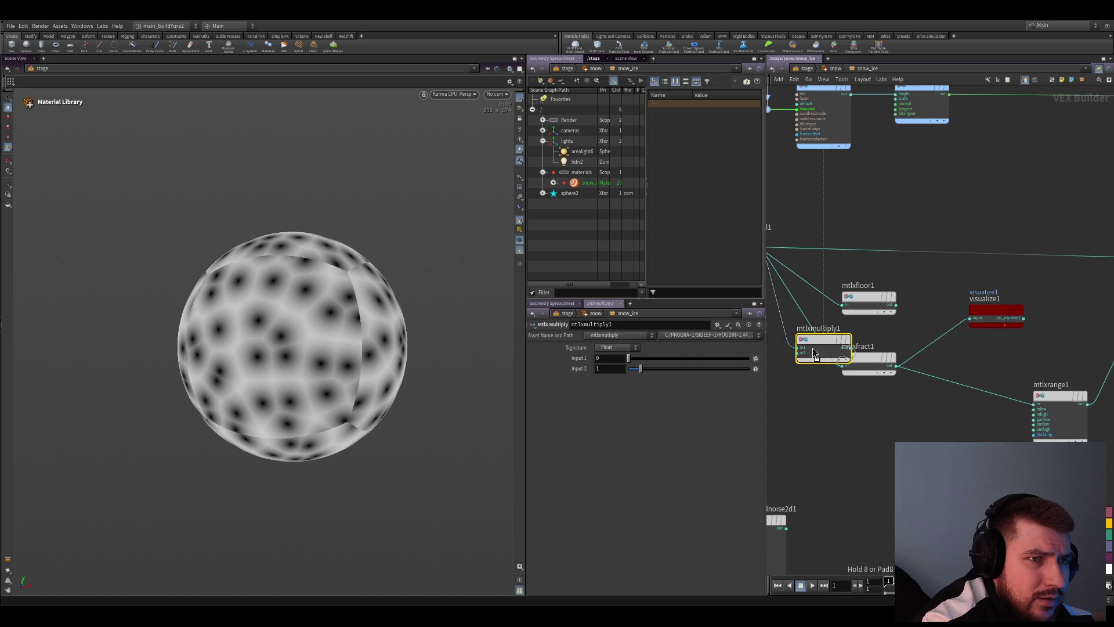
click(819, 339)
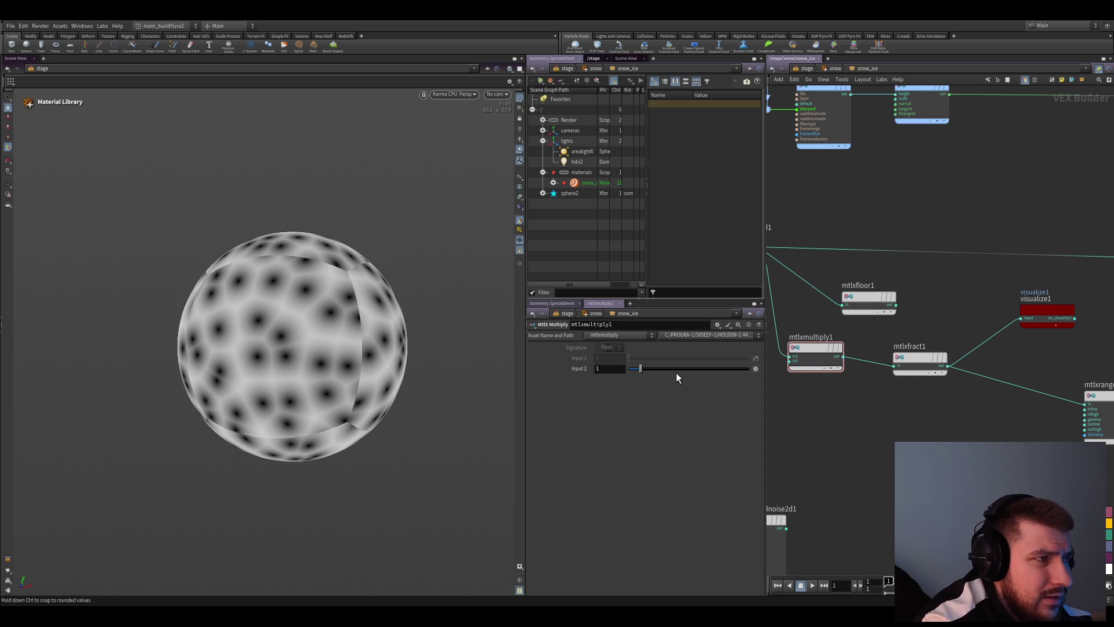
mouse_move(677, 373)
mouse_down()
mouse_move(705, 373)
mouse_move(640, 372)
mouse_move(658, 378)
mouse_up()
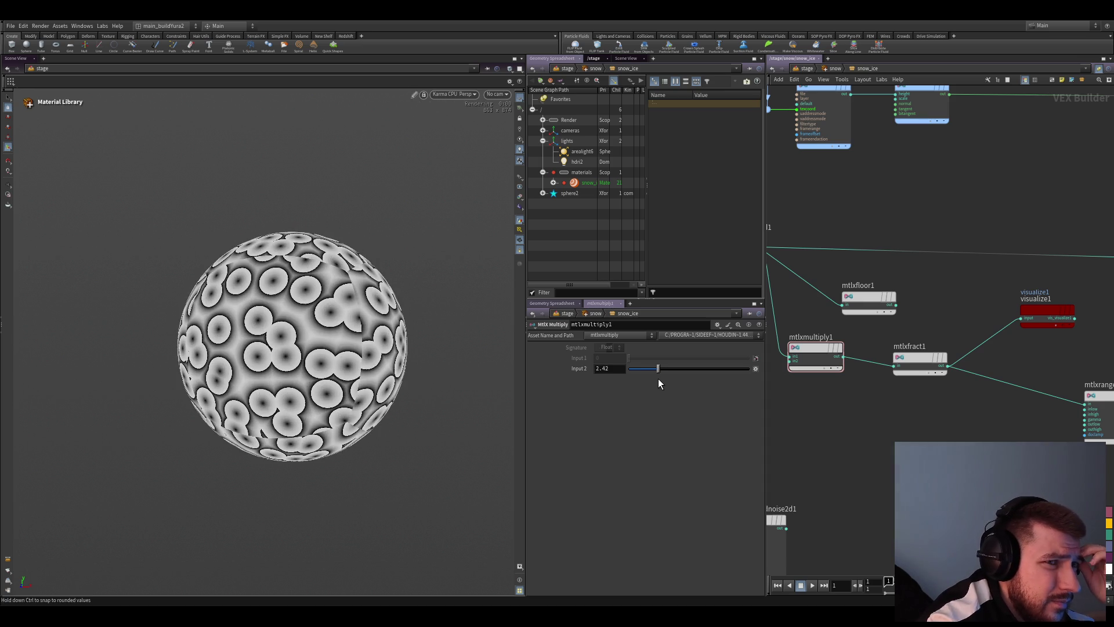
mouse_move(801, 409)
middle_down()
mouse_move(768, 435)
mouse_move(884, 455)
middle_up()
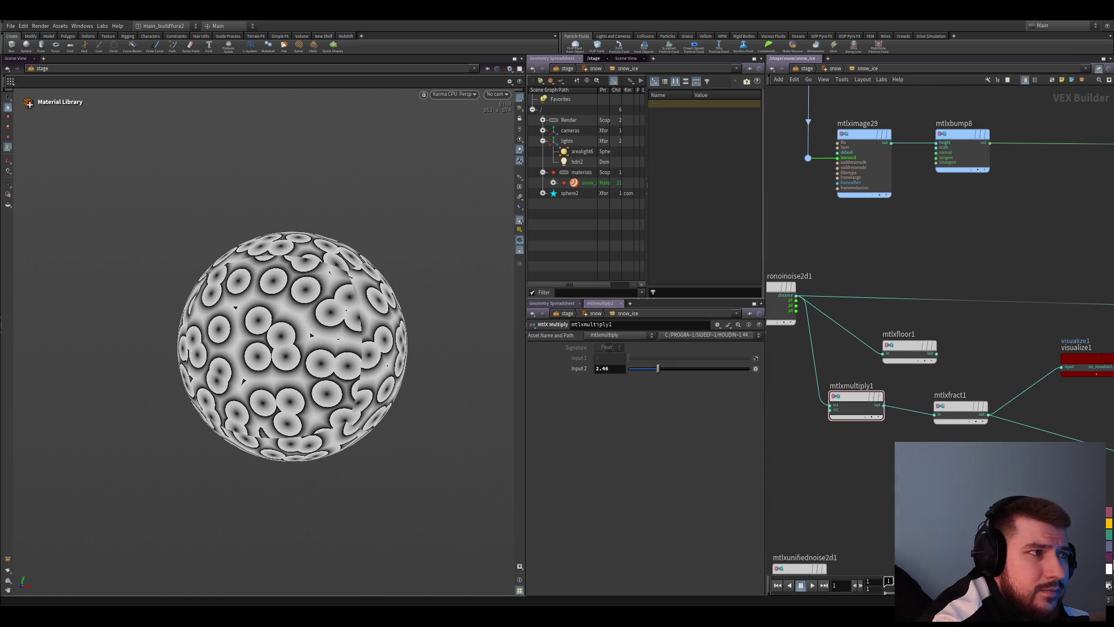
key(Return)
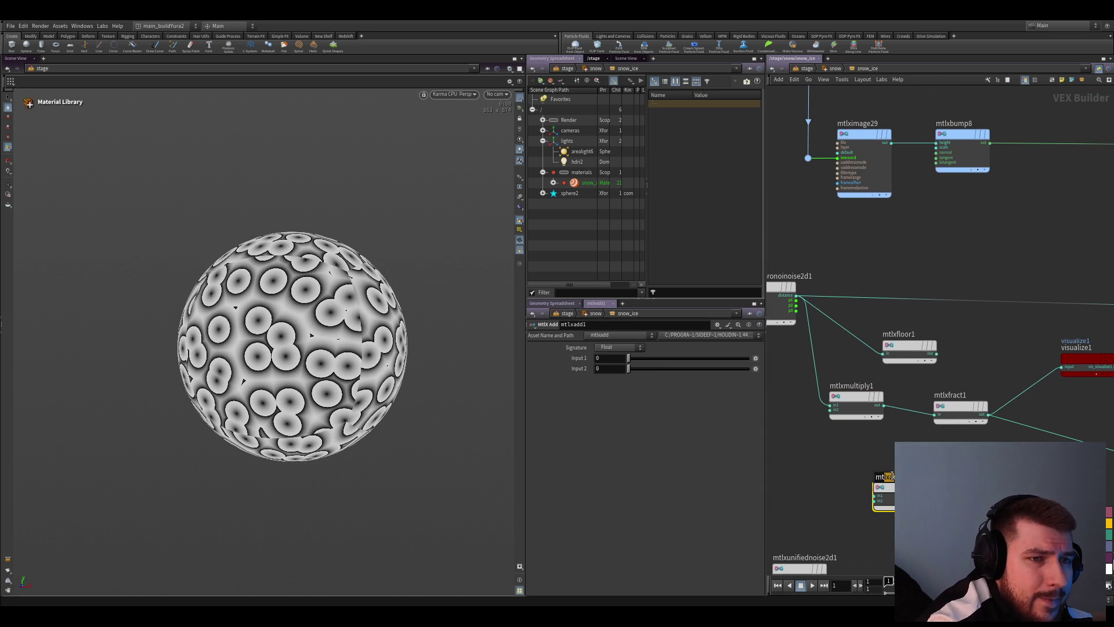
Insert the add node between multiply and fract, tune its offset to -0.5 and save the scene
click(957, 414)
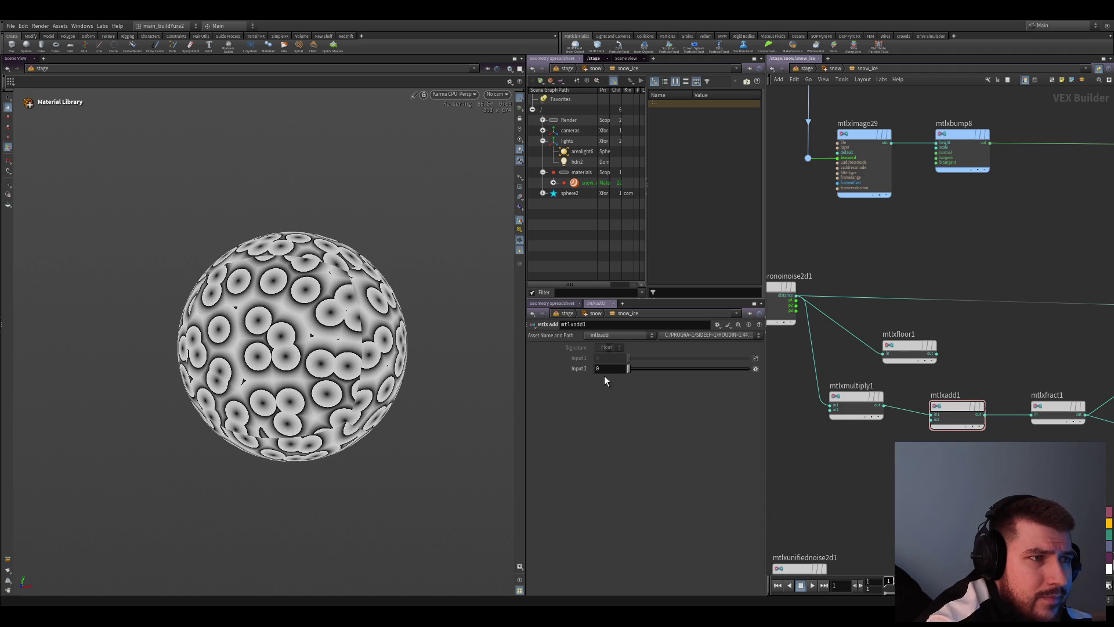
drag(642, 372, 857, 387)
drag(698, 367, 717, 369)
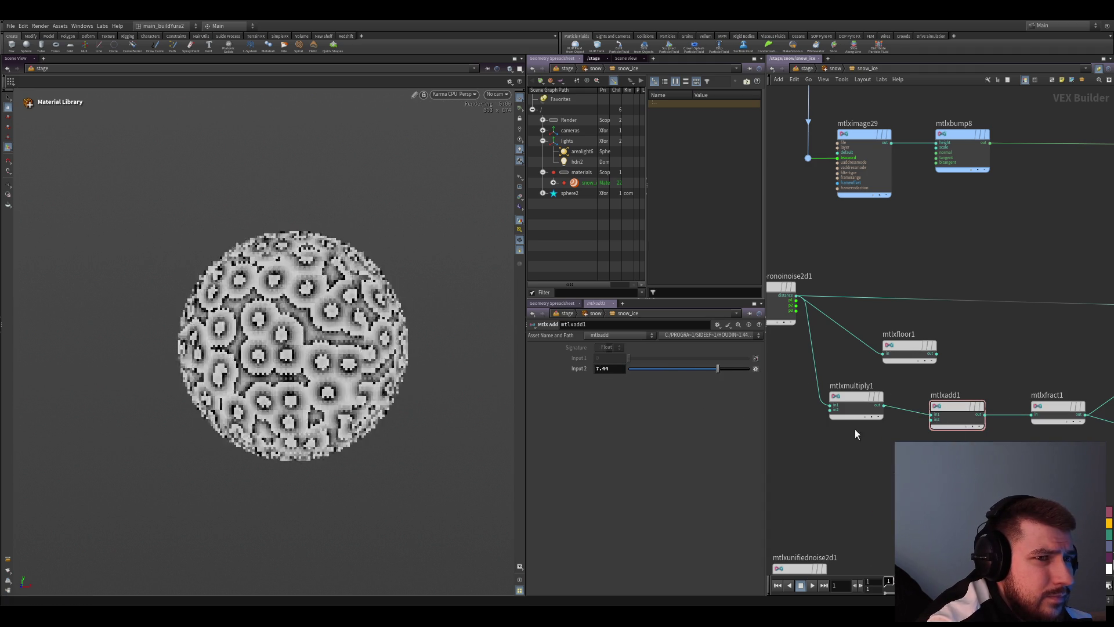
mouse_move(966, 416)
mouse_down()
mouse_move(810, 462)
mouse_move(856, 407)
mouse_up()
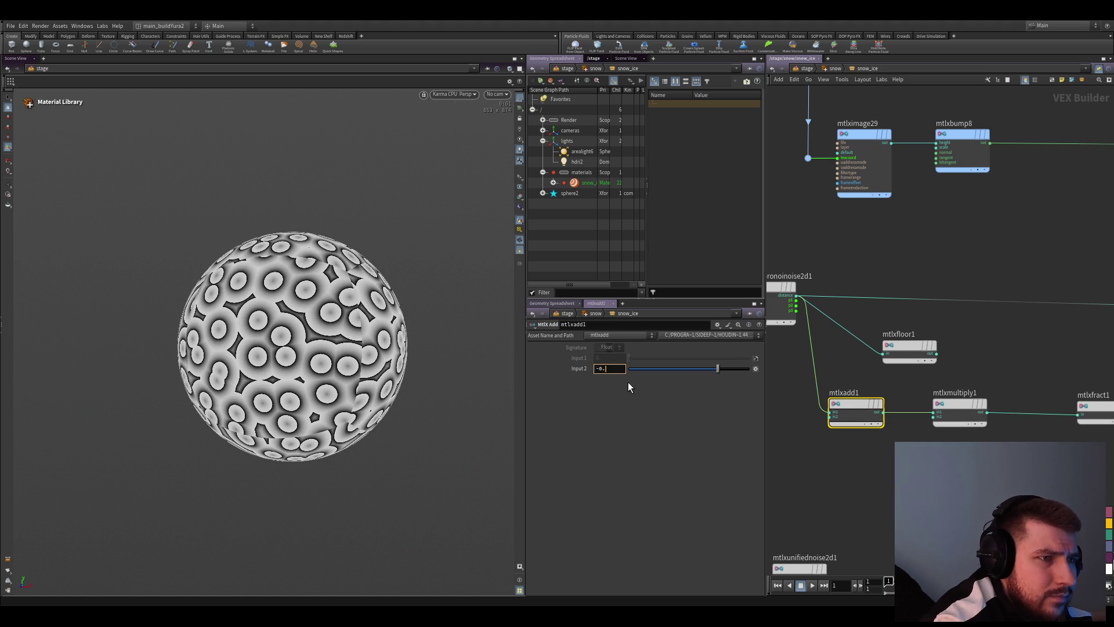
text(-0.5)
key(Return)
key(ctrl+s)
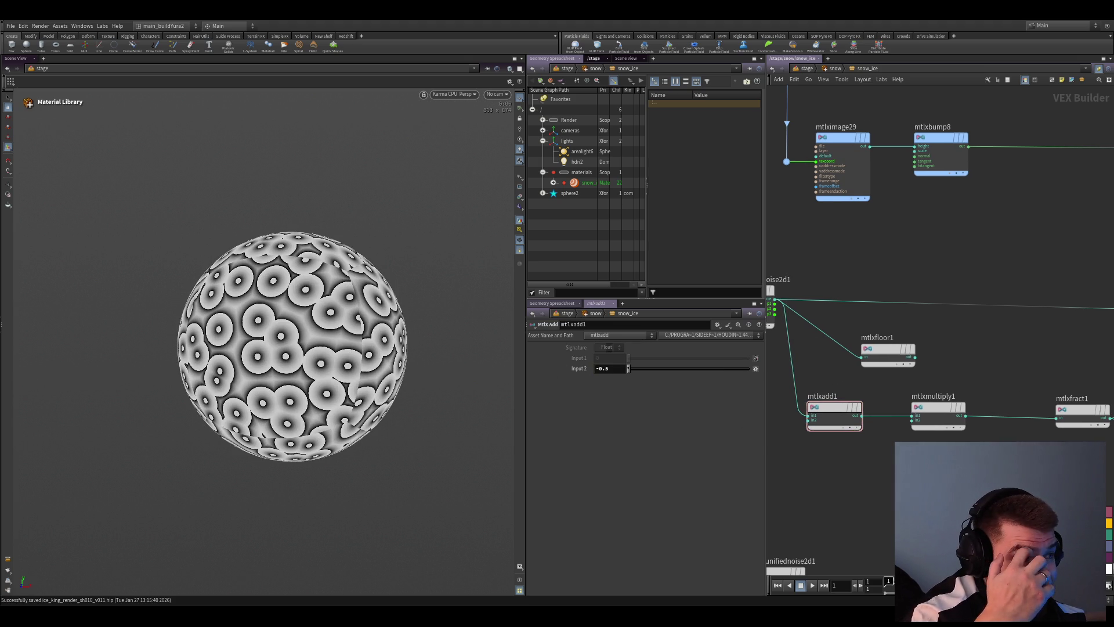
Lower the multiply factor to enlarge the spots, detach it from fract and reposition the floor node
middle_drag(957, 261, 903, 226)
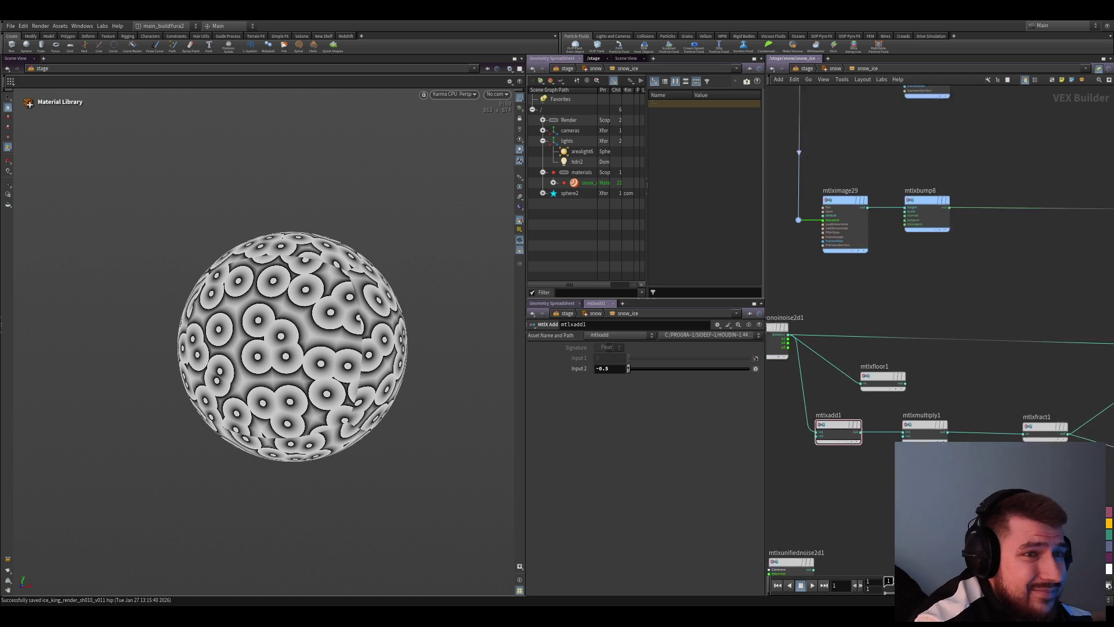
click(883, 409)
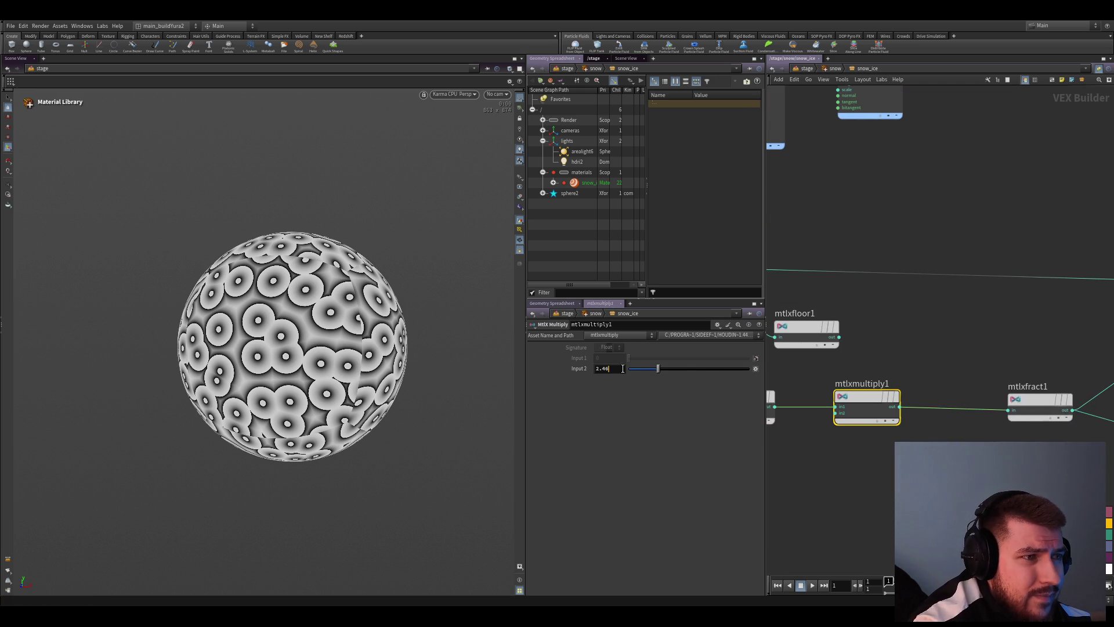
drag(634, 370, 763, 381)
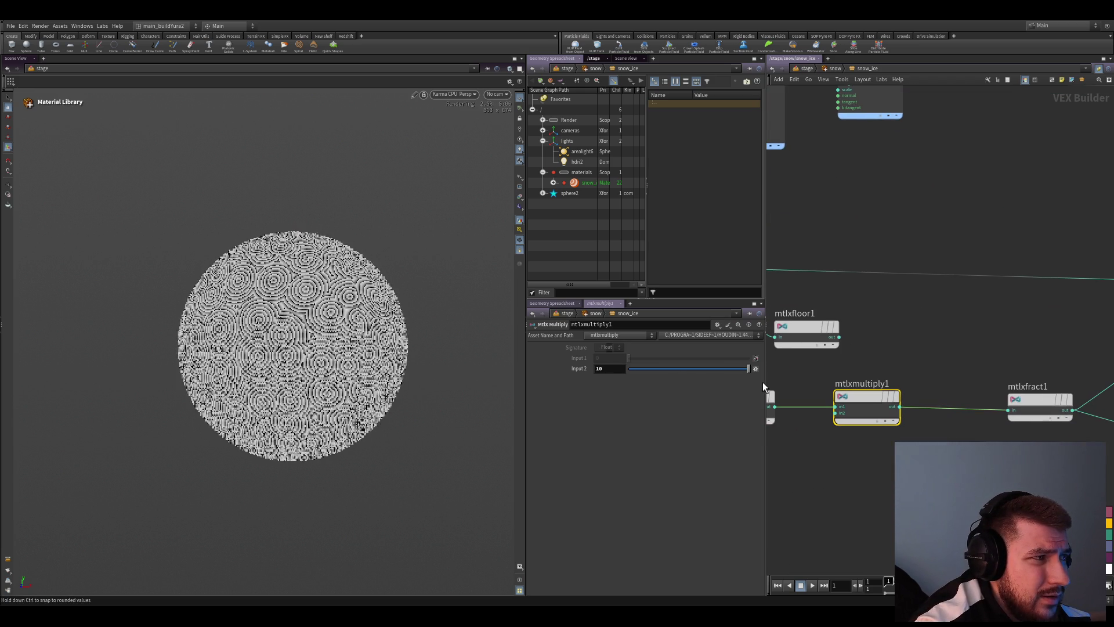
scroll(896, 435, down, 2)
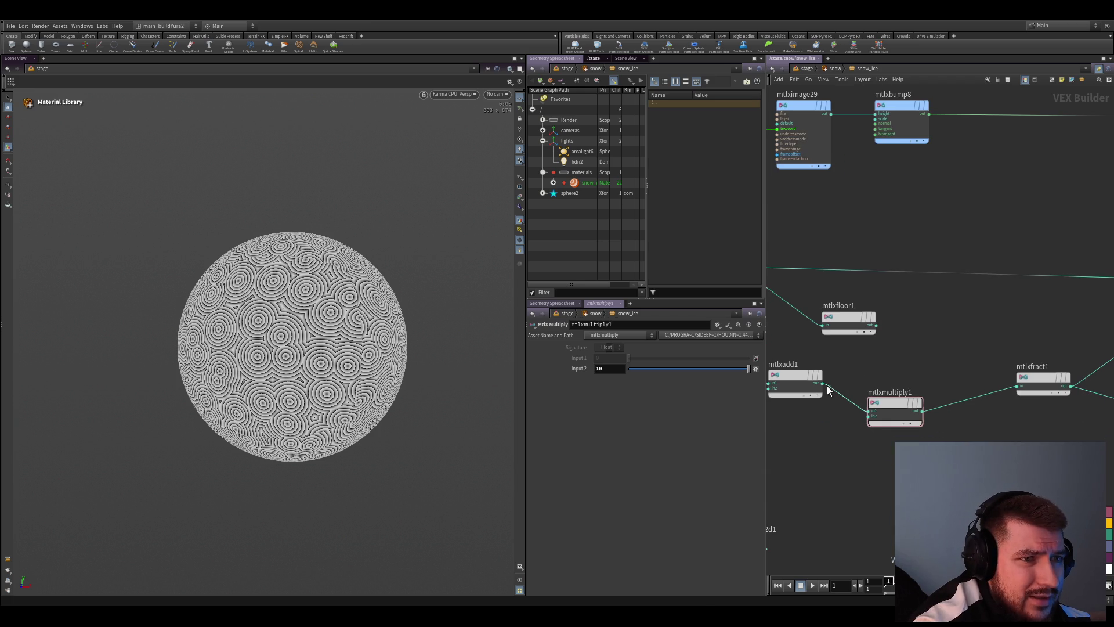
drag(1019, 380, 958, 401)
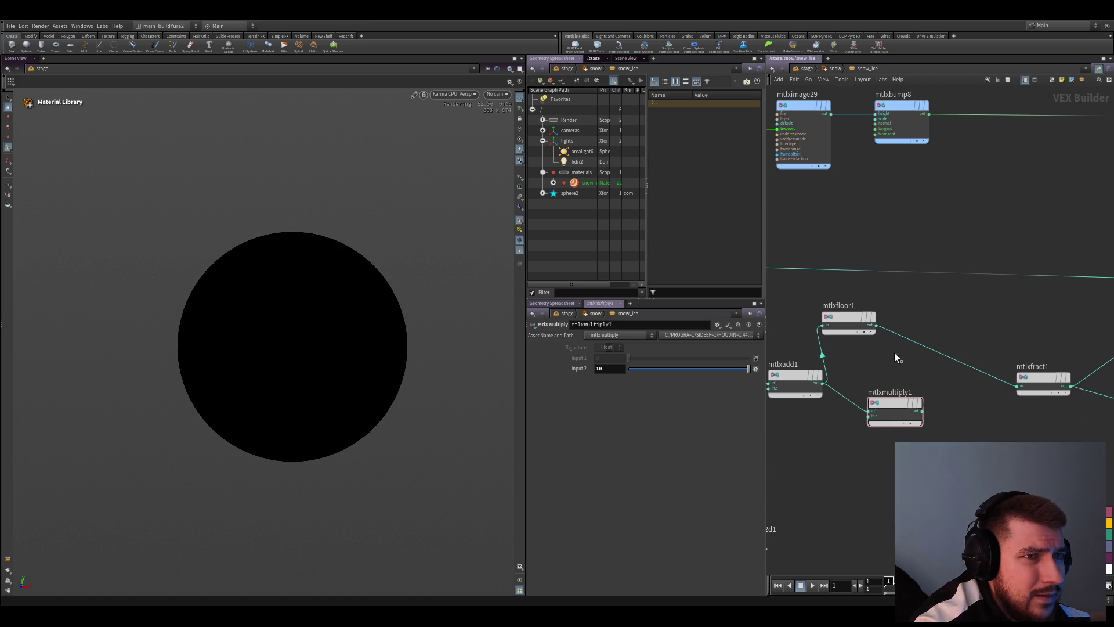
drag(849, 317, 895, 340)
mouse_move(856, 449)
middle_down()
mouse_move(947, 391)
mouse_move(884, 453)
middle_up()
Rewire multiply into fract and preview the floor result on the sphere as black dots on white
drag(781, 417, 875, 392)
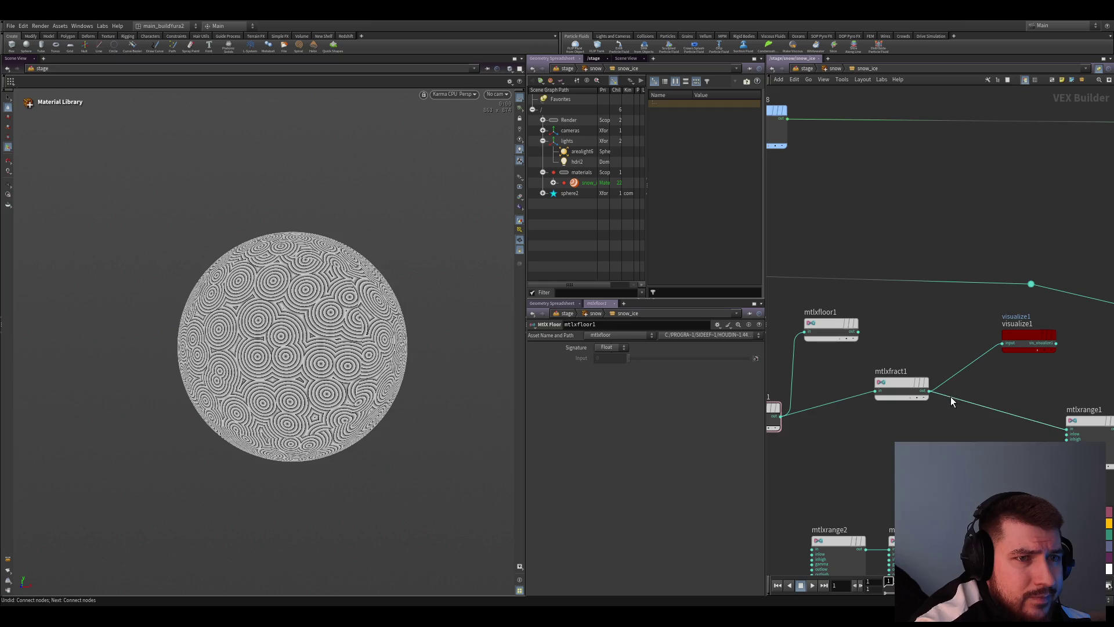
mouse_move(858, 331)
mouse_down()
mouse_move(1003, 343)
mouse_move(955, 324)
mouse_up()
click(833, 343)
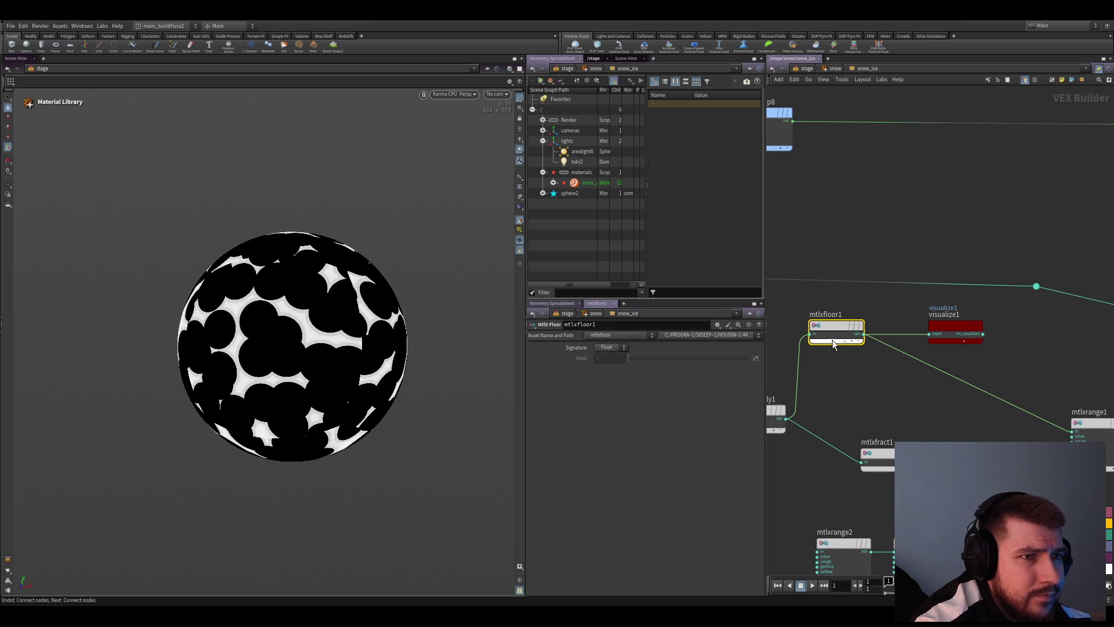
middle_drag(833, 344, 961, 319)
Raise the multiply factor and lower the add offset to -0.1 to shape the dark spots
click(886, 388)
mouse_move(673, 368)
mouse_down()
mouse_move(657, 369)
mouse_move(738, 372)
mouse_up()
mouse_move(642, 368)
middle_down()
mouse_move(677, 349)
mouse_move(651, 350)
middle_up()
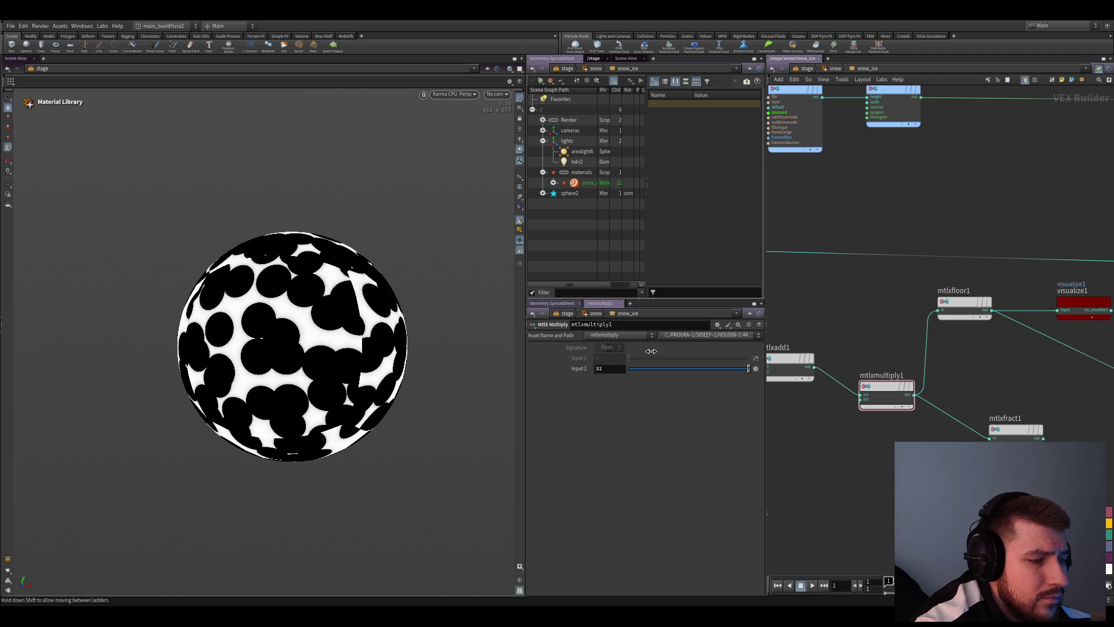
middle_drag(667, 353, 583, 348)
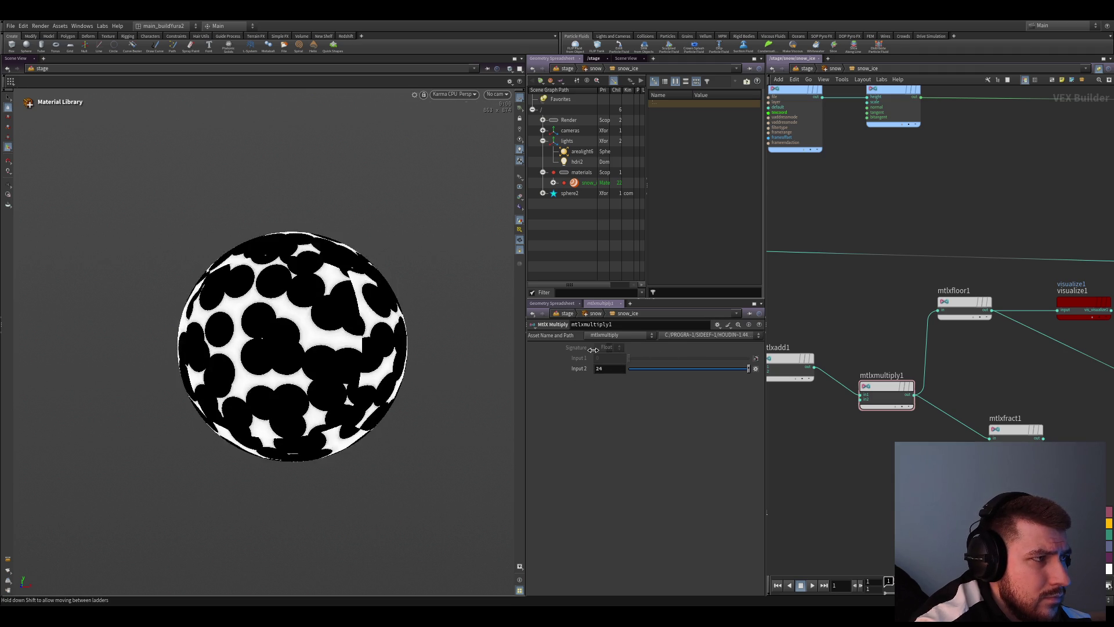
click(788, 365)
mouse_move(627, 368)
mouse_down()
mouse_move(645, 369)
mouse_move(633, 372)
mouse_up()
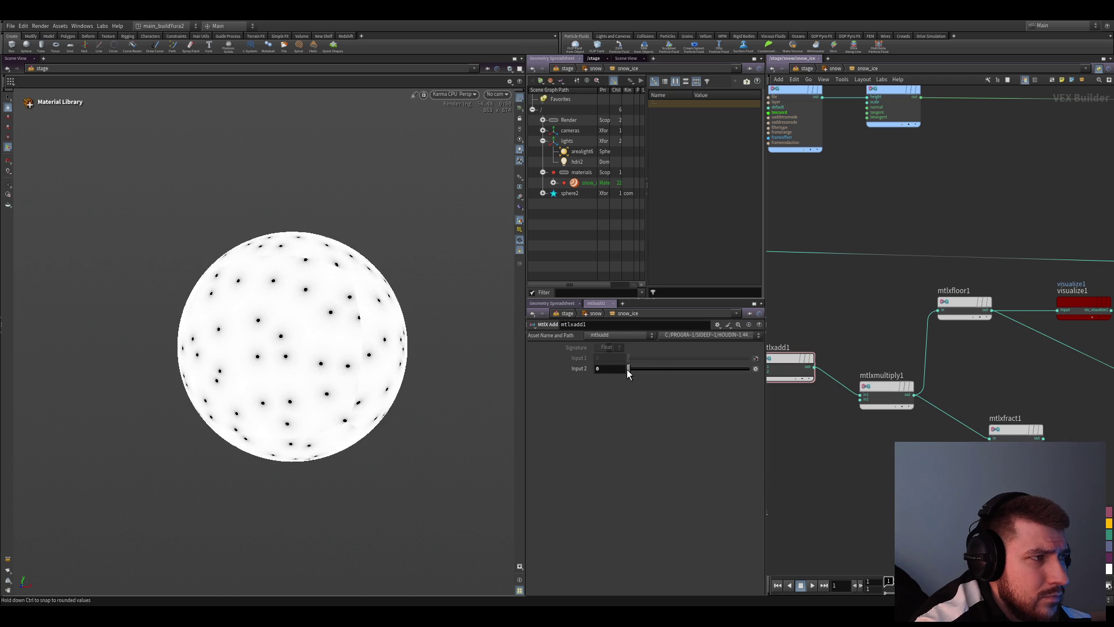
drag(628, 372, 601, 367)
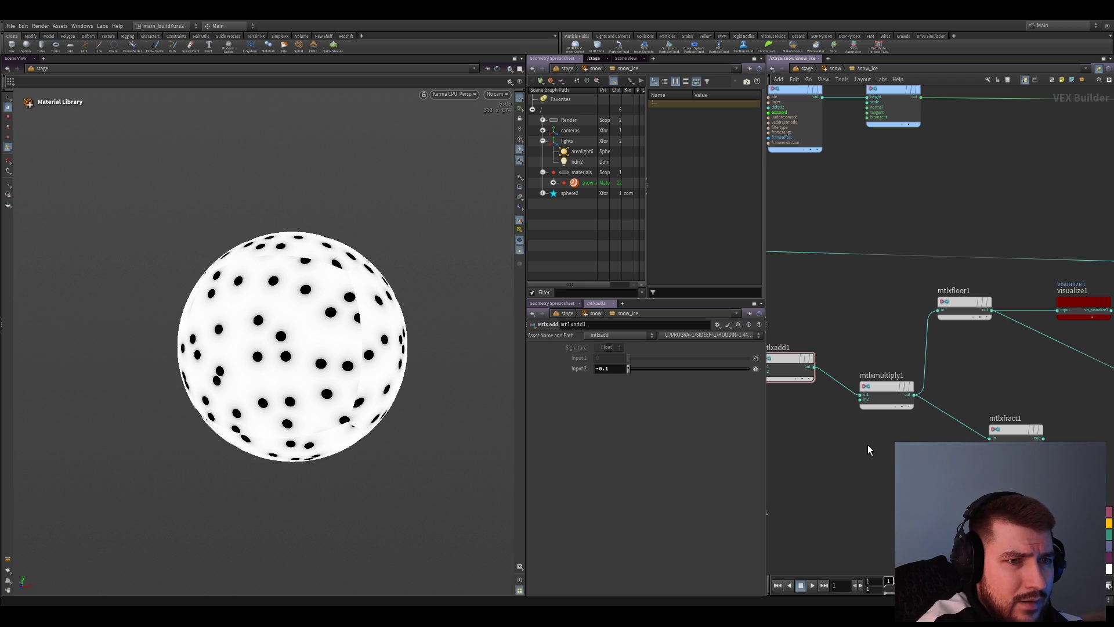
scroll(869, 447, down, 2)
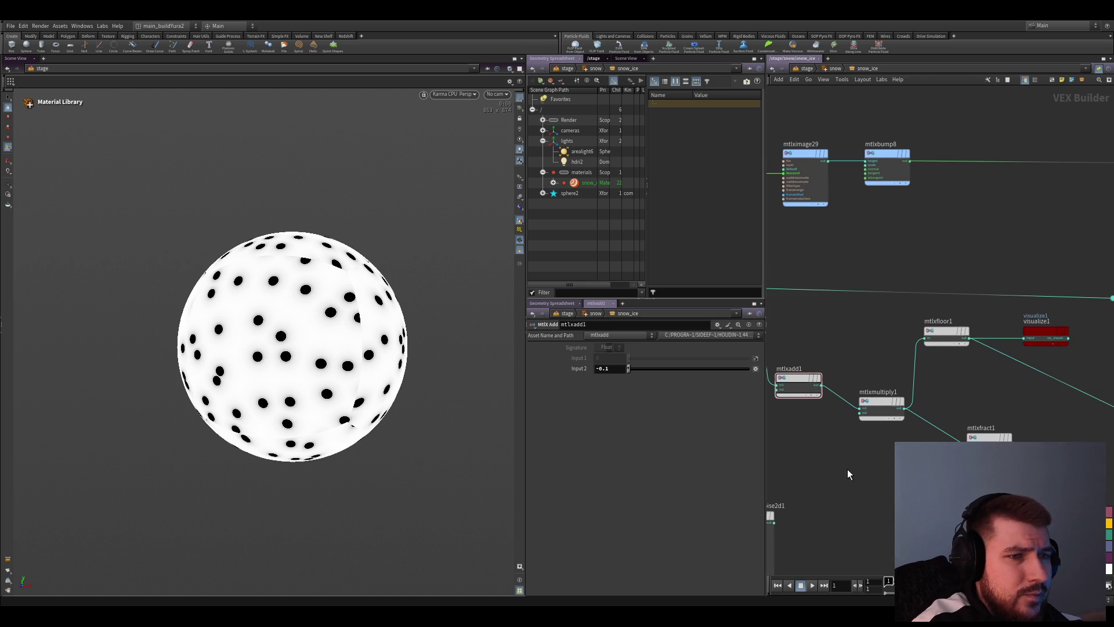
Add an unconnected distance node and a texture coordinates node below the add and multiply nodes
middle_drag(814, 466, 829, 479)
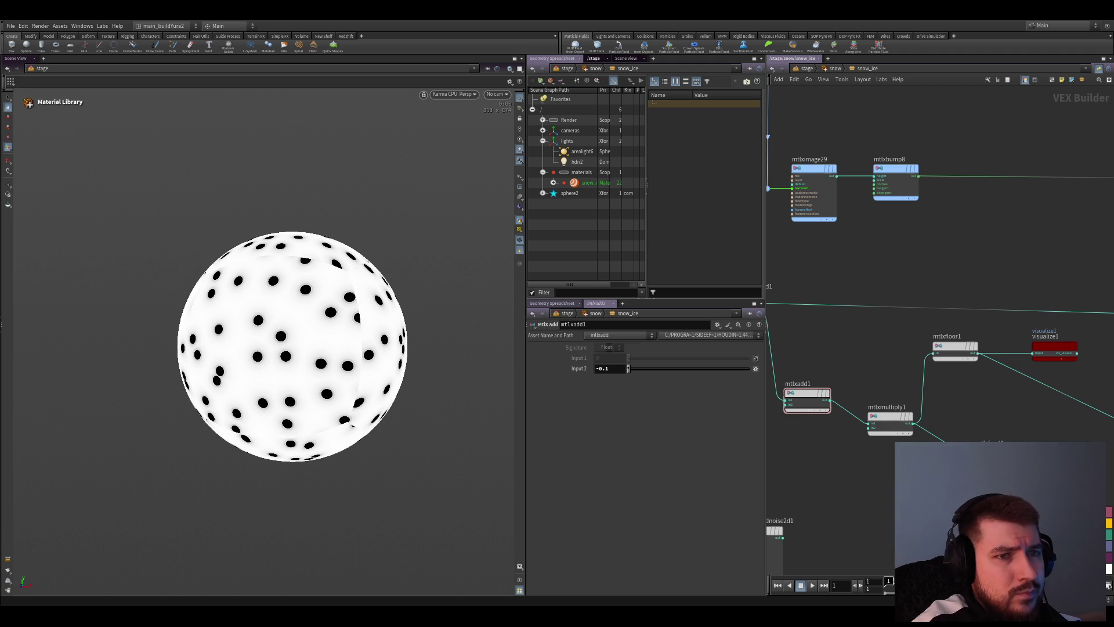
click(841, 452)
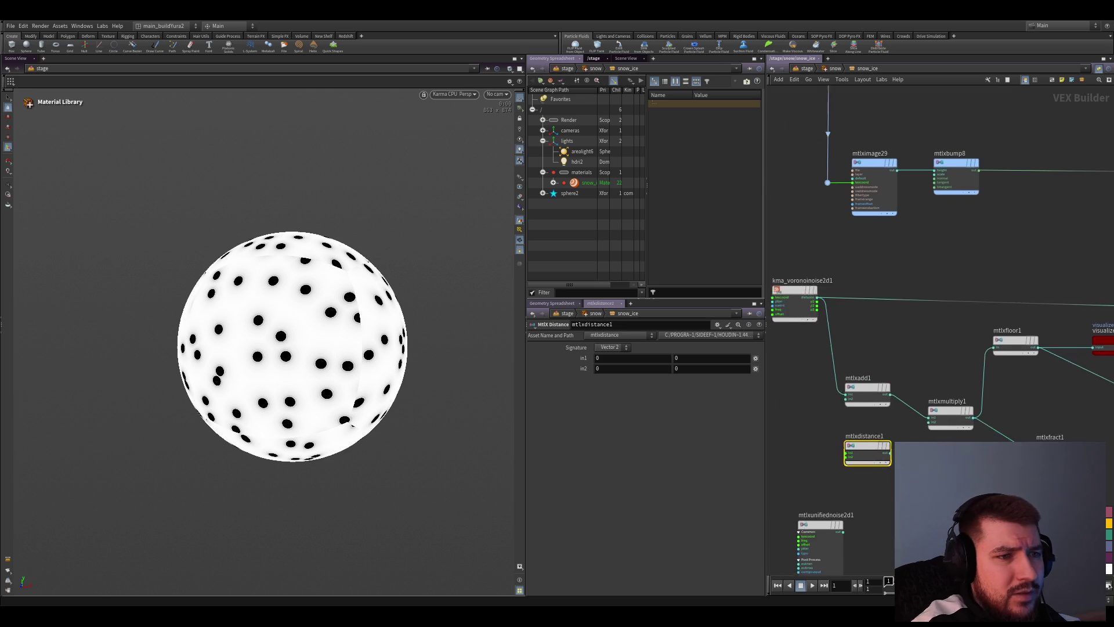
scroll(826, 417, up, 3)
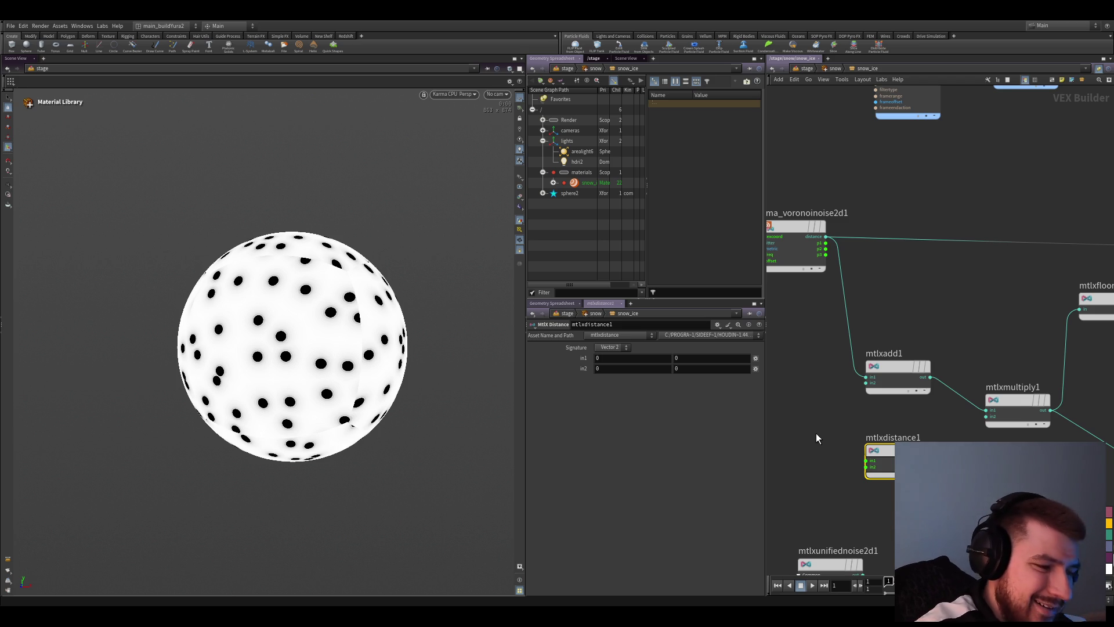
scroll(841, 452, up, 2)
scroll(848, 473, up, 2)
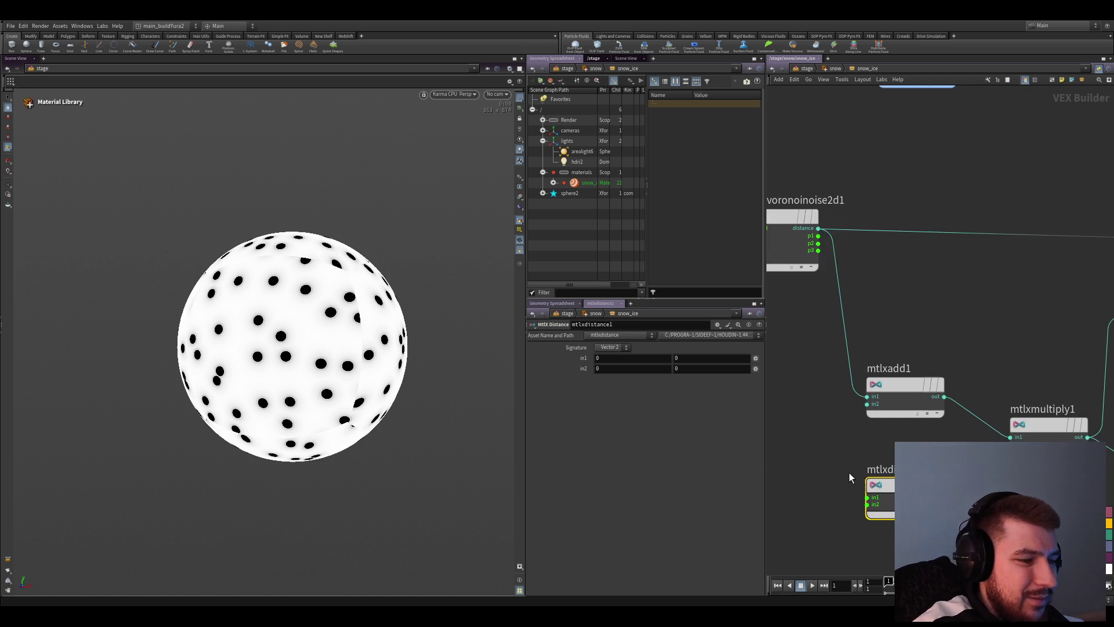
scroll(836, 461, down, 2)
scroll(841, 459, down, 1)
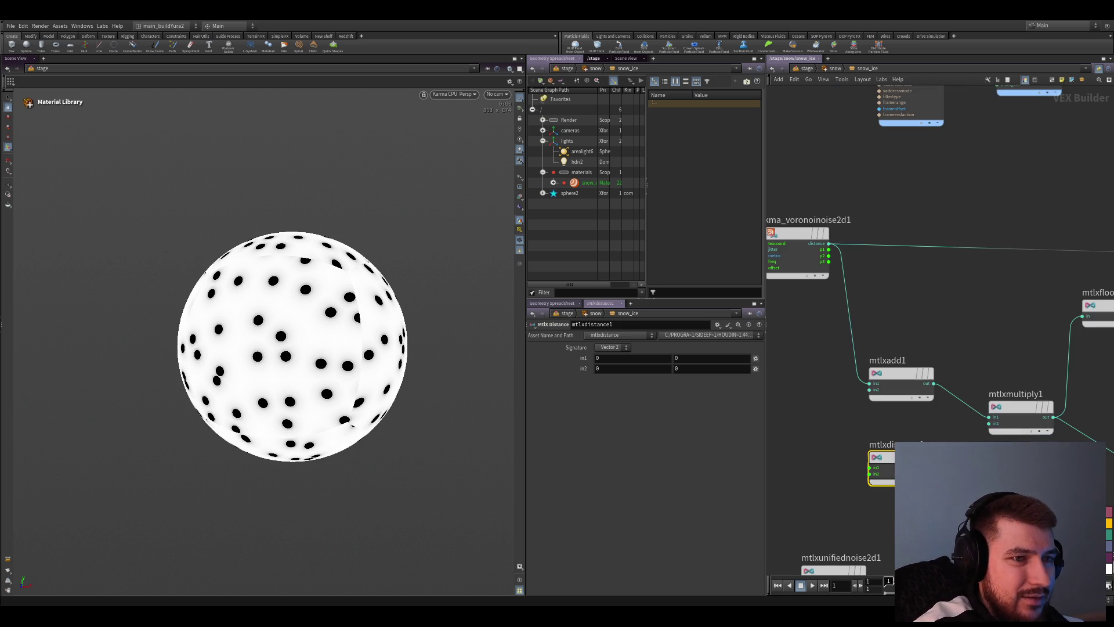
click(848, 404)
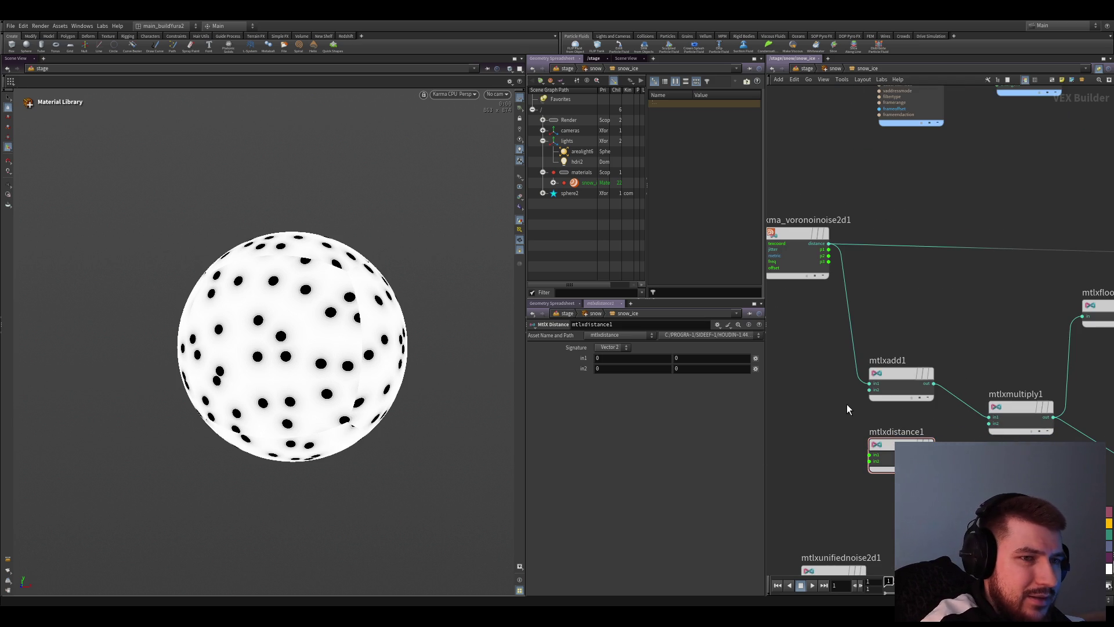
key(ctrl+v)
Wire texture coordinates and the voronoi output into the distance node and preview the result on the sphere
drag(836, 401, 806, 405)
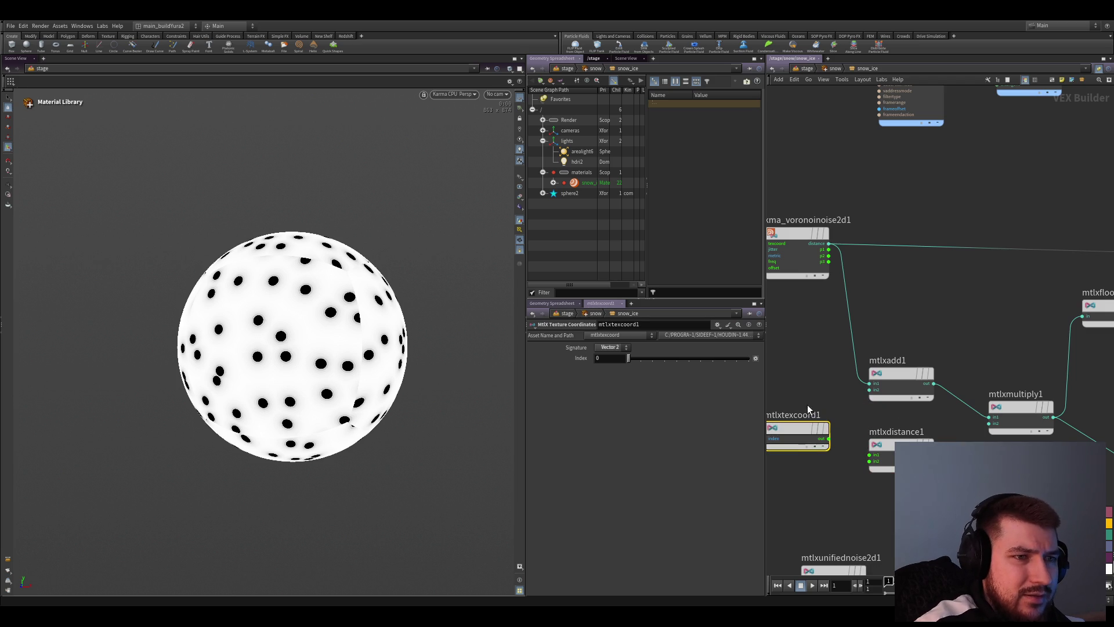
middle_drag(828, 444, 805, 421)
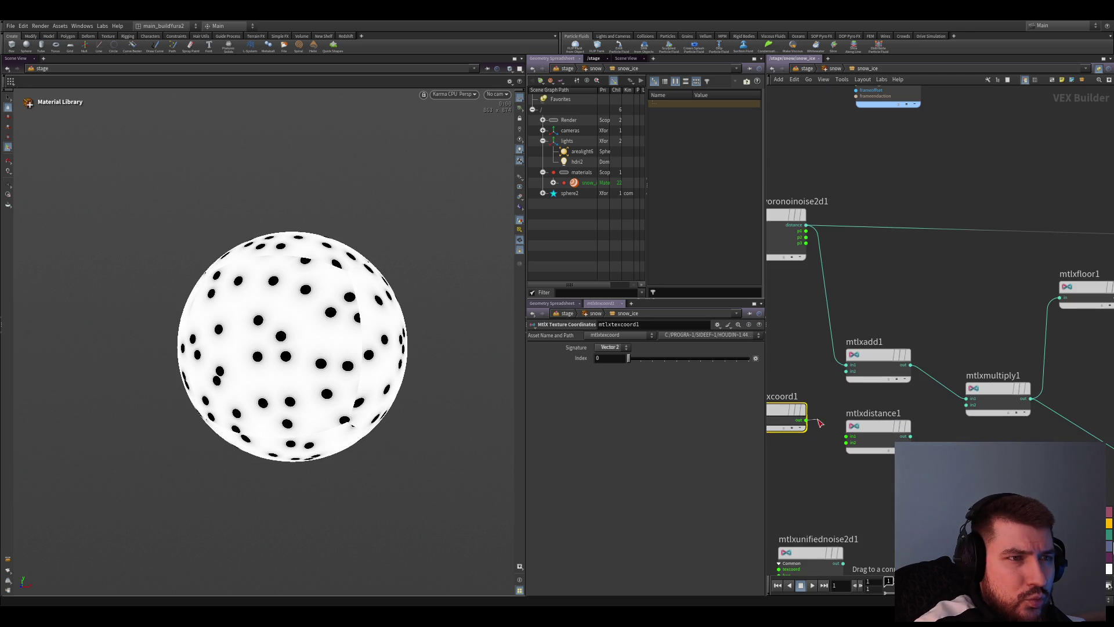
drag(808, 236, 847, 427)
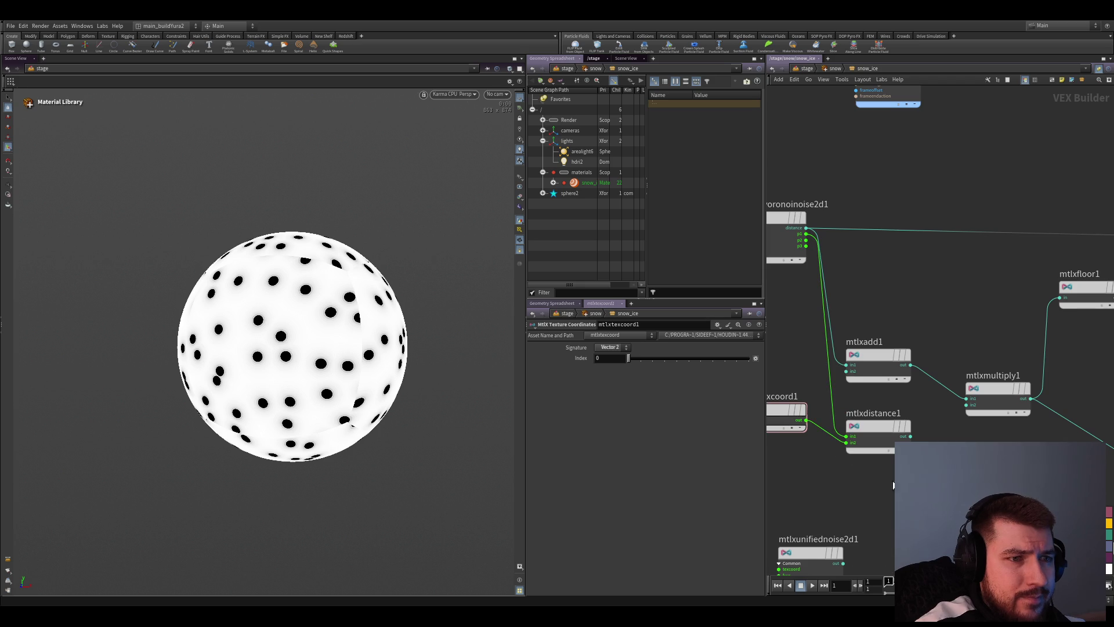
click(880, 428)
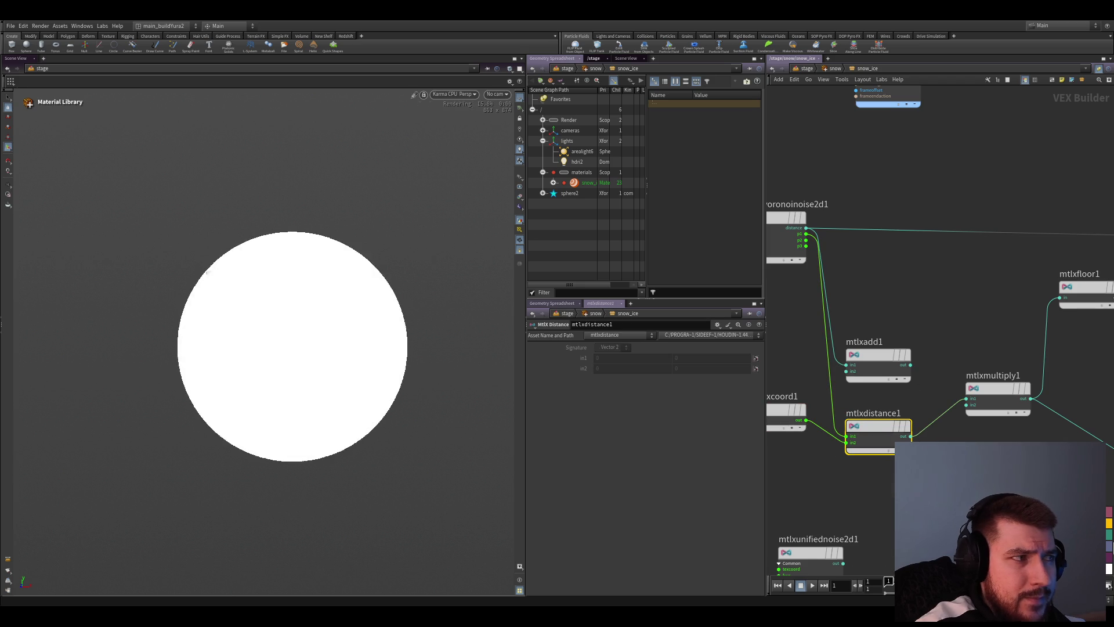
click(909, 427)
middle_drag(797, 449, 834, 441)
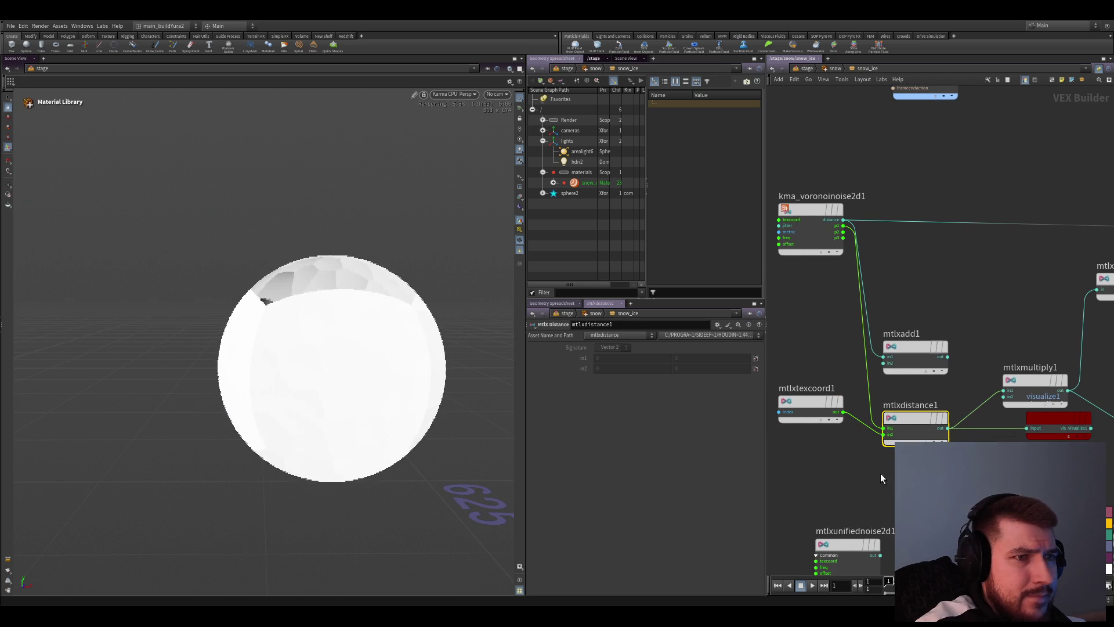
click(809, 403)
mouse_move(355, 336)
mouse_down()
mouse_move(419, 355)
mouse_move(351, 323)
mouse_move(375, 355)
mouse_move(366, 348)
mouse_move(333, 362)
mouse_move(435, 389)
mouse_move(296, 328)
mouse_move(444, 373)
mouse_move(401, 322)
mouse_move(410, 378)
mouse_move(368, 351)
mouse_move(514, 372)
mouse_move(348, 355)
mouse_move(813, 343)
mouse_up()
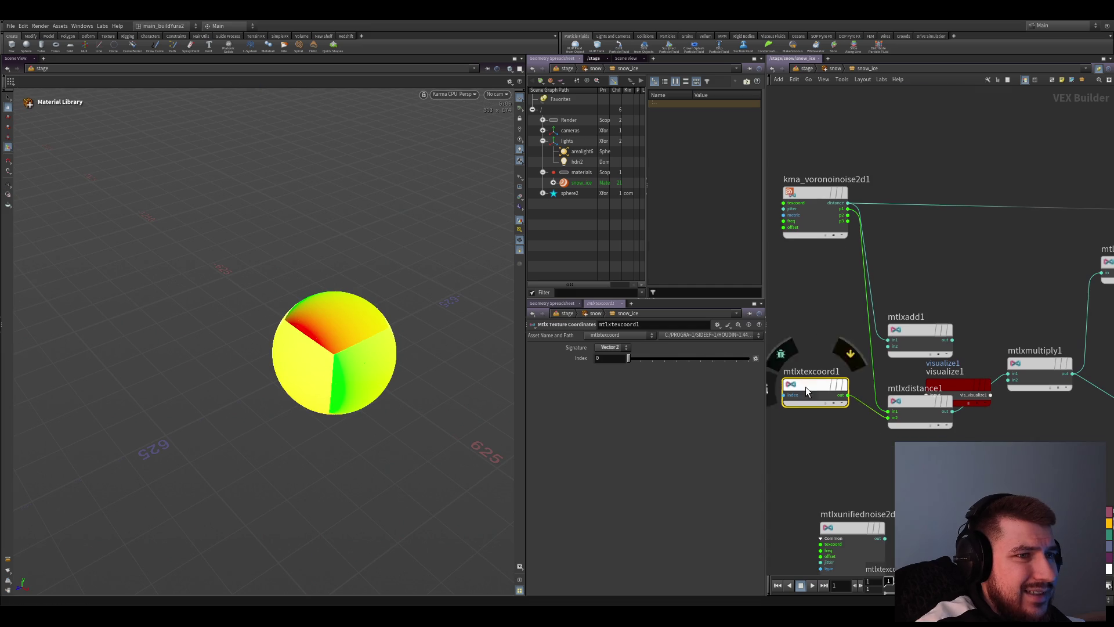
Align the nodes, then undo back so the sphere previews the raw voronoi noise instead
drag(805, 391, 811, 413)
drag(949, 383, 984, 424)
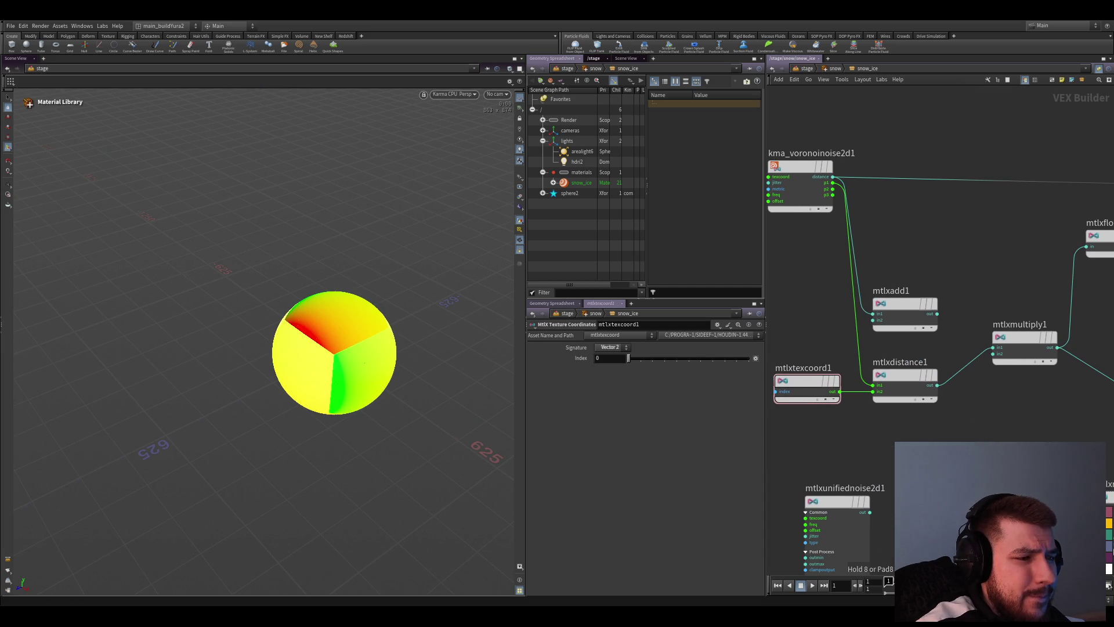
key(ctrl+z)
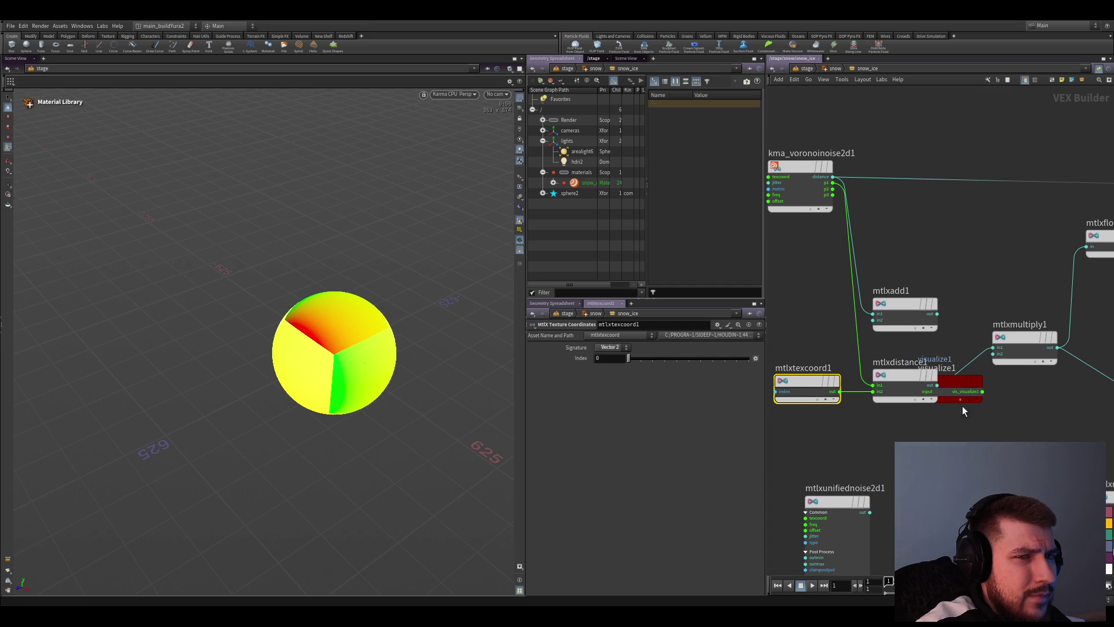
key(ctrl+z)
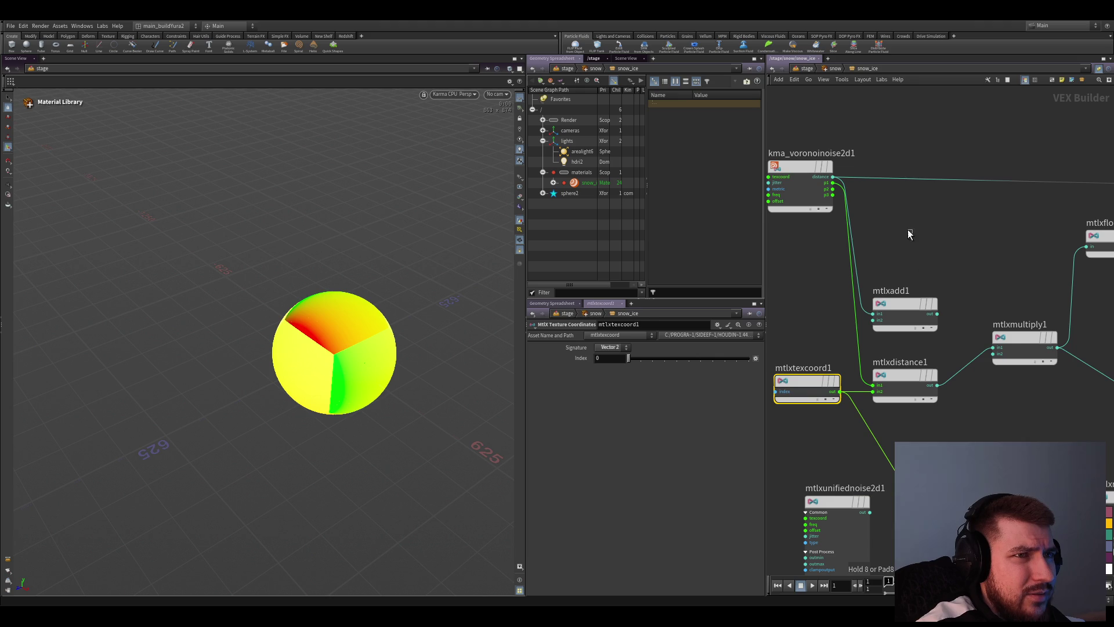
key(ctrl+z)
key(ctrl+y)
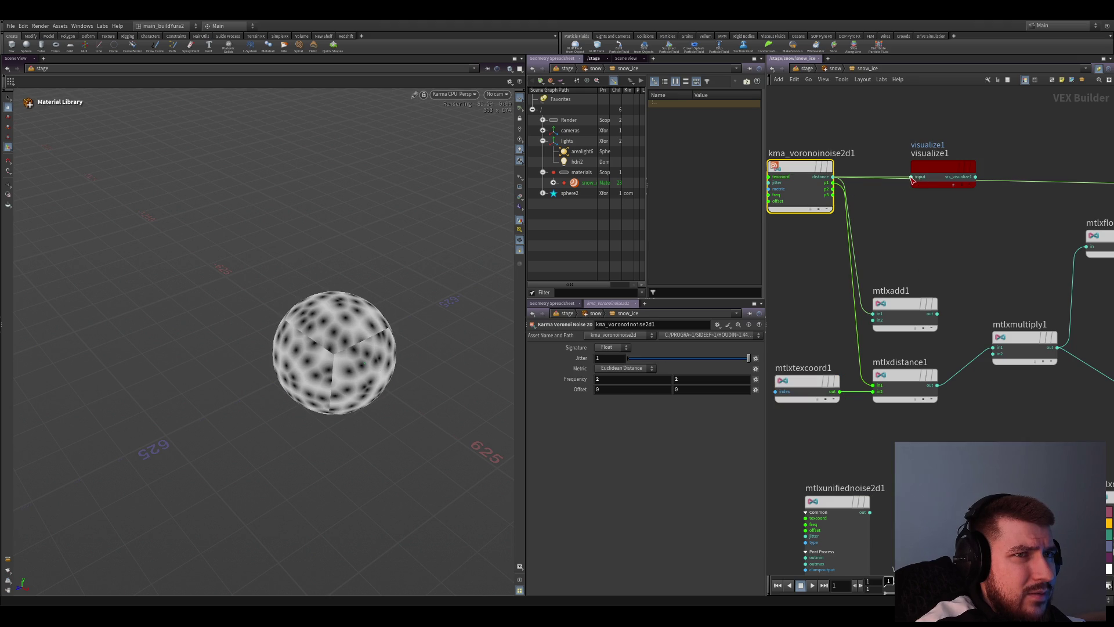
Preview the voronoi cell position output and zoom the viewport in on the sphere
drag(940, 180, 955, 235)
drag(835, 181, 835, 184)
middle_drag(892, 256, 879, 227)
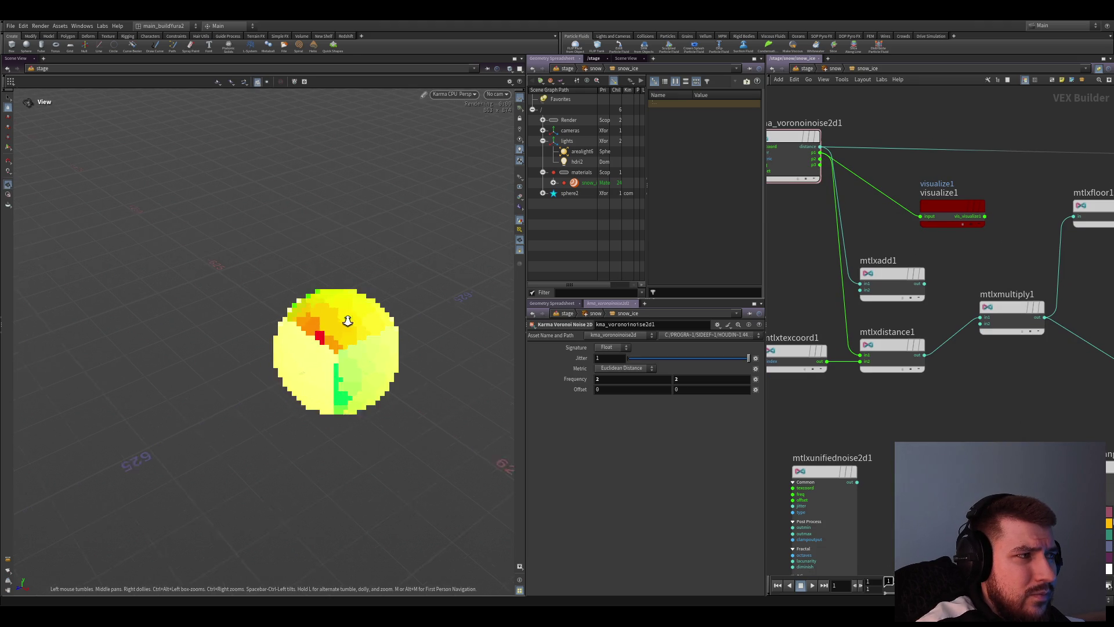
right_drag(347, 321, 341, 356)
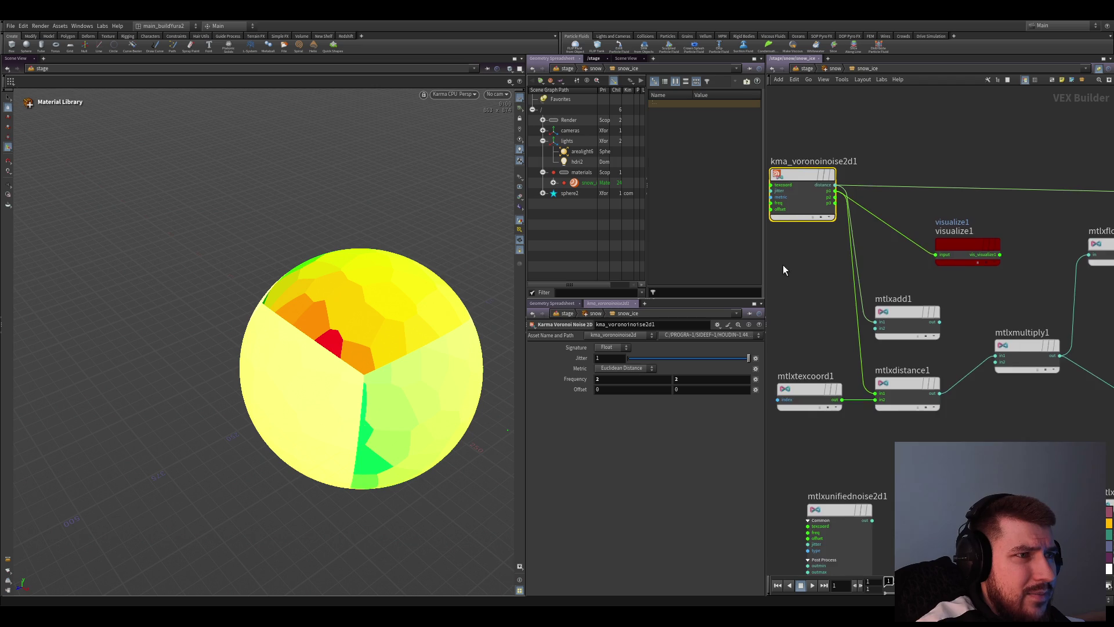
middle_drag(753, 178, 873, 346)
Add mtlxtexcoord2, feed it into the voronoi texcoord input and inspect its parameters
mouse_move(878, 396)
alt+mouse_down()
mouse_move(865, 281)
mouse_move(964, 232)
alt+mouse_up()
scroll(865, 281, up, 2)
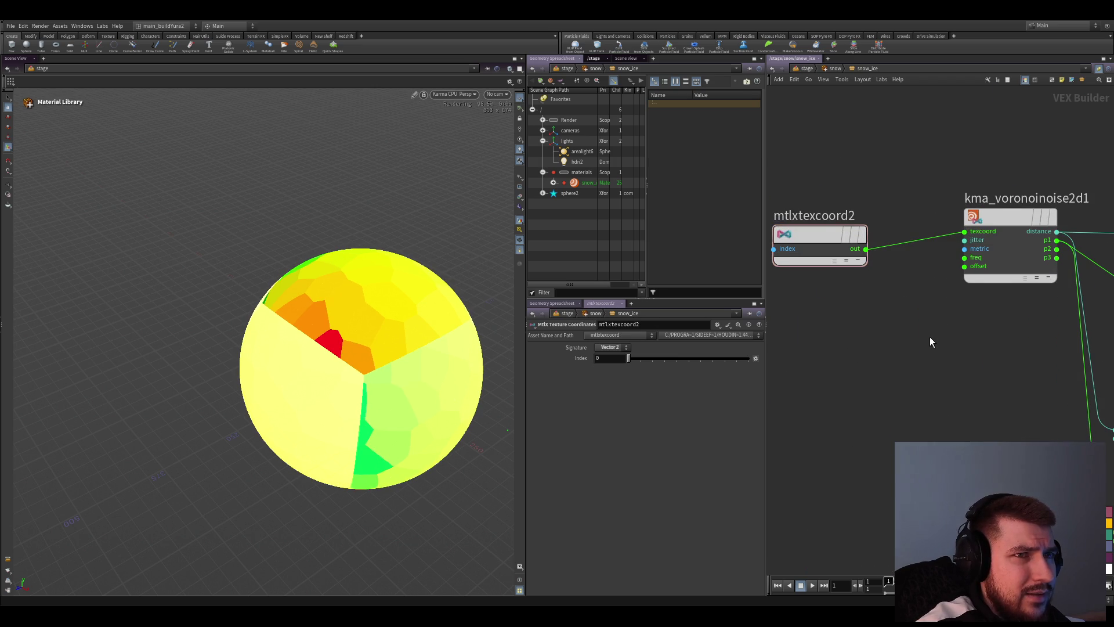
middle_drag(887, 344, 914, 352)
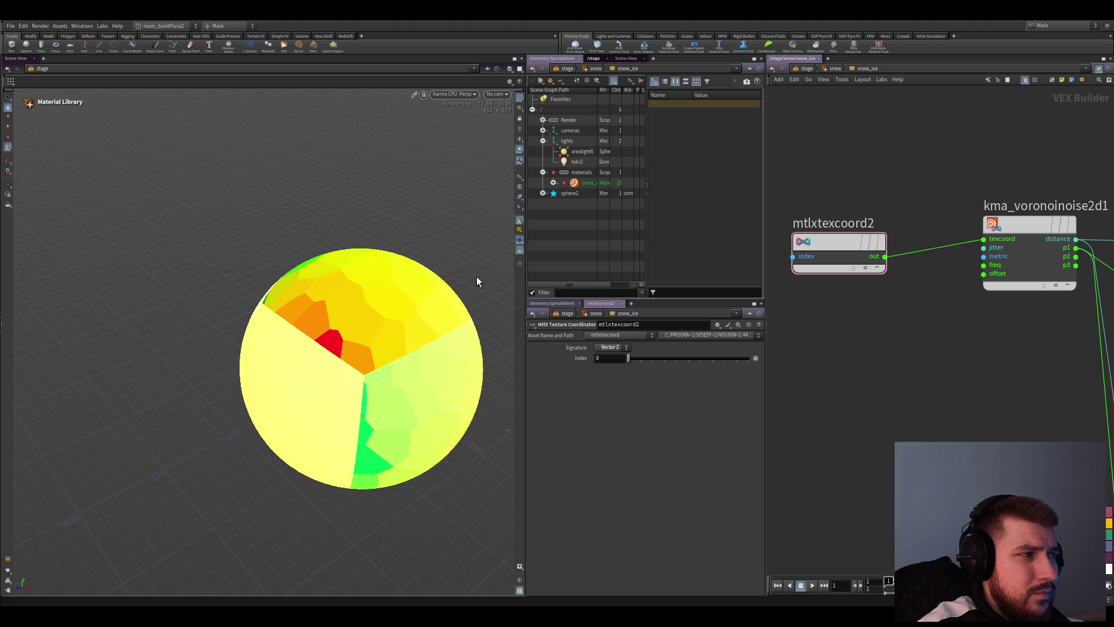
middle_drag(890, 398, 871, 406)
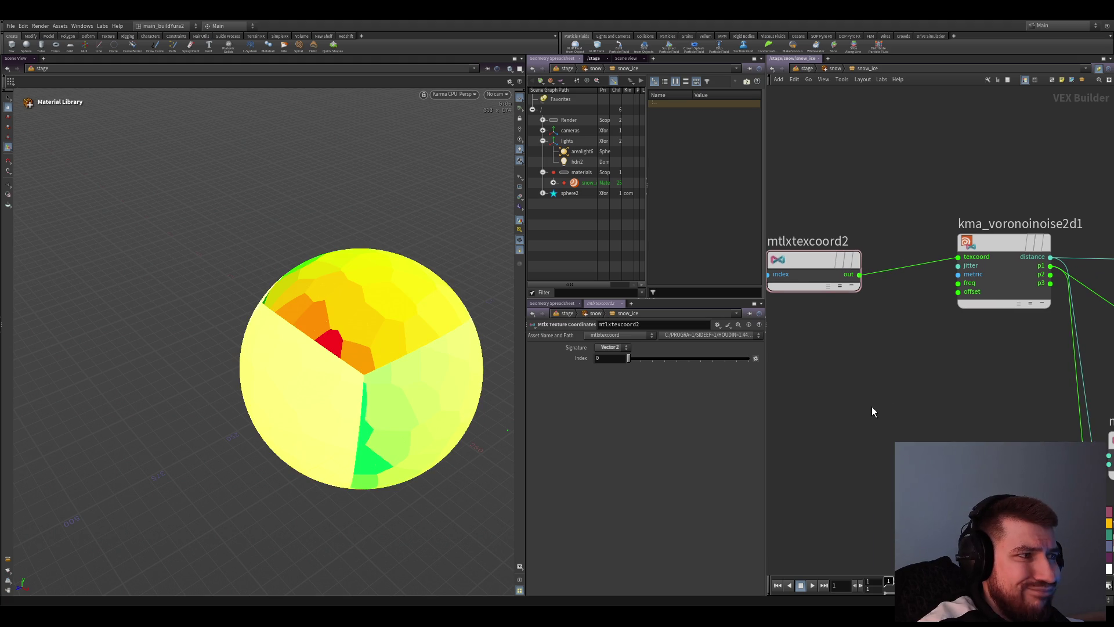
drag(870, 407, 979, 219)
click(822, 259)
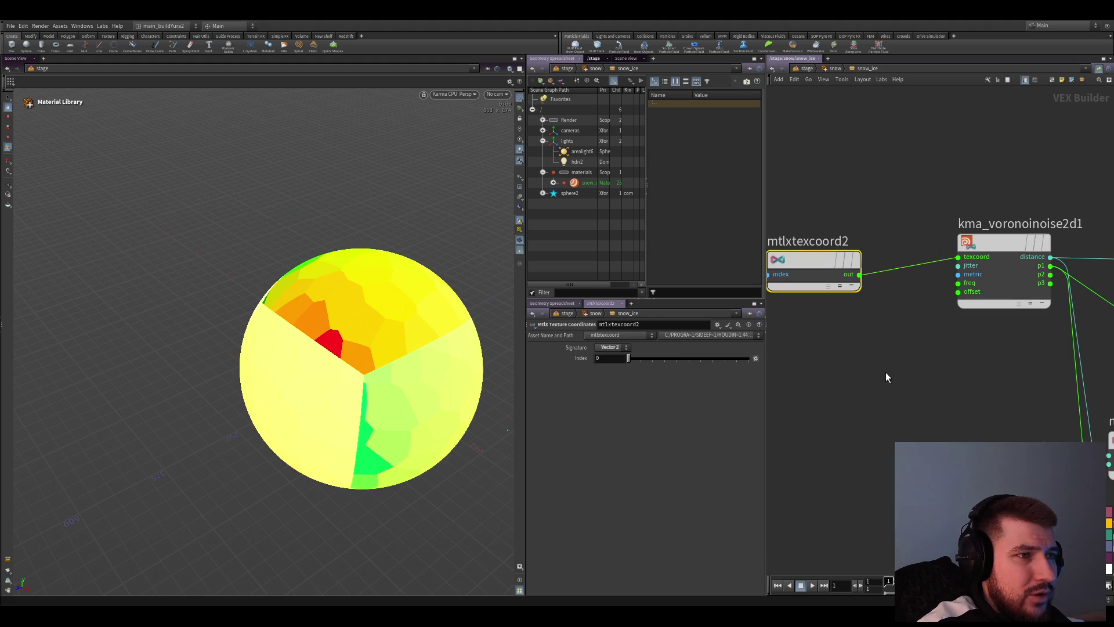
drag(973, 265, 902, 393)
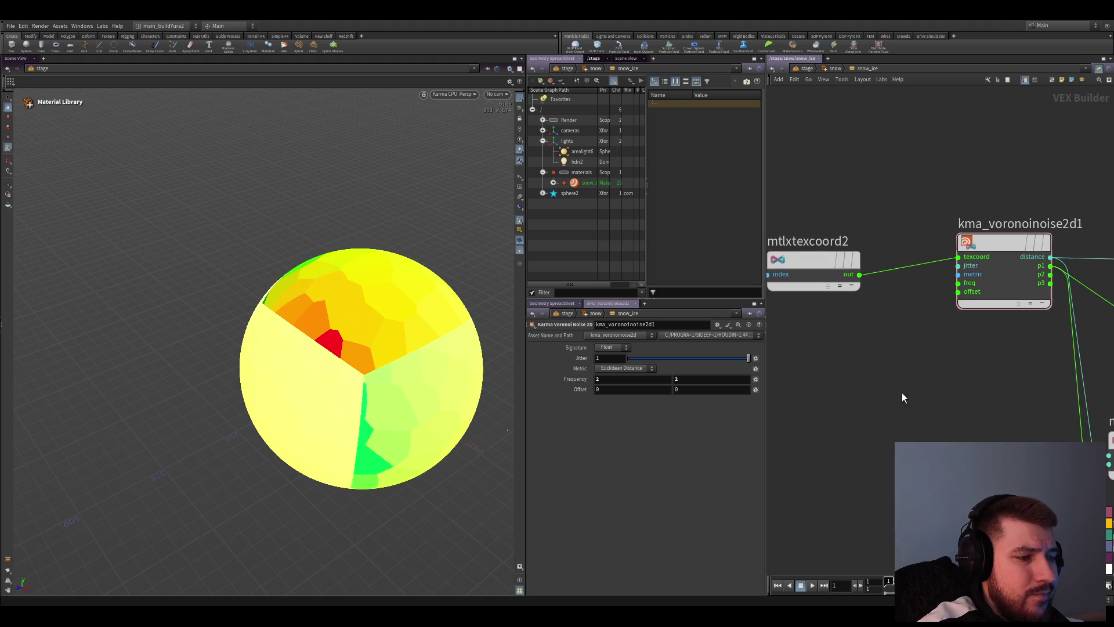
scroll(885, 408, down, 2)
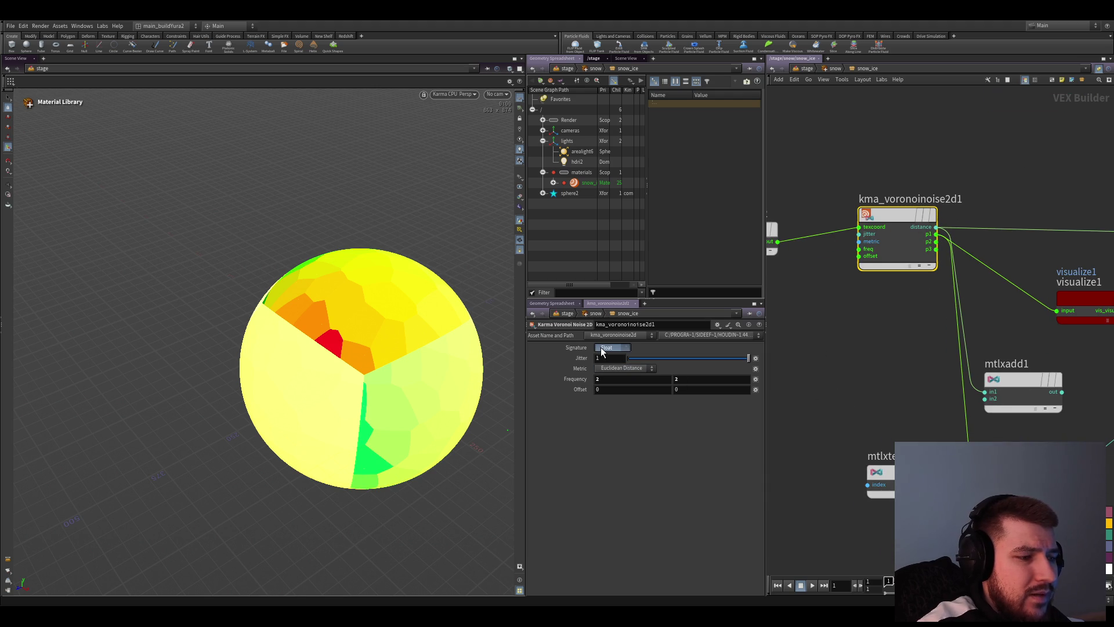
scroll(877, 370, down, 1)
Move visualize1 above kma_voronoinoise2d1 and review the voronoi node's parameters
click(809, 273)
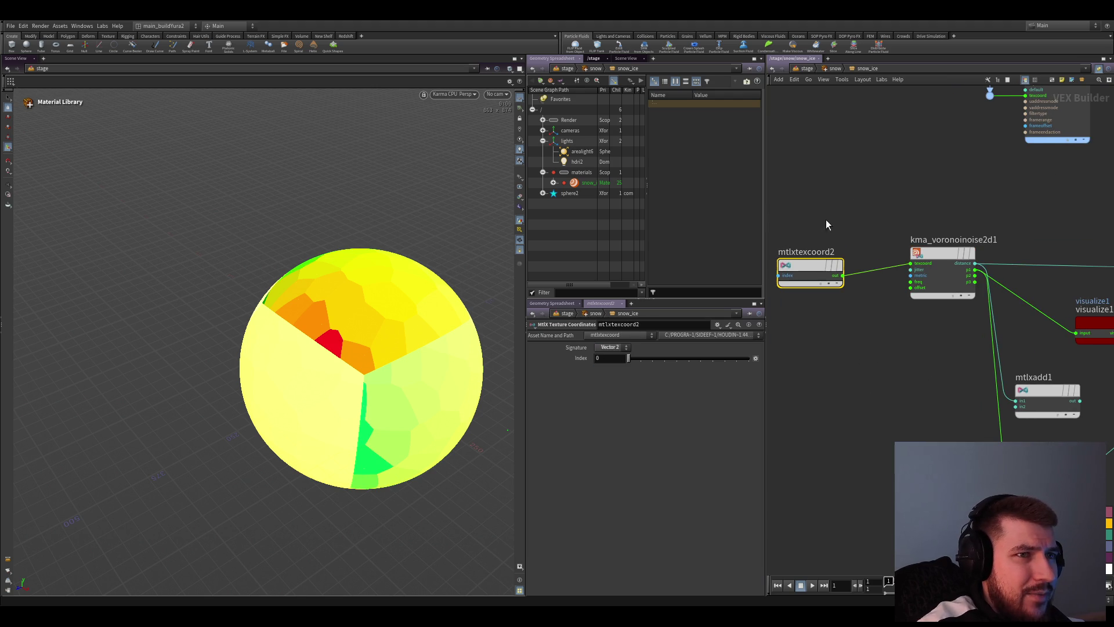
middle_drag(890, 358, 850, 316)
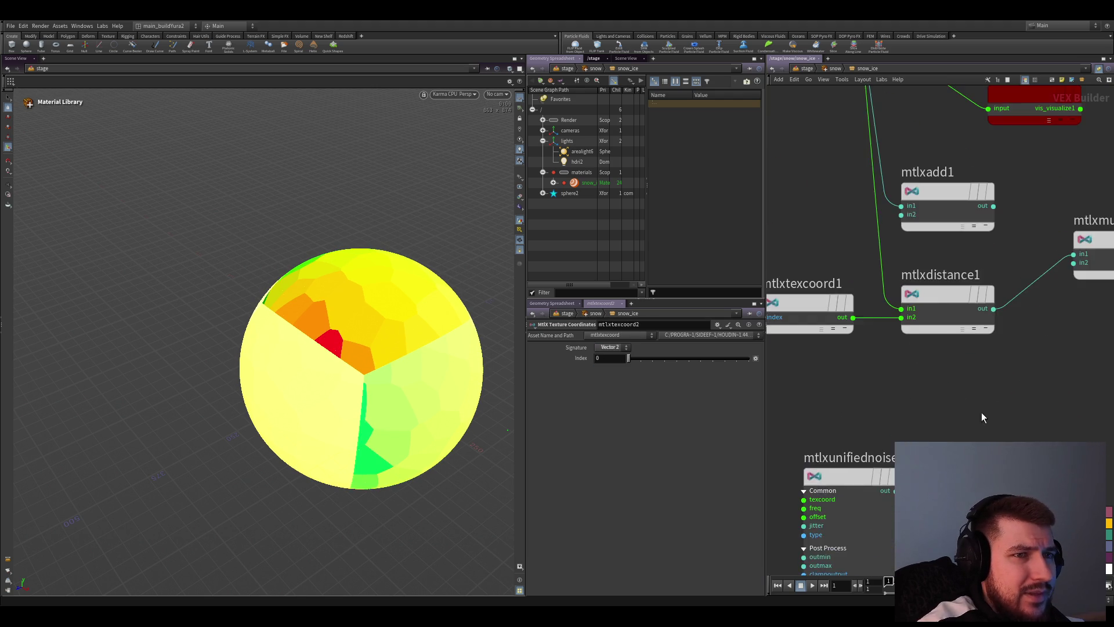
scroll(982, 381, down, 2)
middle_drag(982, 380, 965, 413)
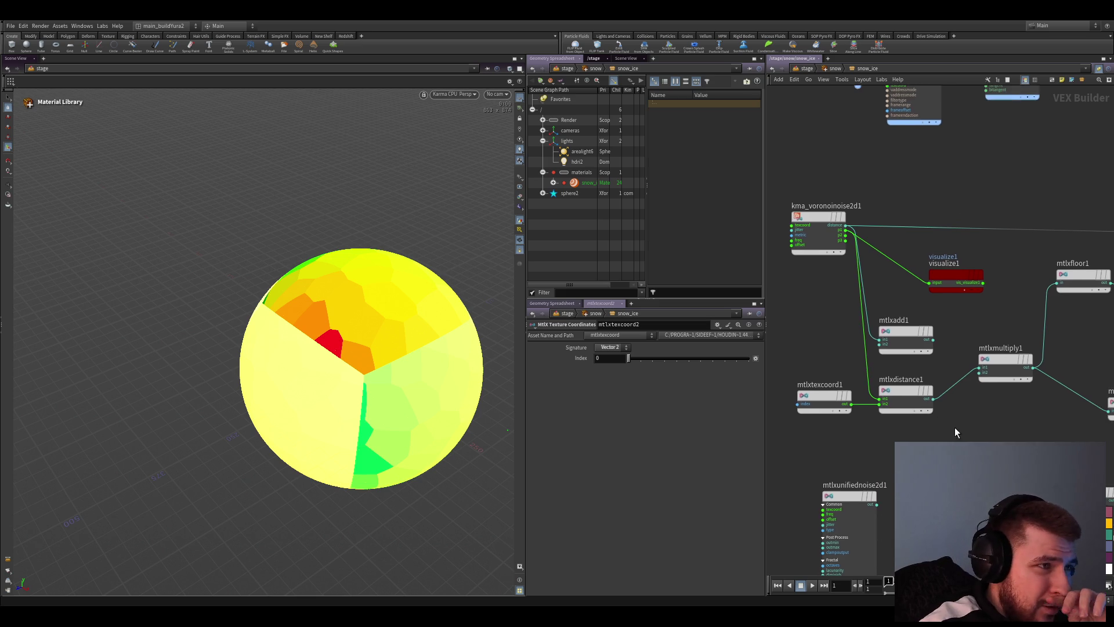
scroll(954, 427, down, 3)
scroll(963, 340, up, 3)
scroll(931, 367, down, 1)
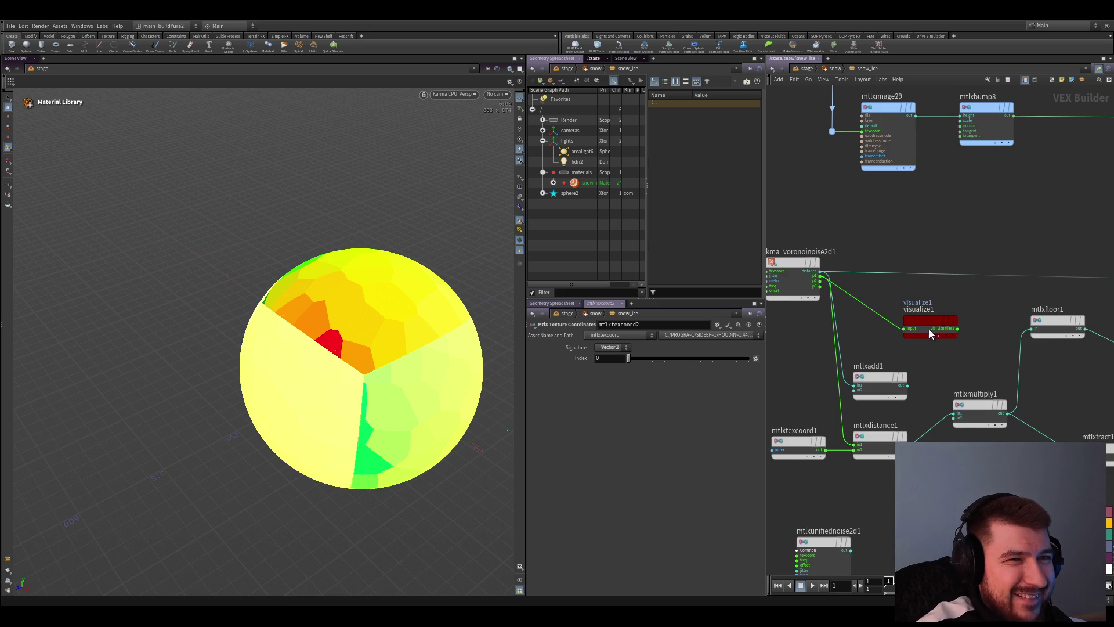
drag(929, 330, 949, 228)
scroll(907, 325, down, 1)
scroll(907, 324, up, 2)
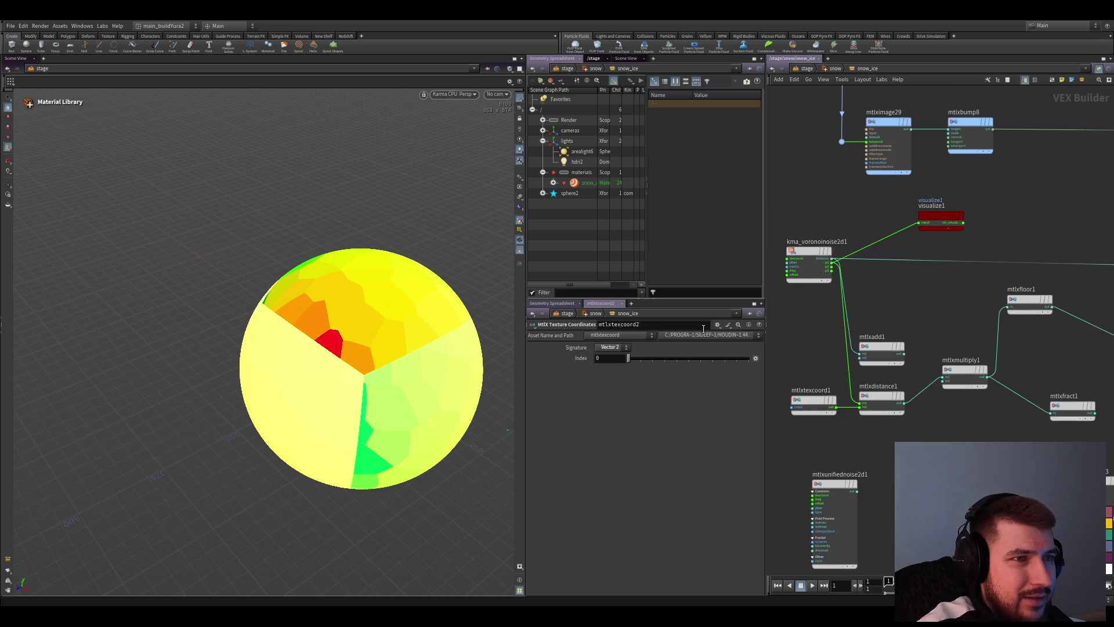
scroll(888, 366, down, 3)
scroll(870, 391, up, 2)
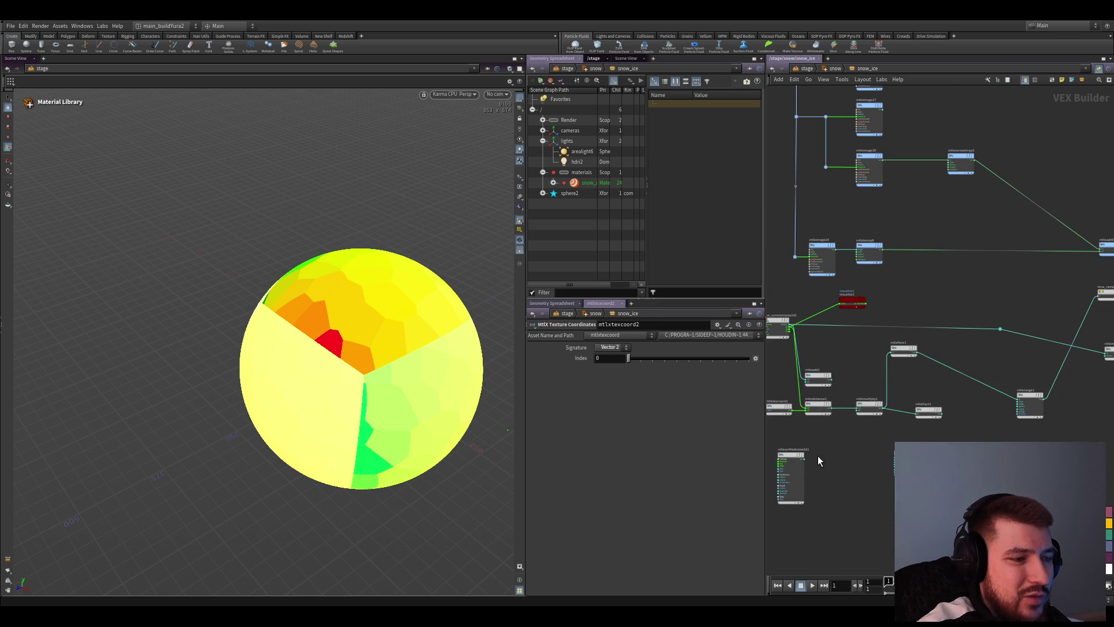
scroll(849, 464, up, 2)
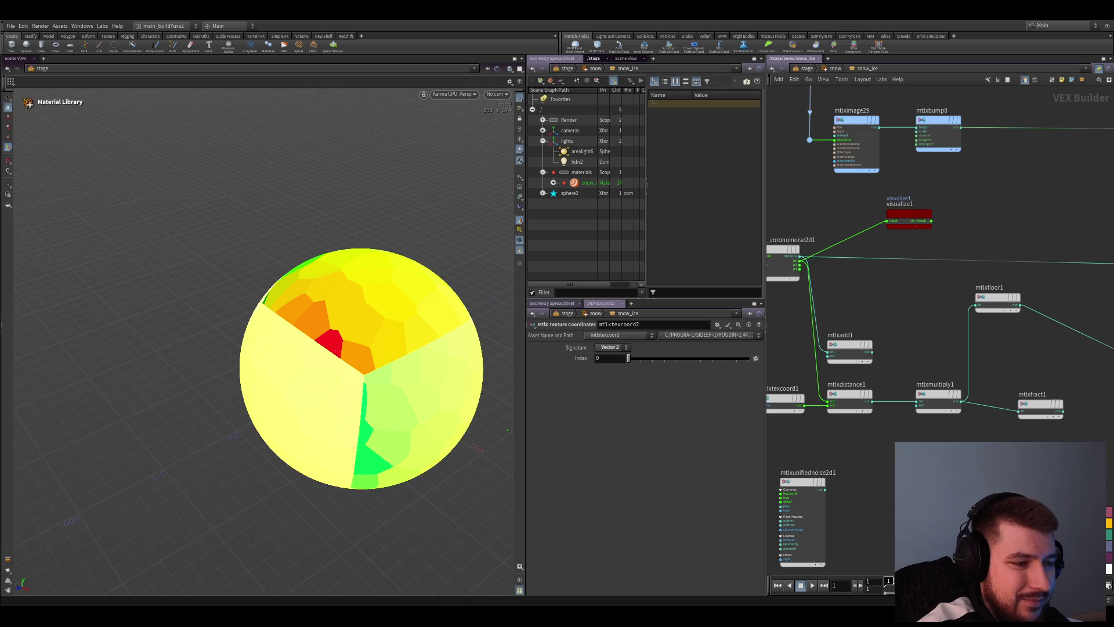
scroll(860, 454, down, 2)
scroll(920, 396, up, 2)
scroll(891, 382, up, 1)
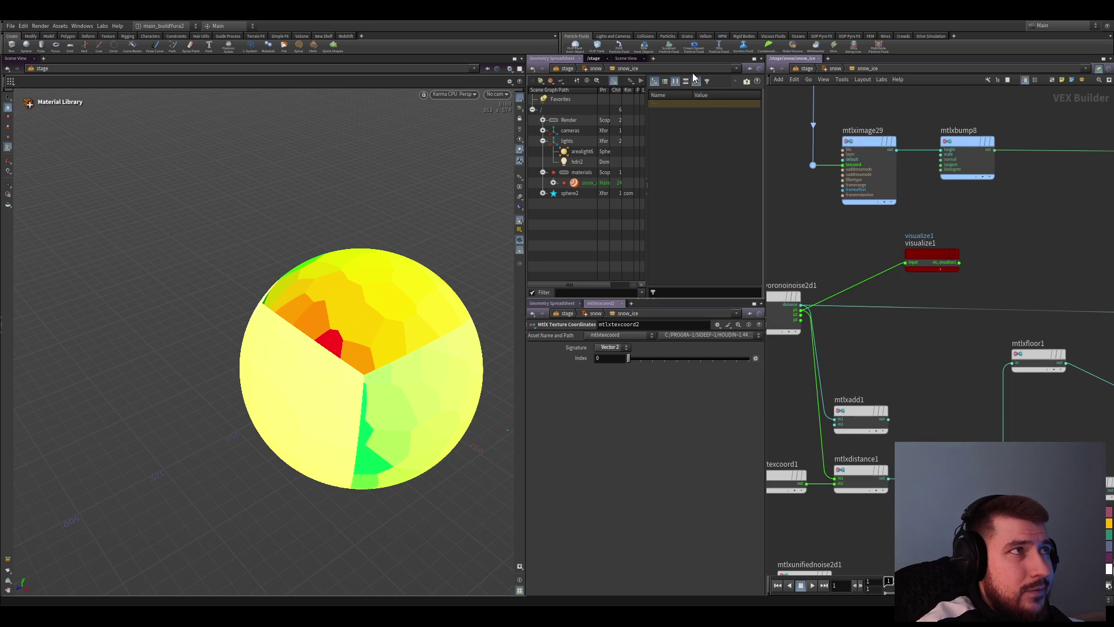
scroll(945, 361, down, 3)
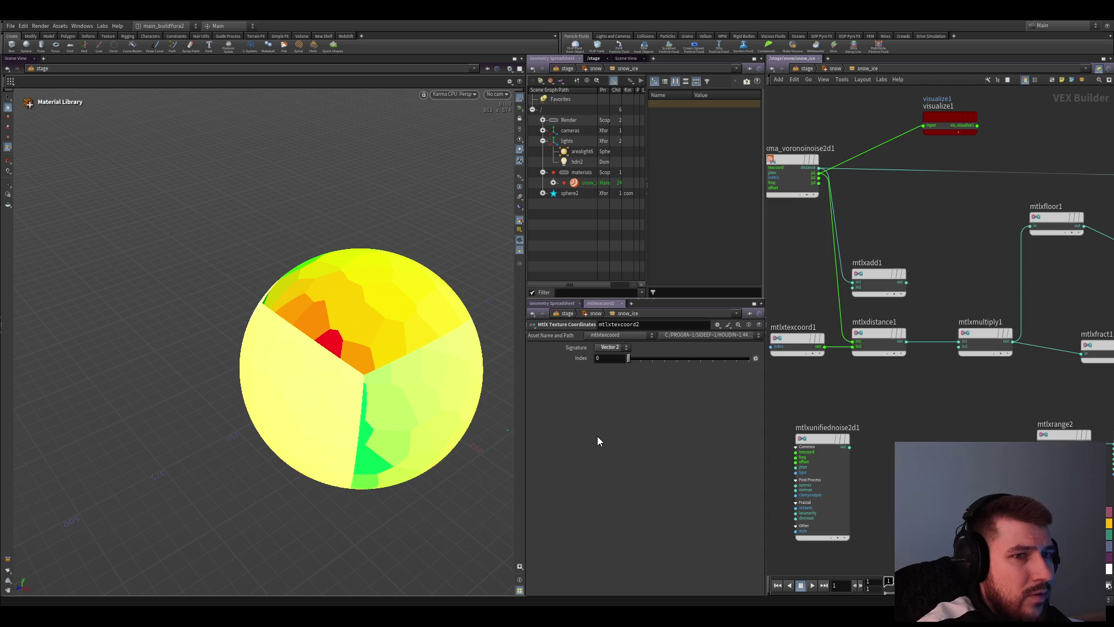
scroll(887, 456, down, 1)
scroll(811, 476, up, 2)
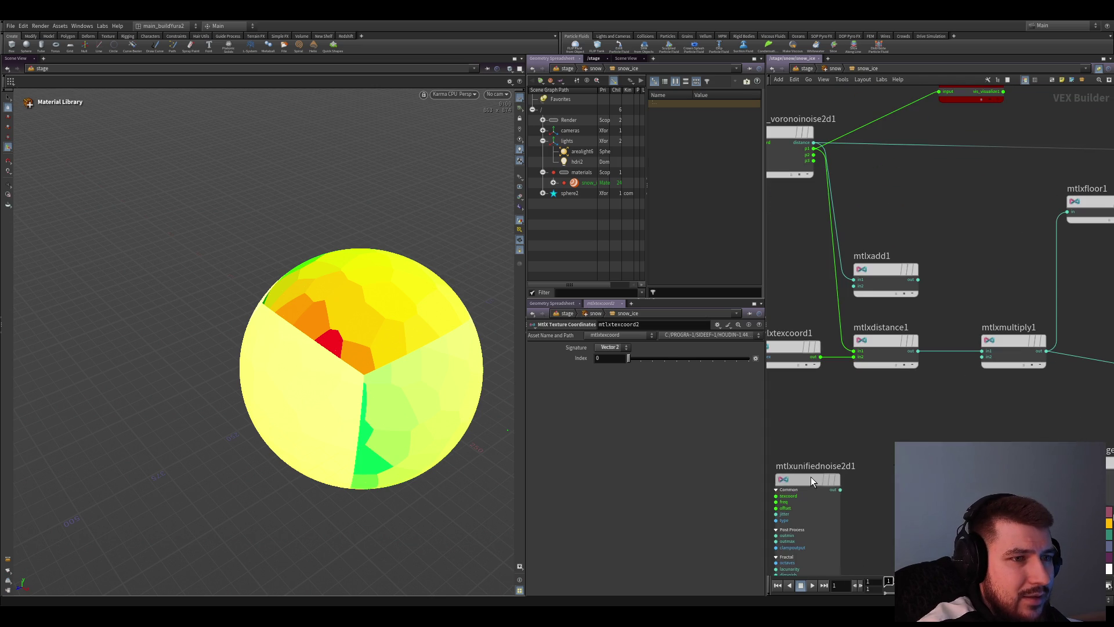
middle_drag(810, 475, 840, 475)
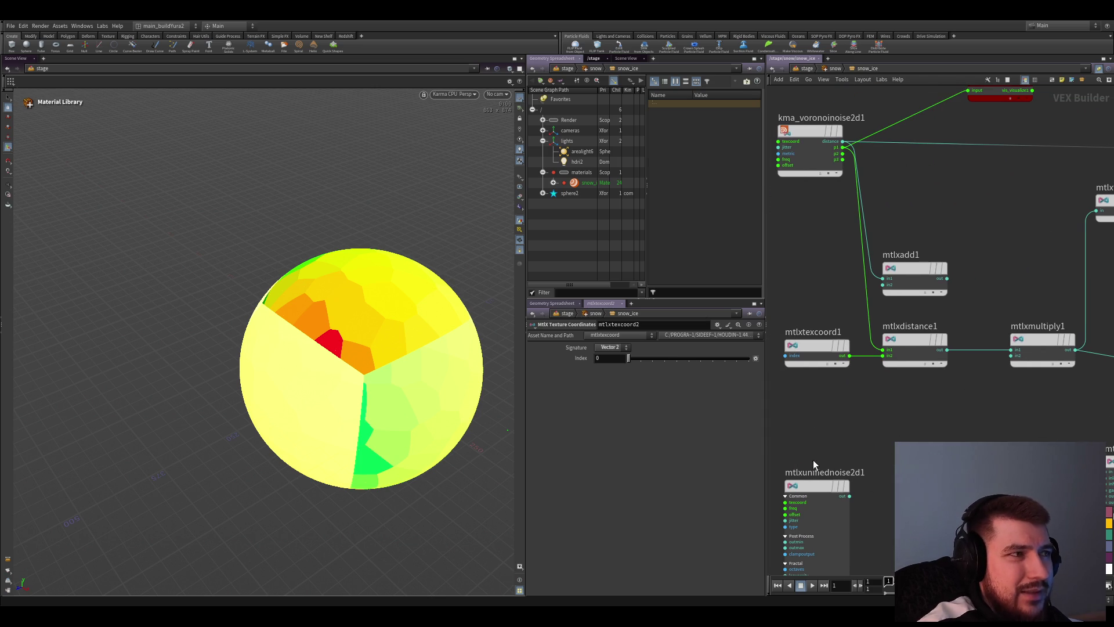
middle_drag(857, 424, 859, 450)
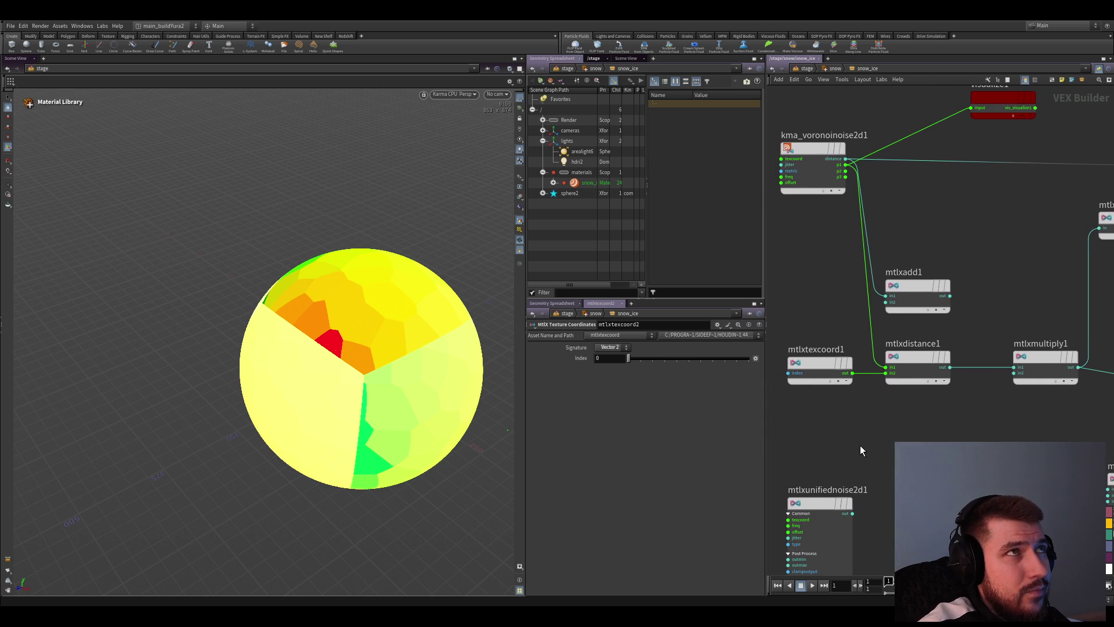
click(812, 170)
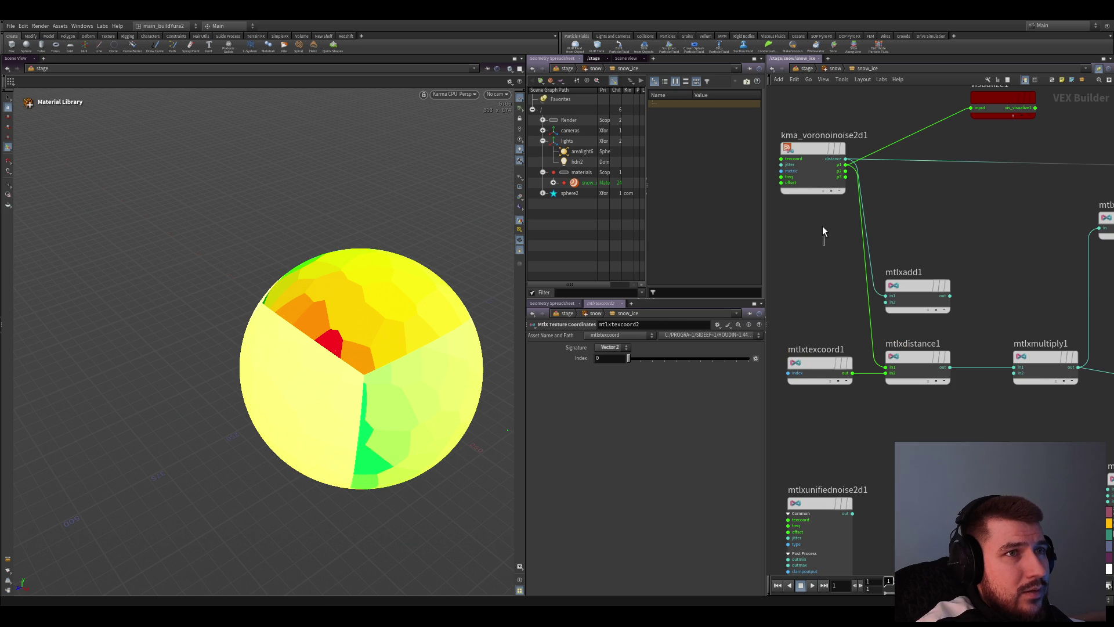
click(819, 248)
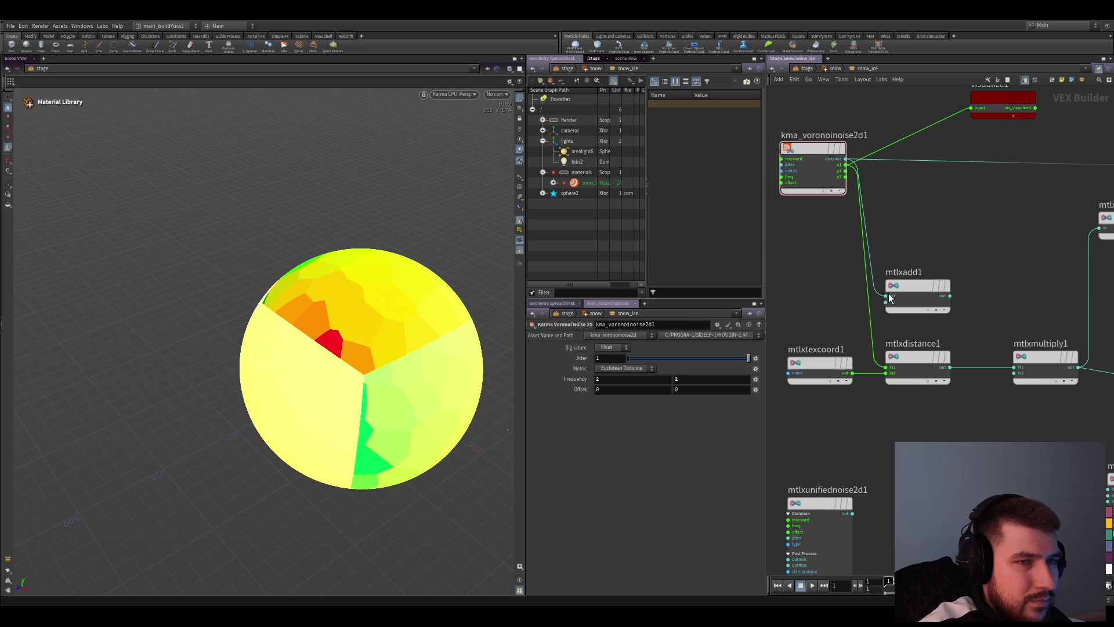
Add and delete an unwanted OpenPBR Surface node, then add a MtlX Cell Noise 2D node
middle_drag(830, 312, 835, 319)
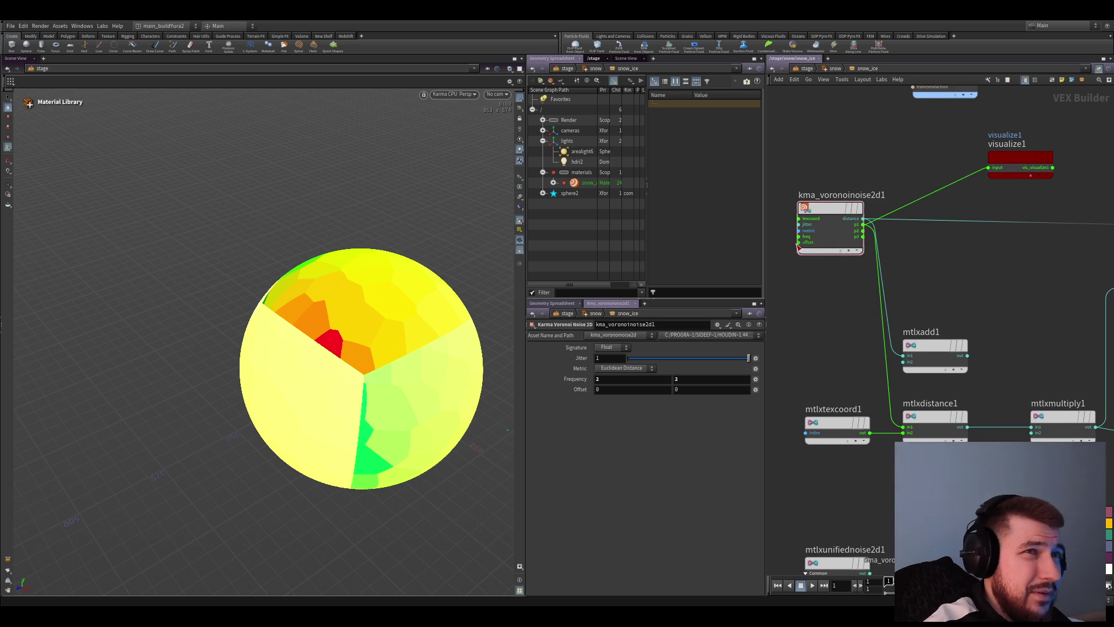
middle_drag(848, 315, 850, 335)
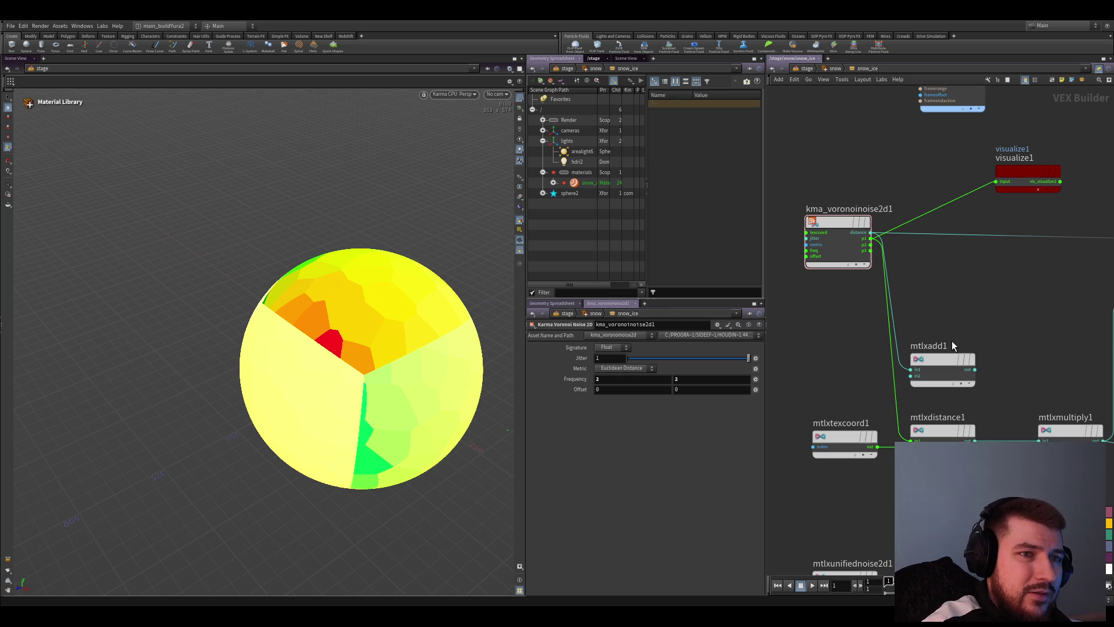
key(ctrl+v)
scroll(846, 264, up, 3)
middle_drag(846, 263, 897, 267)
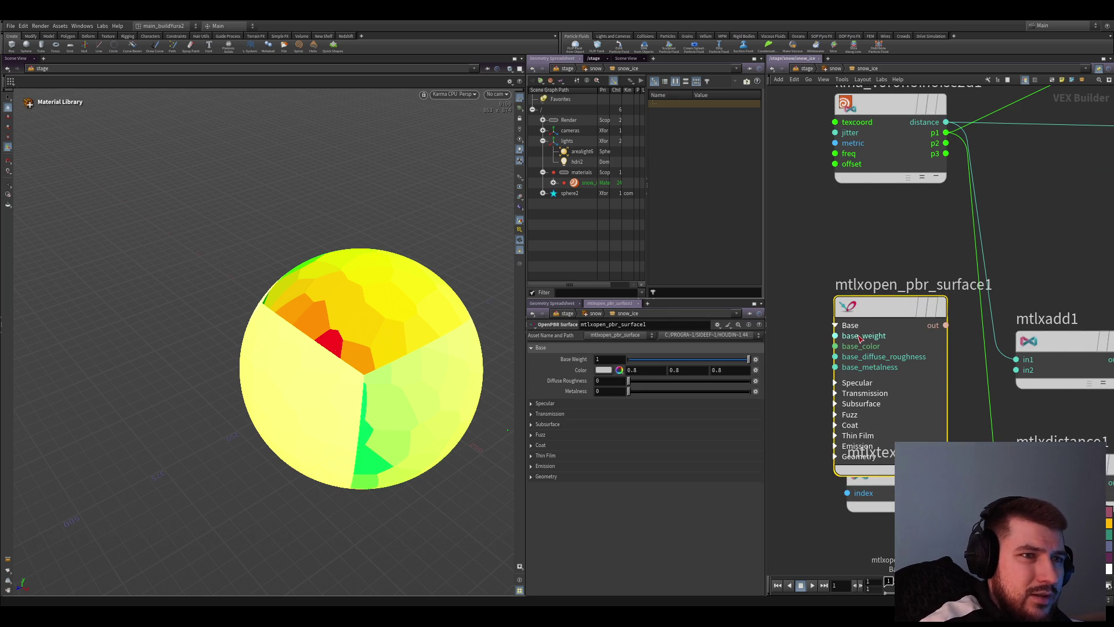
key(Delete)
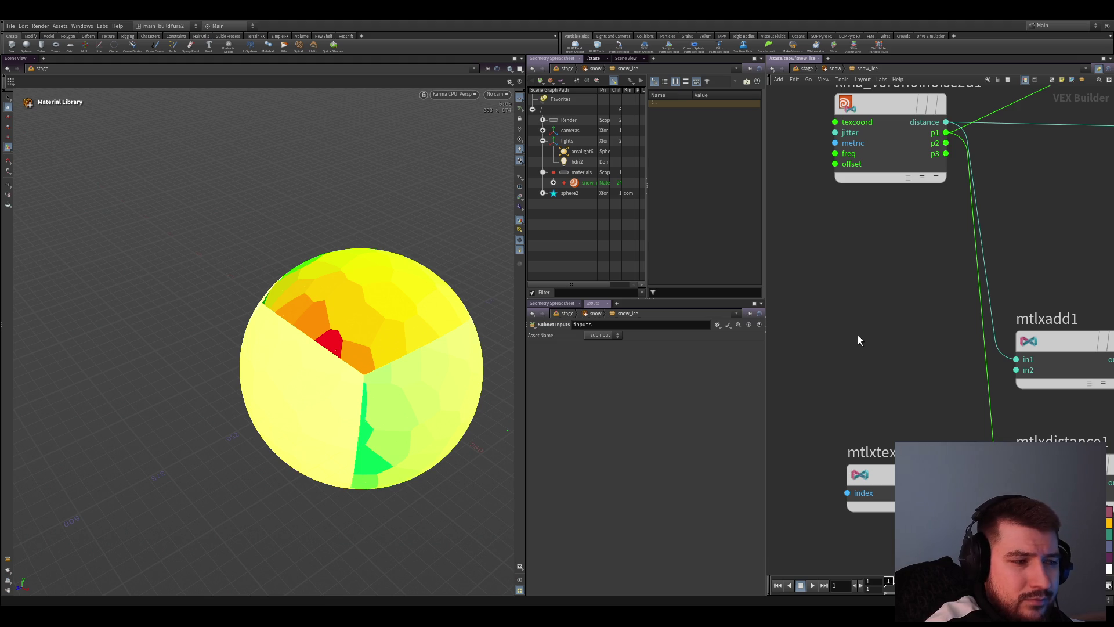
scroll(882, 326, down, 2)
scroll(881, 332, up, 3)
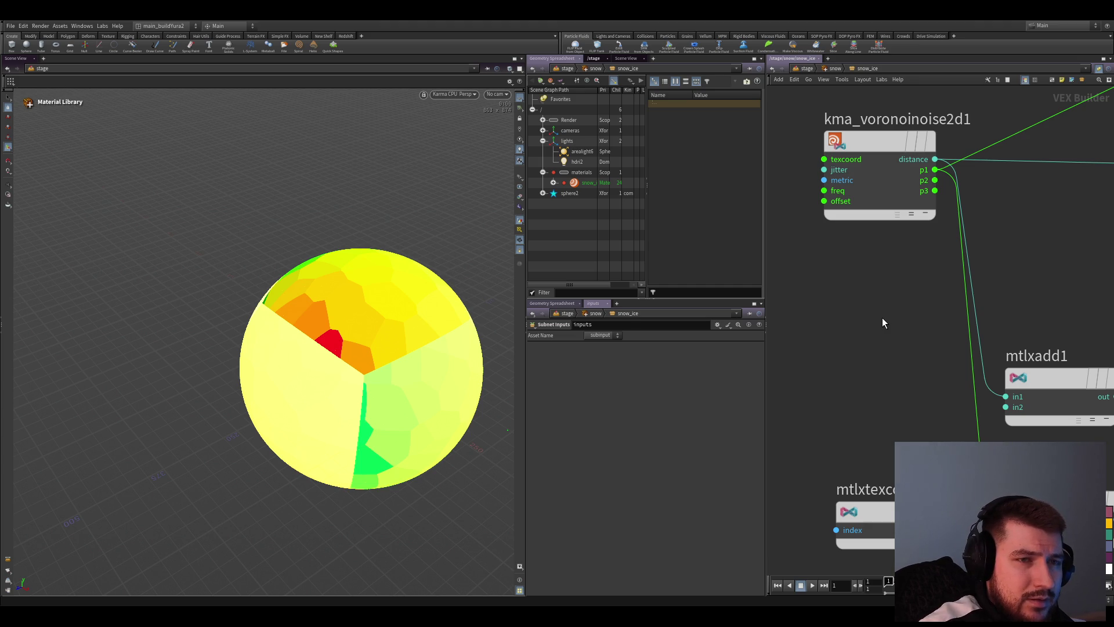
key(ctrl+v)
scroll(967, 259, down, 2)
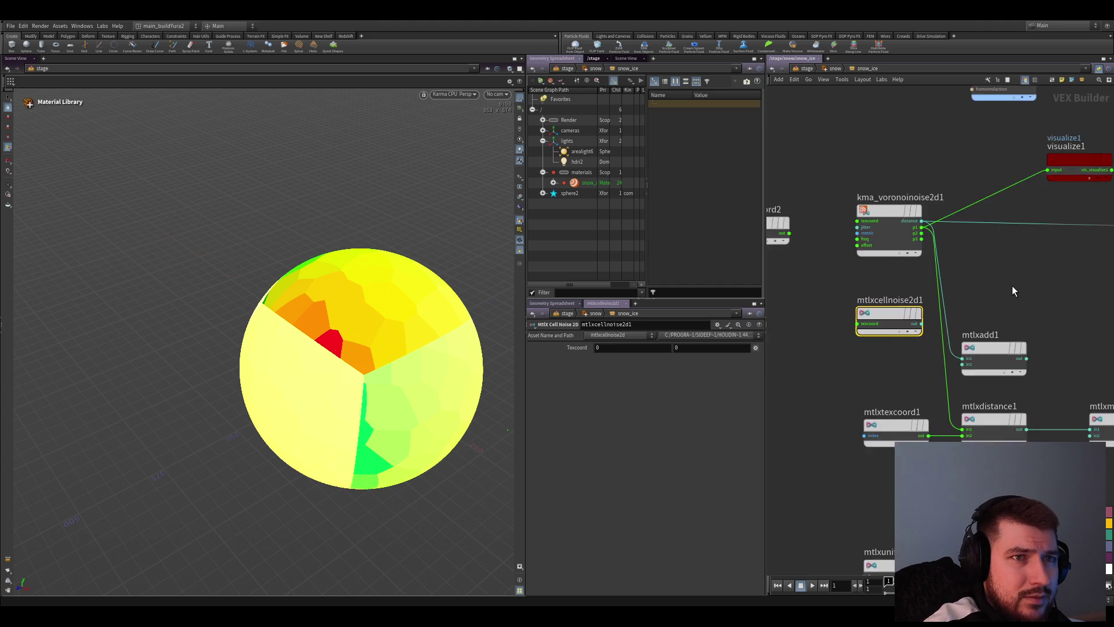
scroll(1011, 292, down, 2)
Place mtlxcellnoise2d1 under the voronoi node and feed mtlxtexcoord2 into its texcoord input
mouse_move(940, 319)
middle_down()
mouse_move(915, 326)
mouse_move(940, 356)
middle_up()
scroll(950, 408, up, 2)
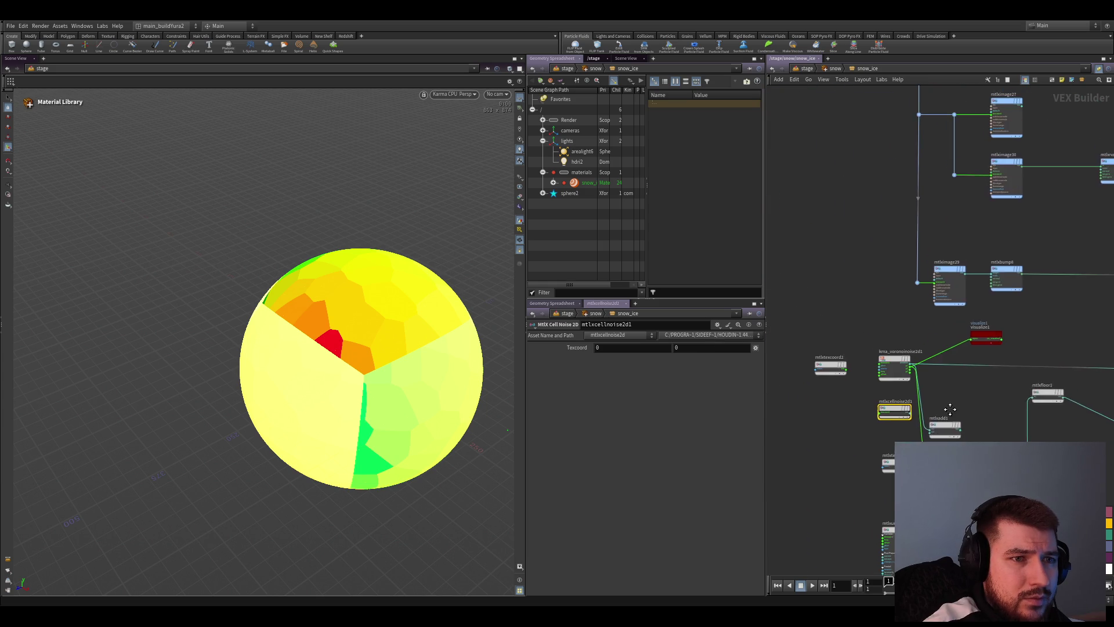
scroll(949, 408, up, 2)
click(993, 393)
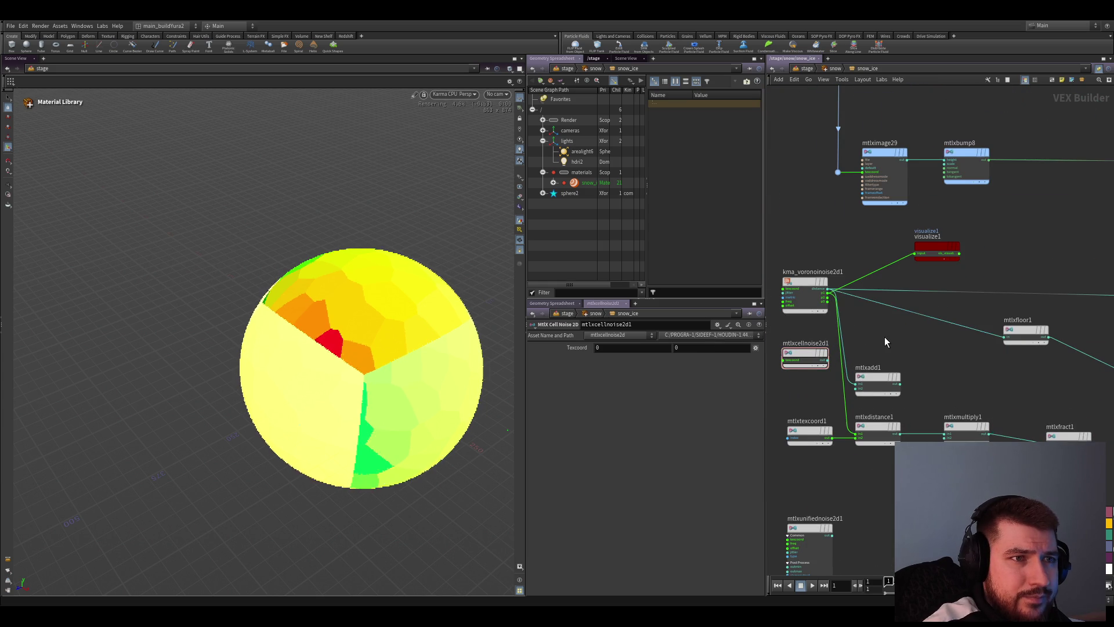
middle_drag(885, 342, 904, 323)
scroll(940, 318, up, 1)
click(834, 357)
mouse_move(833, 357)
middle_down()
mouse_move(860, 348)
mouse_move(927, 361)
middle_up()
click(832, 330)
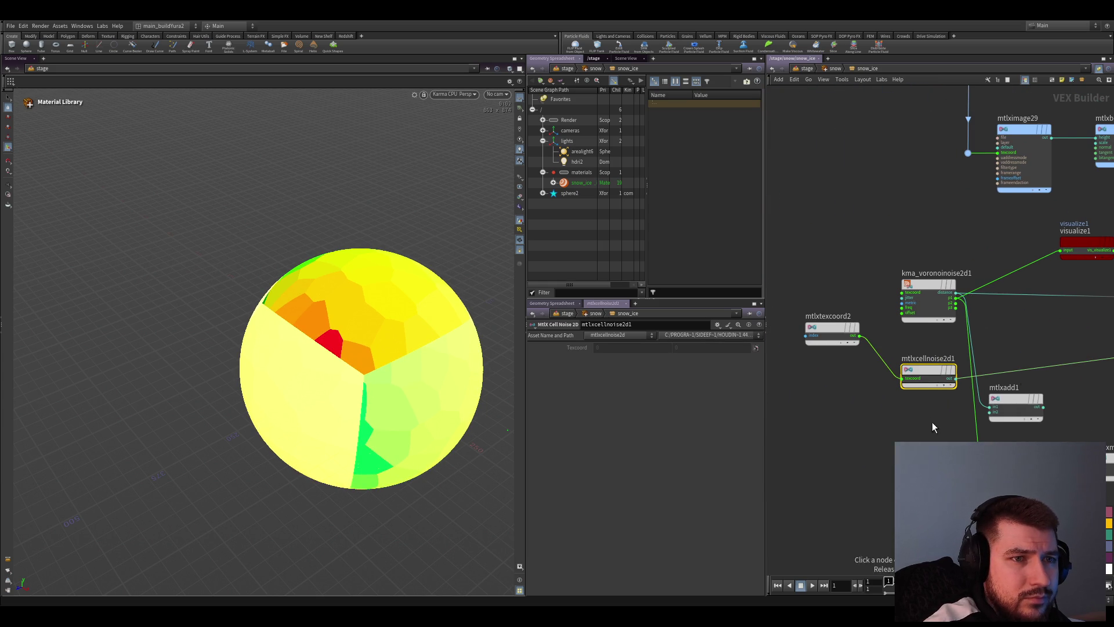
Drive visualize1 from the cell noise output so the sphere shows grey blocky cell patches
middle_drag(931, 427, 896, 431)
drag(920, 382, 964, 343)
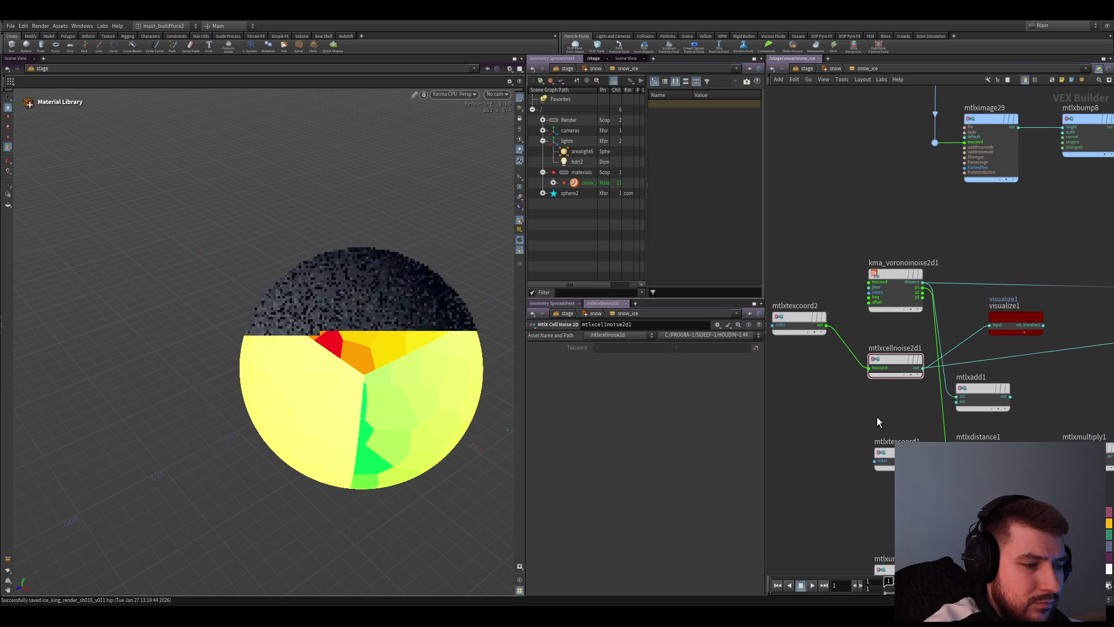
key(Escape)
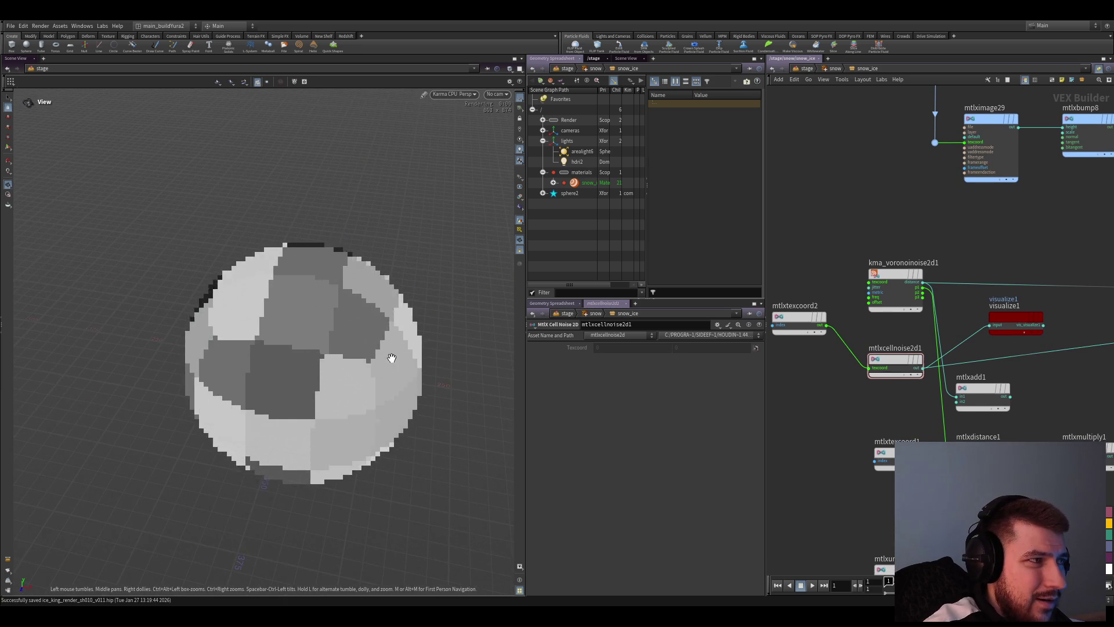
drag(347, 355, 354, 369)
middle_drag(914, 394, 1050, 438)
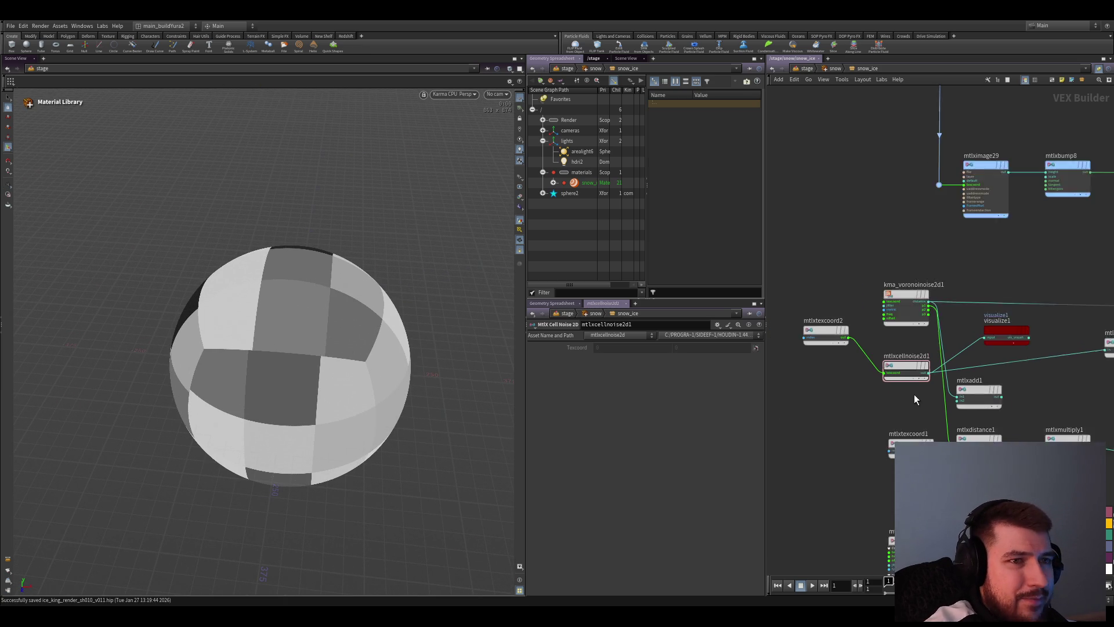
drag(1050, 437, 831, 362)
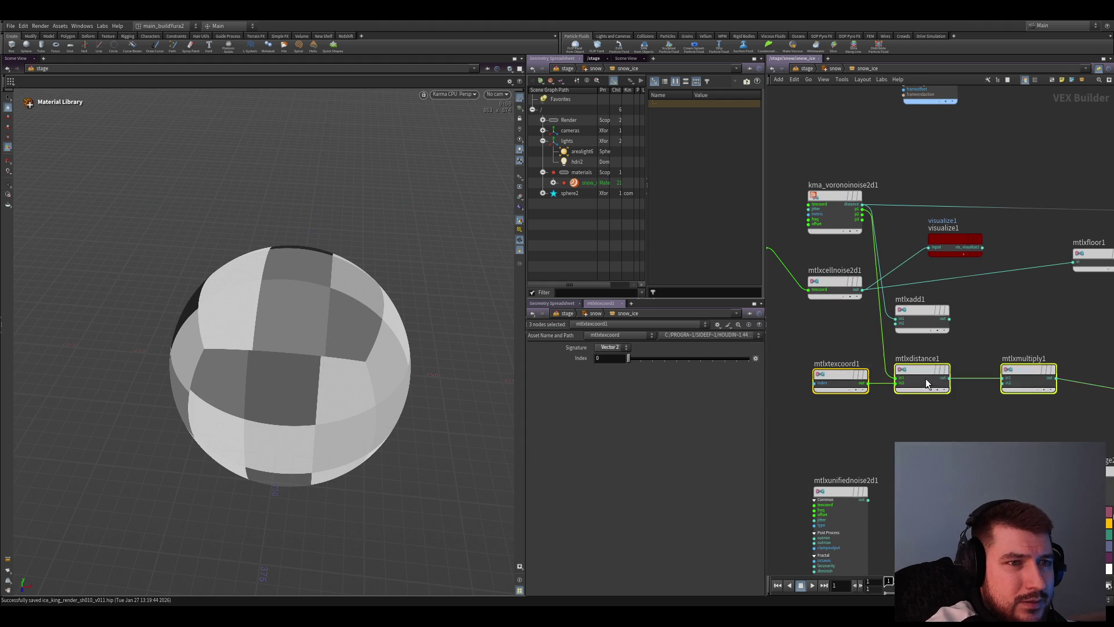
drag(925, 378, 910, 447)
middle_drag(981, 384, 975, 406)
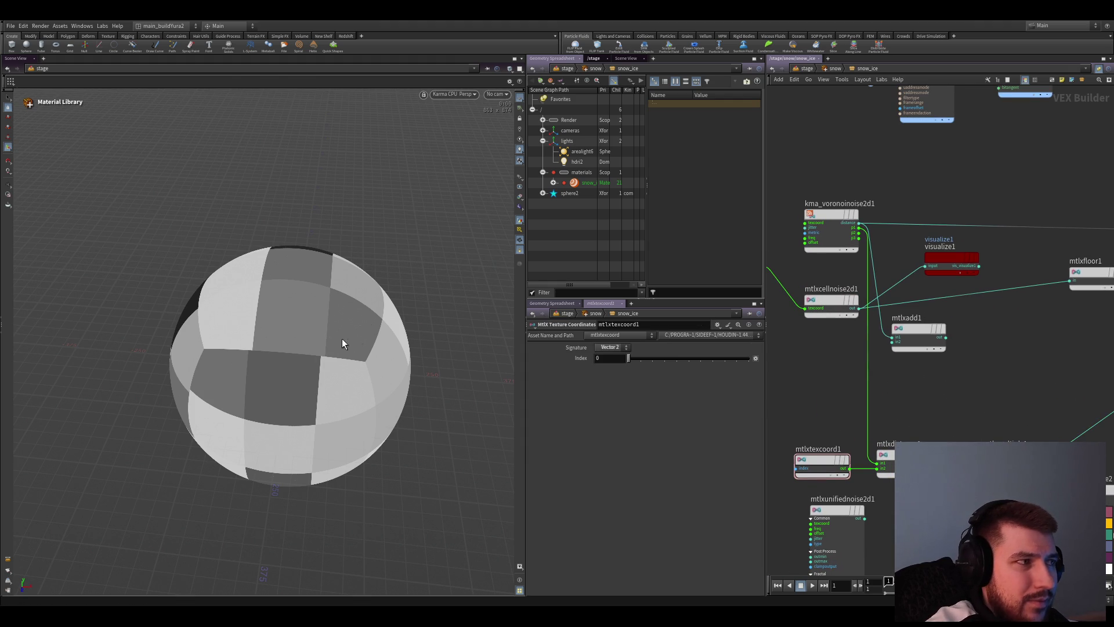
scroll(223, 311, up, 3)
mouse_move(224, 311)
mouse_down()
mouse_move(345, 311)
mouse_move(305, 317)
mouse_up()
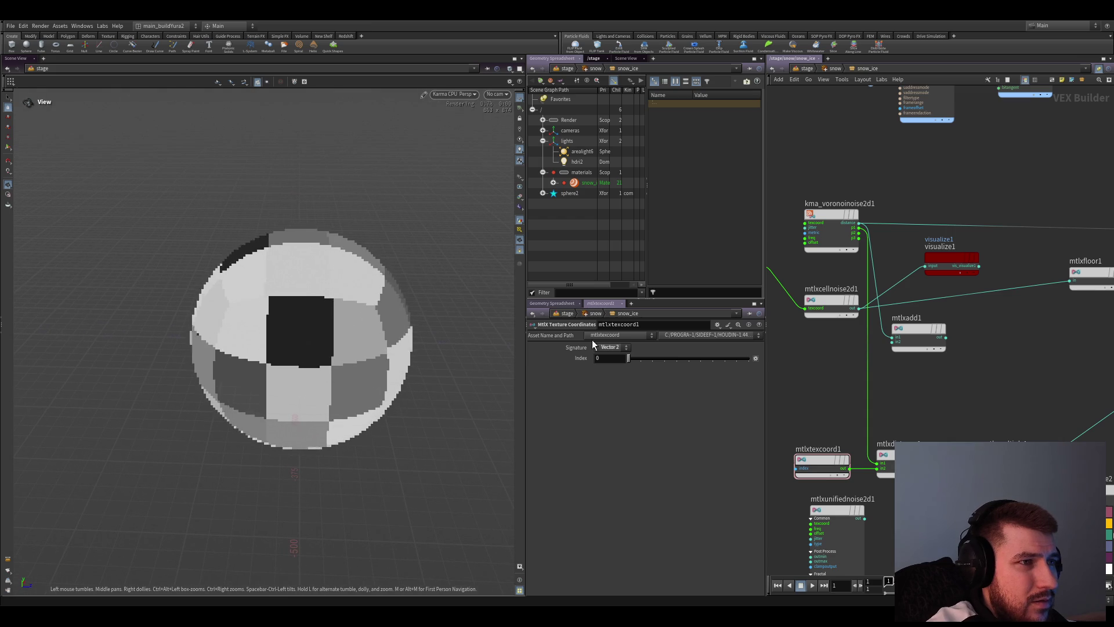
scroll(930, 330, up, 2)
drag(929, 330, 1000, 408)
scroll(1000, 408, down, 1)
scroll(891, 426, down, 1)
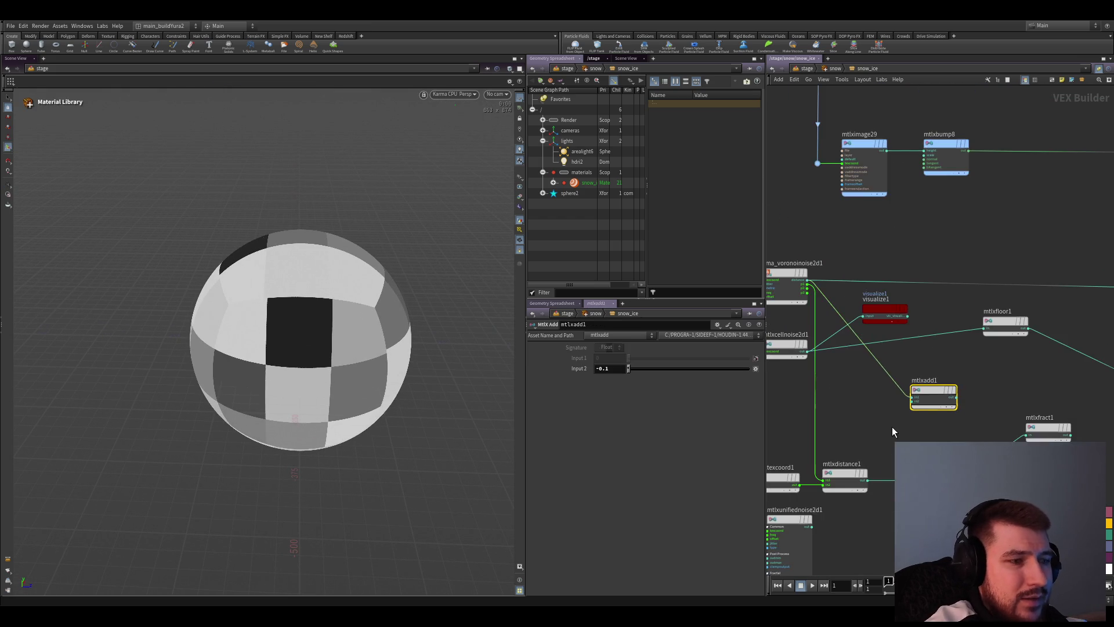
scroll(879, 448, down, 1)
scroll(878, 448, up, 2)
click(837, 400)
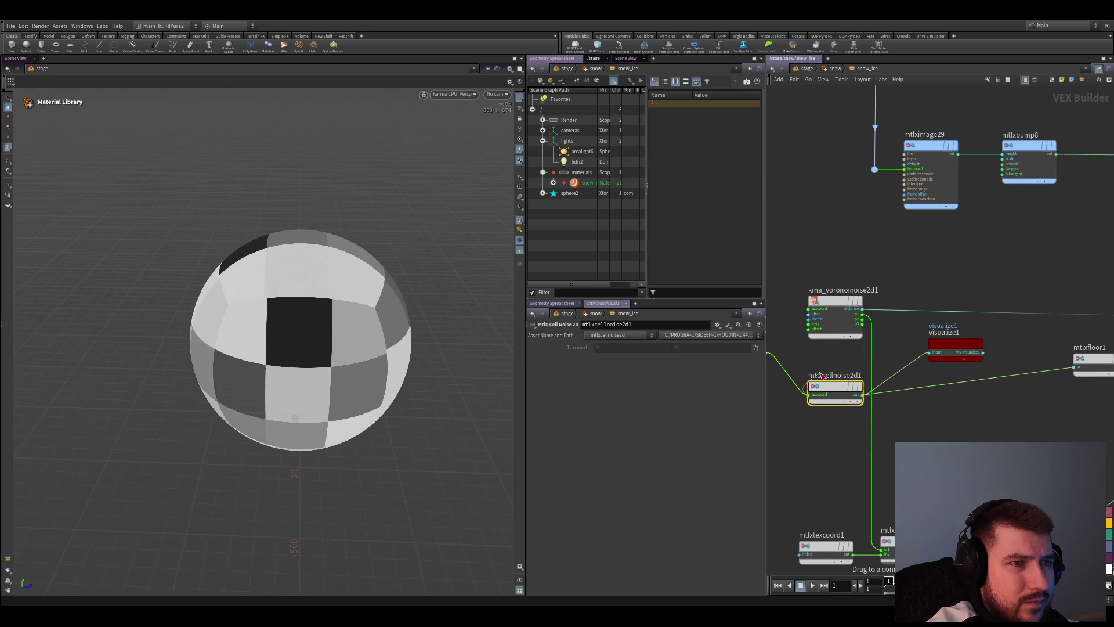
key(Up)
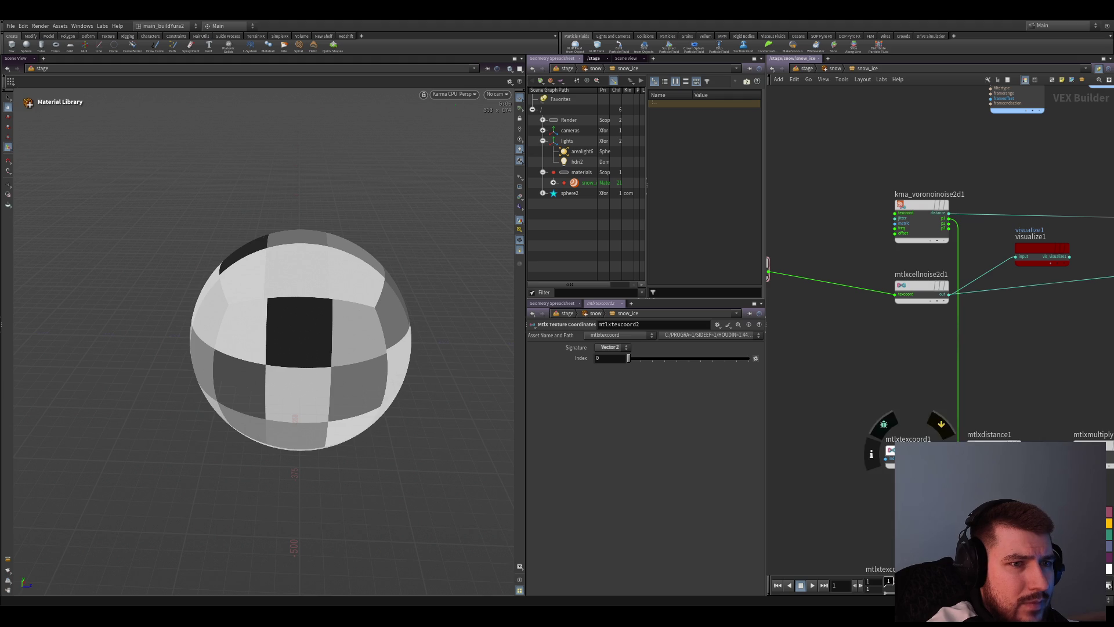
Feed mtlxmultiply1 into the cell noise texcoord input with factor about 1.16 to shrink the tiles
mouse_move(1092, 445)
mouse_down()
mouse_move(916, 403)
mouse_move(835, 285)
mouse_up()
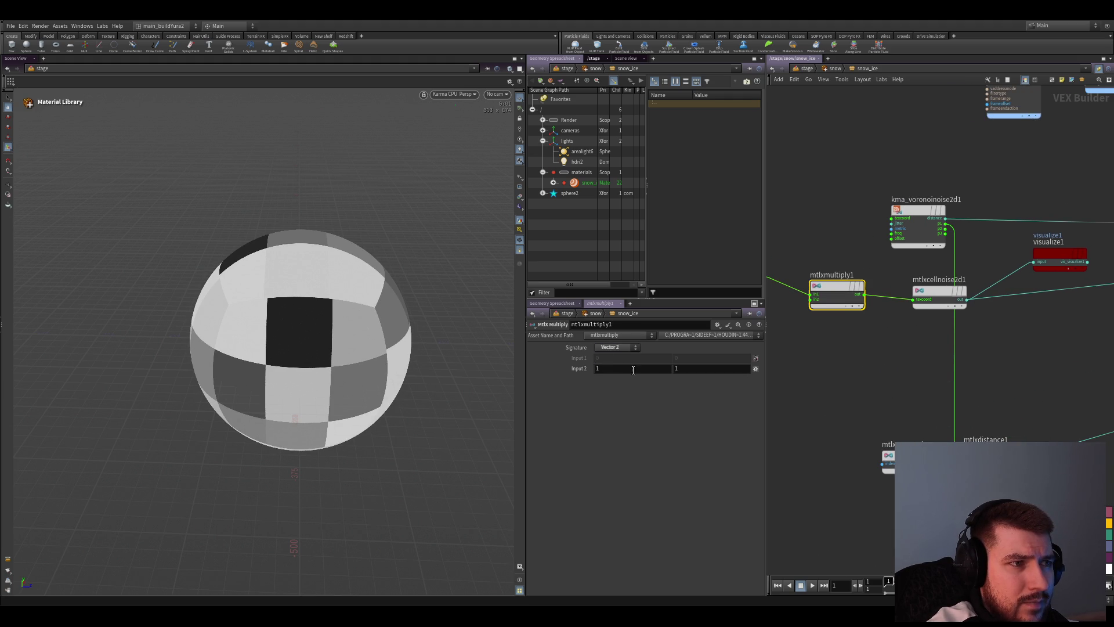
mouse_move(616, 367)
mouse_down()
mouse_move(662, 377)
mouse_move(642, 375)
mouse_up()
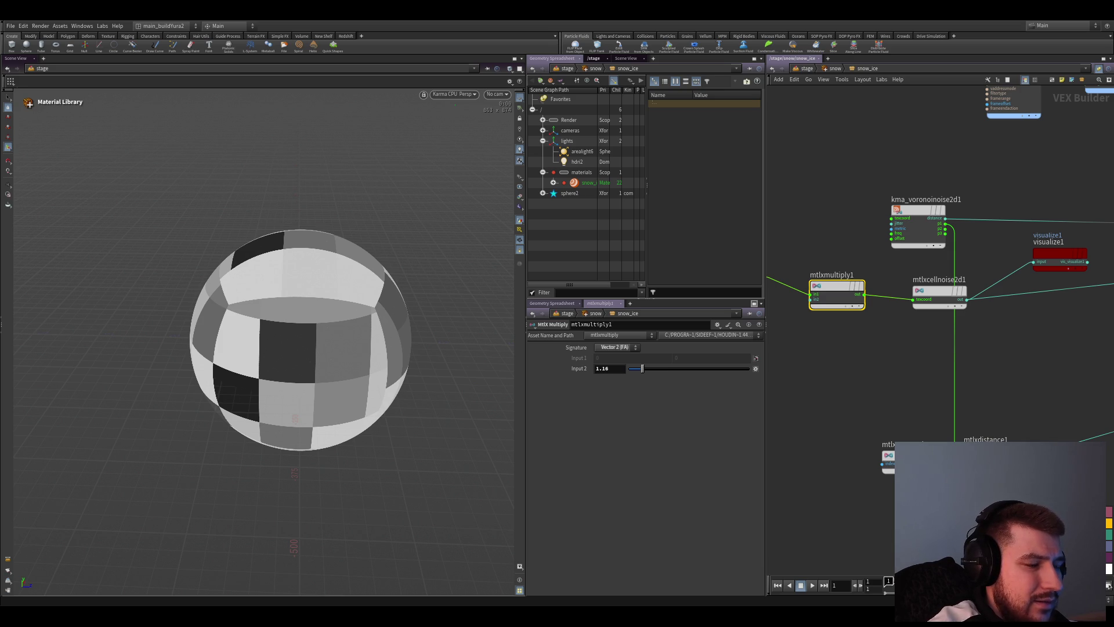
mouse_move(1032, 356)
middle_down()
mouse_move(810, 384)
mouse_move(860, 372)
middle_up()
scroll(903, 390, up, 2)
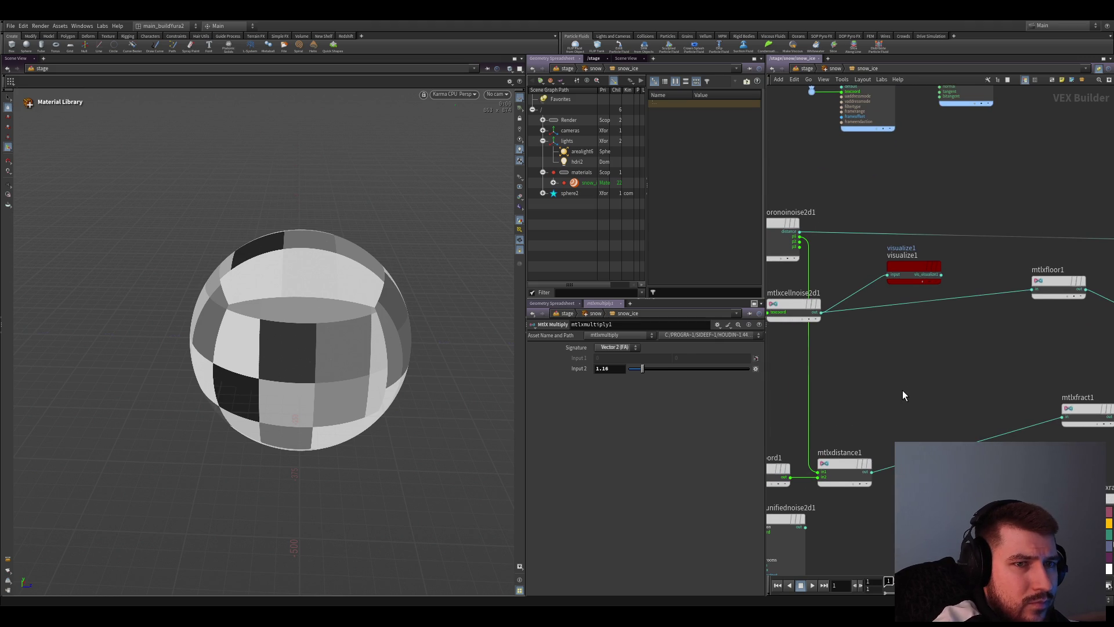
mouse_move(880, 395)
mouse_down()
mouse_move(898, 410)
mouse_move(919, 379)
mouse_up()
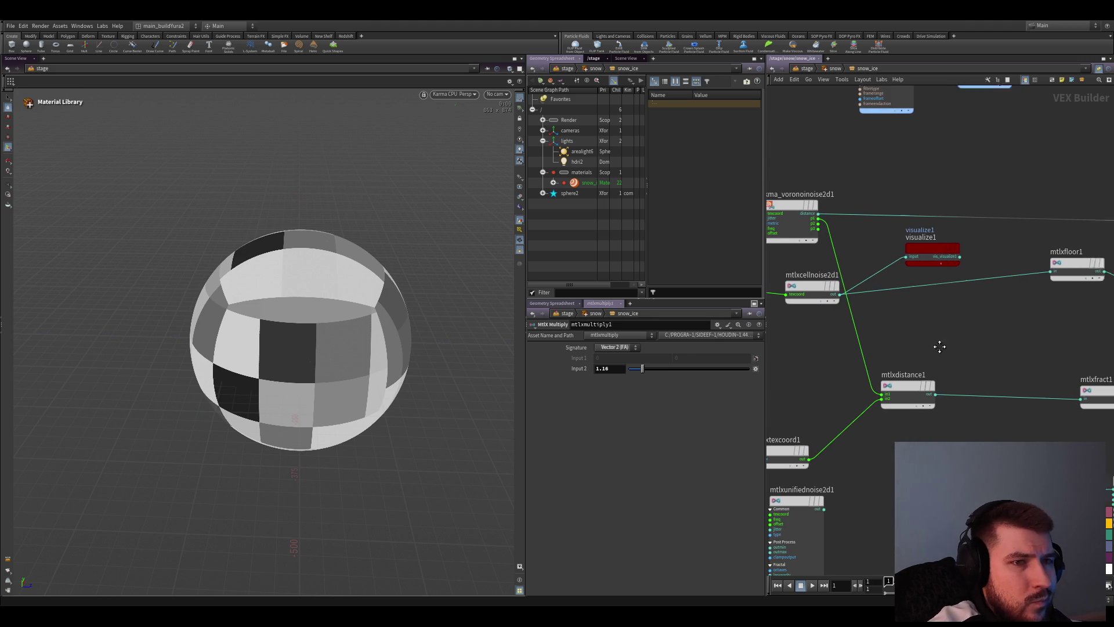
scroll(958, 383, down, 3)
scroll(931, 387, up, 4)
scroll(908, 372, up, 1)
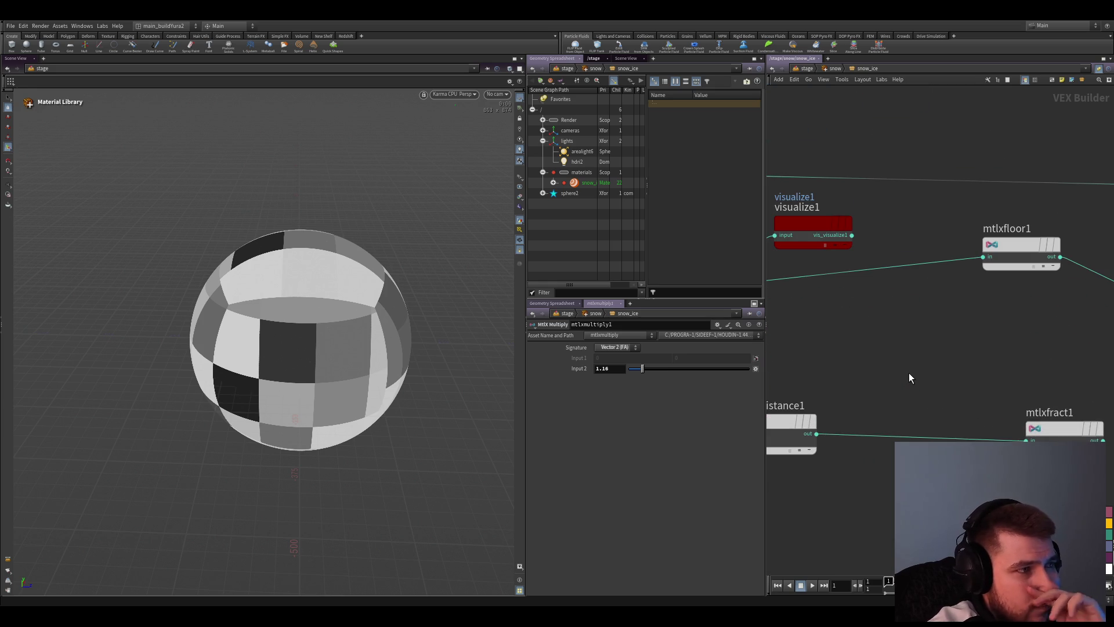
scroll(966, 378, down, 2)
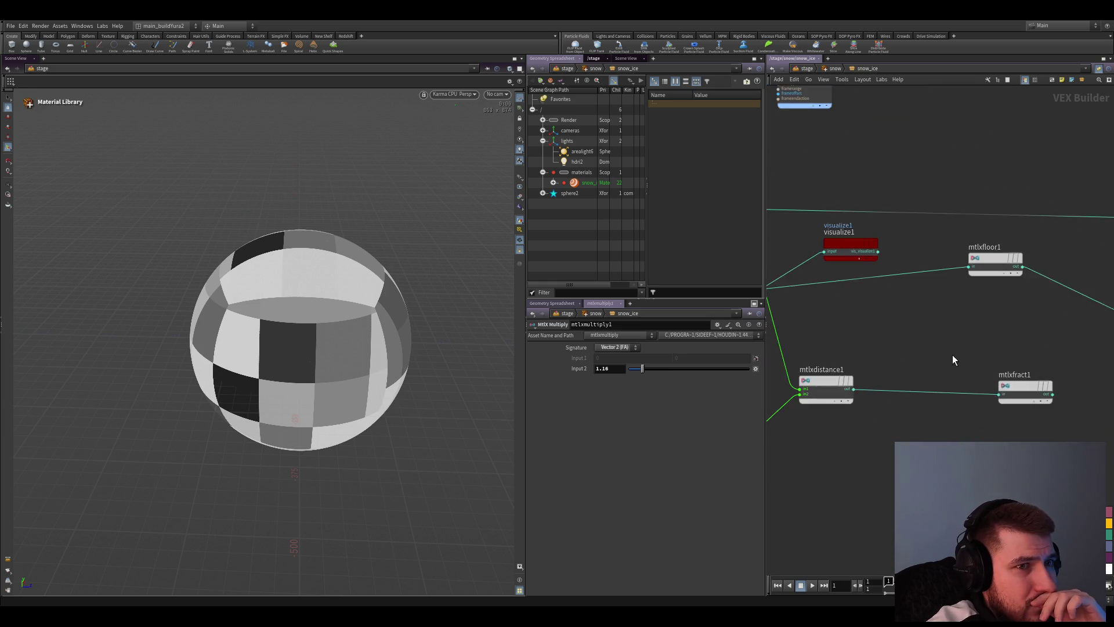
scroll(948, 348, up, 2)
scroll(953, 391, up, 1)
Insert a second multiply node, mtlxmultiply2, on the cell noise wire ahead of the fract node
drag(953, 392, 917, 374)
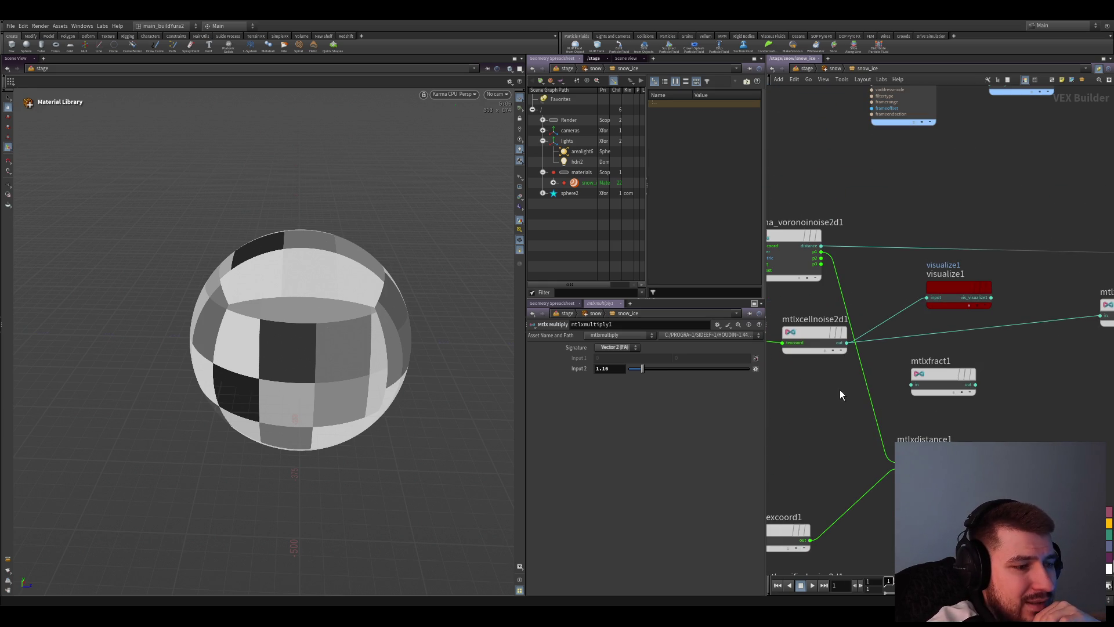
scroll(851, 343, up, 1)
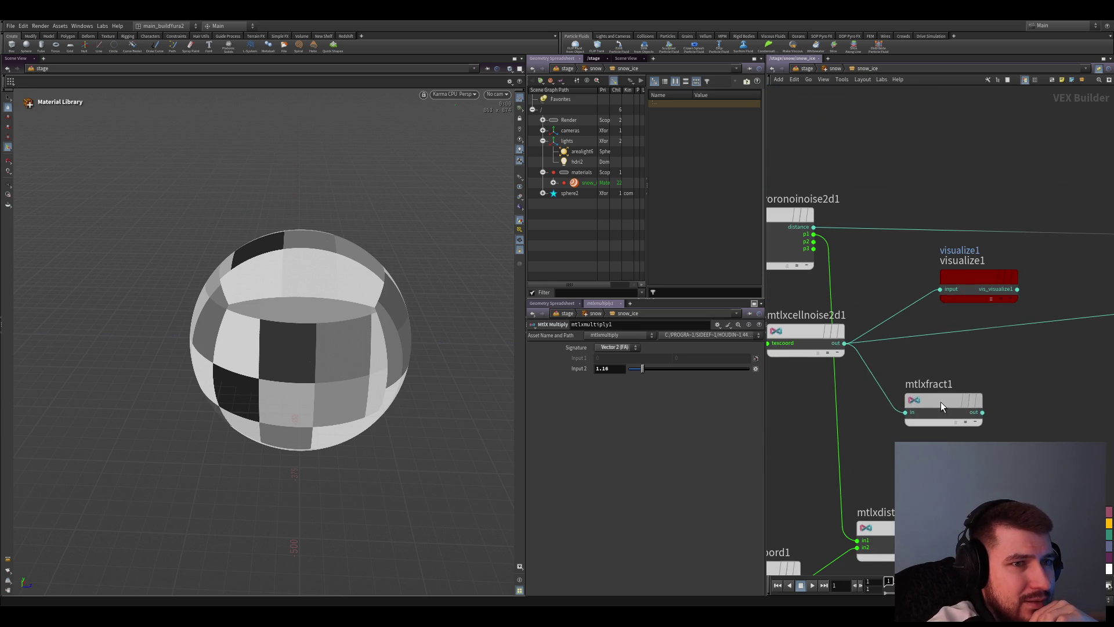
scroll(905, 398, down, 2)
middle_drag(774, 313, 844, 393)
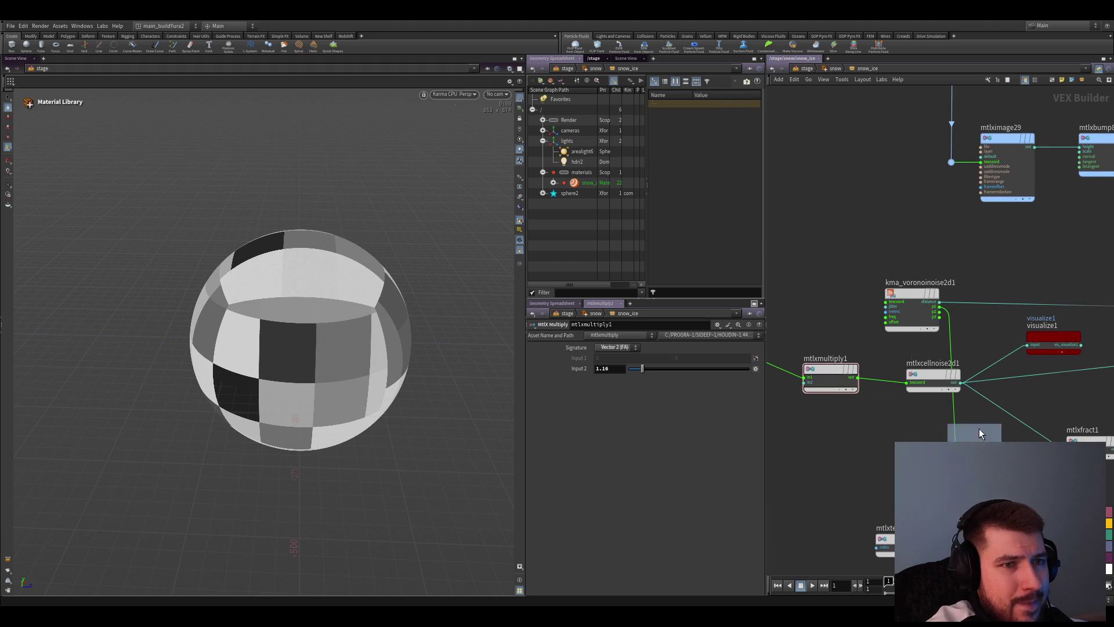
alt+drag(845, 392, 1018, 425)
scroll(936, 420, down, 1)
drag(935, 420, 921, 410)
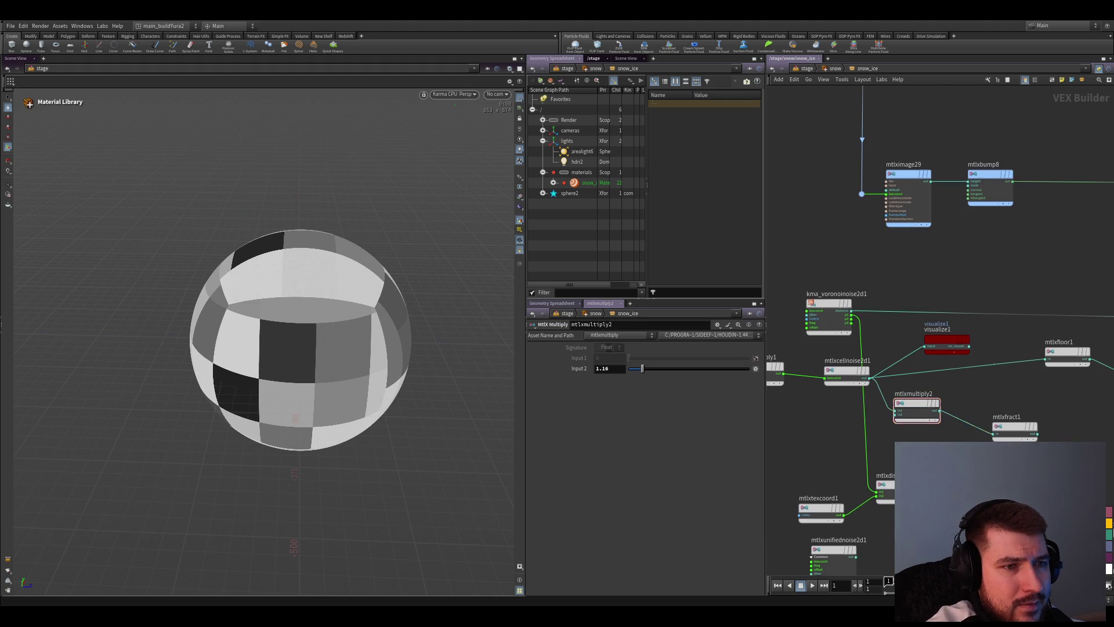
middle_drag(1069, 428, 956, 389)
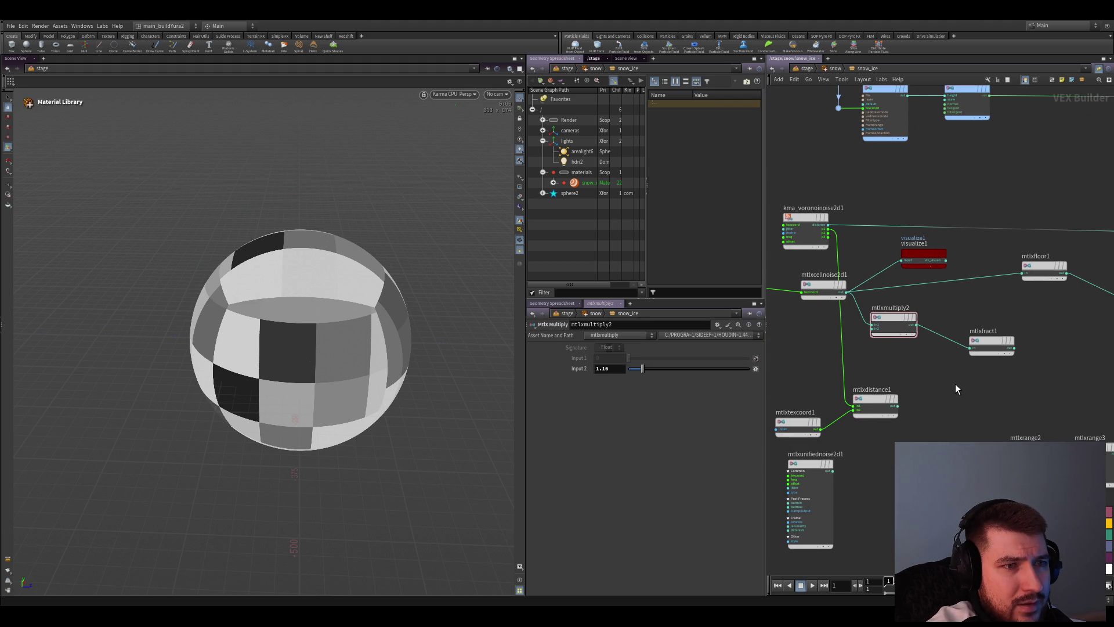
Insert an add node, mtlxadd1, after mtlxmultiply2 and line it up before the fract and visualize nodes
click(941, 342)
scroll(940, 342, up, 2)
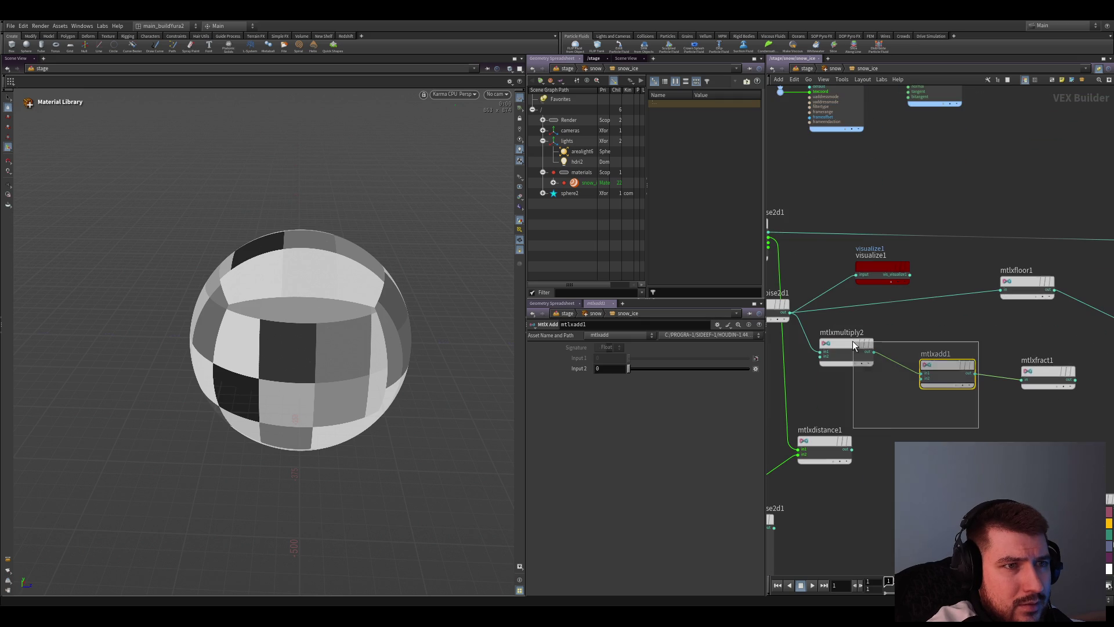
drag(809, 331, 1079, 410)
click(1029, 379)
scroll(1010, 403, down, 3)
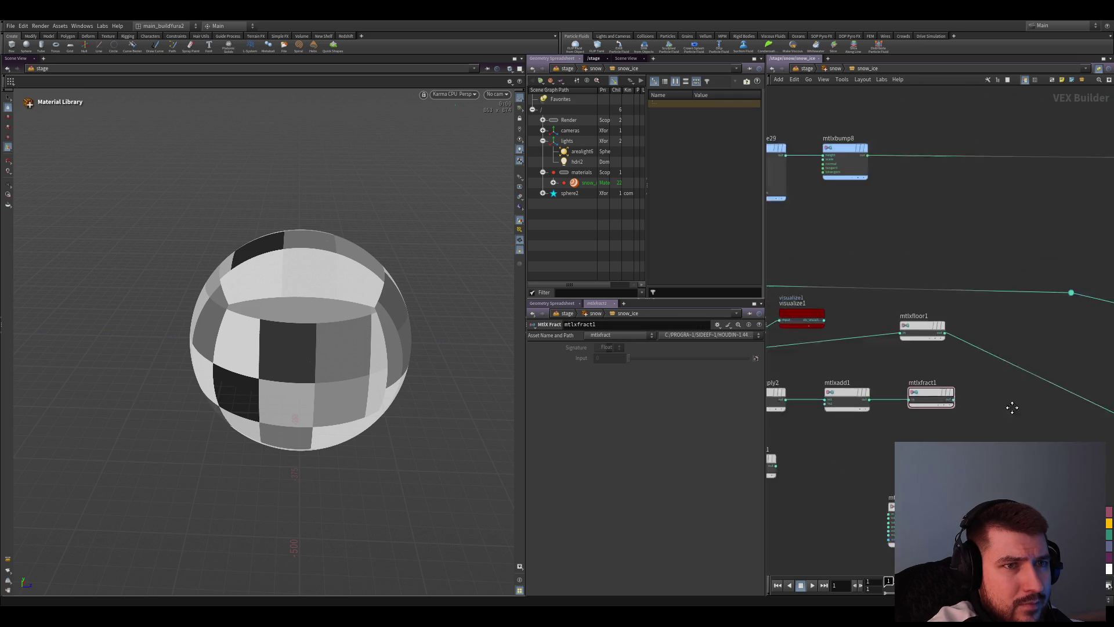
mouse_move(1009, 403)
middle_down()
mouse_move(914, 440)
mouse_move(1005, 451)
middle_up()
drag(829, 356, 1050, 414)
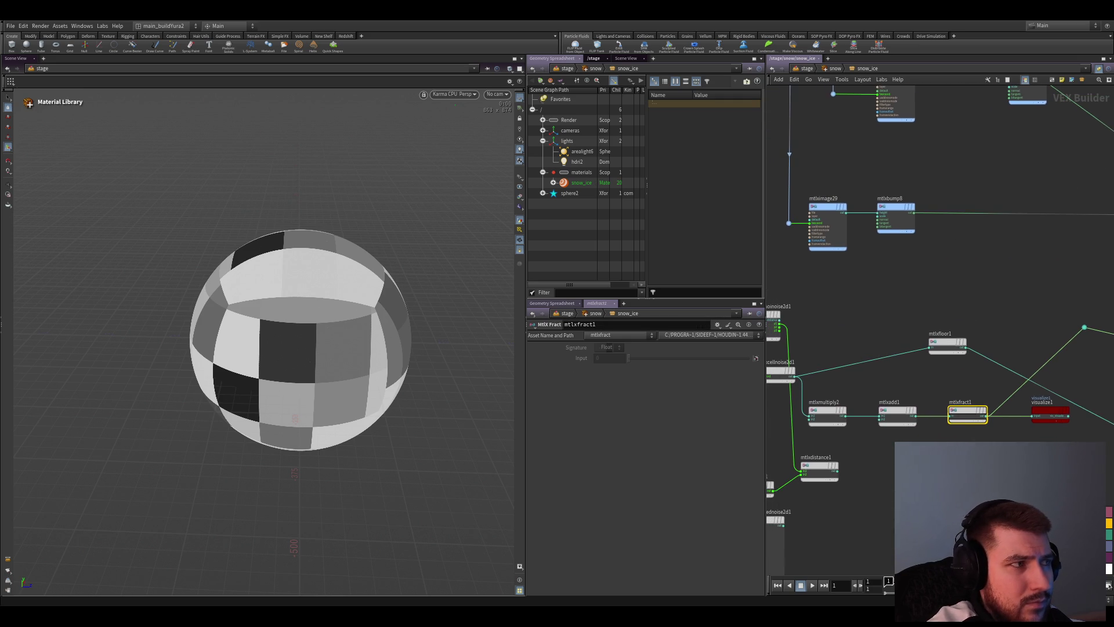
middle_drag(1001, 418, 1014, 403)
Set mtlxadd1's Input 2 to about 5.13 and mtlxmultiply2's Input 2 to about 0.65
click(908, 398)
drag(644, 372, 700, 375)
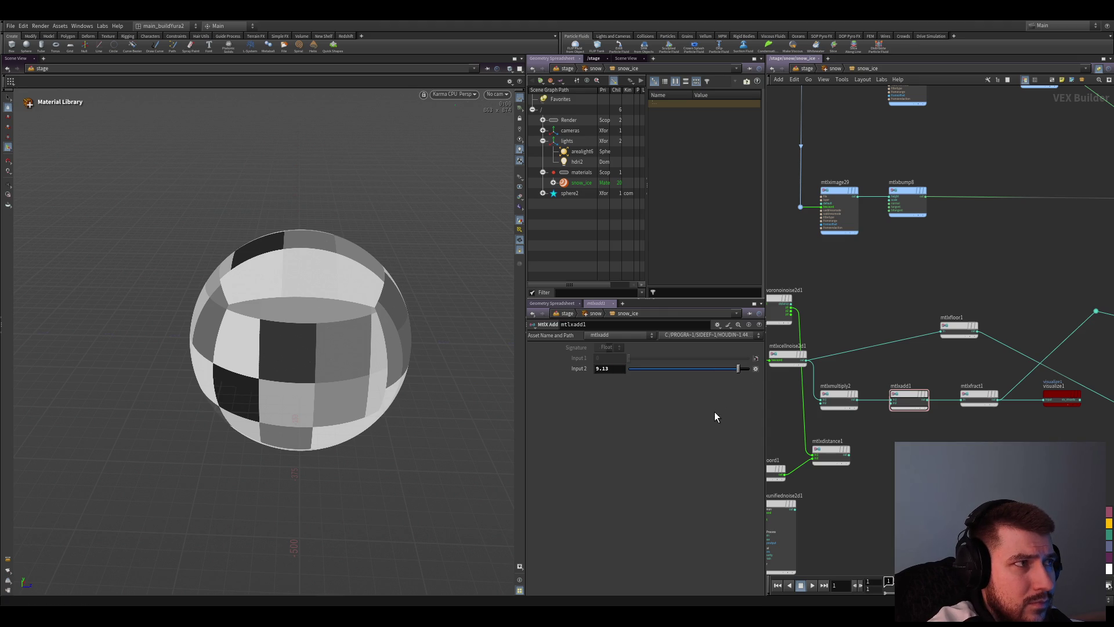
scroll(933, 431, up, 2)
click(972, 384)
click(839, 370)
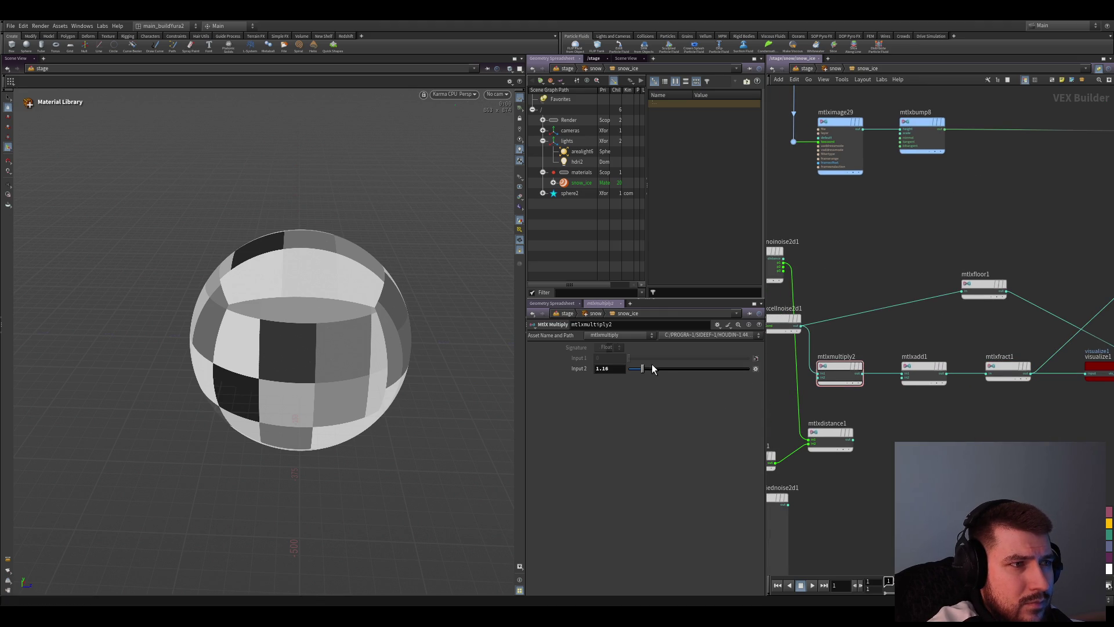
drag(633, 369, 706, 380)
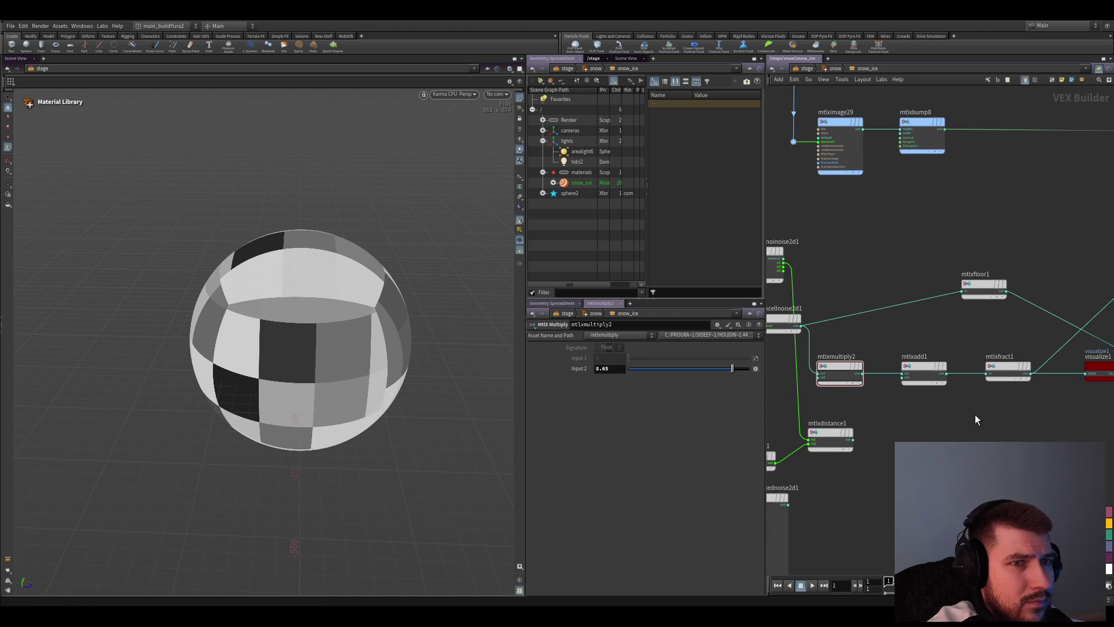
click(1009, 370)
drag(957, 288, 977, 313)
Wire mtlxadd1's output into mtlxfloor1 and preview the floor output in the visualize node
drag(945, 372, 972, 304)
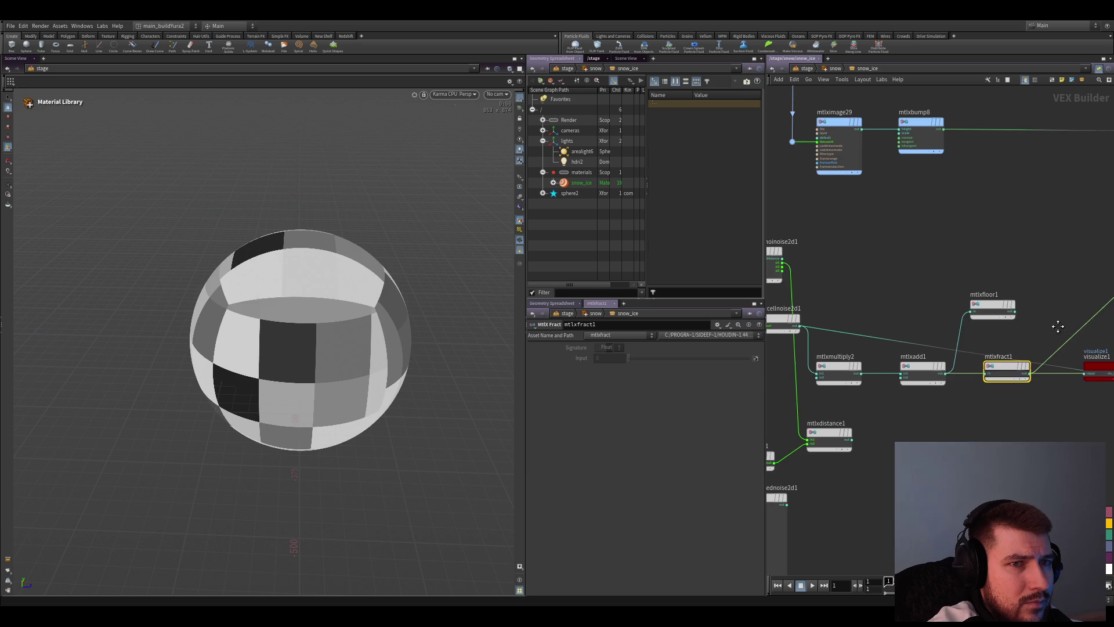
middle_drag(973, 304, 891, 299)
drag(1021, 366, 1008, 431)
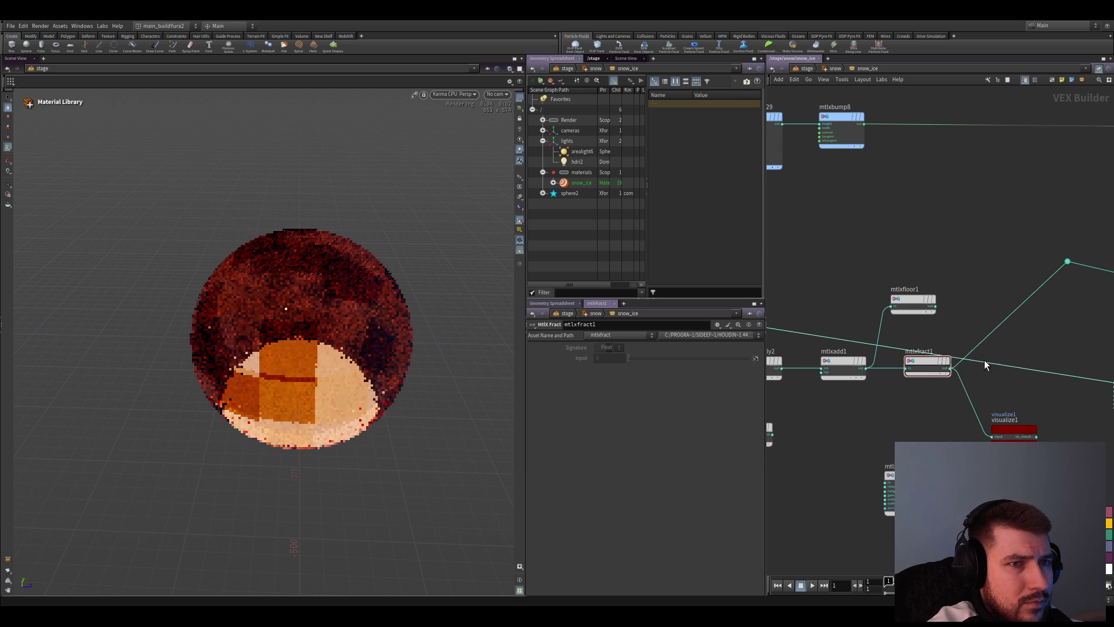
click(935, 306)
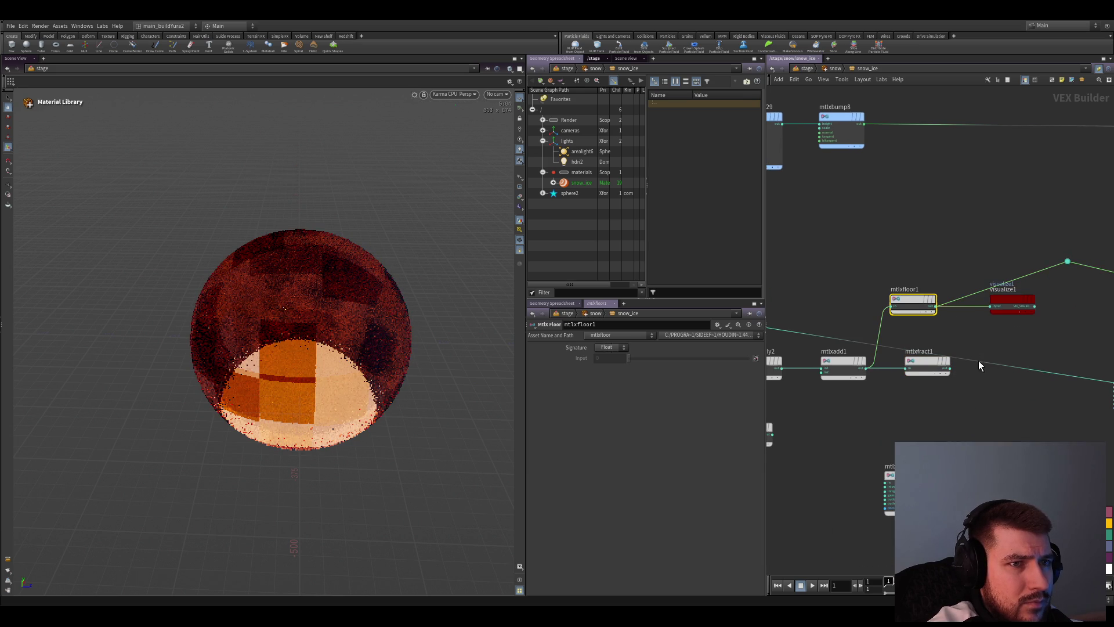
click(938, 414)
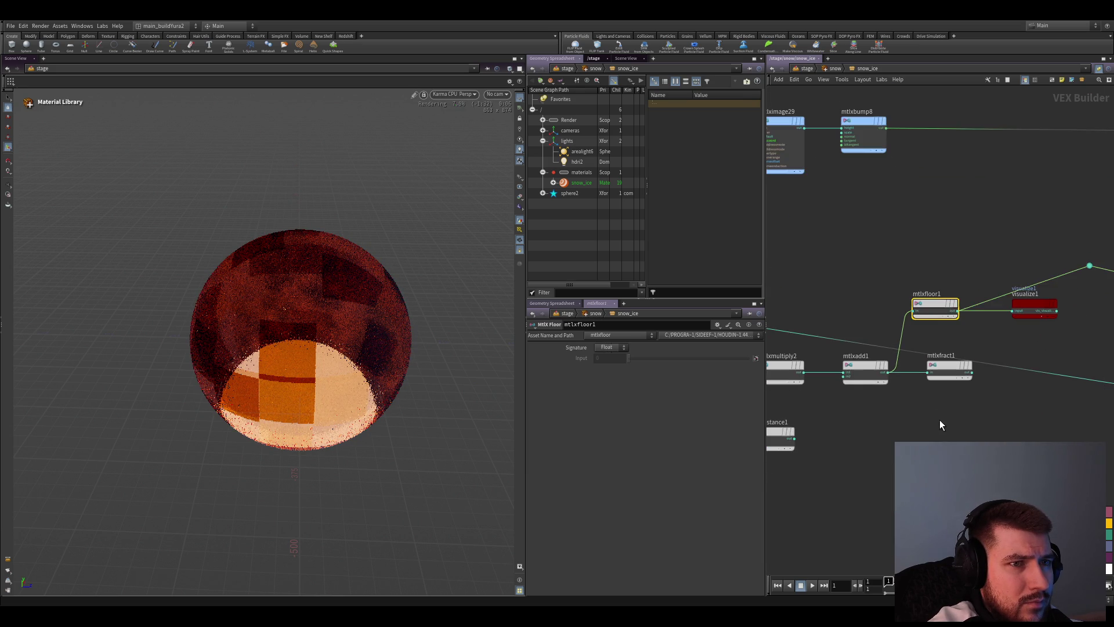
Tidy the node layout around the fract node and save the scene
middle_drag(1057, 346, 994, 404)
drag(952, 375, 943, 404)
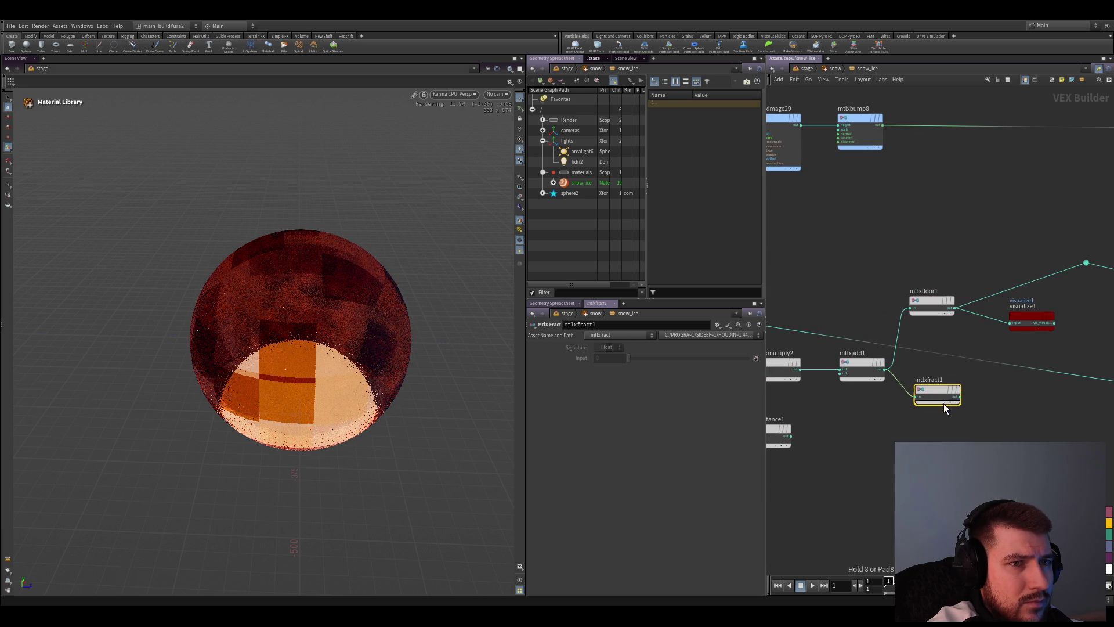
middle_drag(934, 397, 974, 384)
key(ctrl+s)
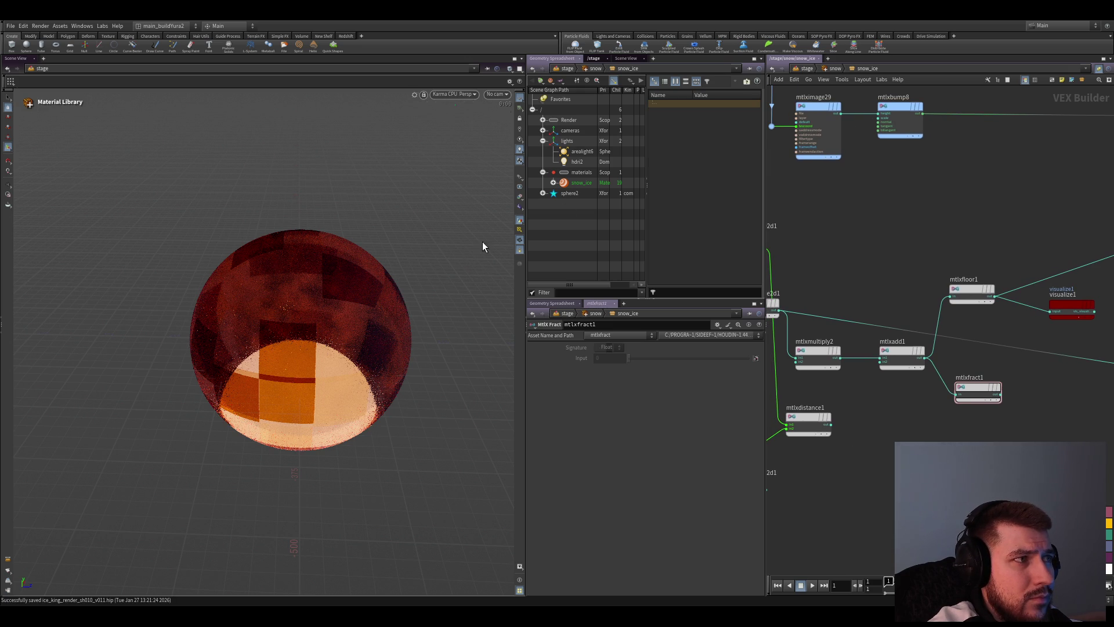
drag(979, 388, 967, 405)
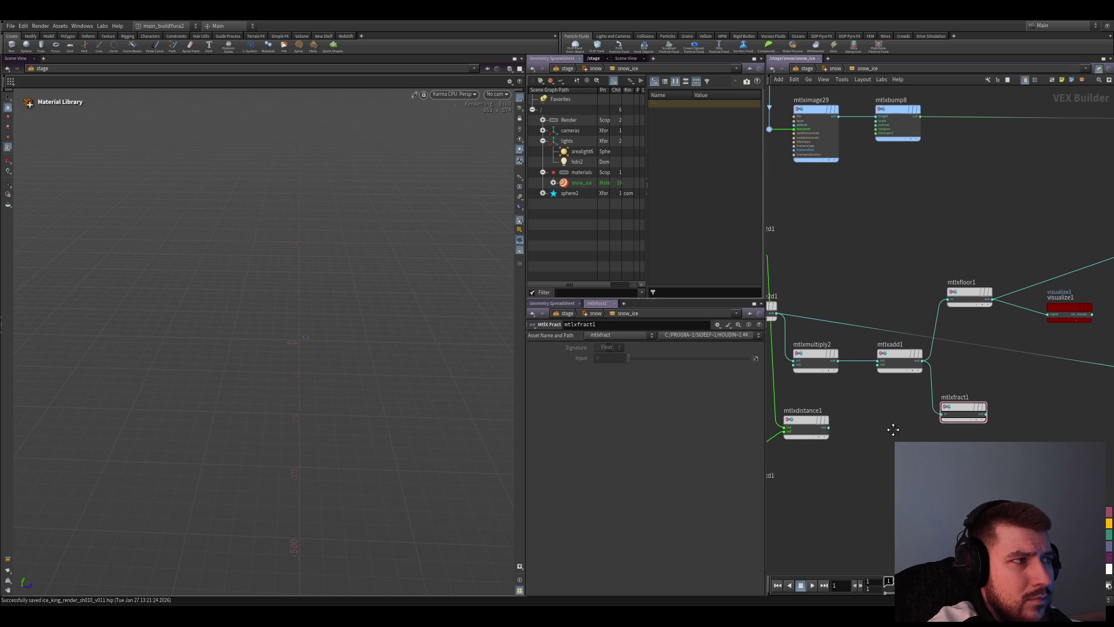
middle_drag(894, 425, 883, 450)
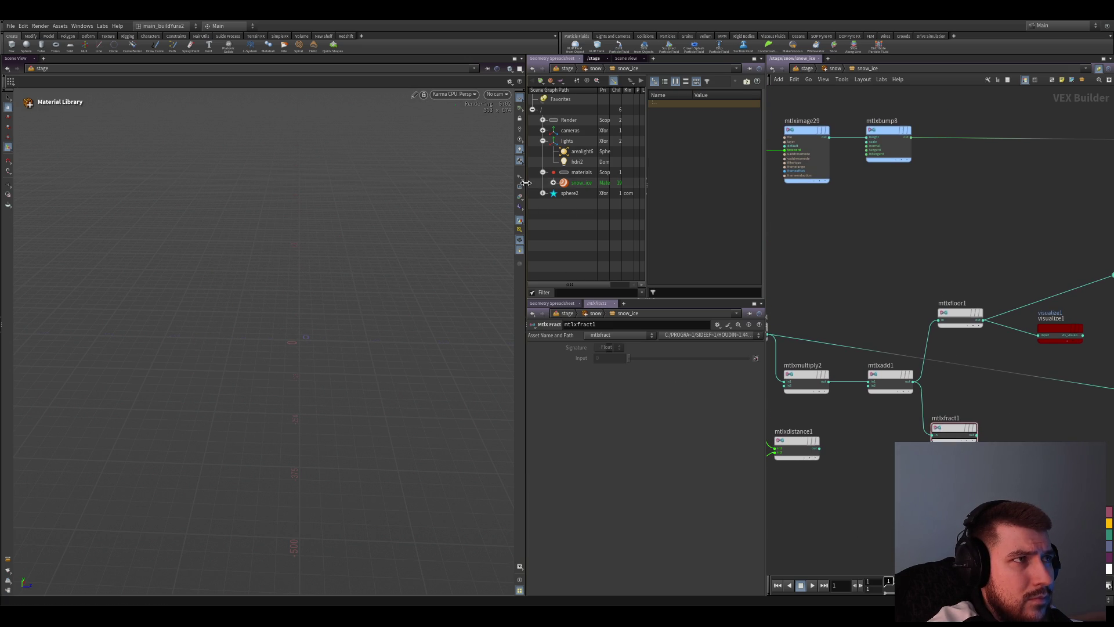
drag(525, 183, 514, 184)
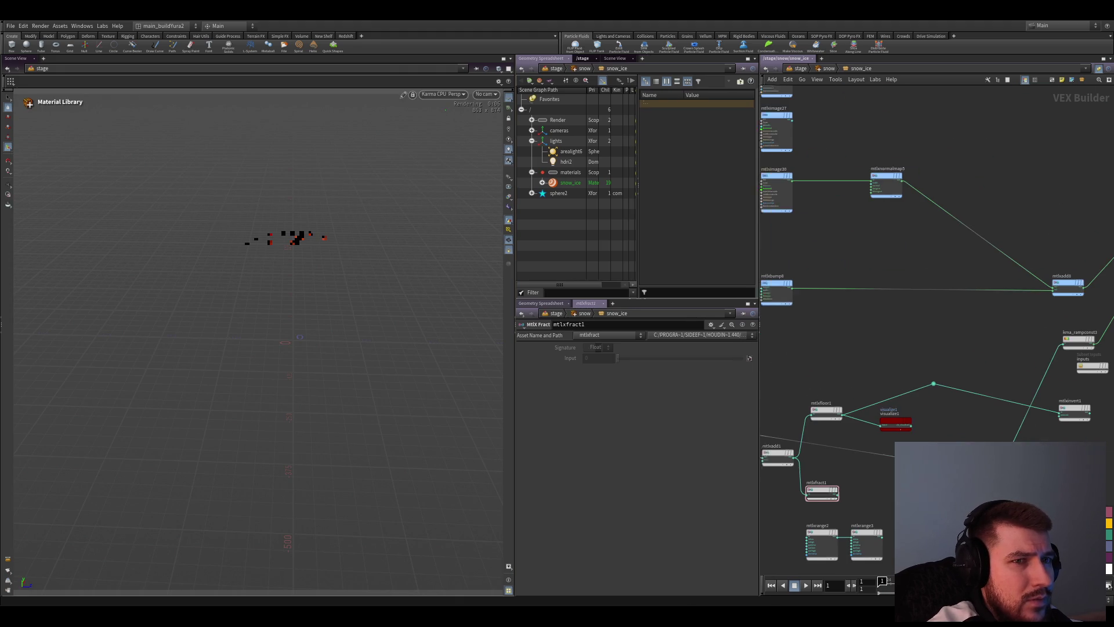
mouse_move(1109, 344)
middle_down()
mouse_move(929, 434)
mouse_move(1081, 418)
middle_up()
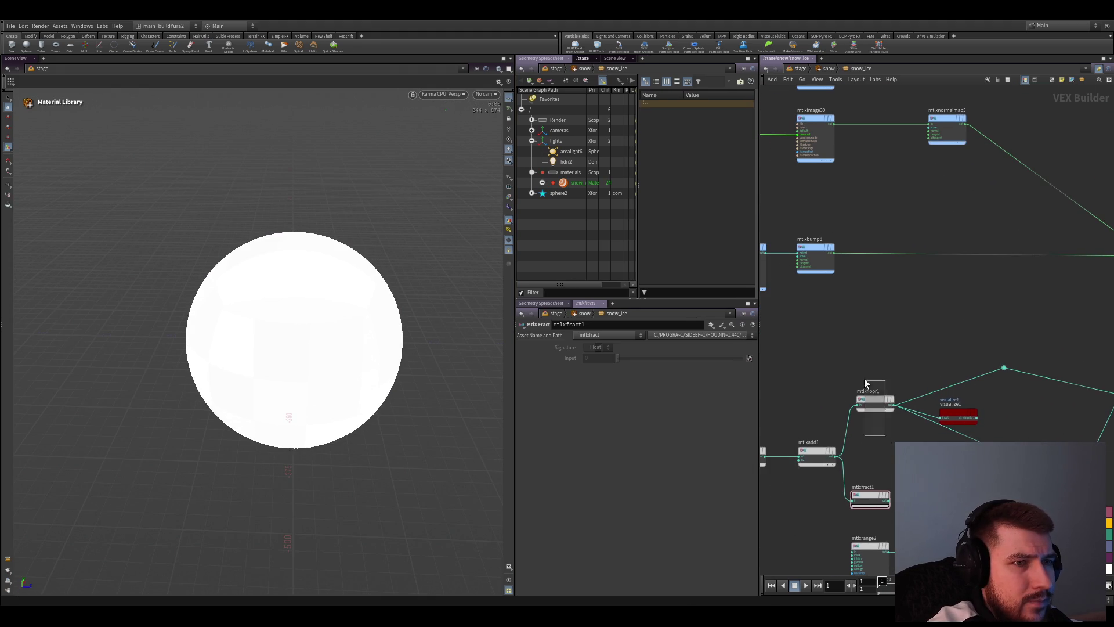
middle_drag(884, 452, 940, 417)
Adjust mtlxadd1's Input 2 while watching the render, ending lower to darken the tiles
click(874, 428)
drag(617, 367, 640, 370)
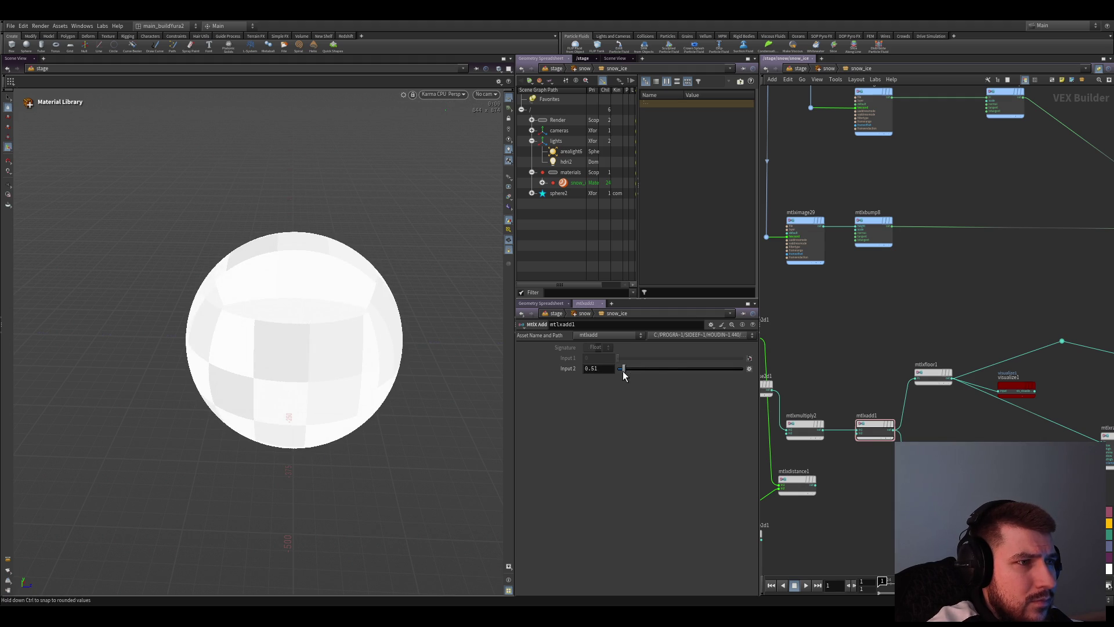
mouse_move(622, 370)
mouse_down()
mouse_move(282, 362)
mouse_move(356, 363)
mouse_up()
Push mtlxmultiply2's Input 2 up toward 10, then enter an exact near-zero value, turning the sphere black
click(805, 426)
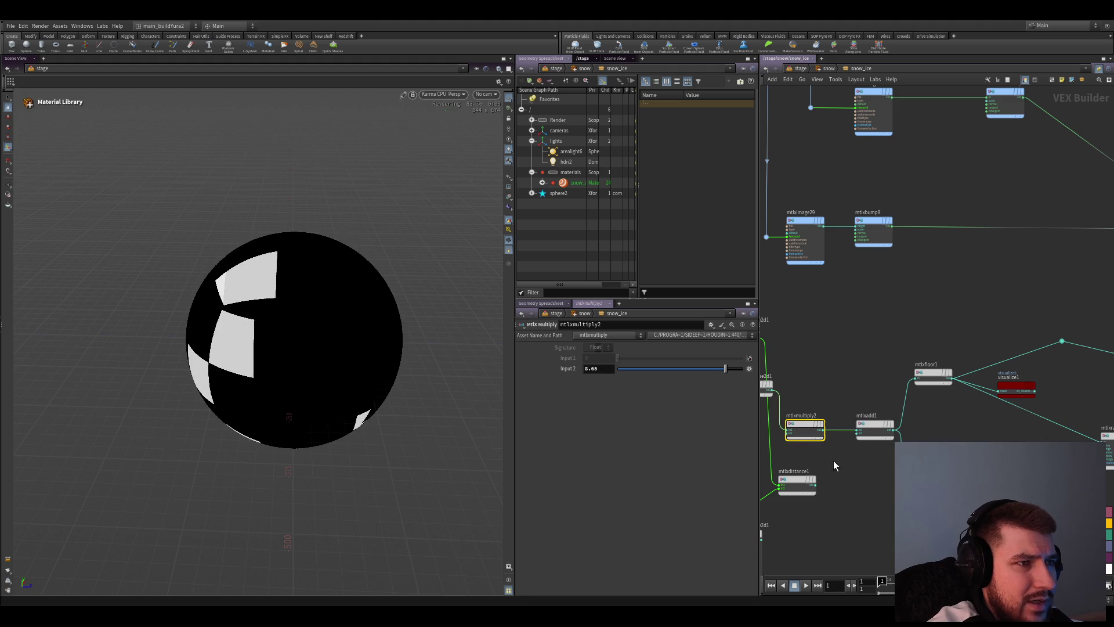
mouse_move(727, 369)
mouse_down()
mouse_move(617, 366)
mouse_move(698, 375)
mouse_up()
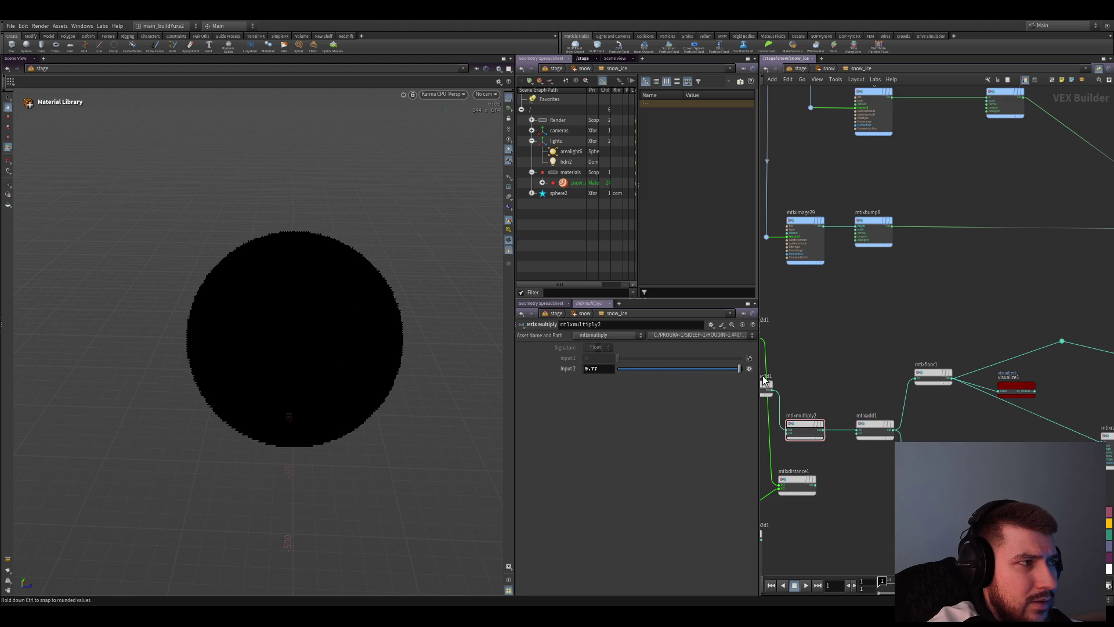
drag(763, 381, 794, 383)
drag(693, 373, 720, 372)
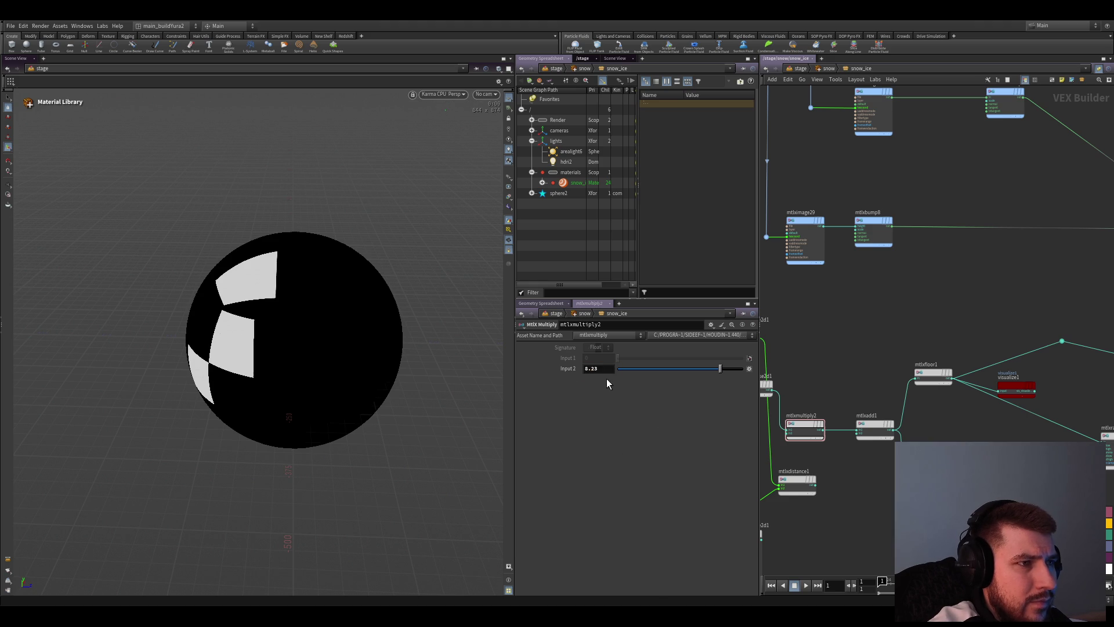
text(6)
key(Return)
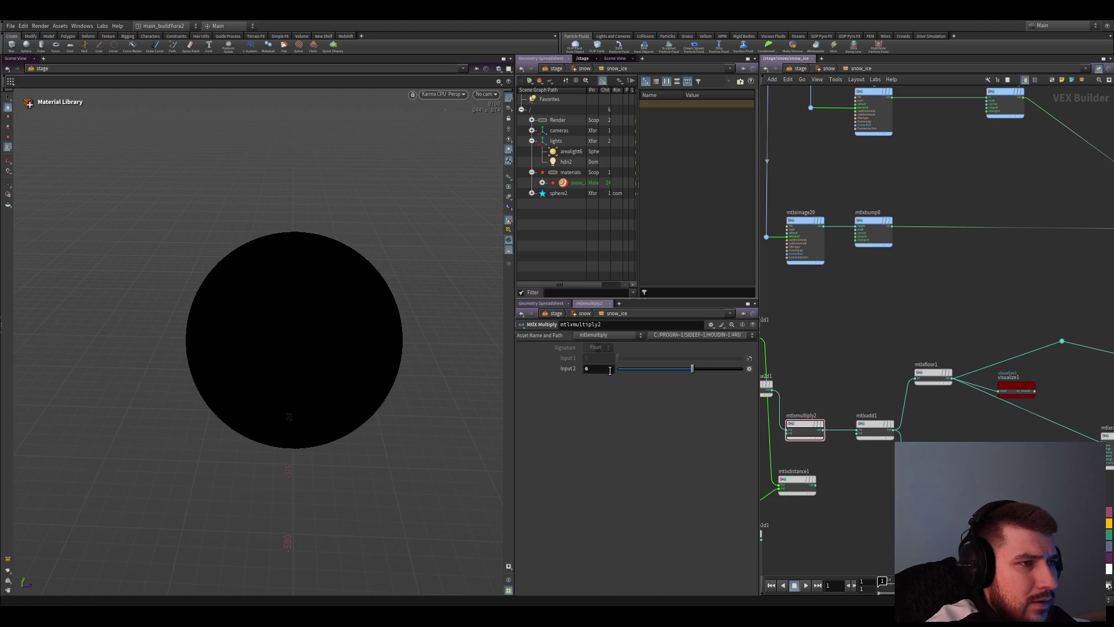
click(592, 370)
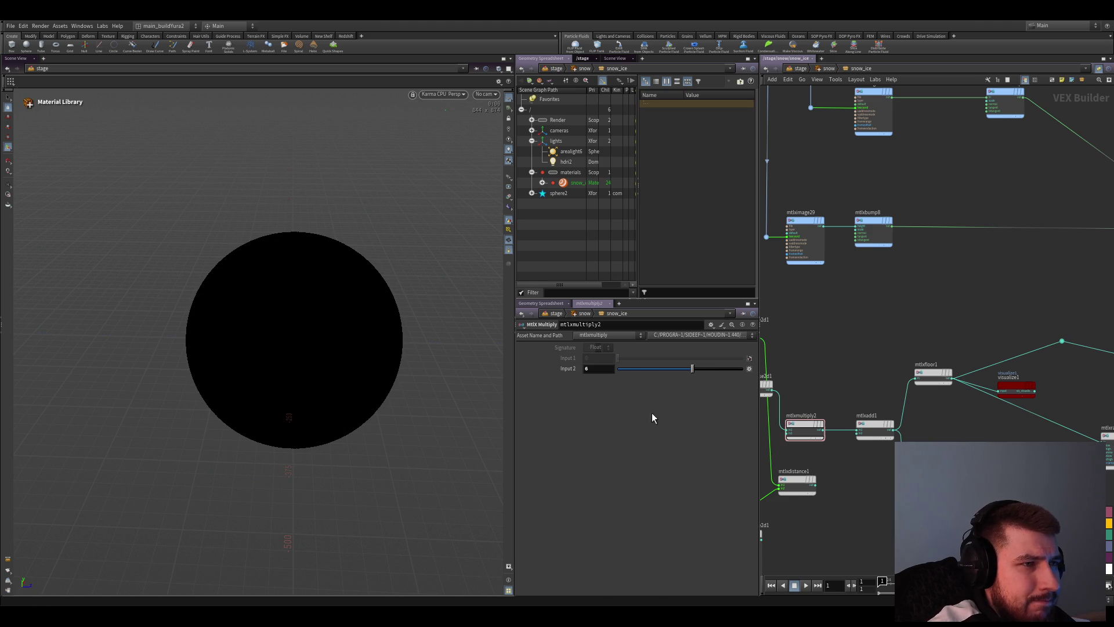
middle_drag(876, 470, 841, 450)
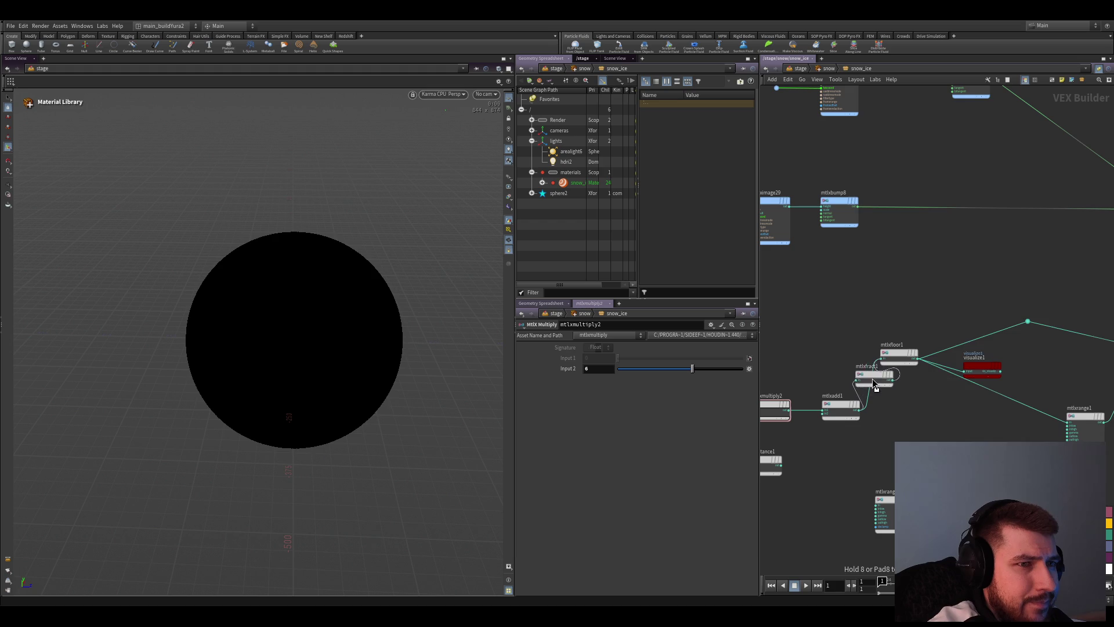
Pull mtlxfract1 out of the chain and insert a range node, mtlxrange2, between mtlxadd1 and mtlxfloor1
click(947, 432)
drag(911, 375, 960, 418)
drag(982, 356, 894, 377)
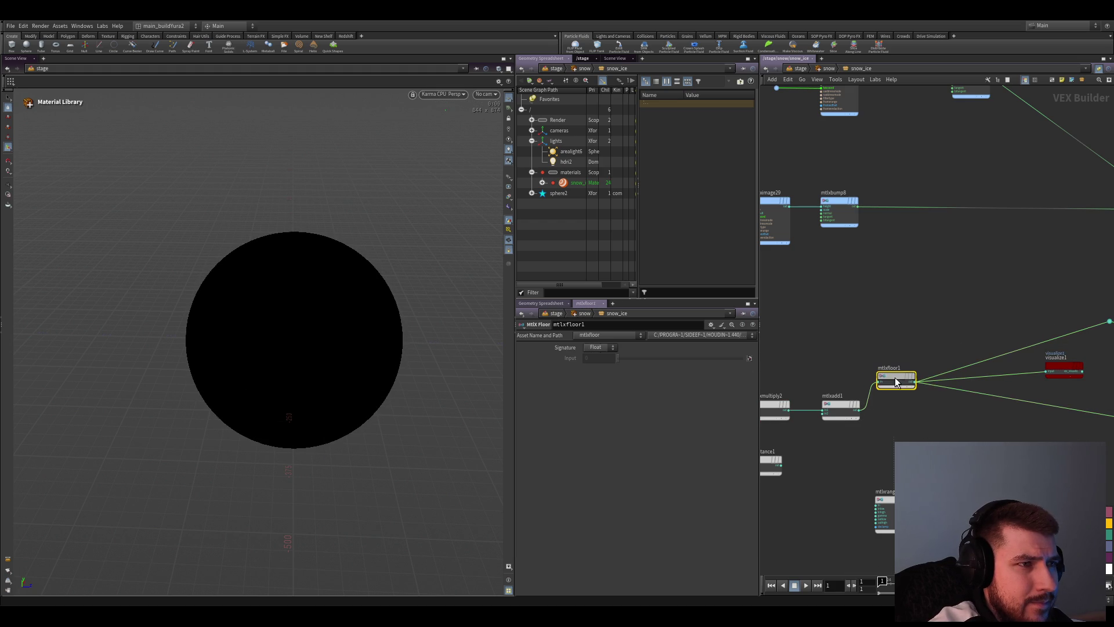
middle_drag(902, 494, 891, 443)
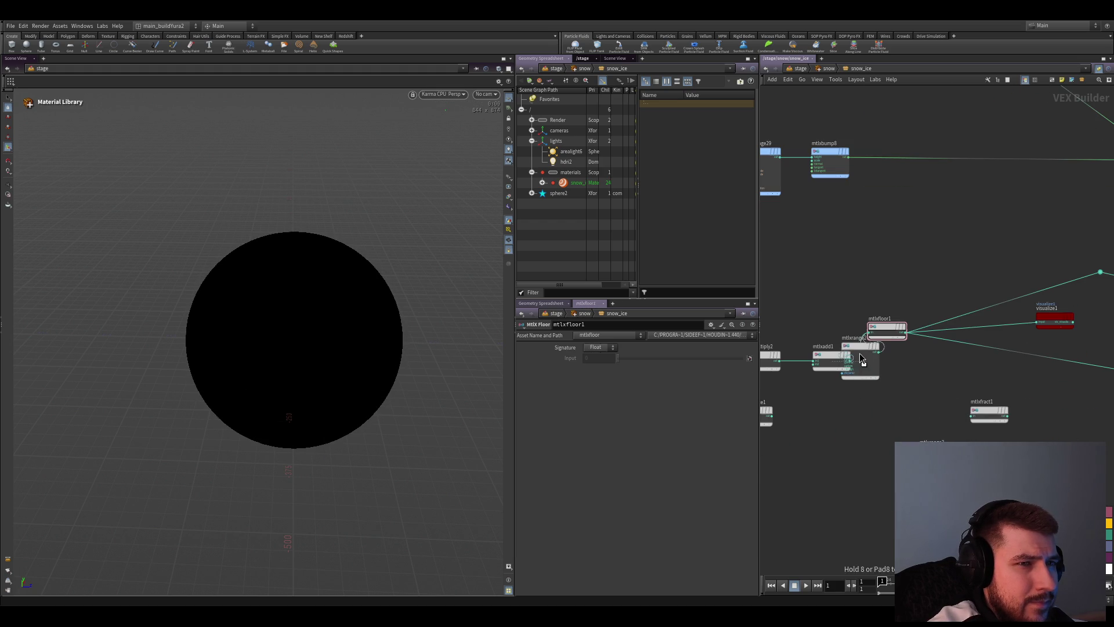
click(915, 357)
click(902, 384)
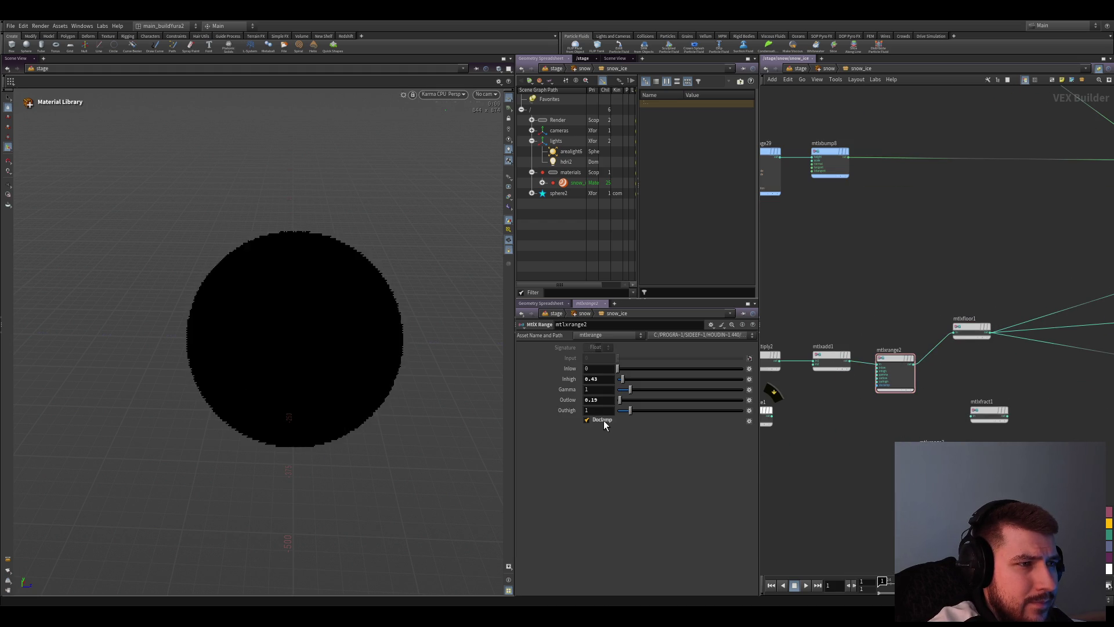
Drop mtlxadd1's Input 2 to about 0 and save the scene
click(831, 359)
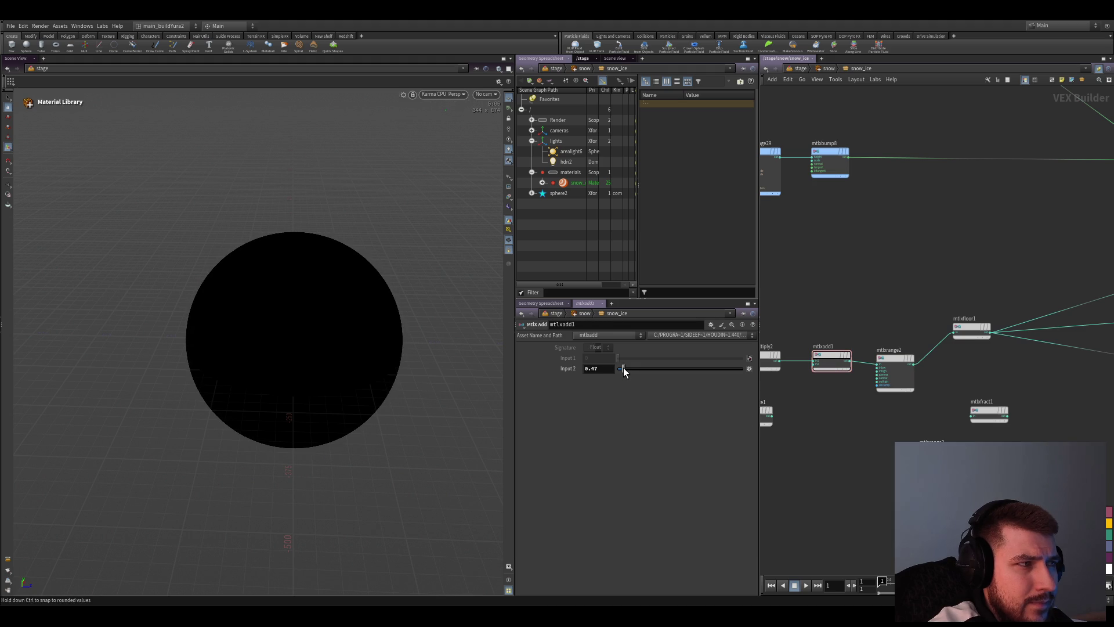
drag(627, 369, 617, 369)
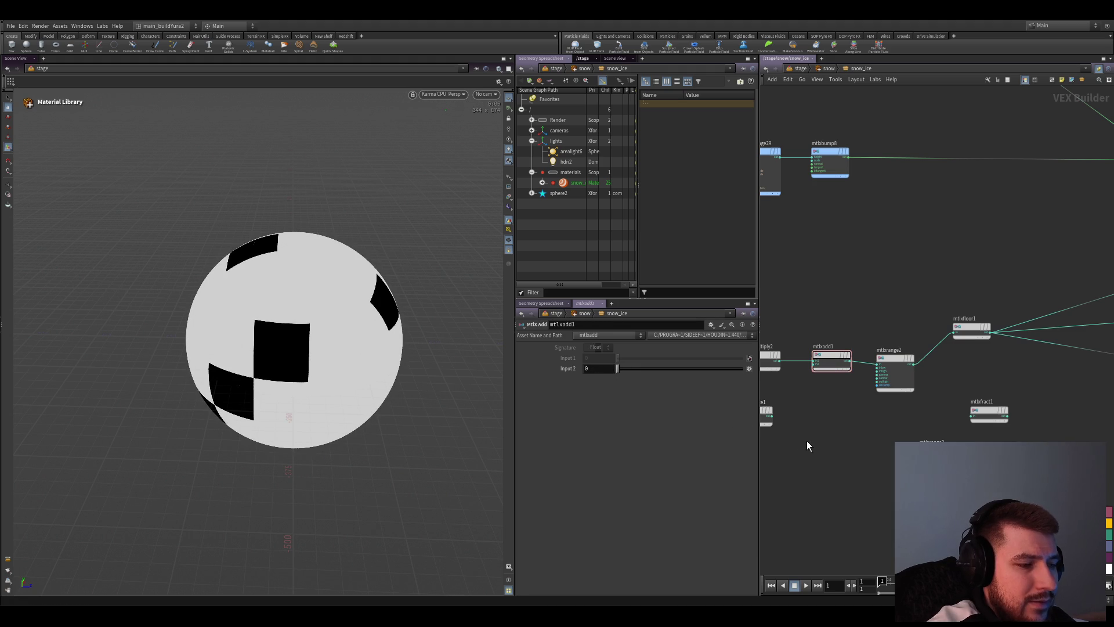
key(ctrl+s)
Set mtlxrange2's Gamma to 0.28 and raise its Inlow to 0.74
middle_drag(853, 442, 875, 444)
click(918, 370)
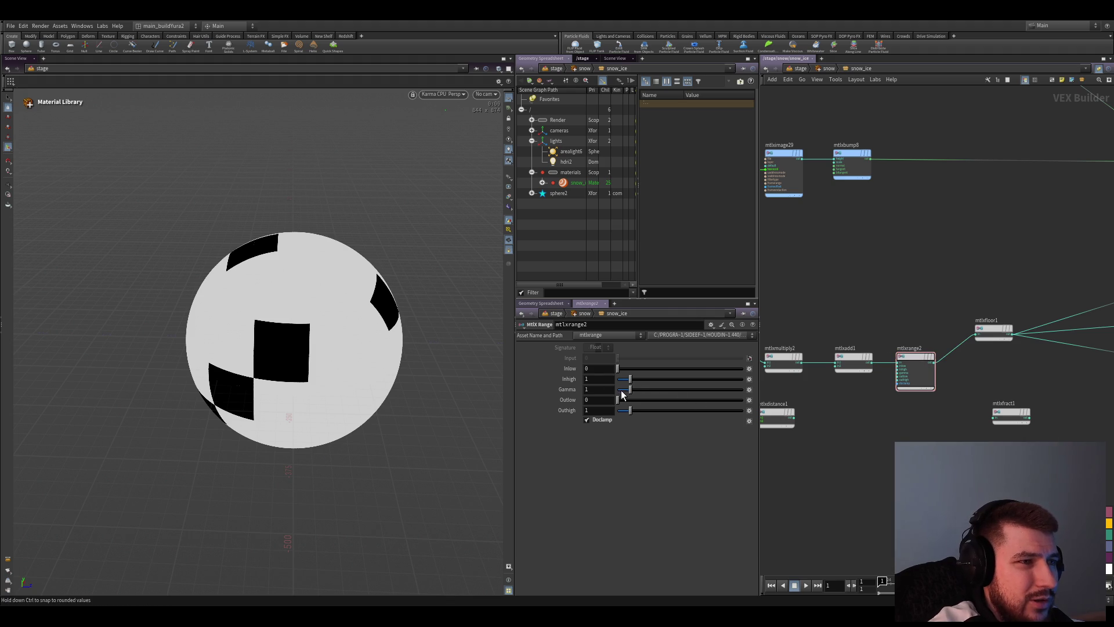
drag(621, 390, 619, 388)
key(ctrl+z)
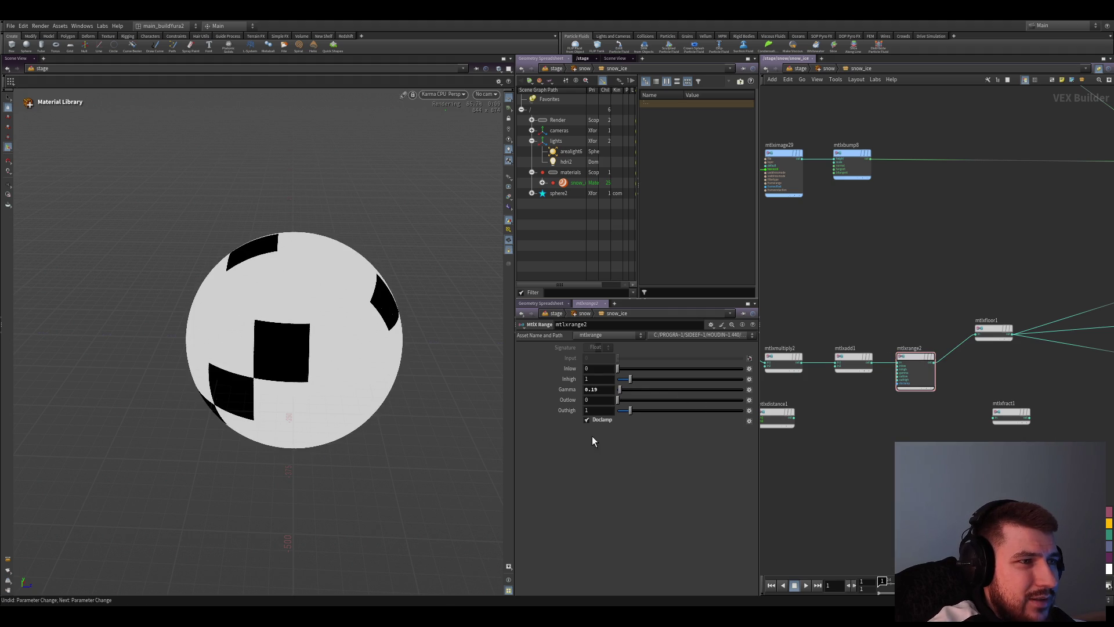
key(ctrl+z)
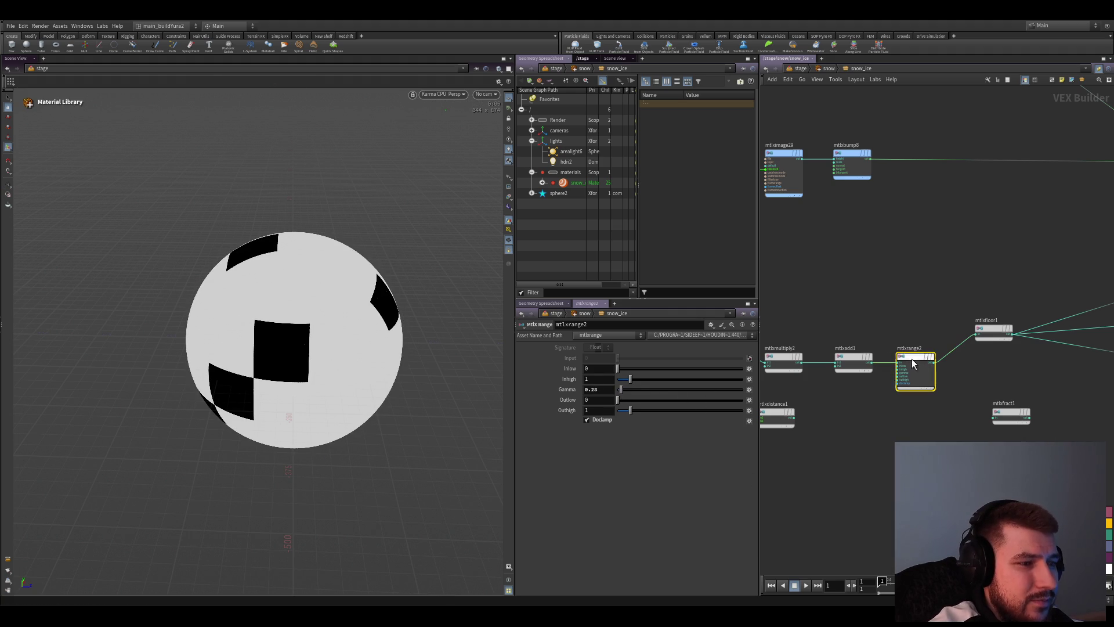
drag(622, 373, 627, 371)
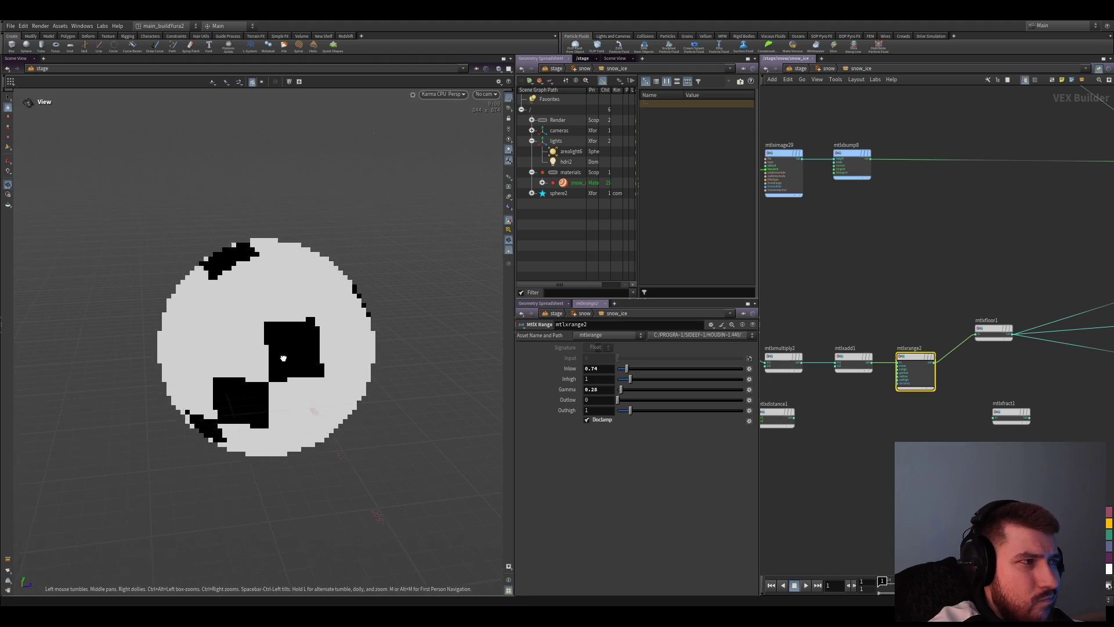
middle_drag(845, 480, 817, 486)
scroll(818, 486, down, 2)
scroll(928, 415, up, 2)
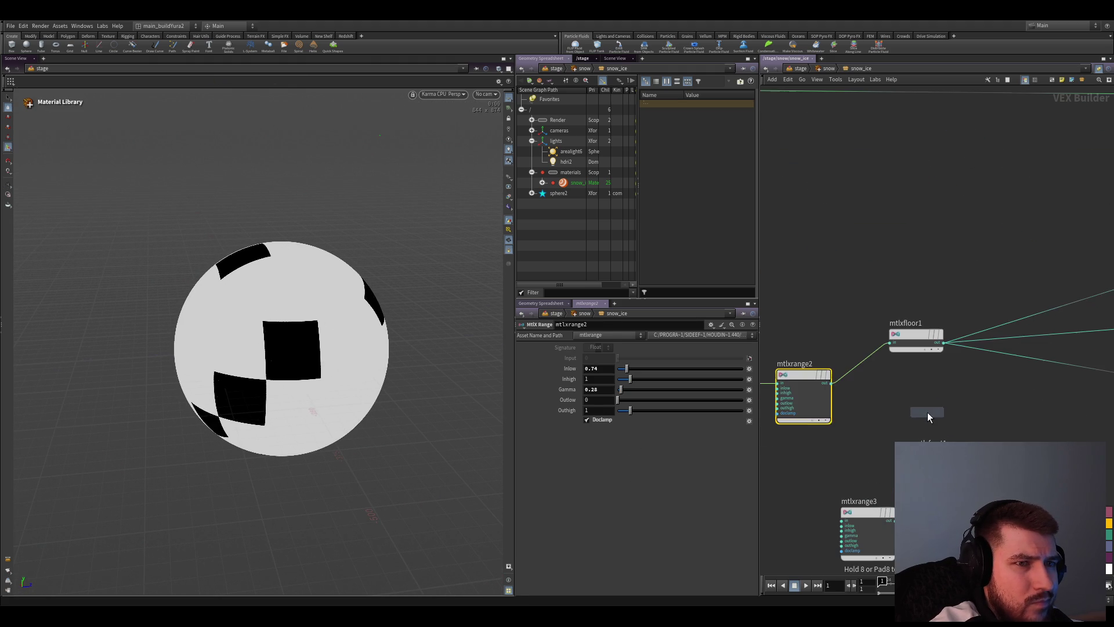
Add a Karma Ramp Const node, kma_rampconst4, on the wire between mtlxfloor1 and visualize1
click(905, 400)
scroll(967, 429, up, 1)
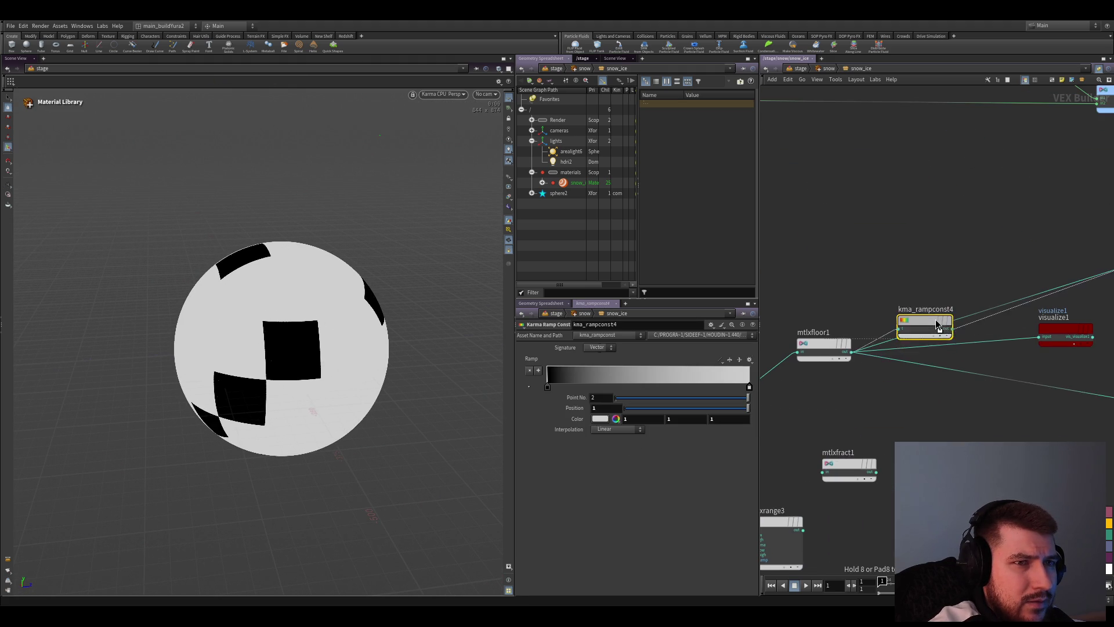
click(1002, 346)
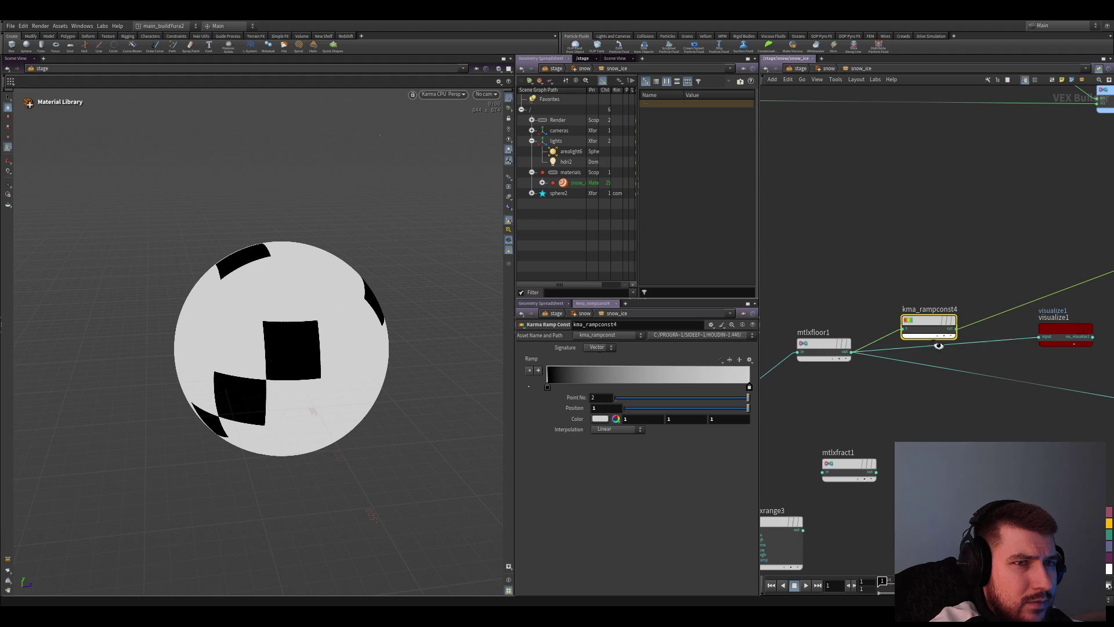
drag(938, 345, 919, 342)
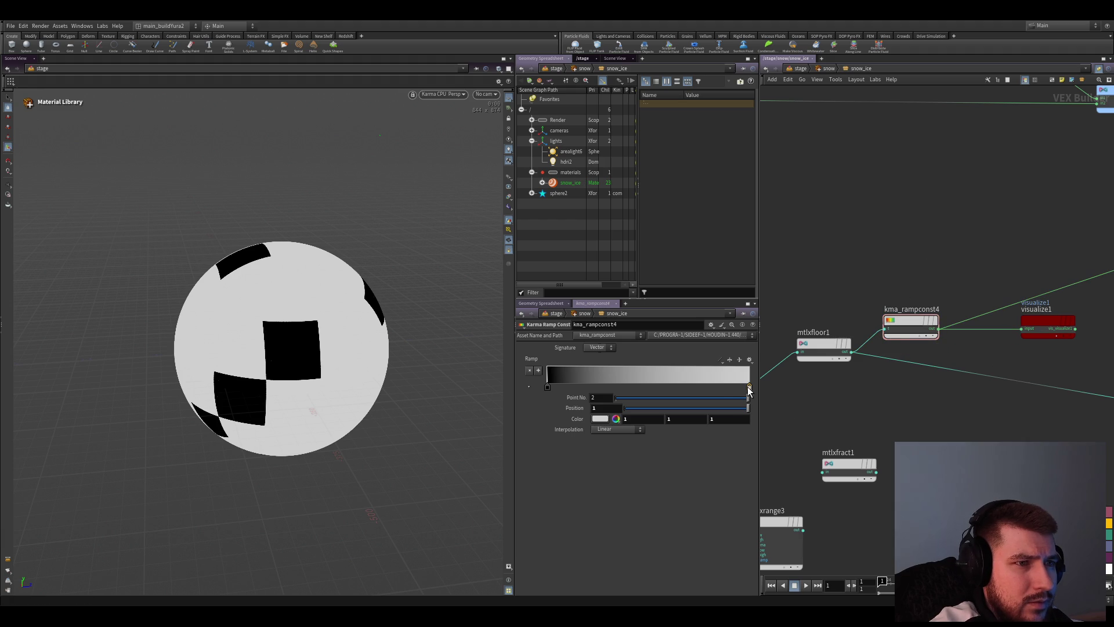
Shape the ramp with a white key at 0 and the black key moved left, then save the scene
drag(748, 389, 716, 389)
drag(546, 388, 574, 394)
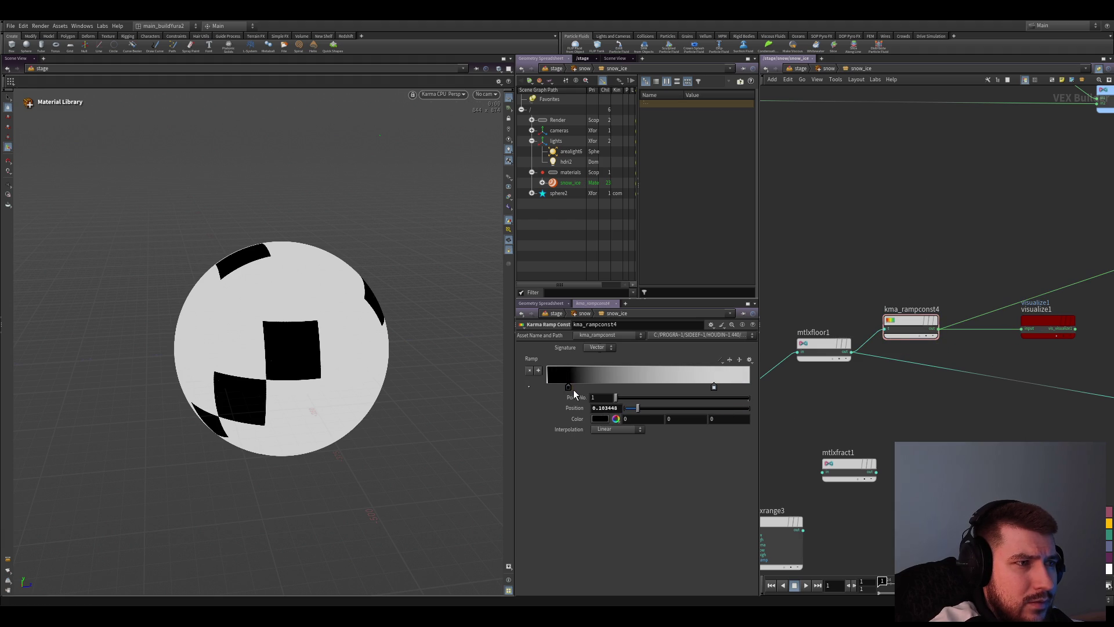
drag(736, 376, 513, 384)
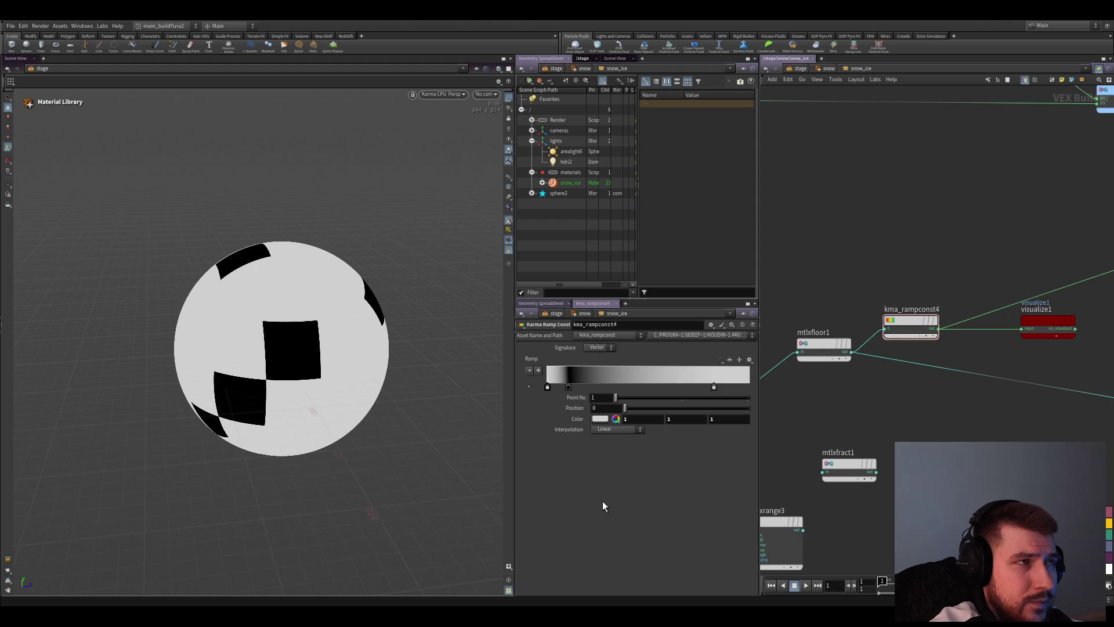
key(ctrl+s)
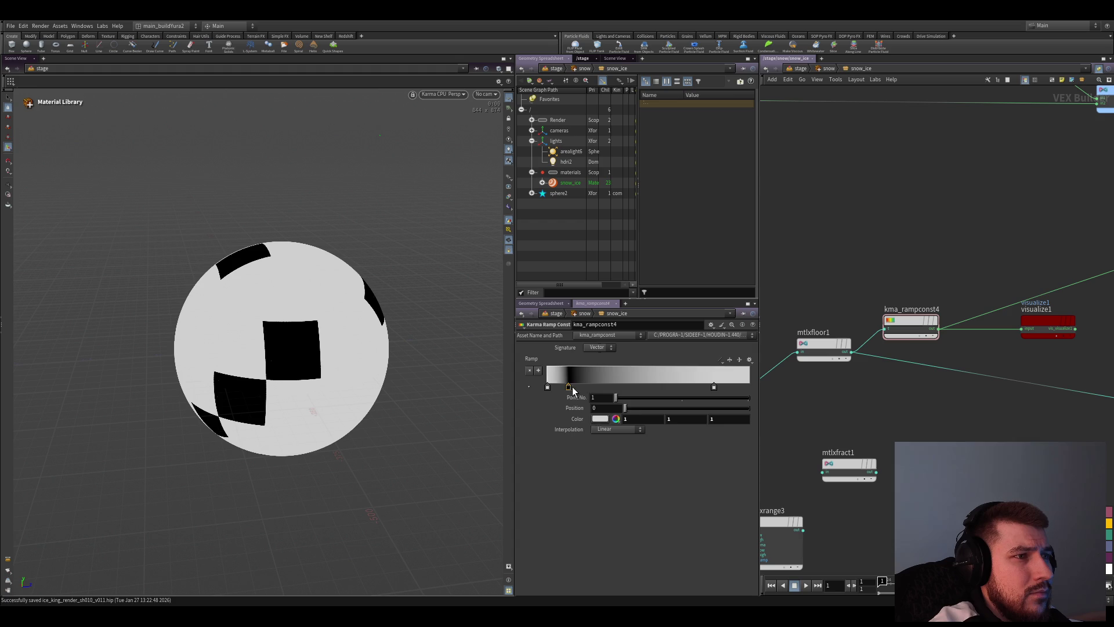
Move the black ramp key to the far end near 0.93 and reposition mtlxrange2 in the network
drag(573, 389, 751, 392)
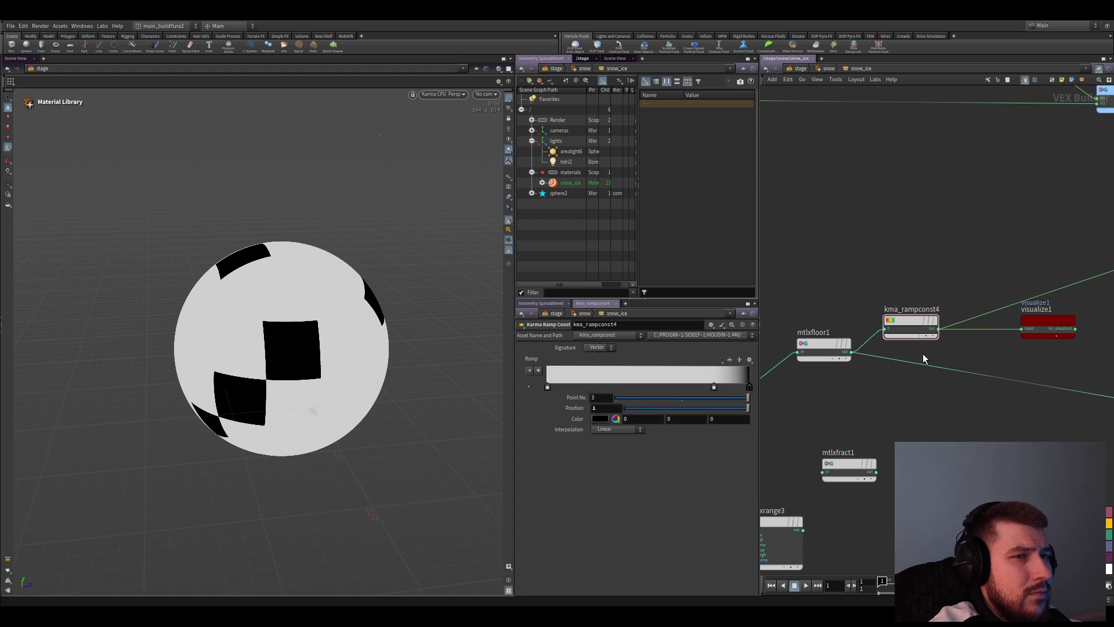
middle_drag(925, 359, 908, 383)
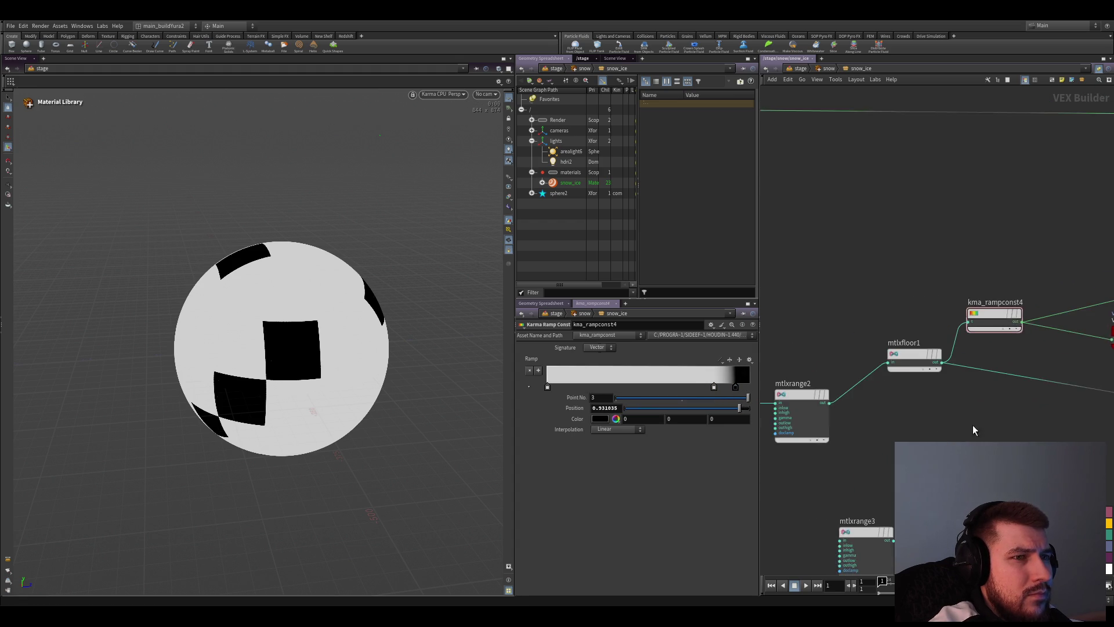
middle_drag(830, 431, 989, 397)
mouse_move(853, 384)
mouse_down()
mouse_move(925, 407)
mouse_move(831, 453)
mouse_up()
Preview kma_rampconst4's result on the sphere and look over the wider material network, moving mtlxdisplacement aside
middle_drag(976, 399, 811, 462)
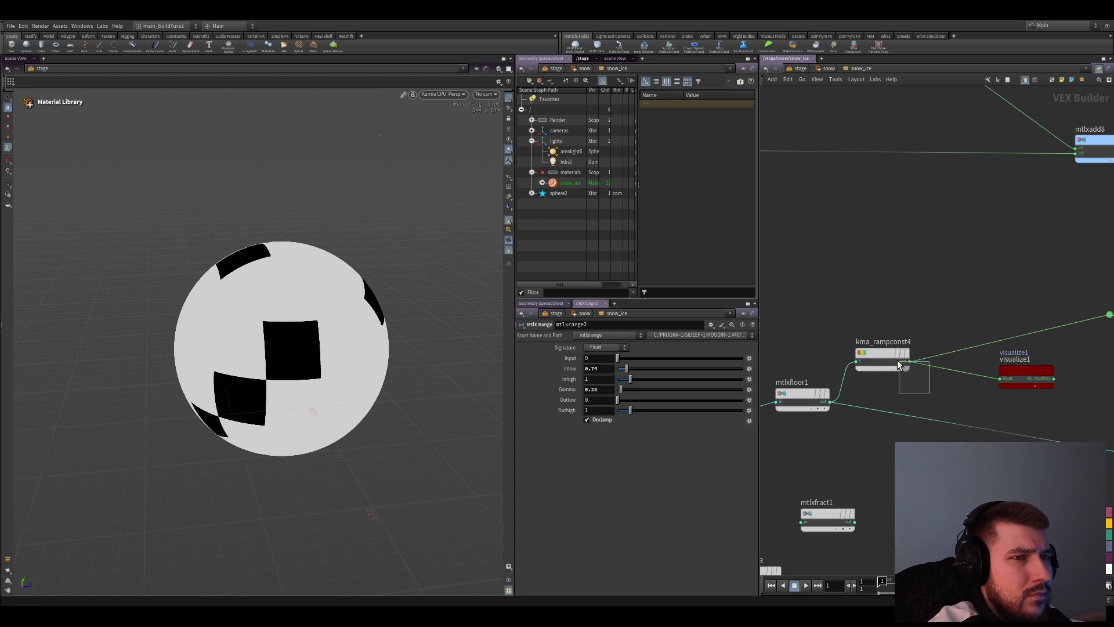
click(897, 359)
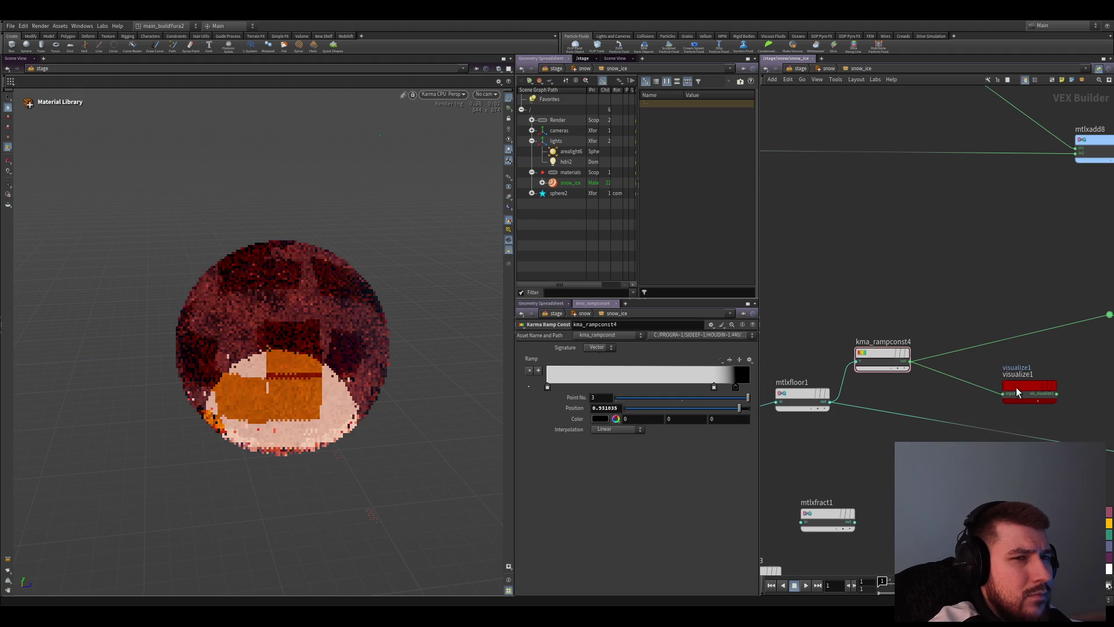
scroll(1016, 386, down, 2)
scroll(931, 418, down, 2)
scroll(939, 380, down, 2)
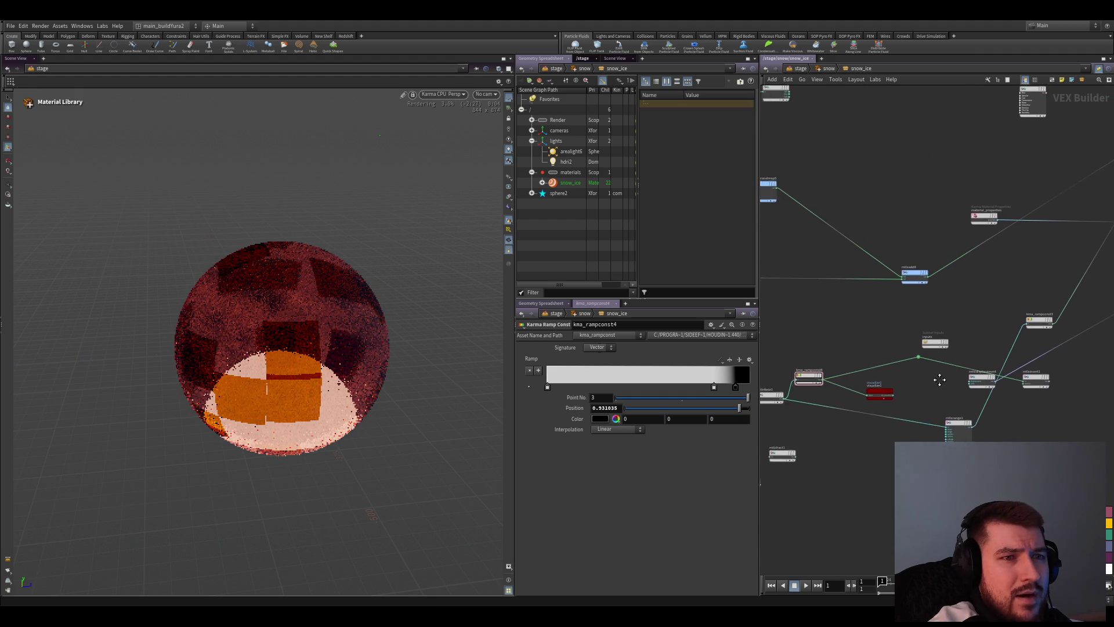
mouse_move(940, 379)
middle_down()
mouse_move(778, 354)
mouse_move(739, 455)
middle_up()
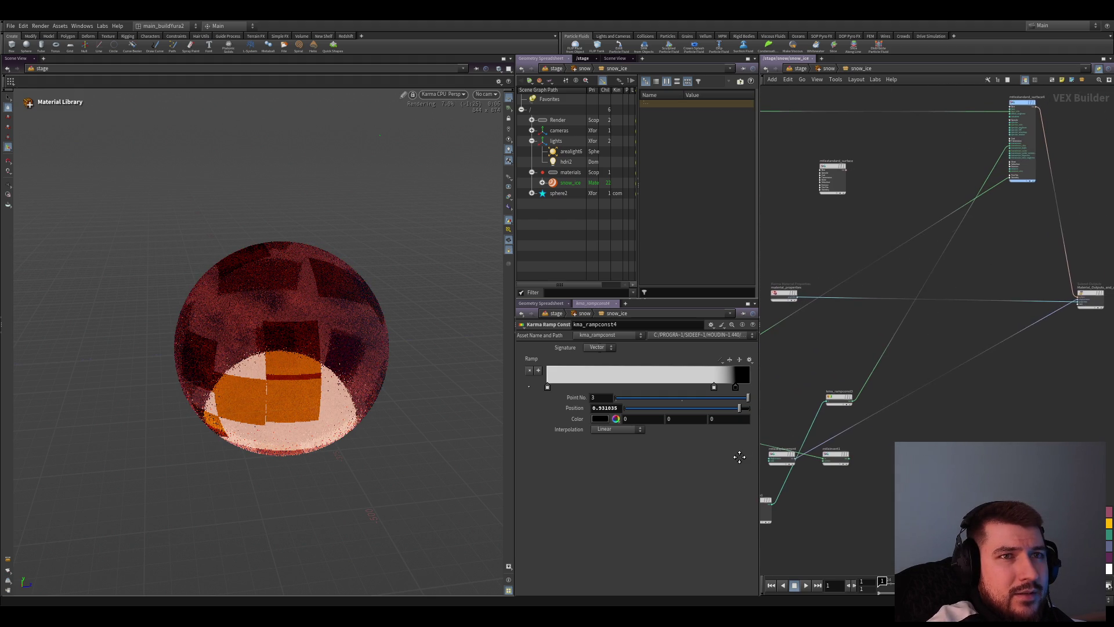
scroll(870, 409, up, 2)
scroll(1005, 361, up, 2)
scroll(924, 306, up, 2)
click(963, 306)
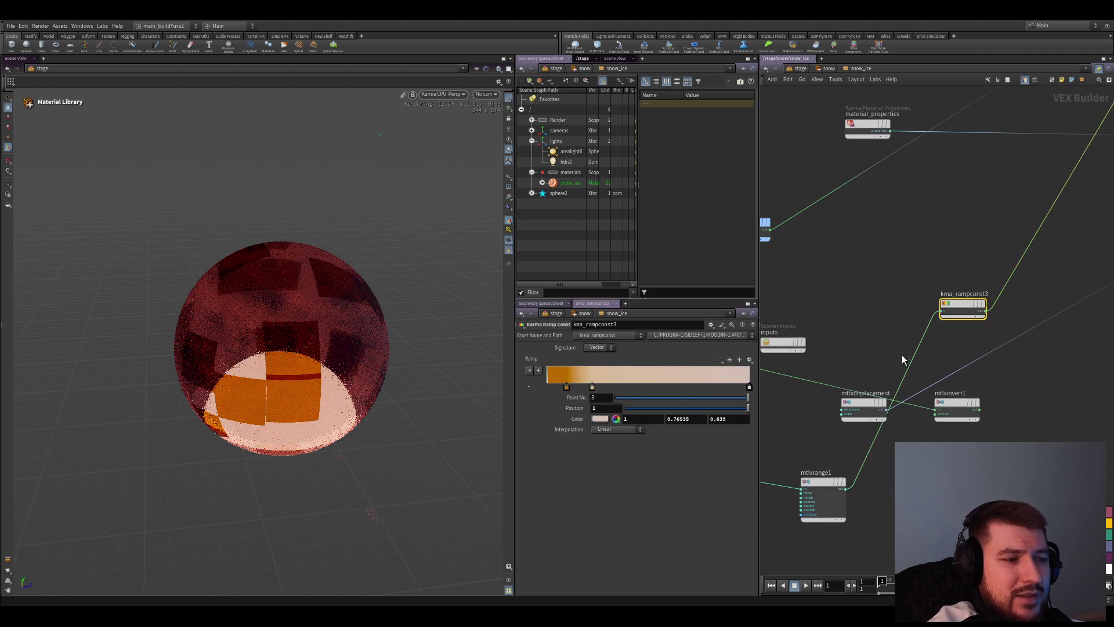
scroll(909, 313, down, 2)
scroll(932, 287, down, 2)
click(923, 334)
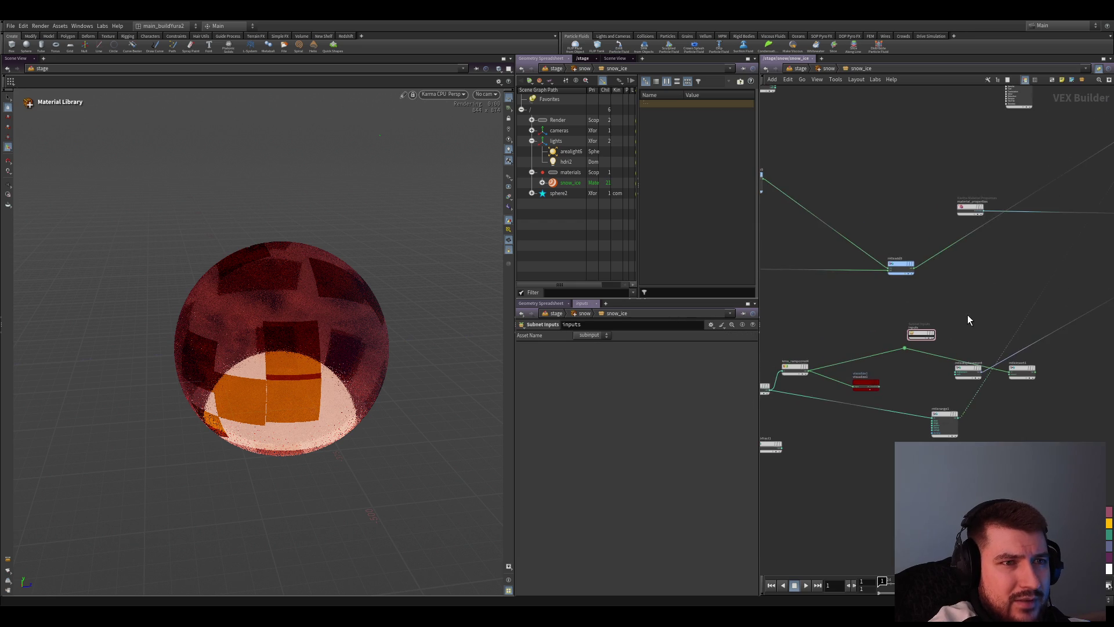
scroll(910, 341, up, 2)
scroll(934, 358, down, 2)
drag(978, 326, 1086, 420)
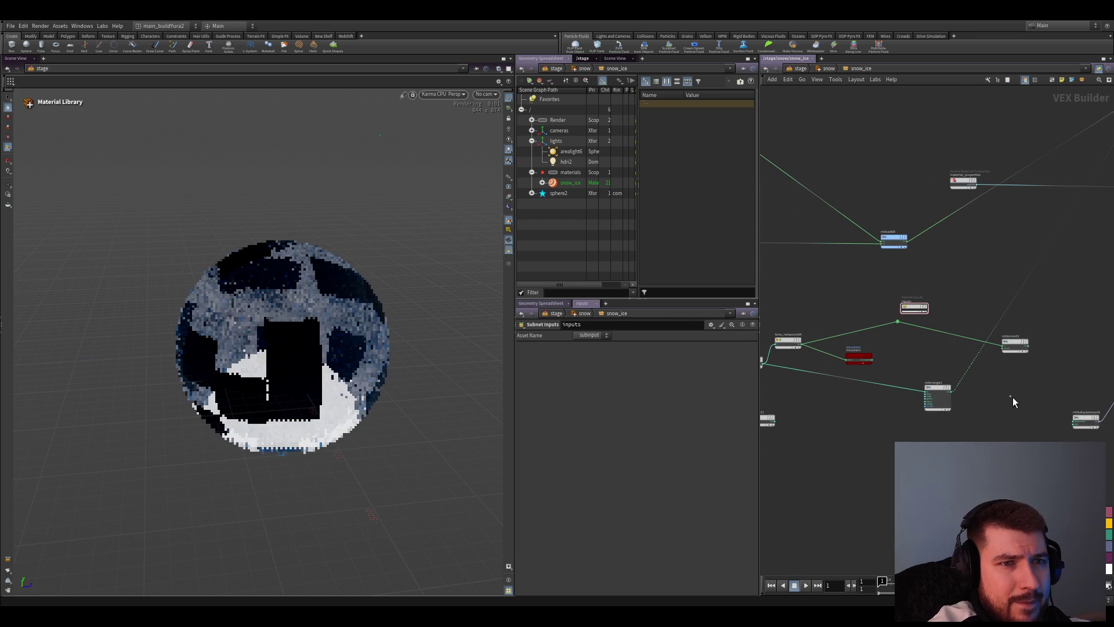
scroll(975, 390, up, 2)
click(884, 372)
scroll(906, 344, up, 2)
scroll(872, 401, up, 1)
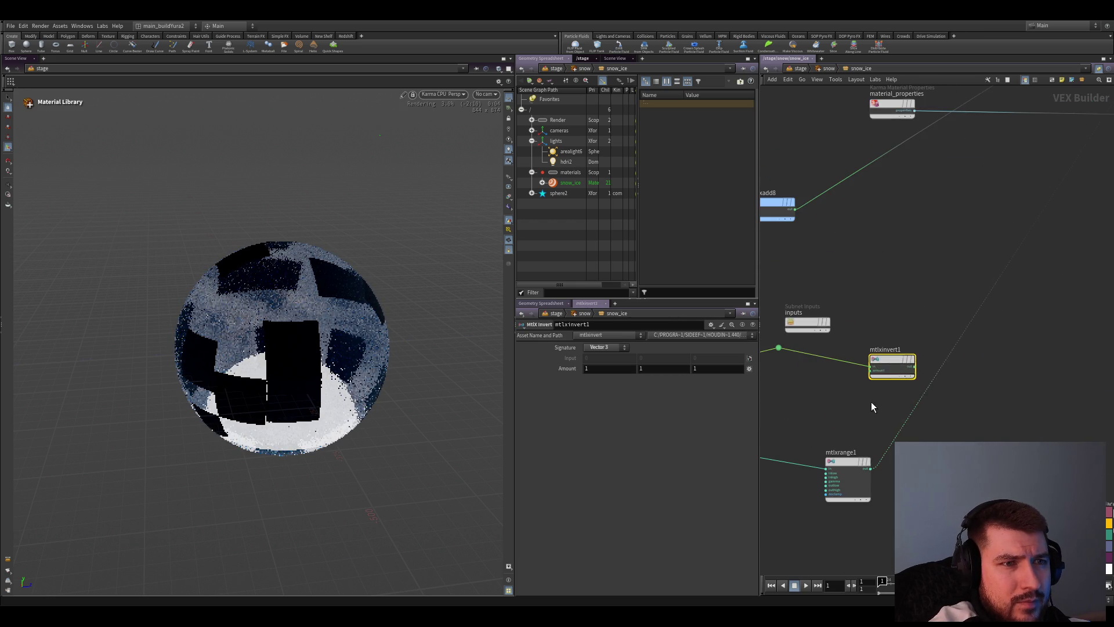
scroll(871, 402, down, 2)
scroll(900, 398, down, 1)
scroll(978, 423, up, 1)
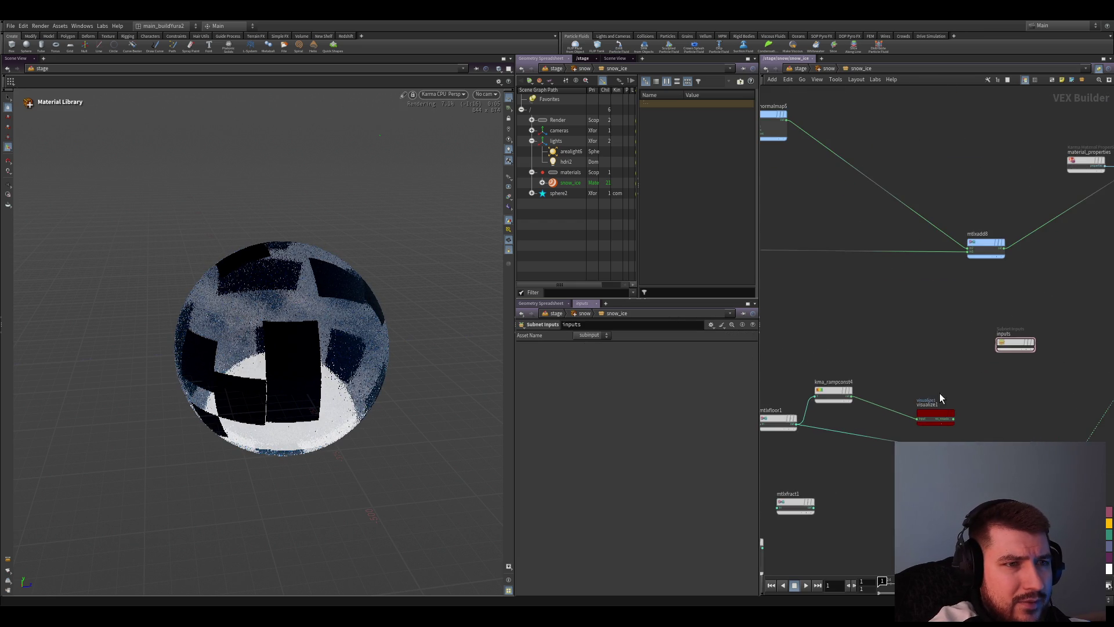
scroll(961, 403, down, 2)
scroll(987, 309, up, 3)
scroll(888, 418, down, 3)
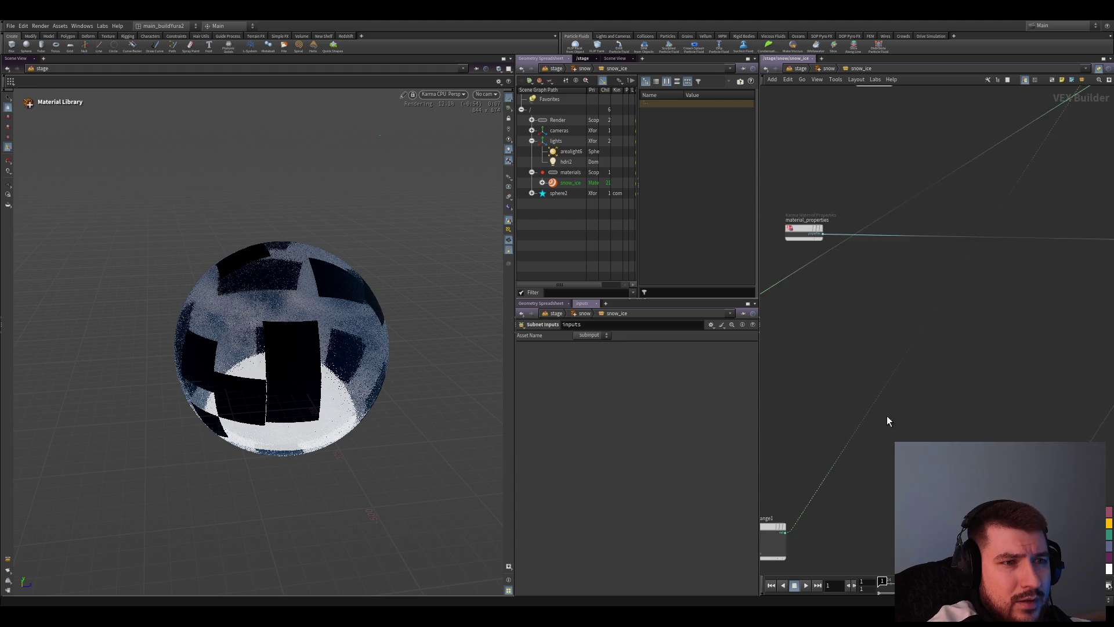
scroll(886, 364, up, 1)
scroll(920, 281, up, 2)
drag(905, 261, 1057, 361)
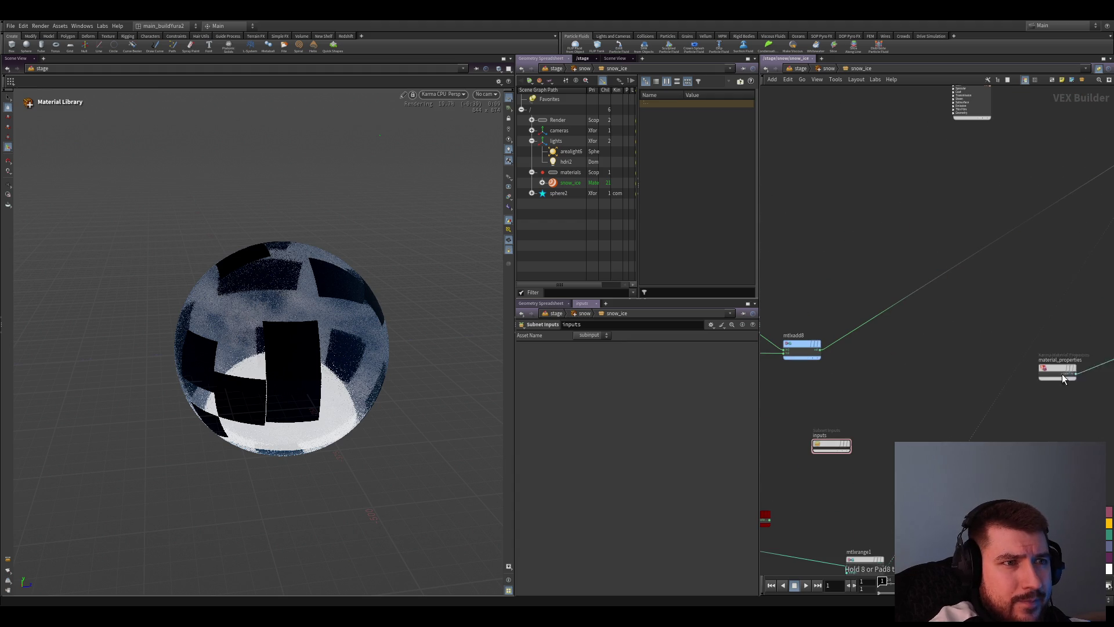
scroll(848, 421, up, 3)
scroll(836, 336, up, 1)
scroll(855, 356, up, 1)
scroll(761, 393, down, 2)
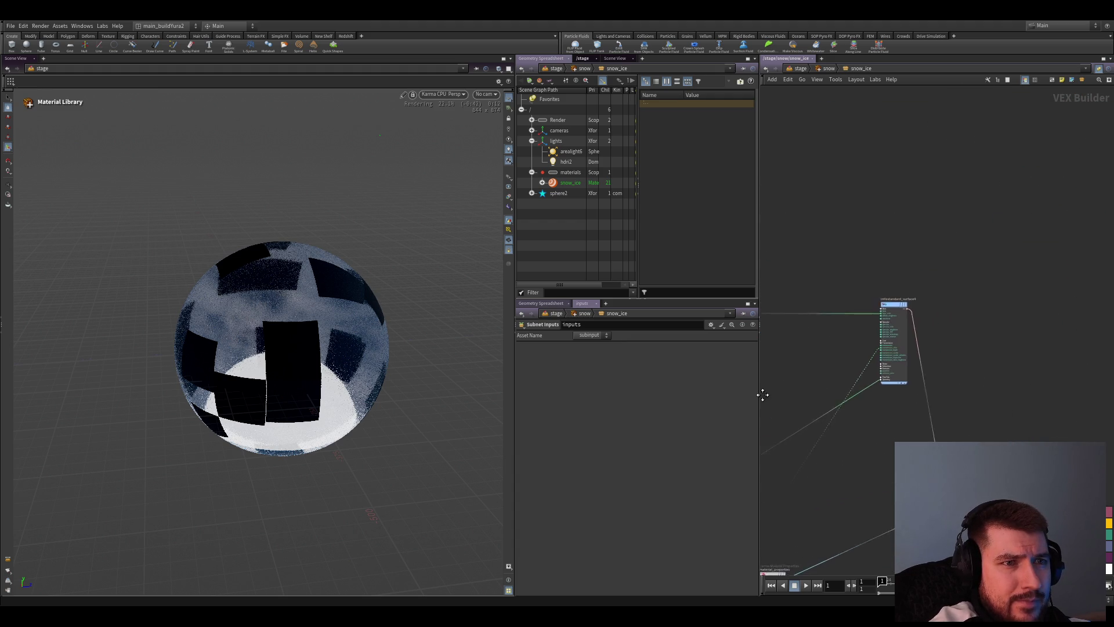
scroll(893, 409, up, 2)
scroll(901, 397, up, 2)
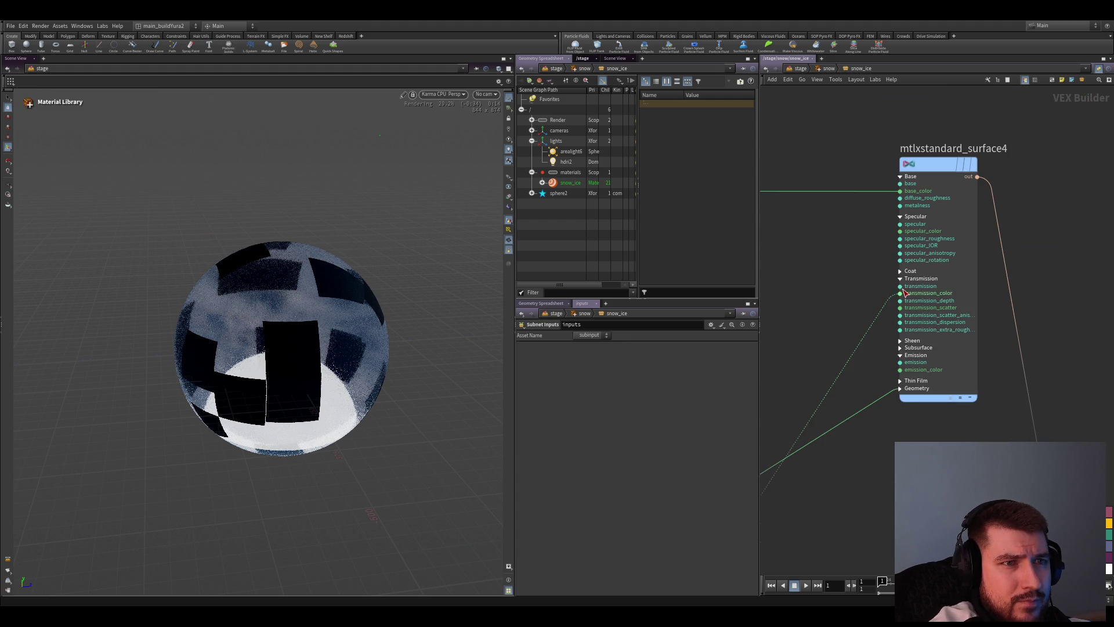
scroll(905, 294, down, 5)
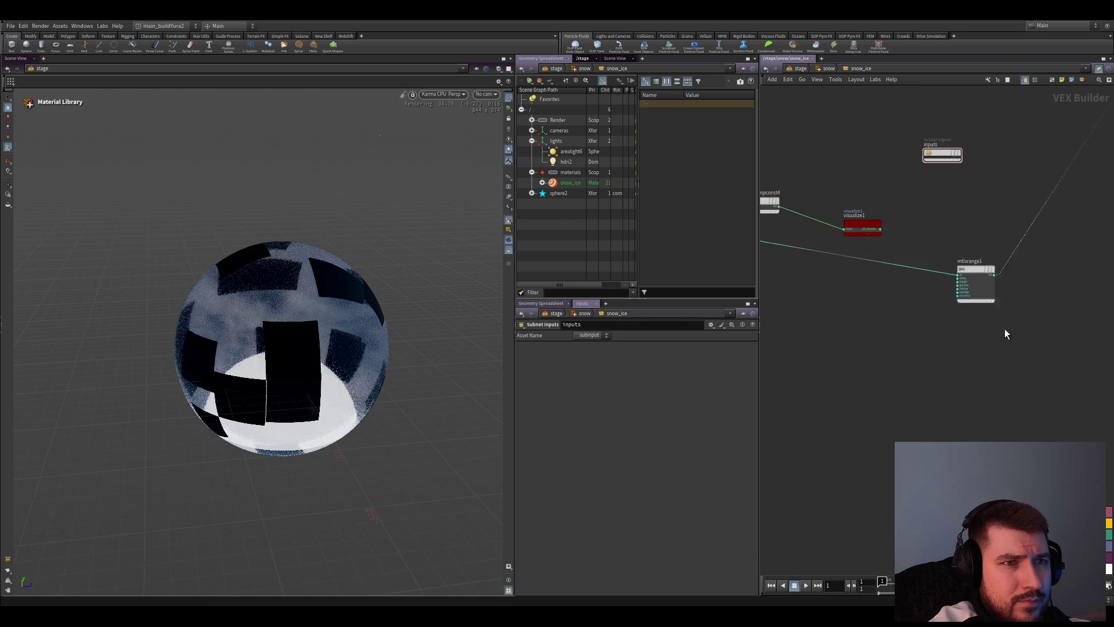
Connect kma_rampconst4's output into mtlxrange1 in place of the preview
middle_drag(1005, 333, 970, 449)
click(940, 398)
scroll(940, 407, down, 2)
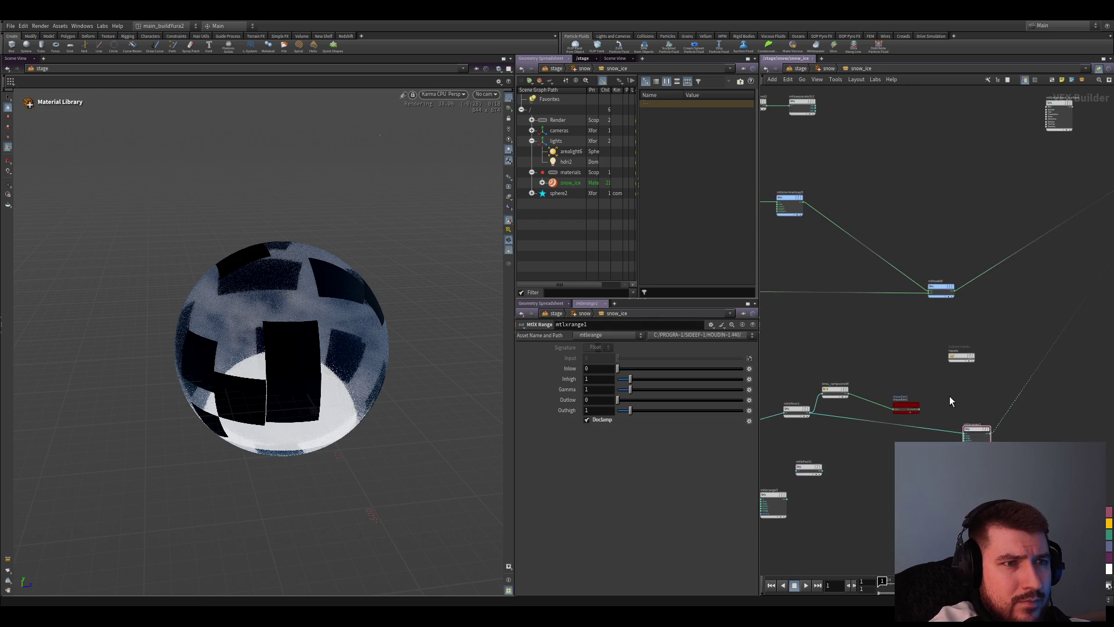
scroll(922, 399, up, 1)
scroll(913, 400, up, 1)
drag(876, 391, 868, 363)
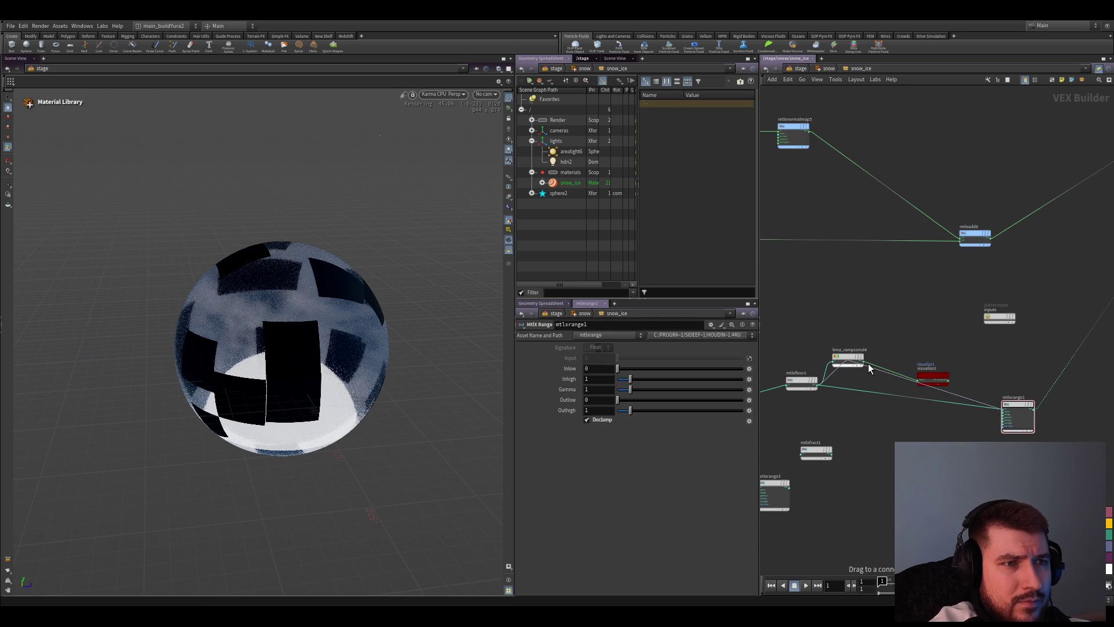
click(868, 363)
scroll(854, 388, up, 1)
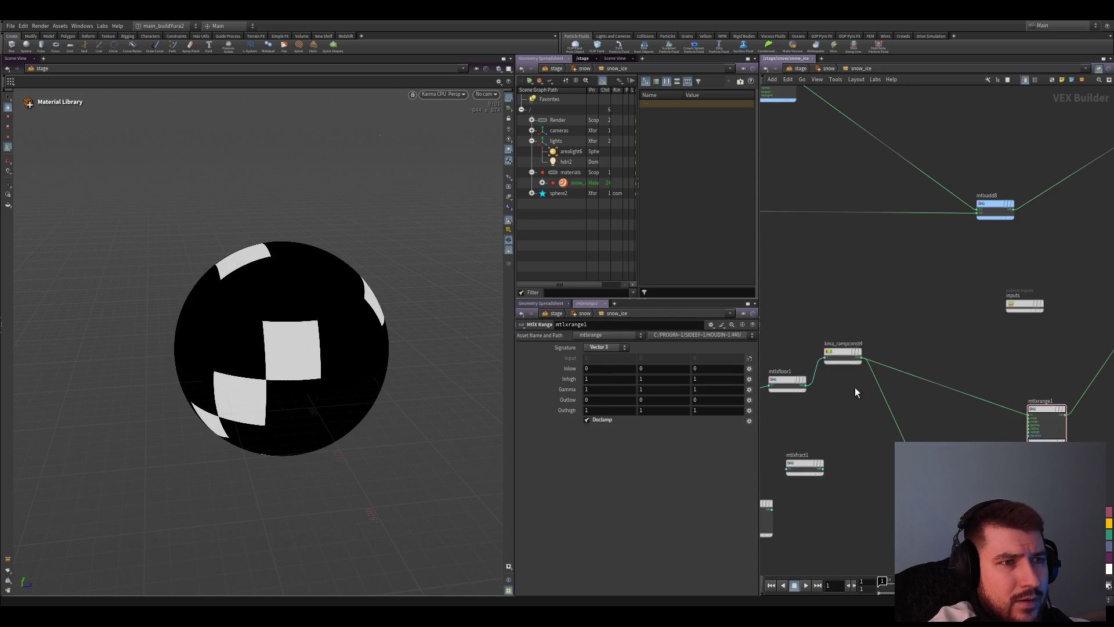
Move mtlxrange1 lower, then swap kma_rampconst4's keys so black sits at the far left and white at the right
click(842, 352)
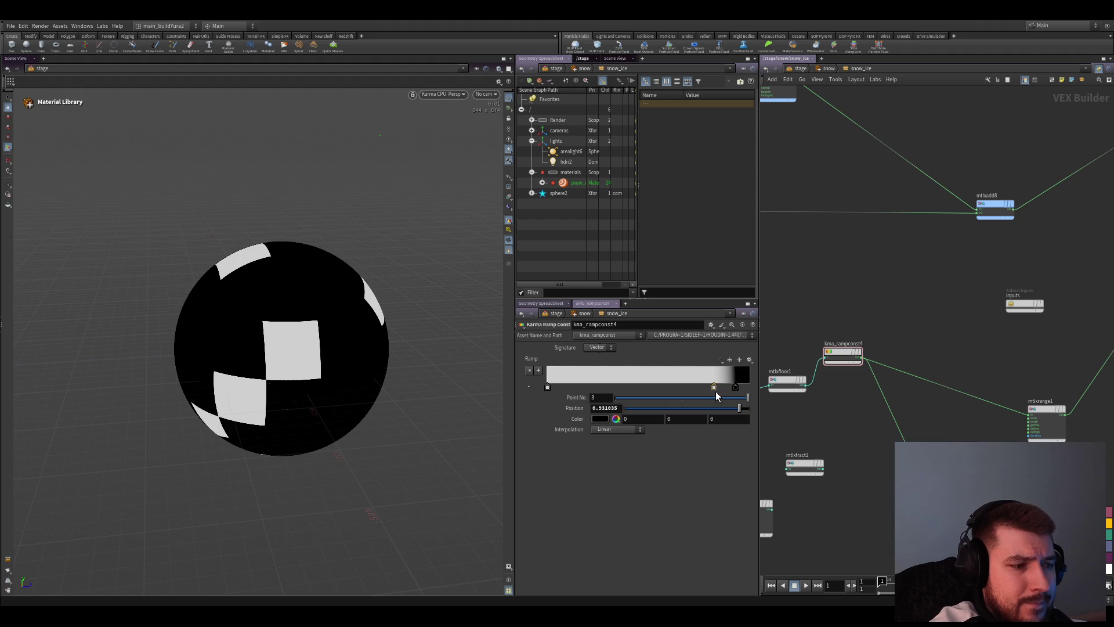
click(1040, 409)
drag(1041, 410, 950, 487)
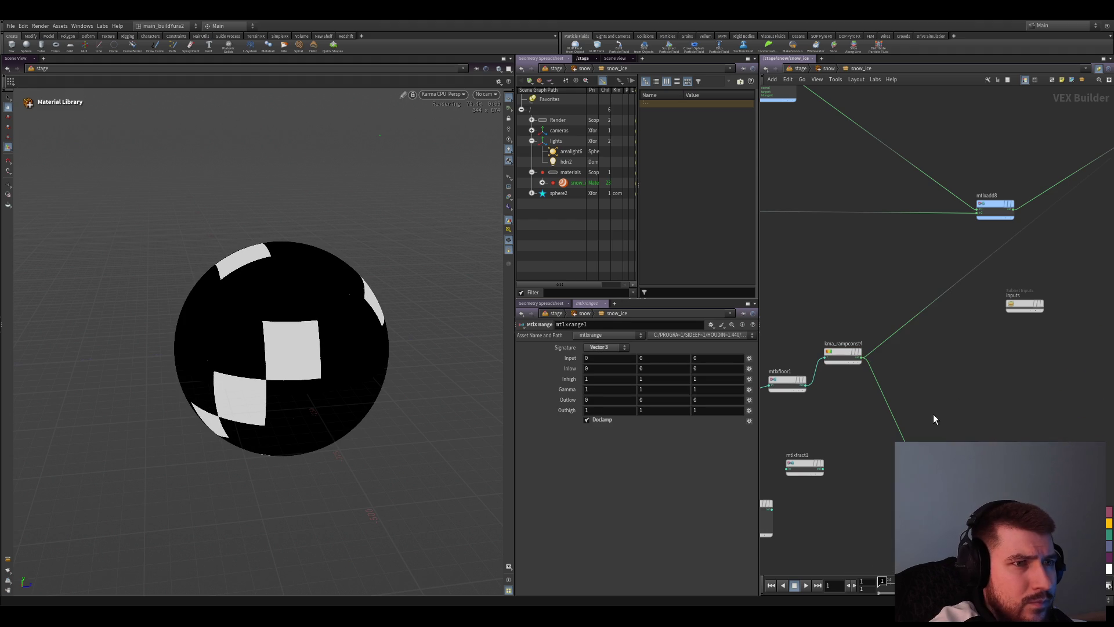
click(842, 352)
drag(733, 386, 546, 380)
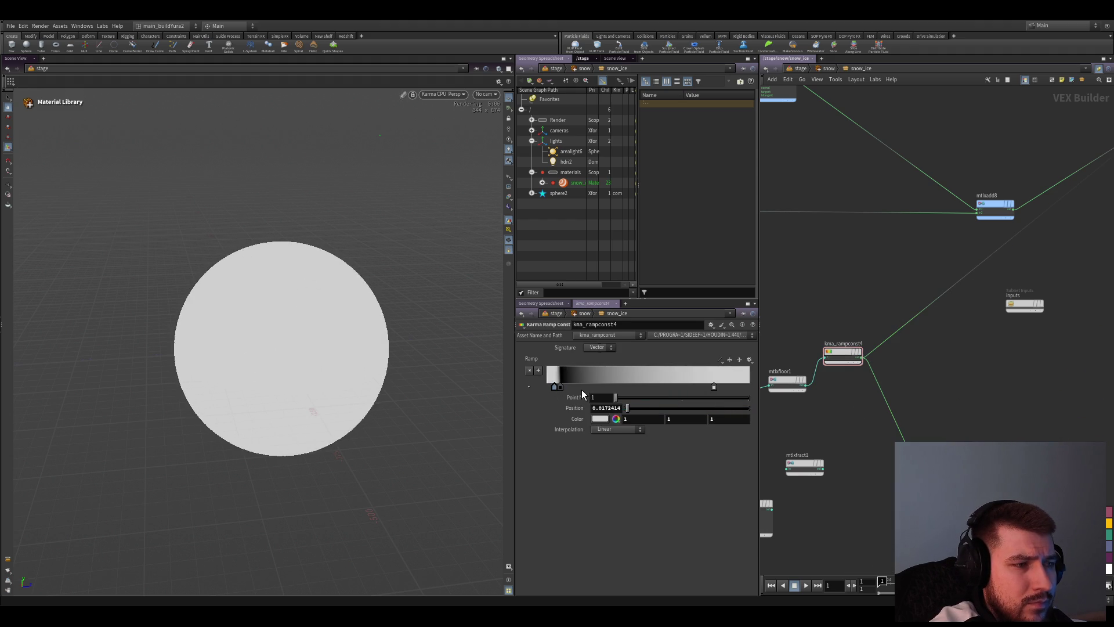
mouse_move(581, 389)
mouse_down()
mouse_move(543, 387)
mouse_move(754, 390)
mouse_up()
Rework the ramp key positions, moving key 4 to the right end and resetting one key's position to zero
click(714, 388)
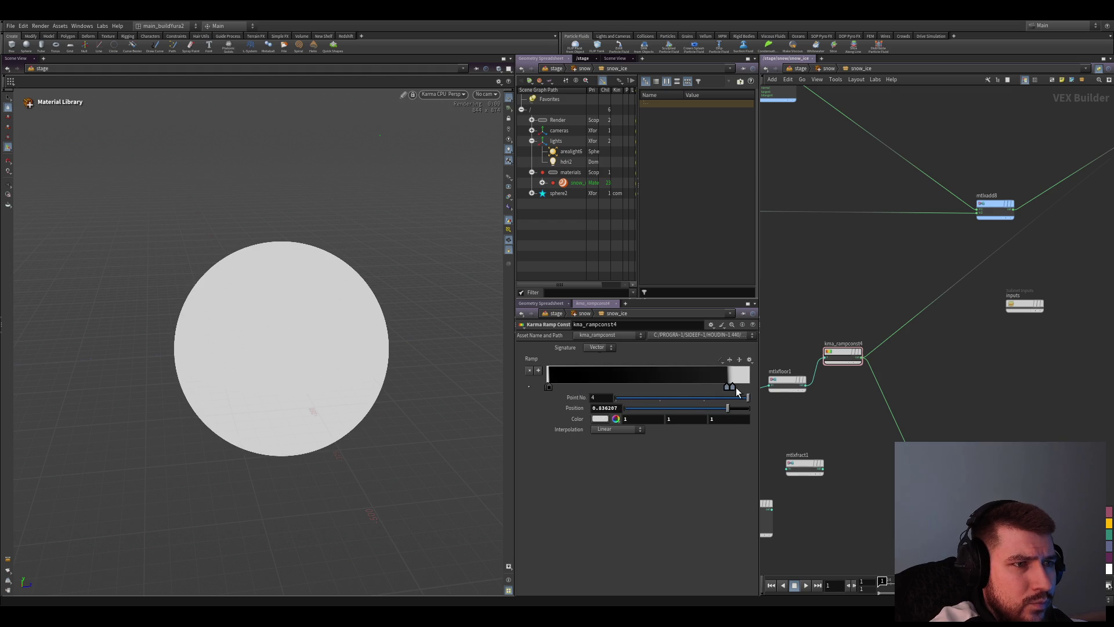
click(550, 387)
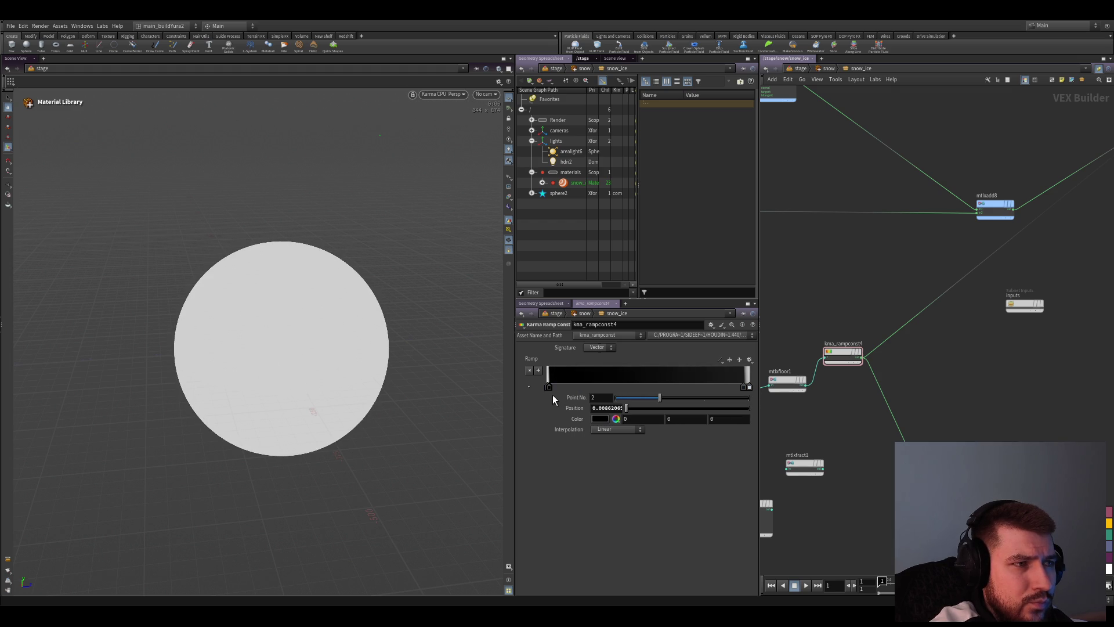
mouse_move(570, 391)
mouse_down()
mouse_move(742, 389)
mouse_move(661, 384)
mouse_up()
drag(752, 387, 743, 388)
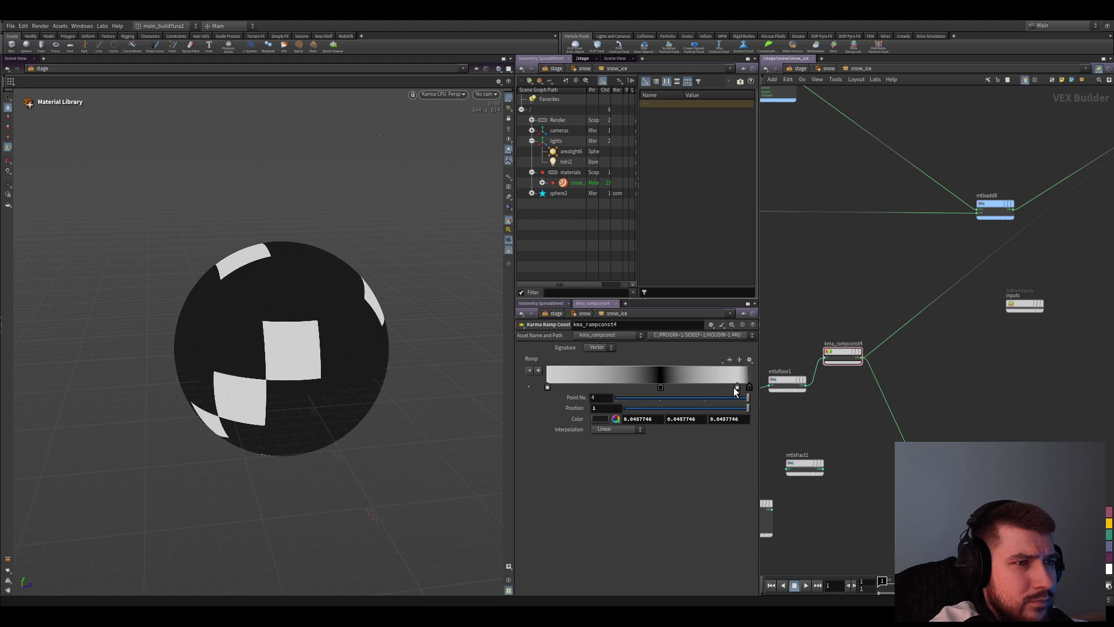
drag(547, 389, 738, 389)
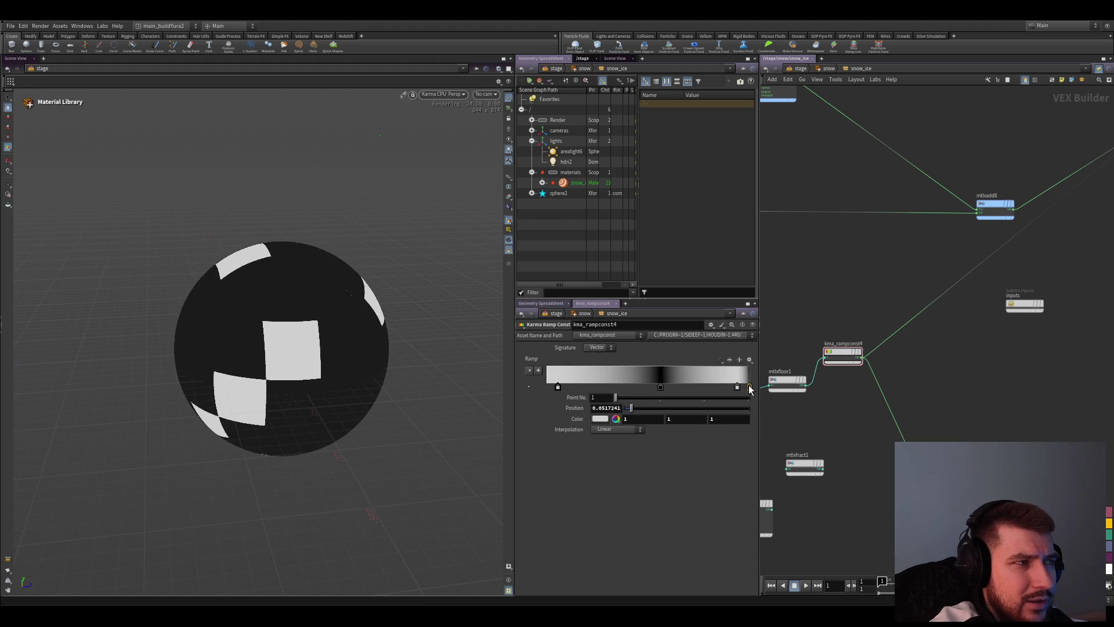
ctrl+middle_click(605, 408)
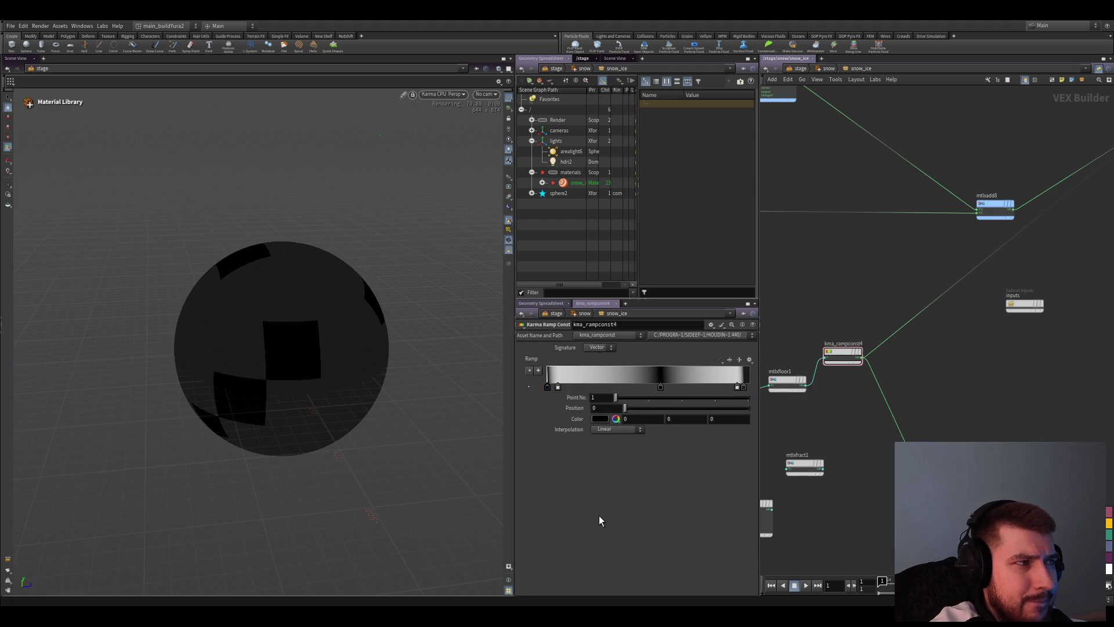
Delete the black middle key from the ramp and select mtlxfloor1
ctrl+click(660, 385)
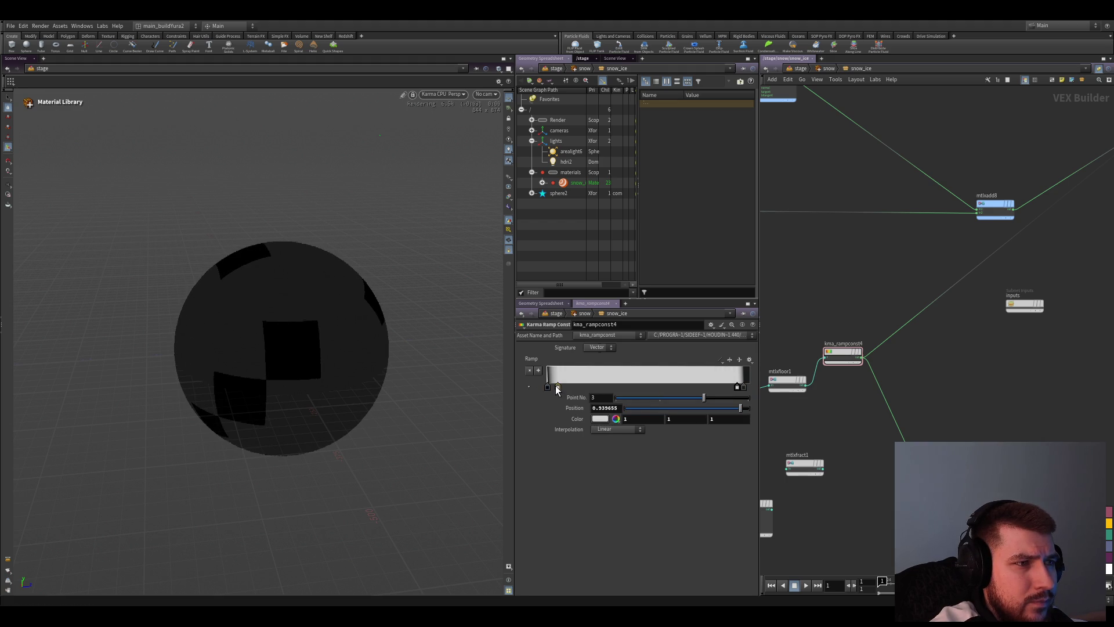
drag(558, 386, 549, 386)
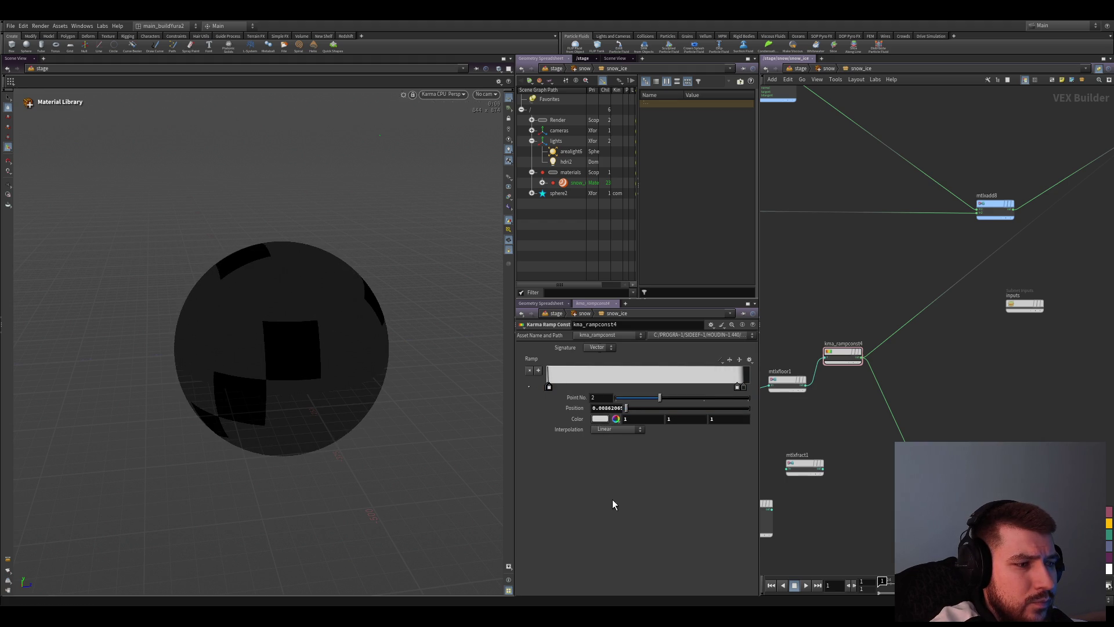
mouse_move(837, 441)
middle_down()
mouse_move(890, 415)
mouse_move(958, 422)
middle_up()
click(909, 399)
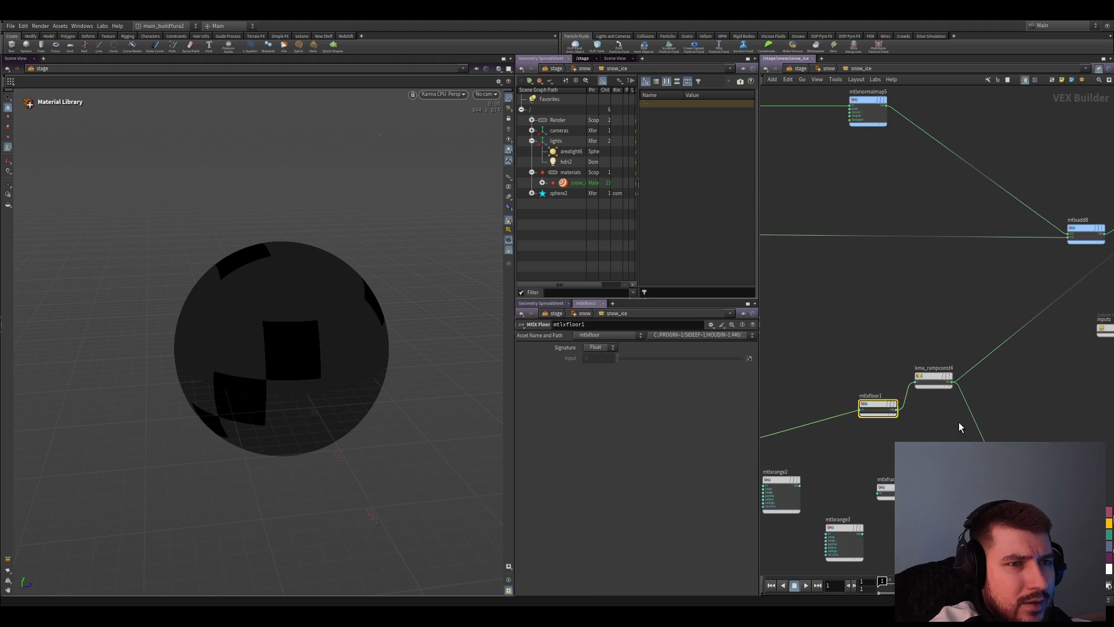
Add a visualize node on mtlxmultiply2's output to preview the light grey cells on the sphere
mouse_move(844, 457)
middle_down()
mouse_move(890, 450)
mouse_move(920, 374)
middle_up()
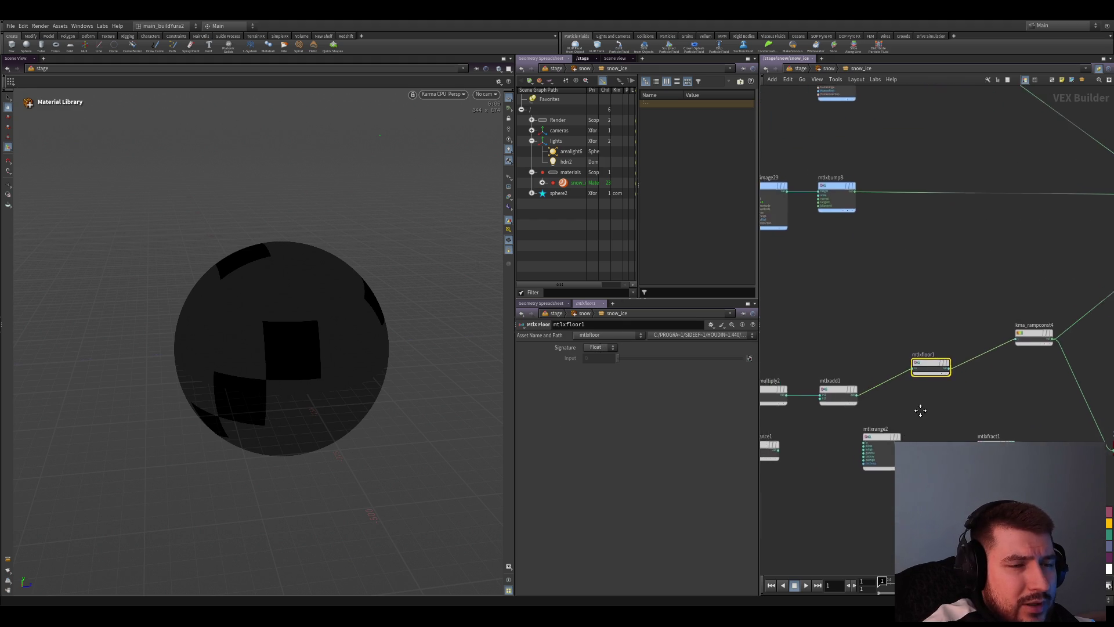
scroll(920, 373, down, 2)
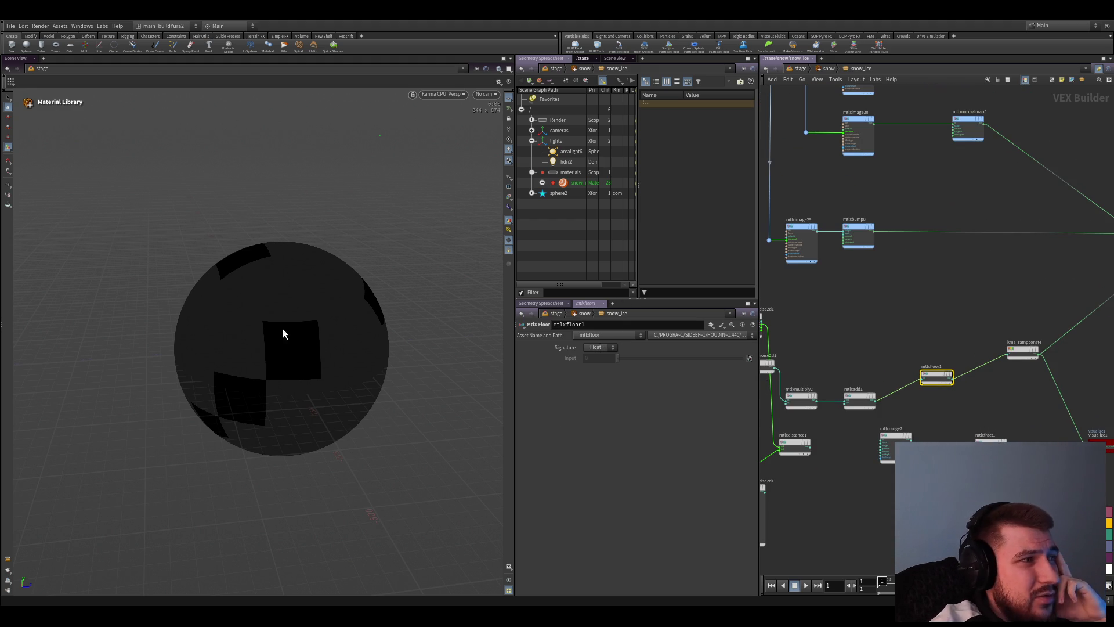
middle_drag(927, 419, 918, 405)
scroll(918, 404, up, 2)
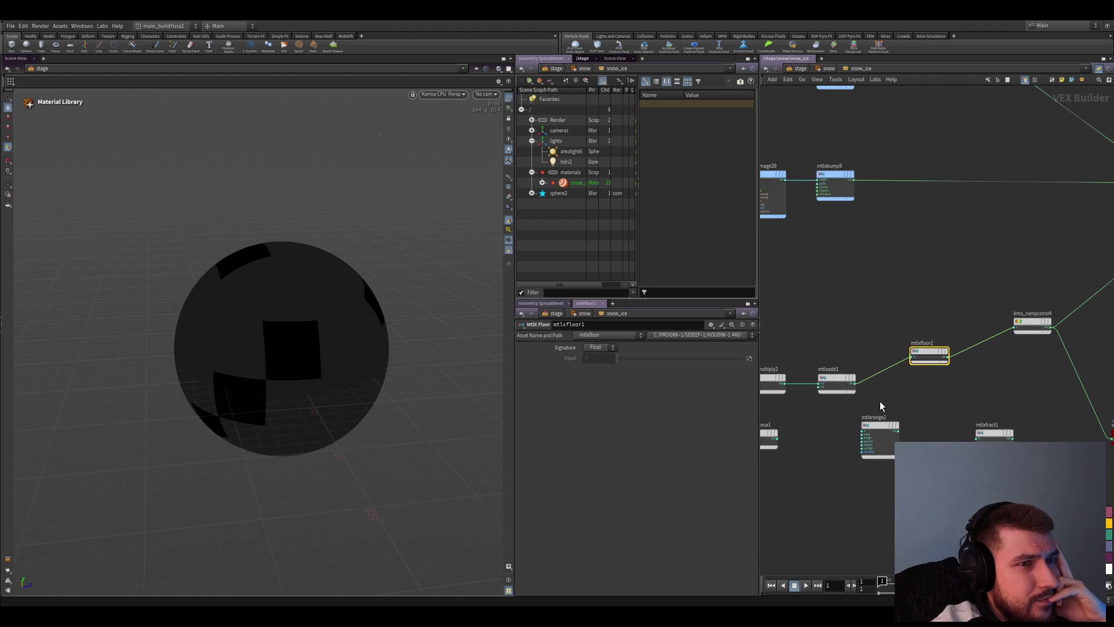
middle_drag(858, 327, 878, 305)
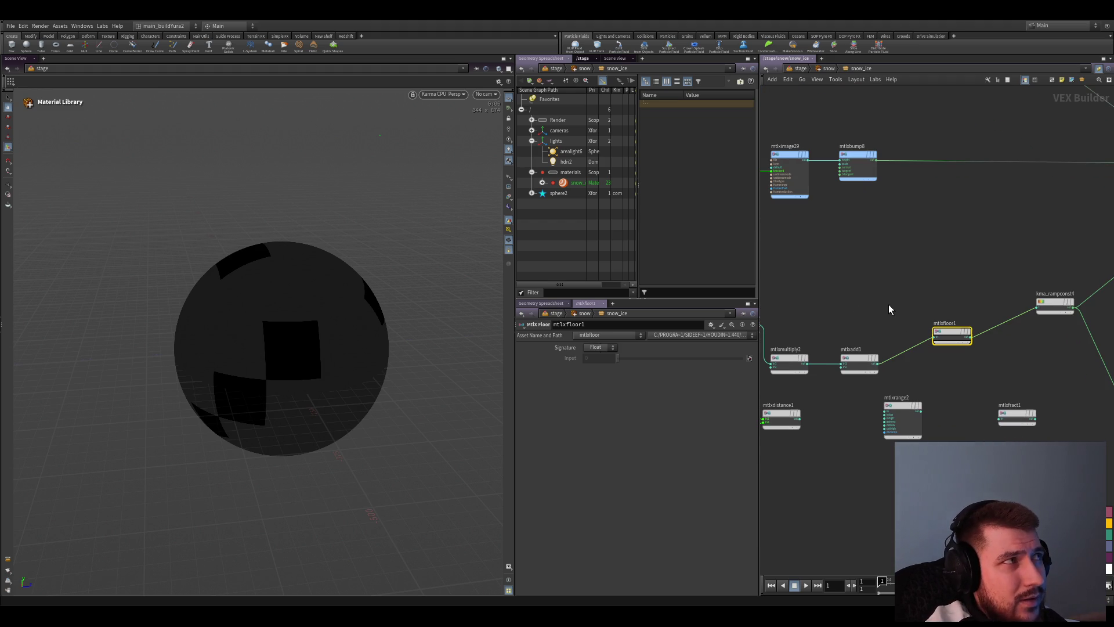
scroll(886, 313, down, 2)
scroll(886, 313, up, 2)
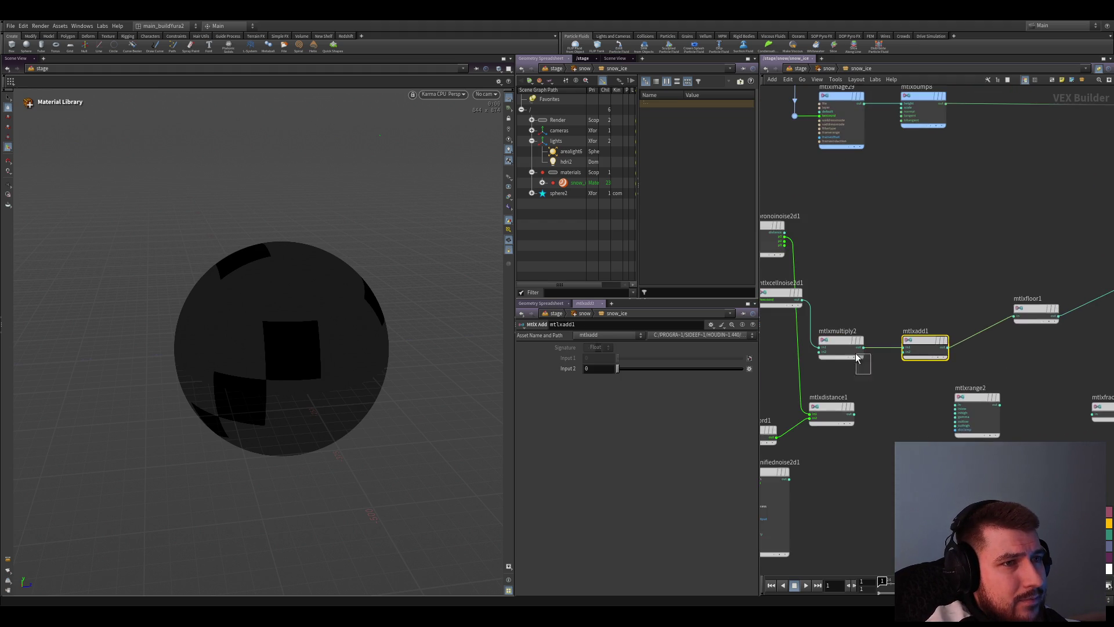
click(833, 349)
scroll(847, 321, up, 2)
click(905, 352)
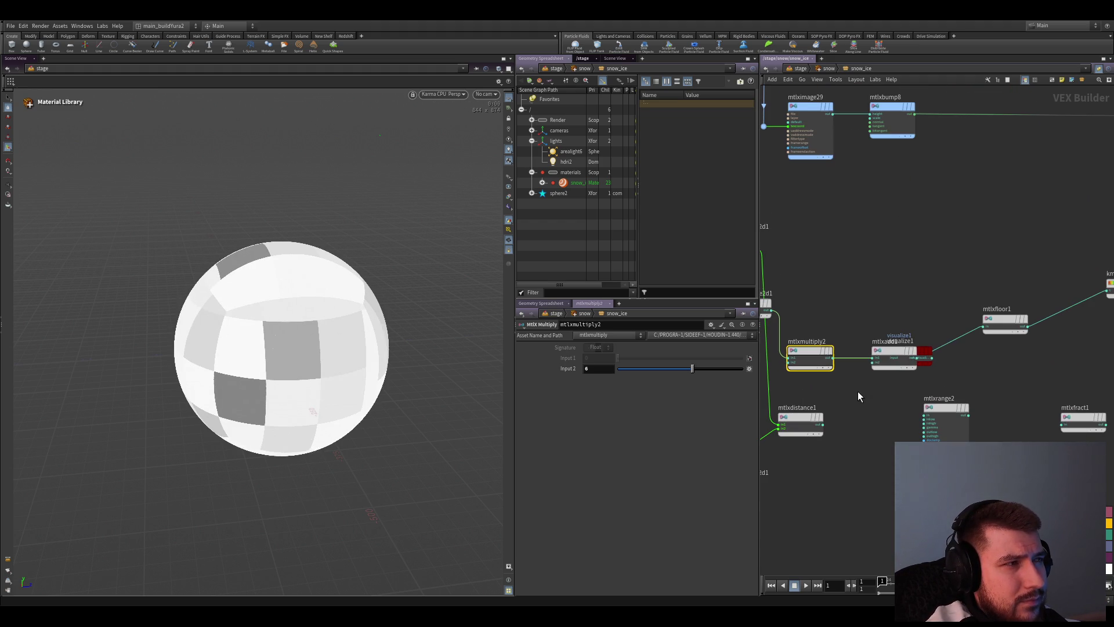
Move mtlxadd1 below the preview node and separate them to clear the multiply-to-add wire
drag(911, 364, 896, 392)
drag(905, 353, 892, 261)
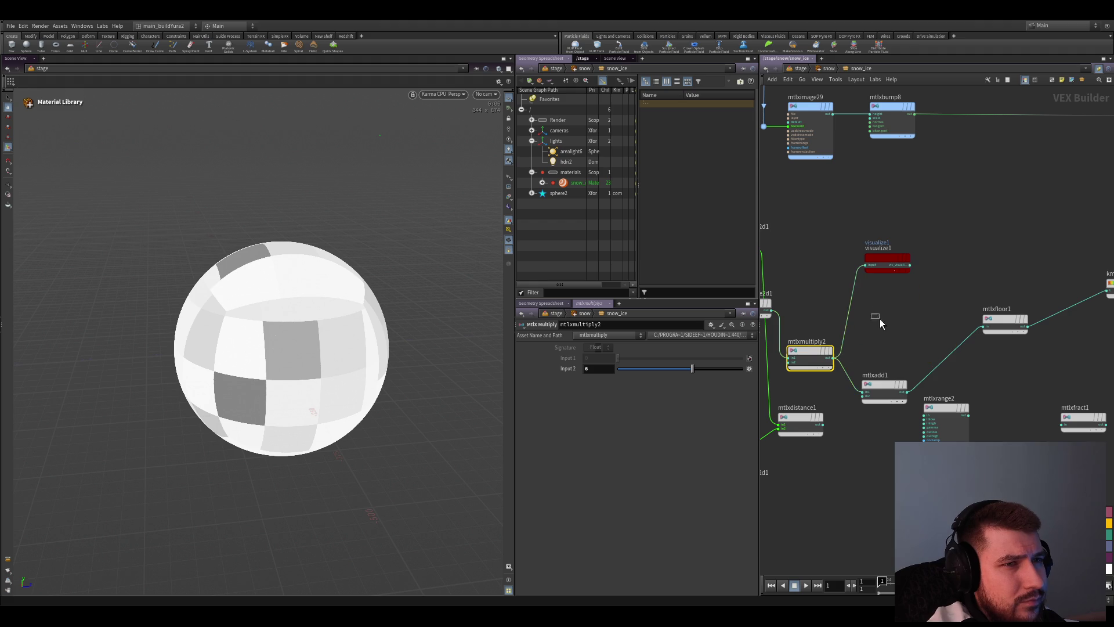
middle_drag(999, 331, 997, 323)
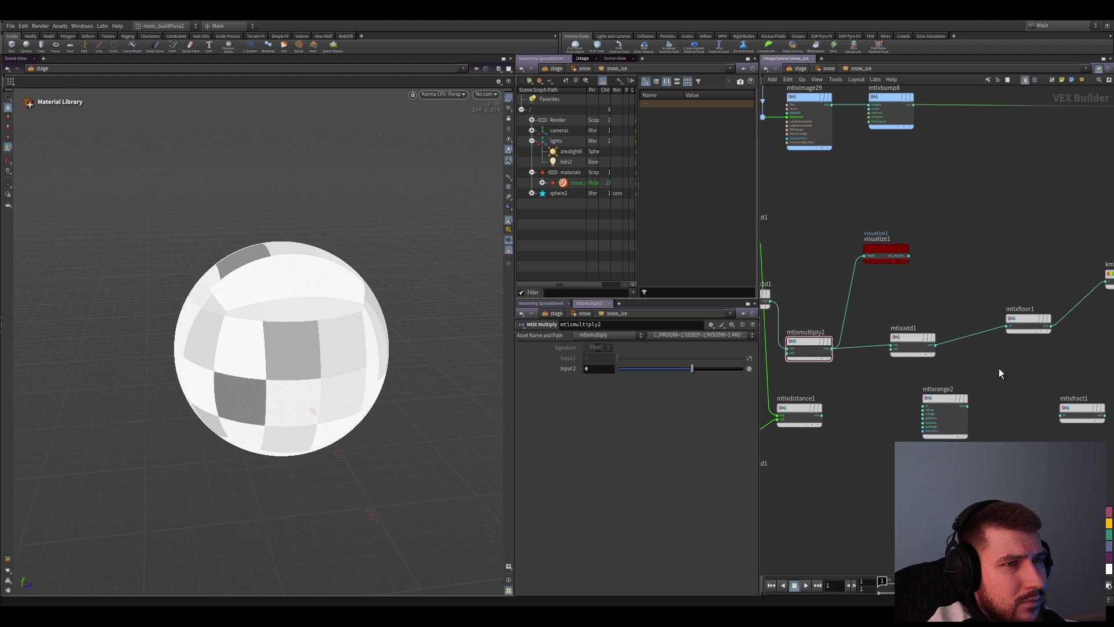
middle_drag(999, 368, 1048, 371)
middle_drag(947, 328, 865, 317)
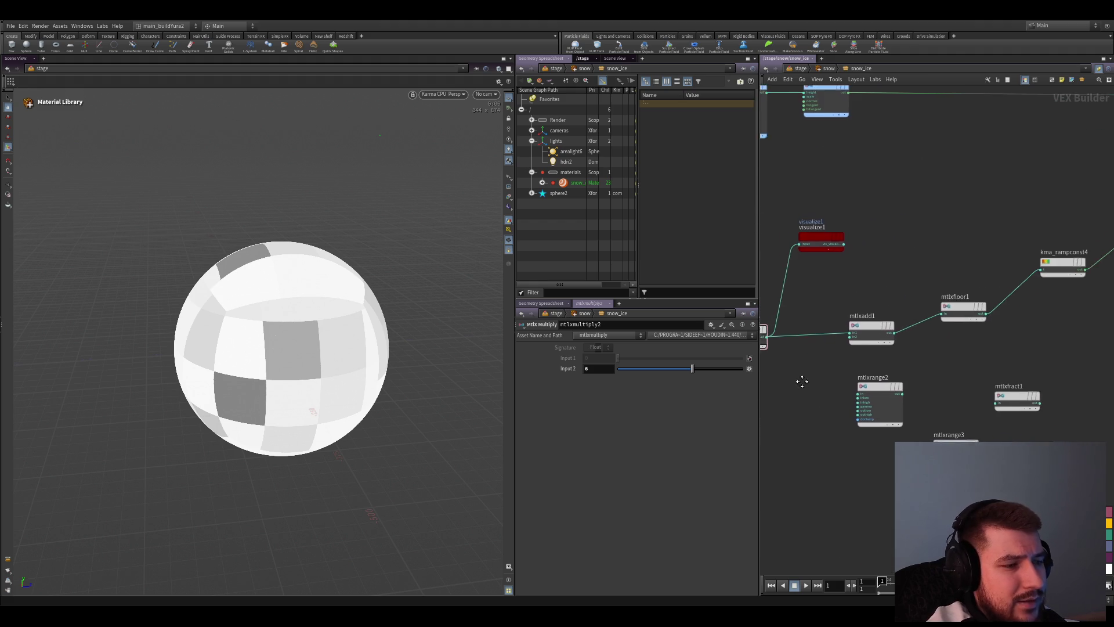
middle_drag(801, 381, 880, 401)
Insert kma_rampconst5 between mtlxmultiply2 and mtlxadd1 as a float ramp with both keys pulled left into a slope
click(856, 338)
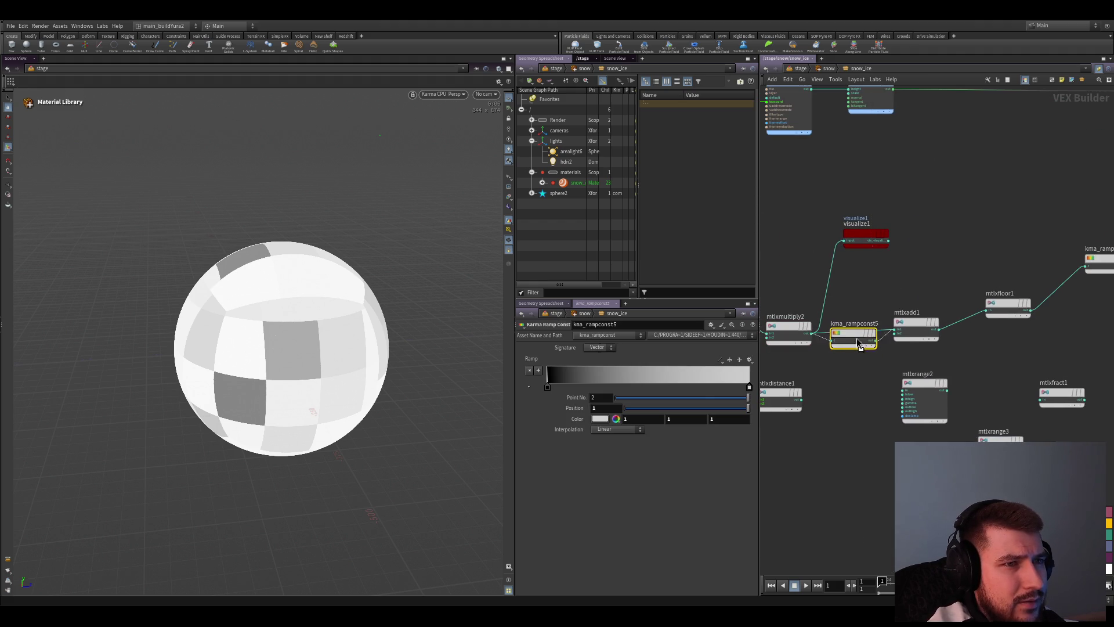
click(595, 347)
mouse_move(583, 391)
mouse_down()
mouse_move(733, 391)
mouse_move(582, 391)
mouse_up()
mouse_move(730, 391)
mouse_down()
mouse_move(587, 391)
mouse_move(634, 396)
mouse_up()
scroll(961, 328, up, 2)
Raise mtlxadd1's Input 2 to about 3-3.5 while previewing the add and floor outputs, and tidy the layout
drag(957, 328, 956, 310)
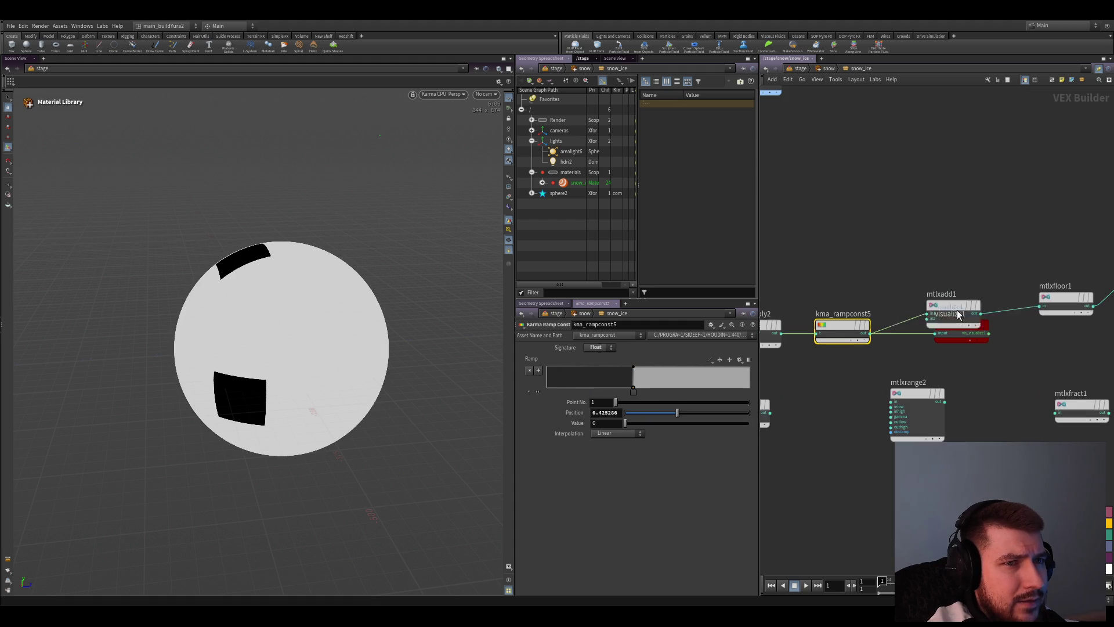
click(934, 269)
scroll(1040, 380, up, 1)
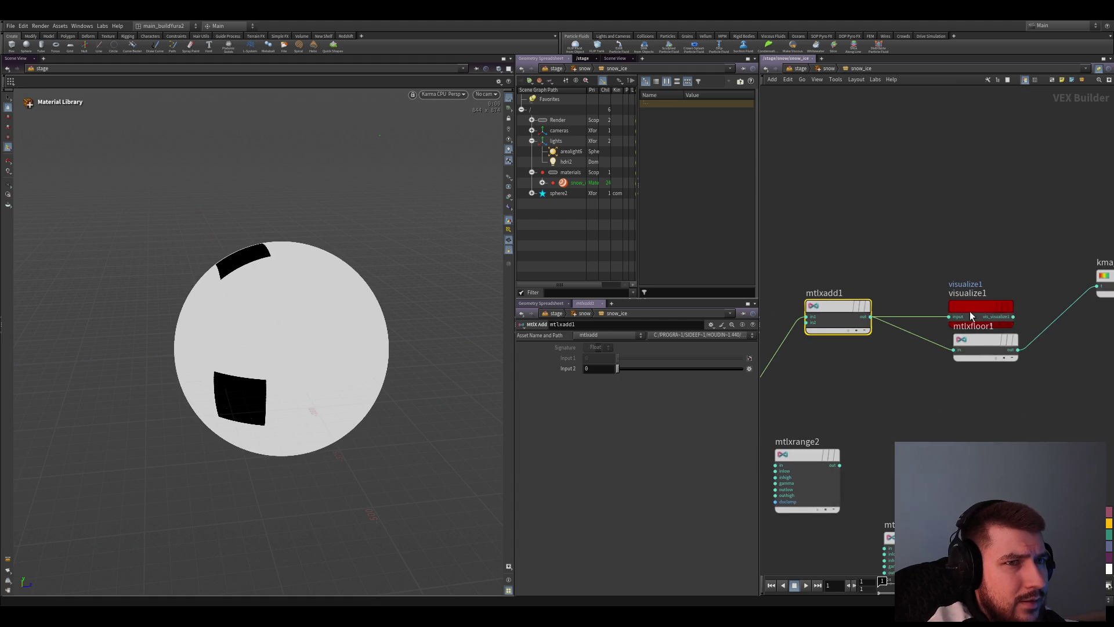
drag(618, 368, 671, 369)
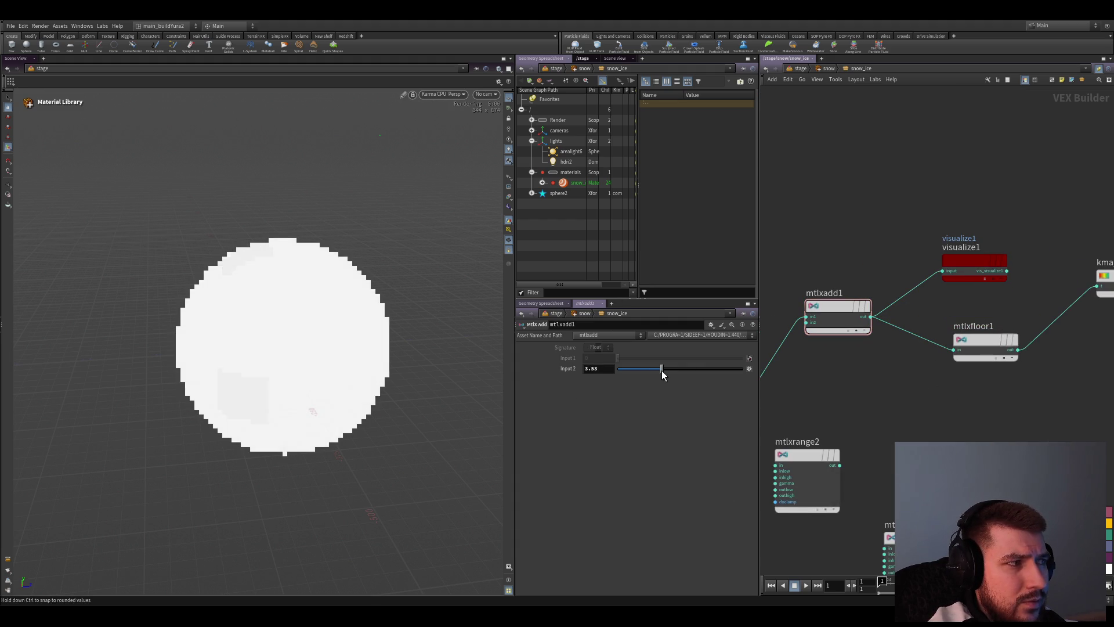
click(956, 353)
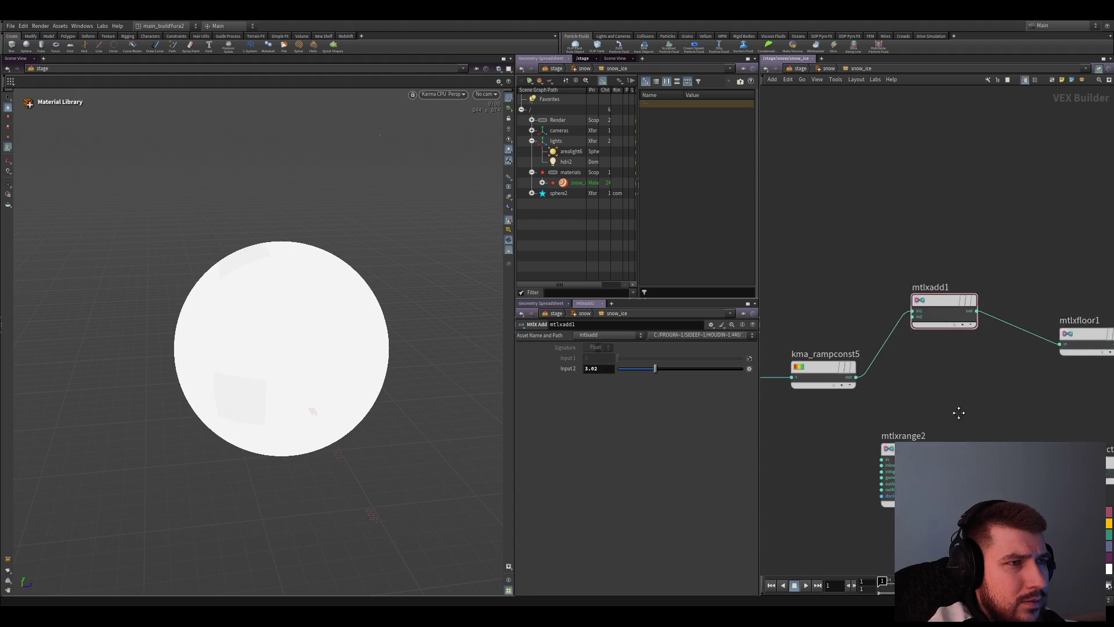
middle_drag(811, 405, 991, 329)
key(l)
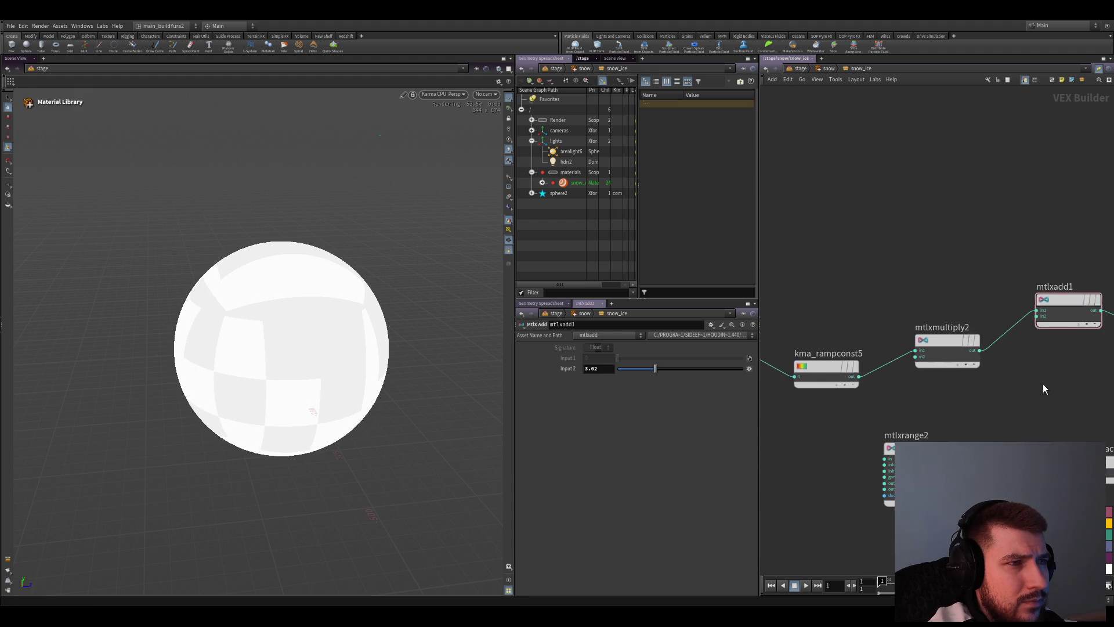
drag(647, 371, 654, 371)
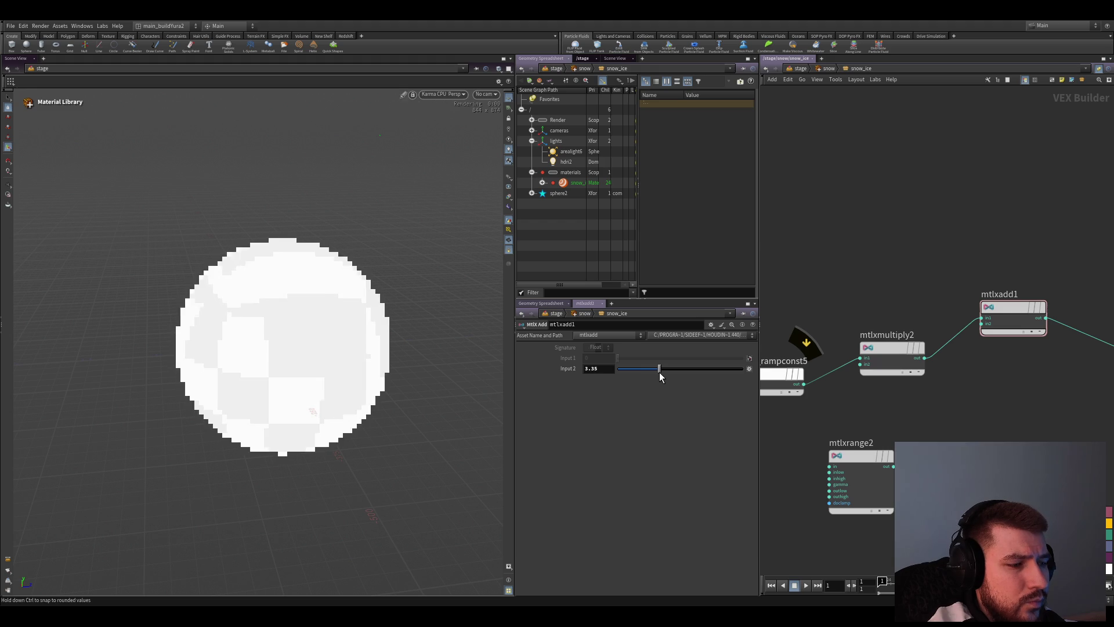
drag(654, 370, 663, 373)
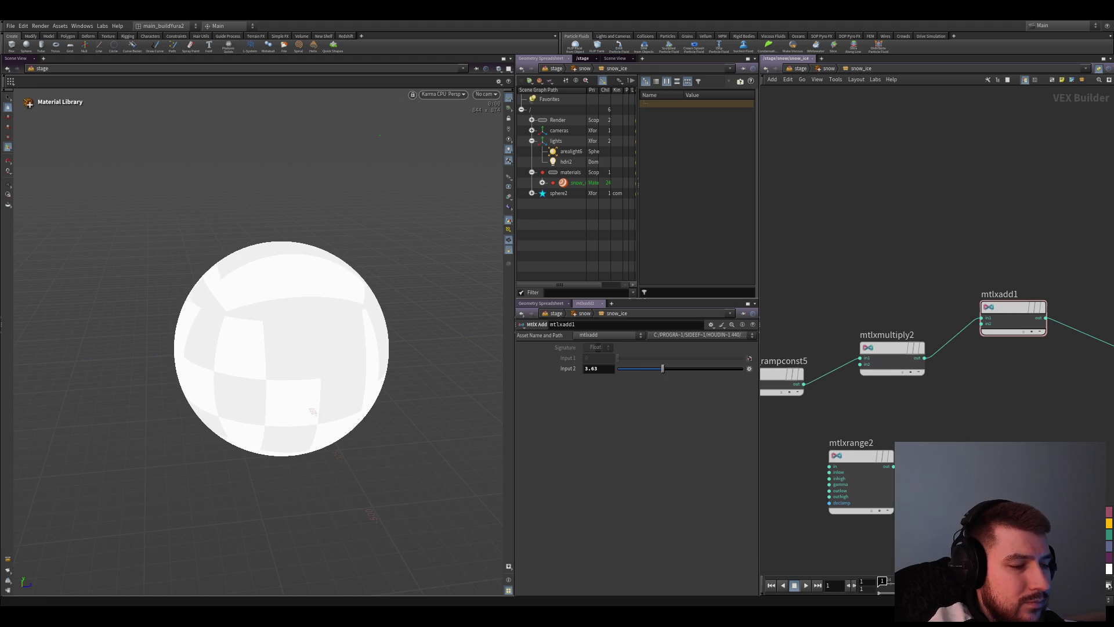
Tweak mtlxmultiply2's Input 2, drop mtlxadd1's Input 2 to 0, and inspect kma_rampconst5's ramp
click(892, 352)
drag(651, 368, 632, 368)
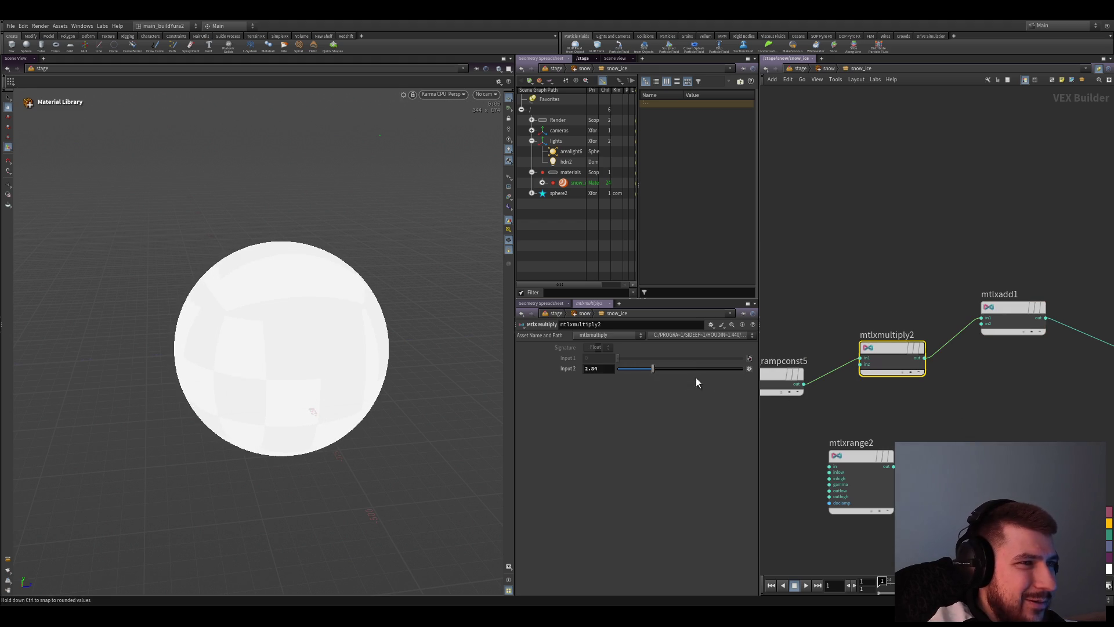
middle_drag(975, 391, 940, 391)
click(908, 316)
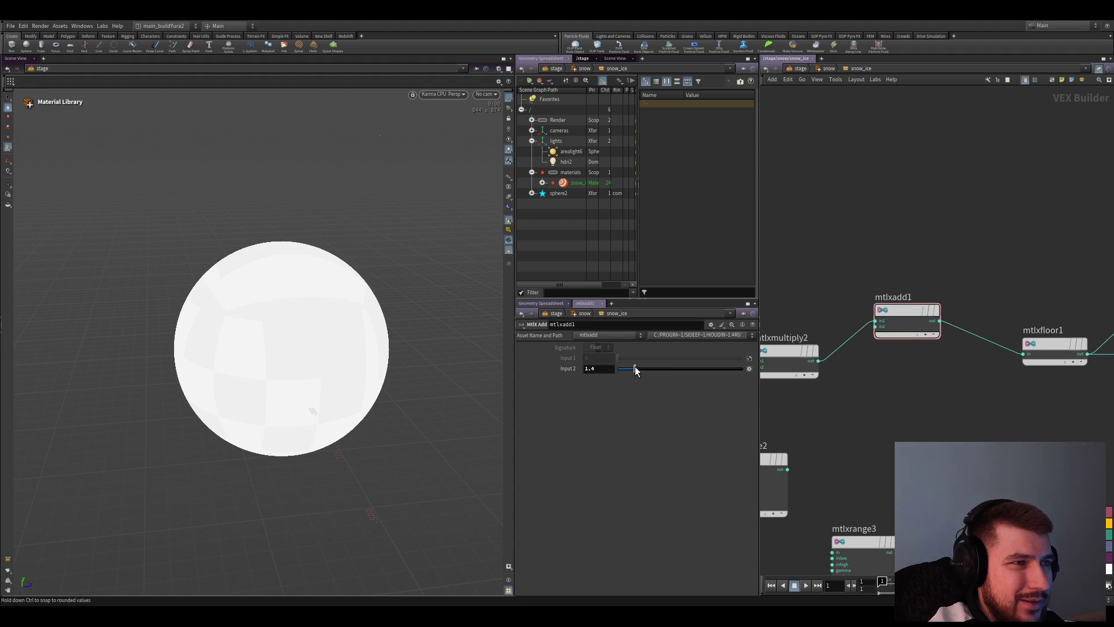
drag(634, 368, 574, 384)
mouse_move(924, 393)
middle_down()
mouse_move(978, 442)
mouse_move(870, 419)
mouse_move(844, 436)
mouse_move(918, 365)
mouse_move(872, 385)
mouse_move(878, 455)
middle_up()
scroll(978, 443, down, 2)
click(819, 409)
Preview mtlxcellnoise2d1's raw output on the sphere and park the visualize node to the side
click(865, 415)
scroll(985, 376, down, 2)
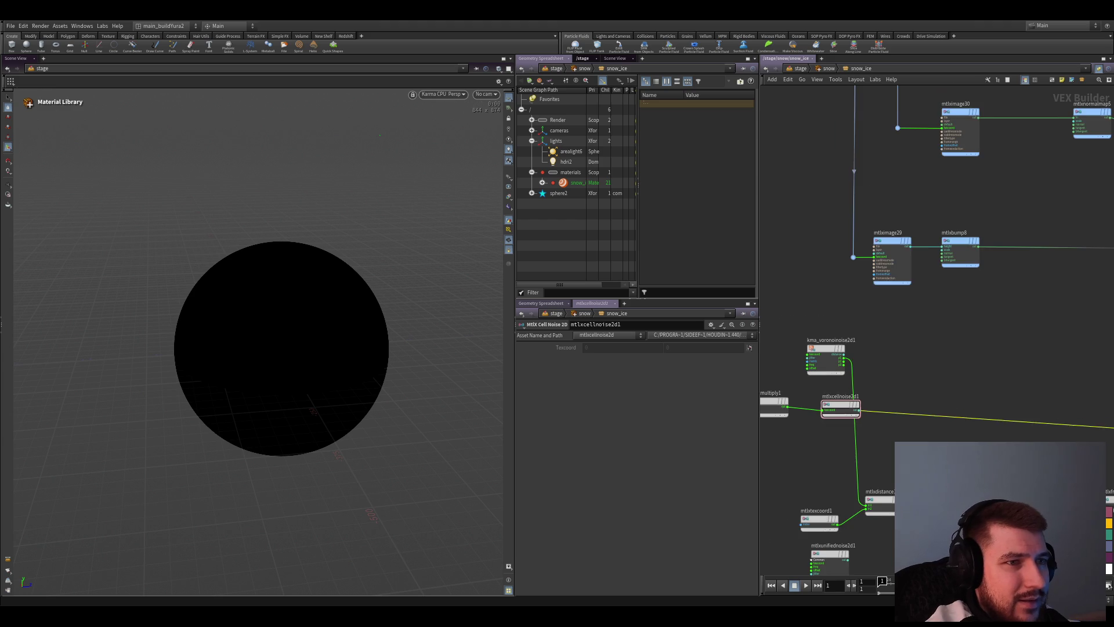
middle_drag(984, 376, 870, 422)
scroll(870, 422, down, 1)
scroll(870, 416, up, 1)
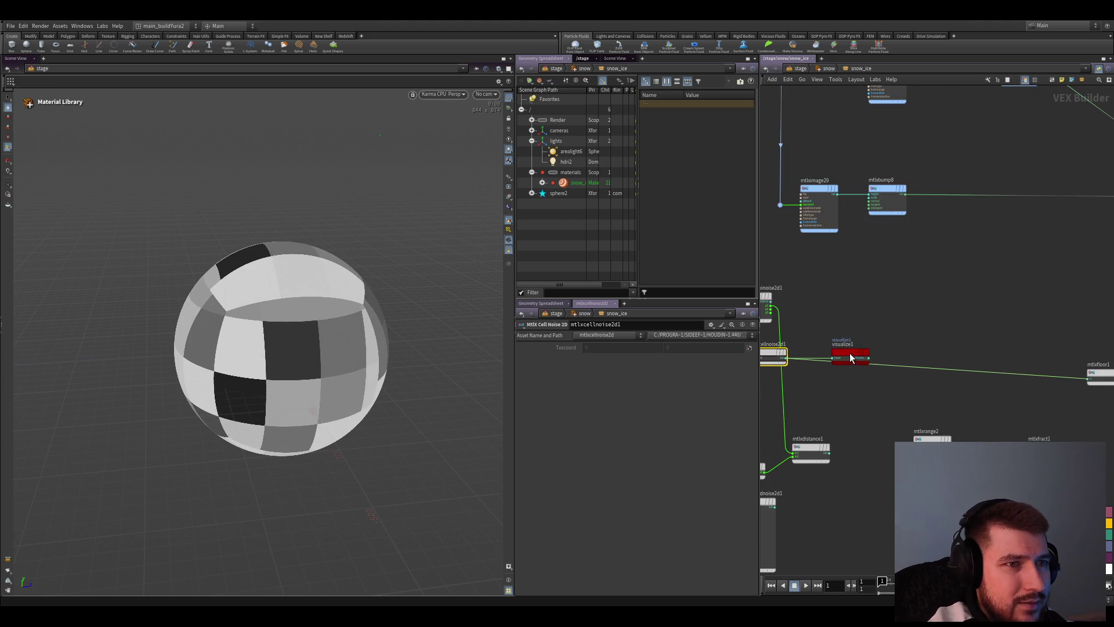
drag(850, 353, 897, 301)
mouse_move(868, 385)
middle_down()
mouse_move(887, 408)
mouse_move(906, 407)
middle_up()
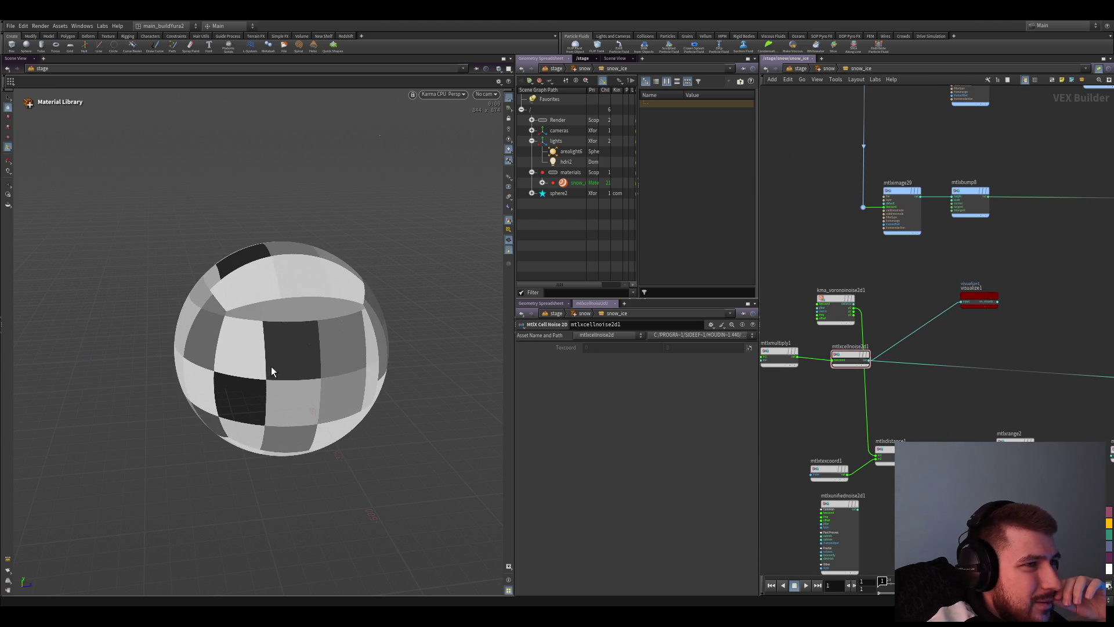
Move the visualize node back and insert it directly on the cell noise output wire
middle_drag(963, 405, 915, 345)
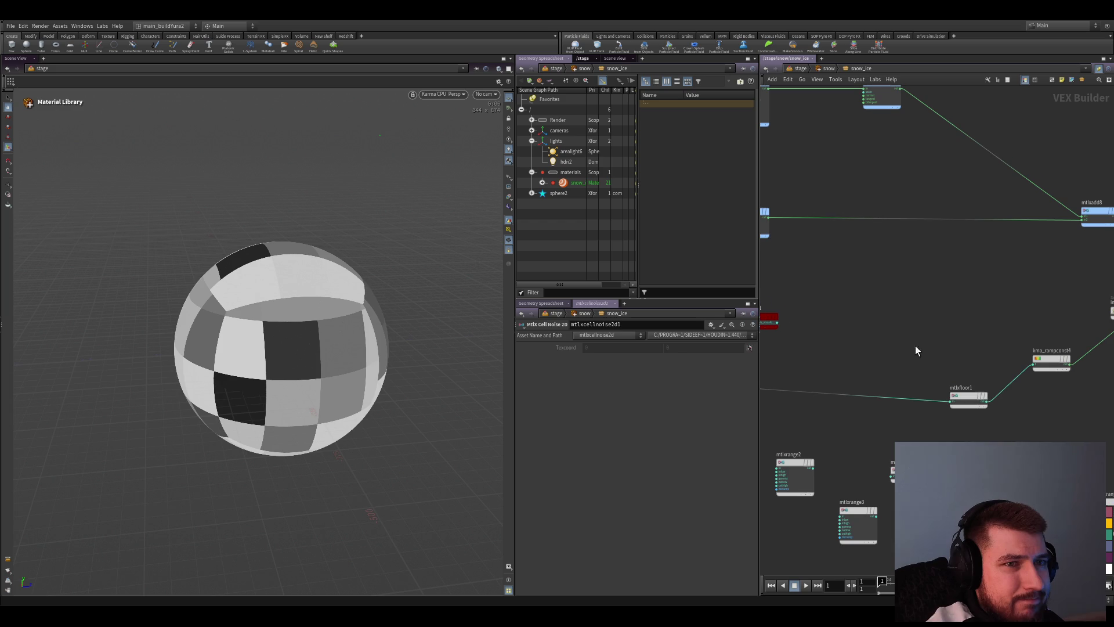
drag(915, 351, 874, 405)
middle_drag(806, 392, 852, 373)
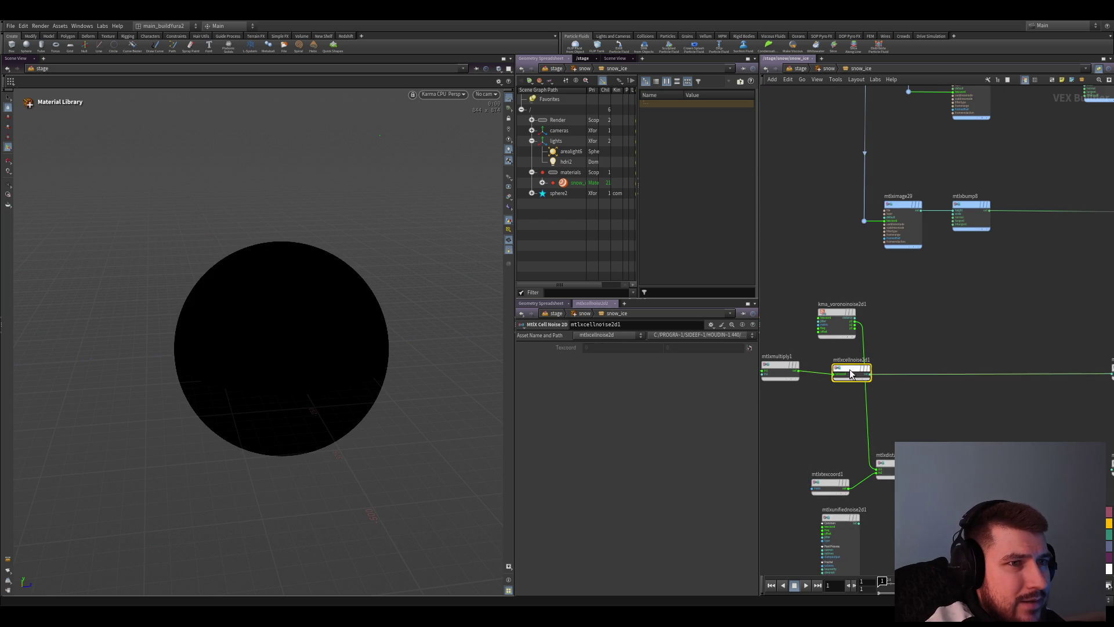
drag(852, 373, 934, 371)
middle_drag(945, 340, 903, 318)
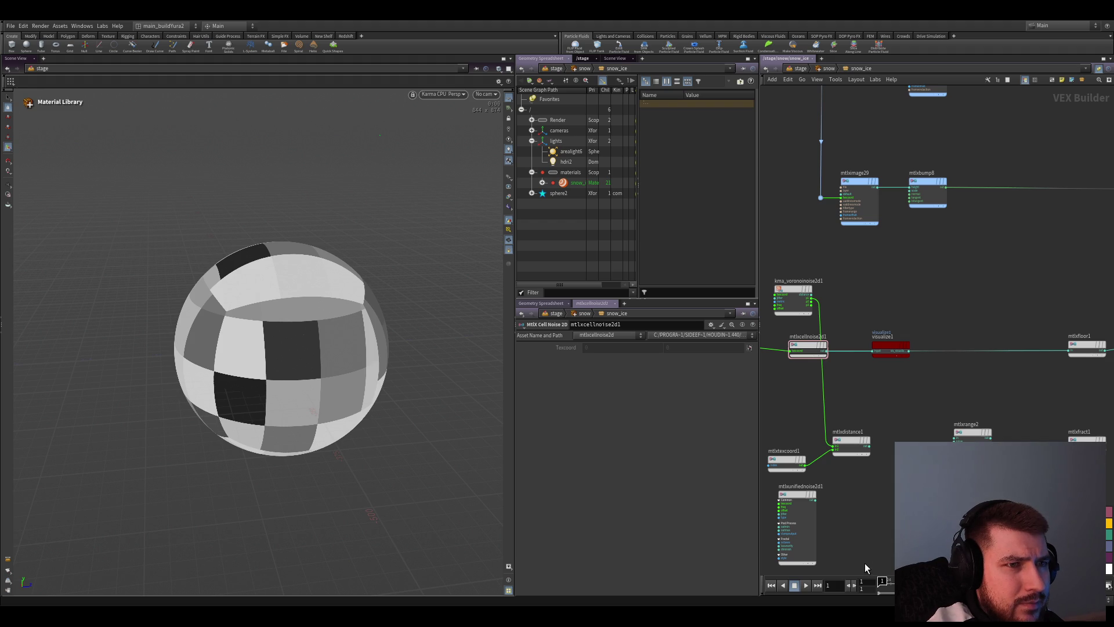
scroll(886, 378, up, 3)
Add an MtlX Max node feeding visualize1 and drag its second input up to 10
click(860, 381)
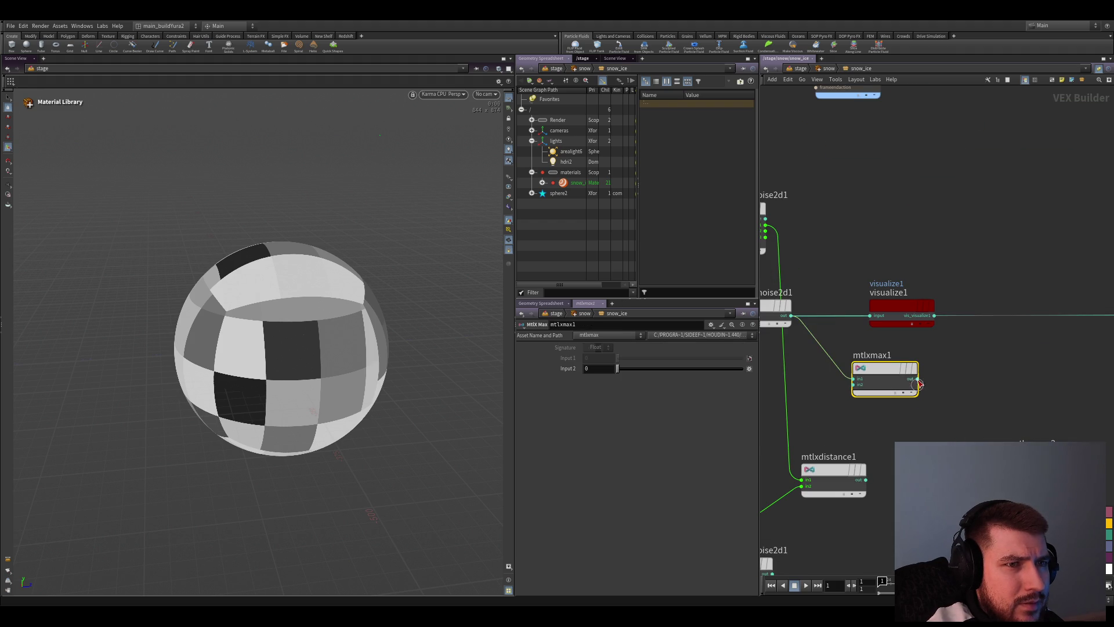
middle_drag(803, 324, 829, 418)
click(829, 417)
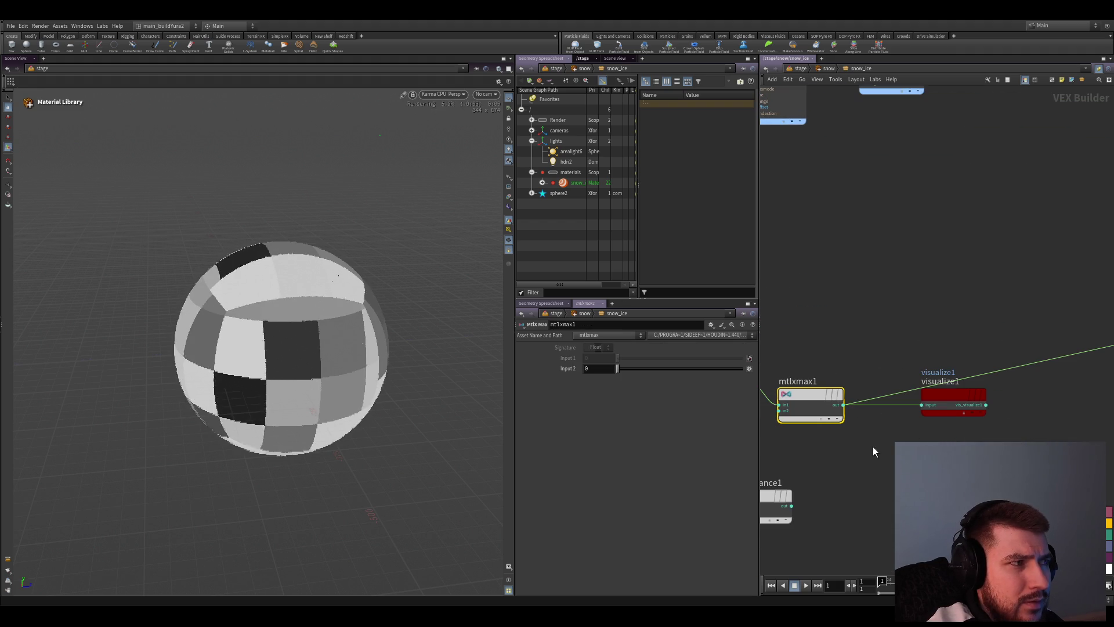
mouse_move(663, 369)
mouse_down()
mouse_move(674, 373)
mouse_move(622, 372)
mouse_up()
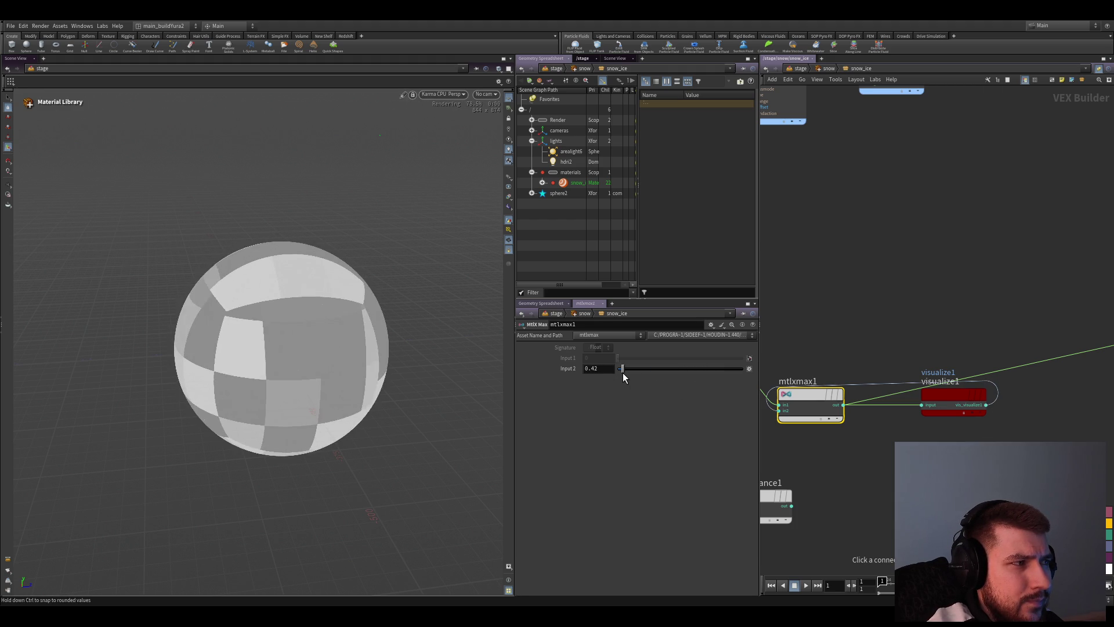
drag(625, 374, 820, 394)
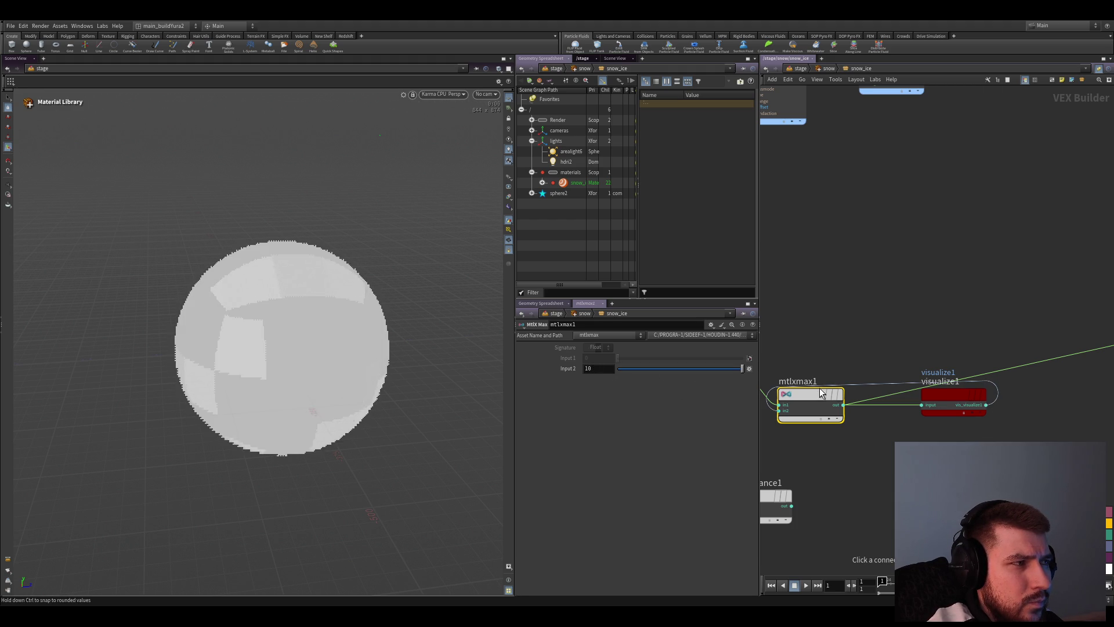
Wire the cell noise into the max node, set its input to 1 and tidy the node positions
drag(945, 396, 945, 438)
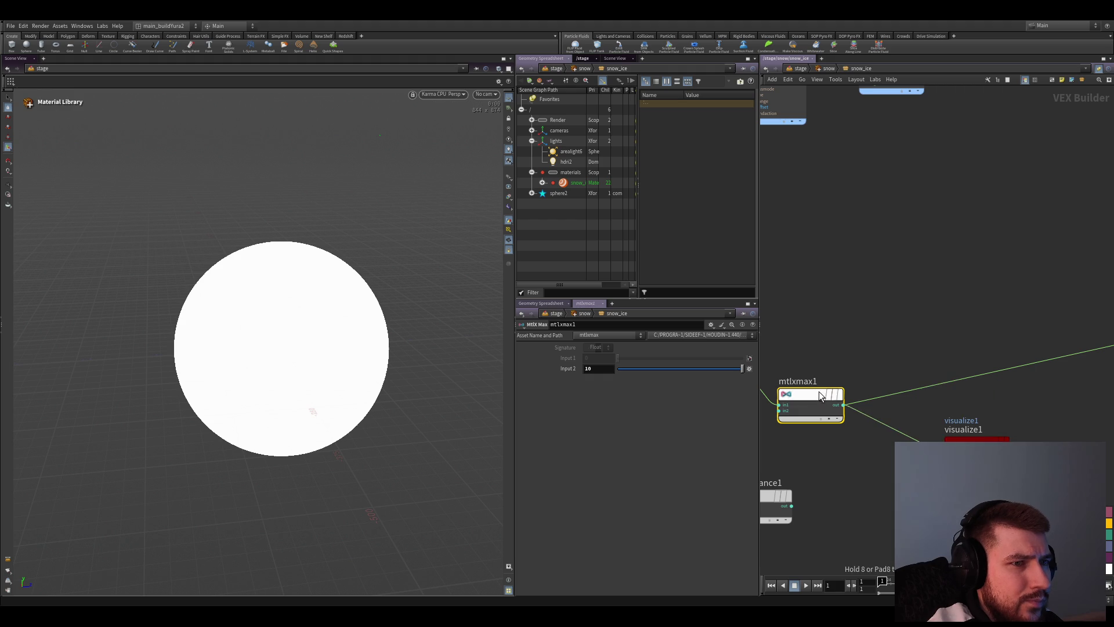
middle_drag(819, 437, 861, 388)
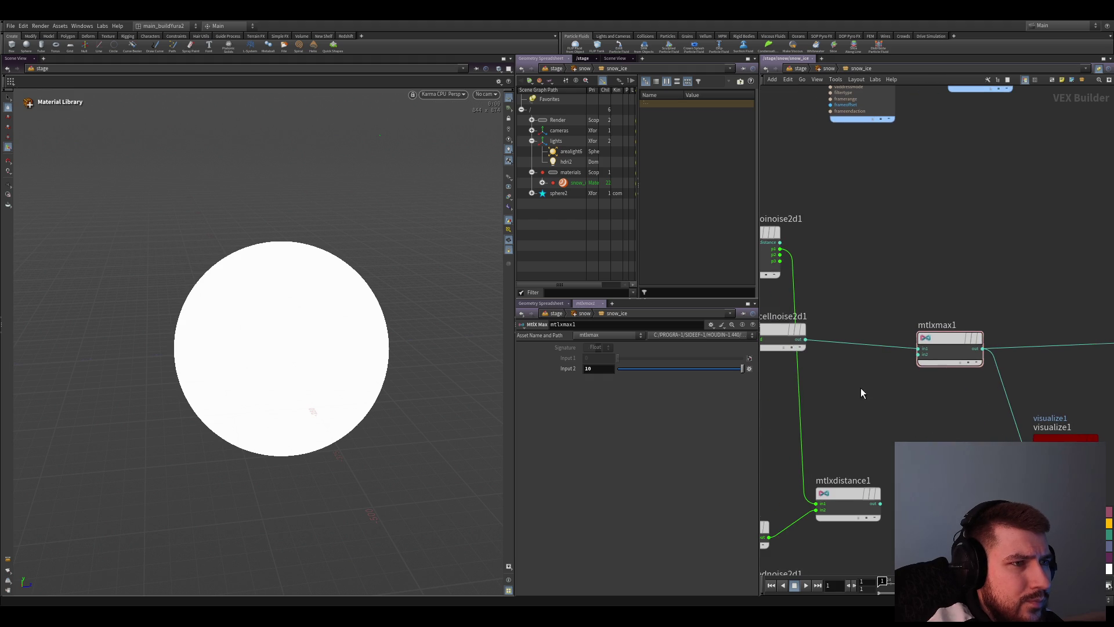
click(936, 357)
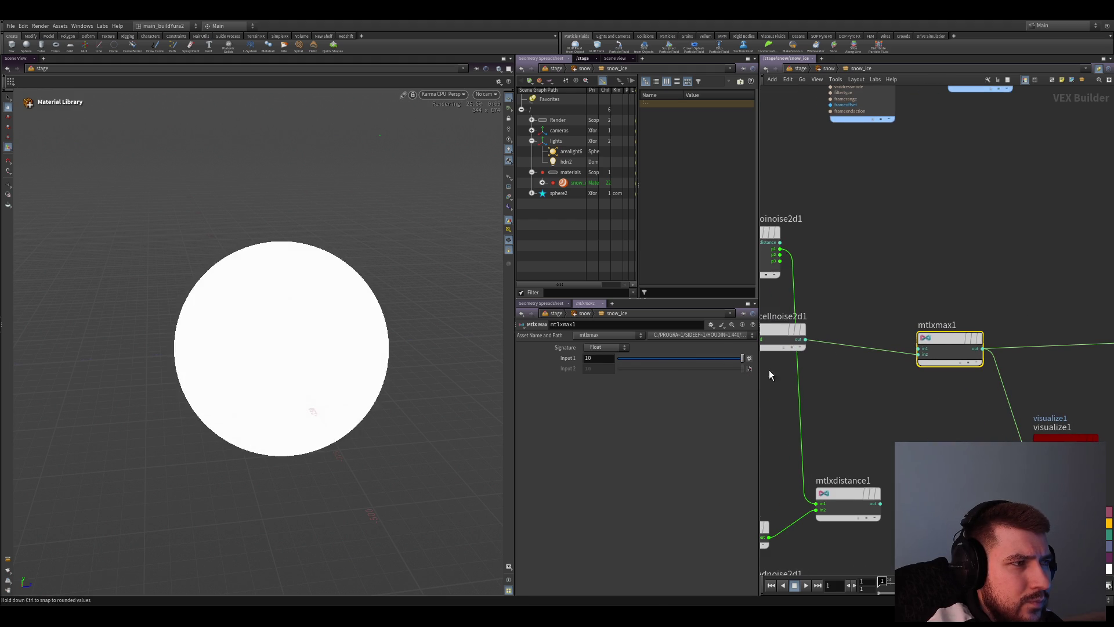
drag(741, 358, 715, 358)
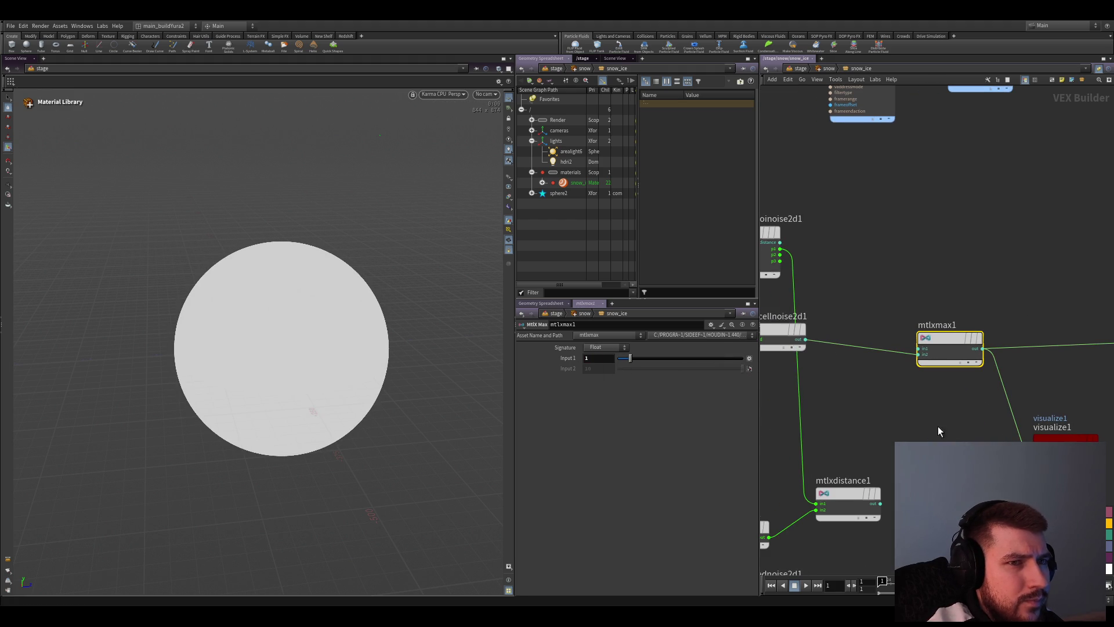
mouse_move(929, 367)
mouse_down()
mouse_move(911, 433)
mouse_move(939, 327)
mouse_up()
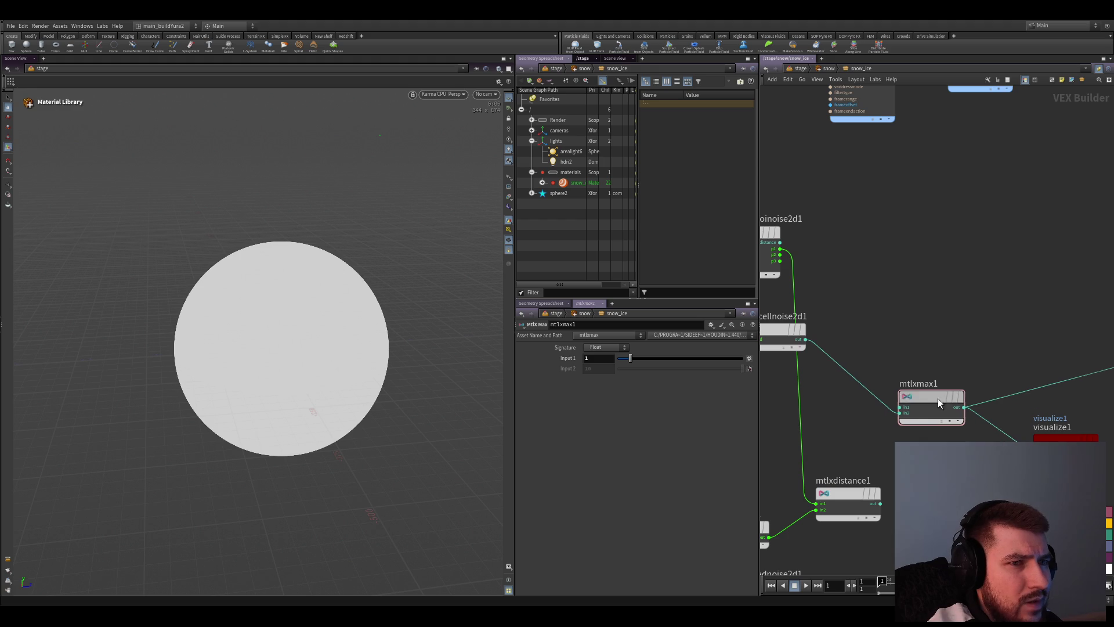
Pan the network to review the noise, distance and multiply nodes
middle_drag(938, 322, 967, 383)
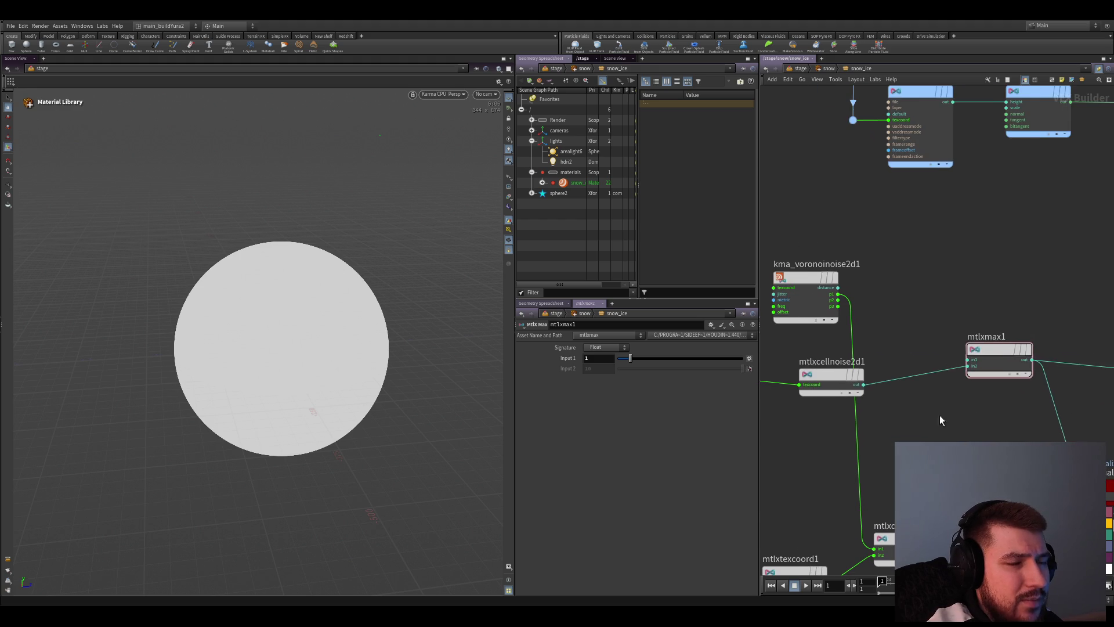
scroll(939, 415, down, 2)
middle_drag(945, 336, 879, 322)
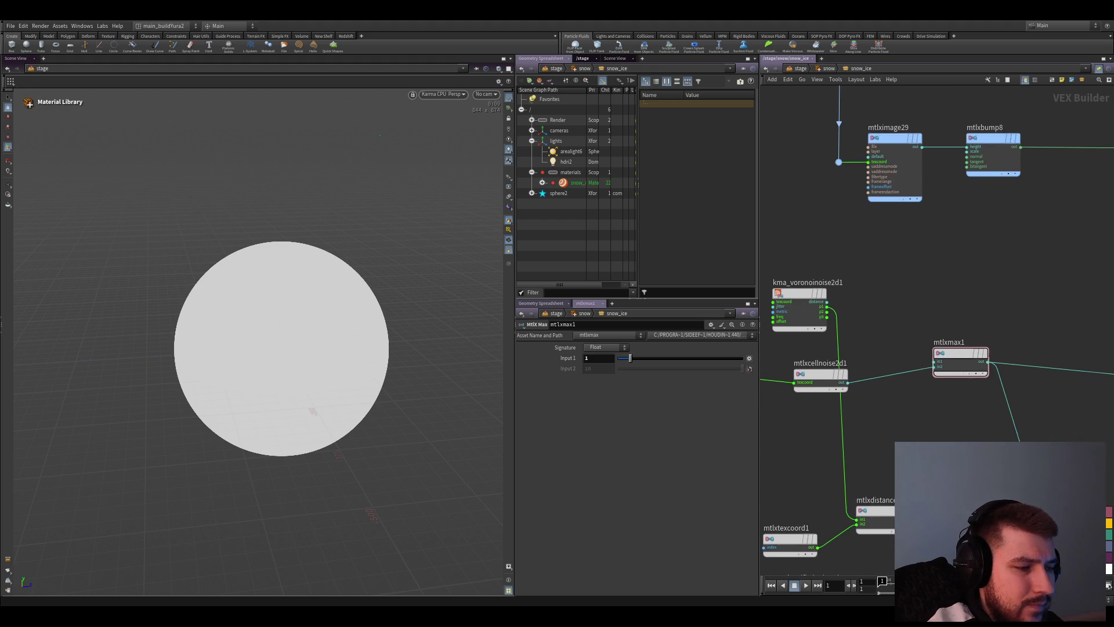
scroll(960, 497, down, 1)
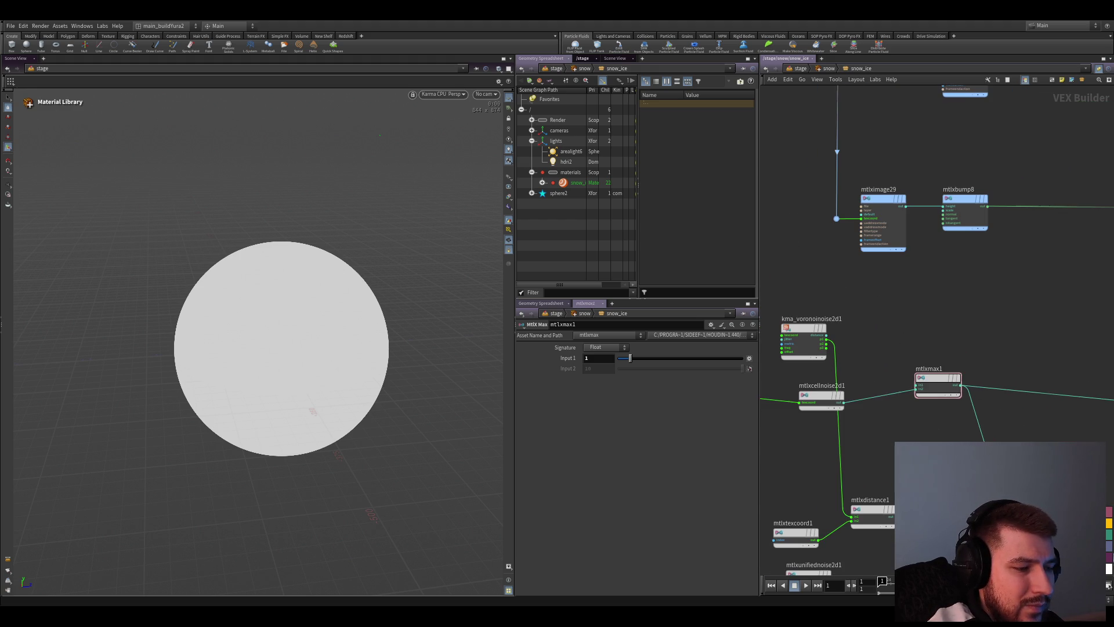
middle_drag(813, 462, 844, 442)
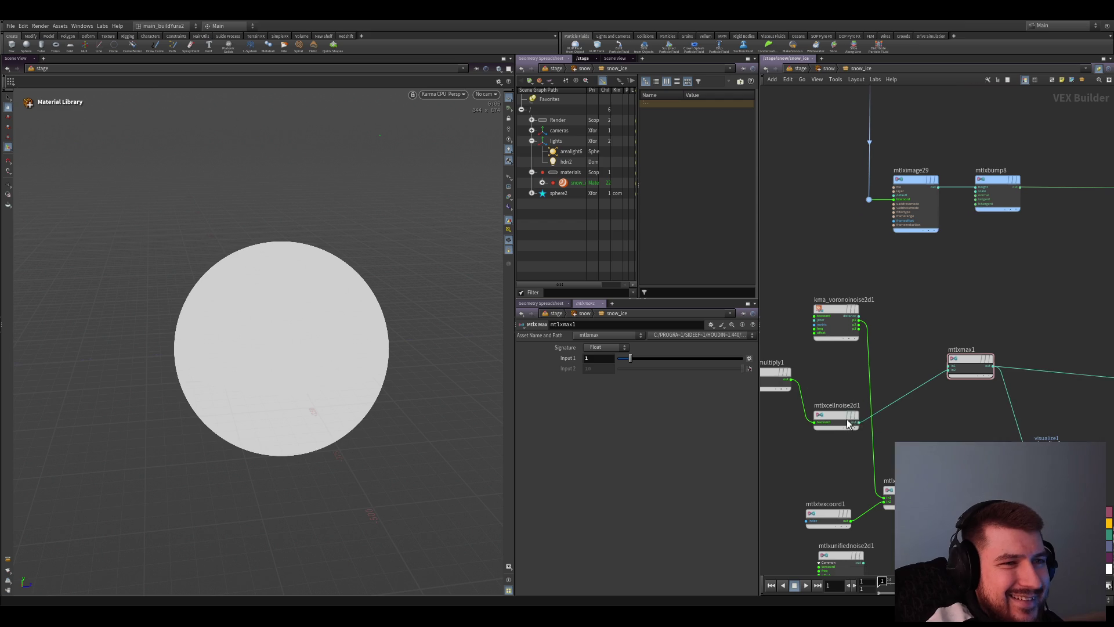
scroll(914, 439, down, 2)
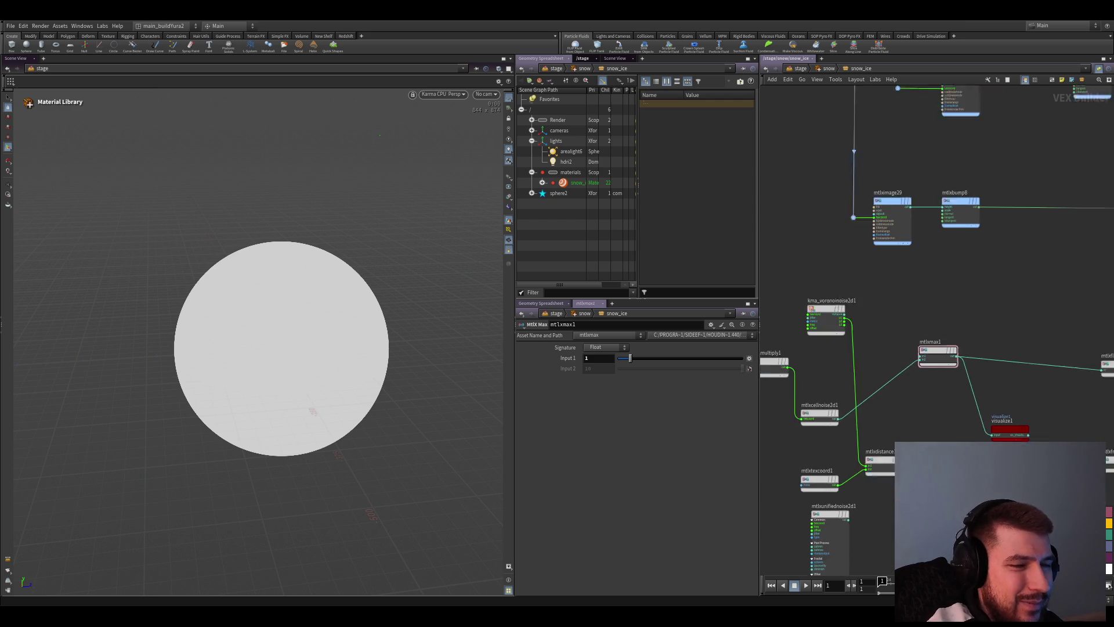
scroll(906, 433, up, 3)
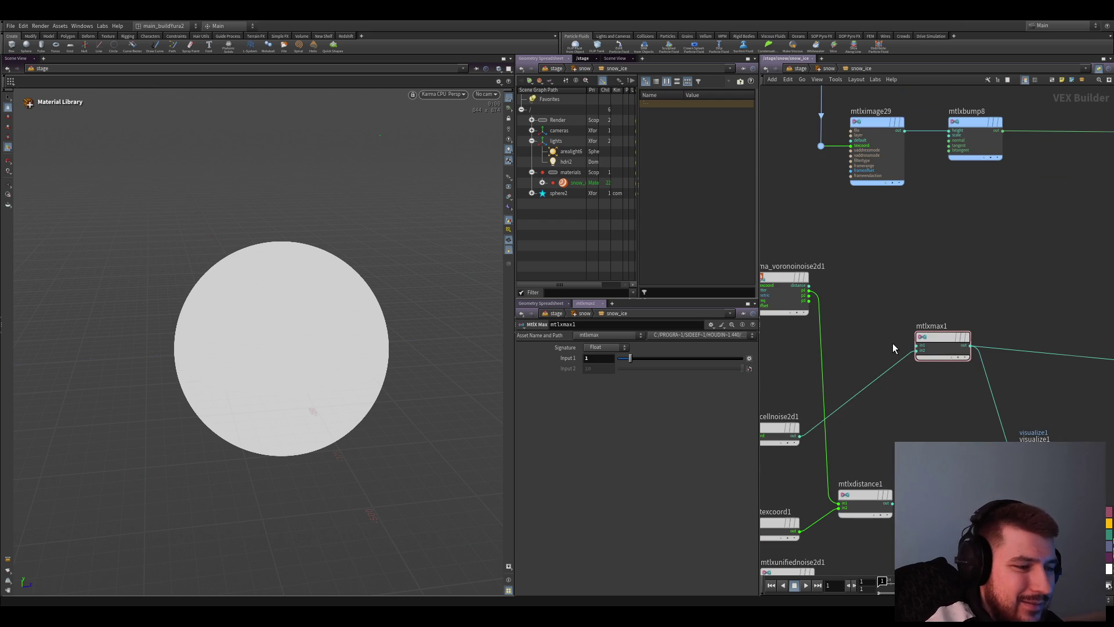
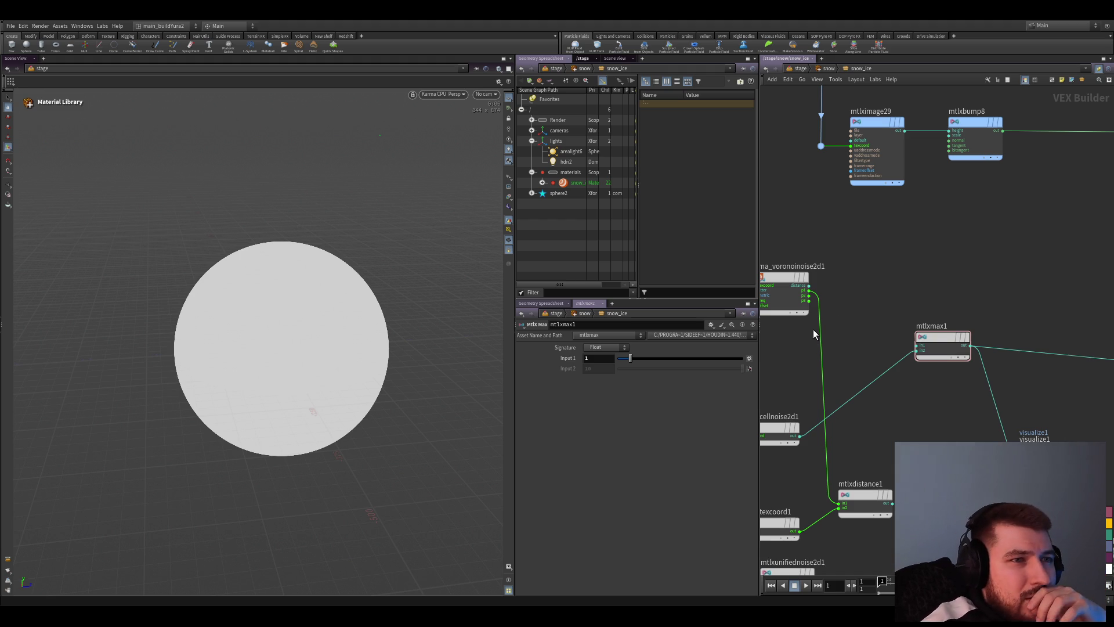
Add an mtlxasin node fed by mtlxmax1's output and route it into visualize1
key(Tab)
text(asin)
key(Return)
scroll(871, 340, up, 1)
click(893, 444)
scroll(880, 384, down, 3)
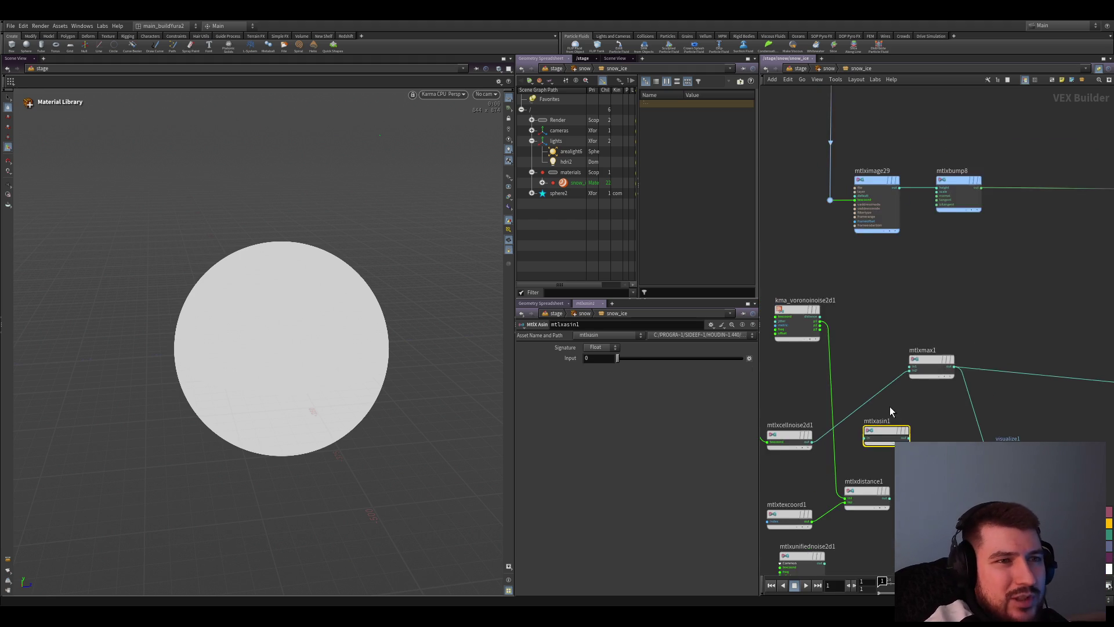
scroll(838, 380, up, 3)
middle_drag(1022, 433, 875, 420)
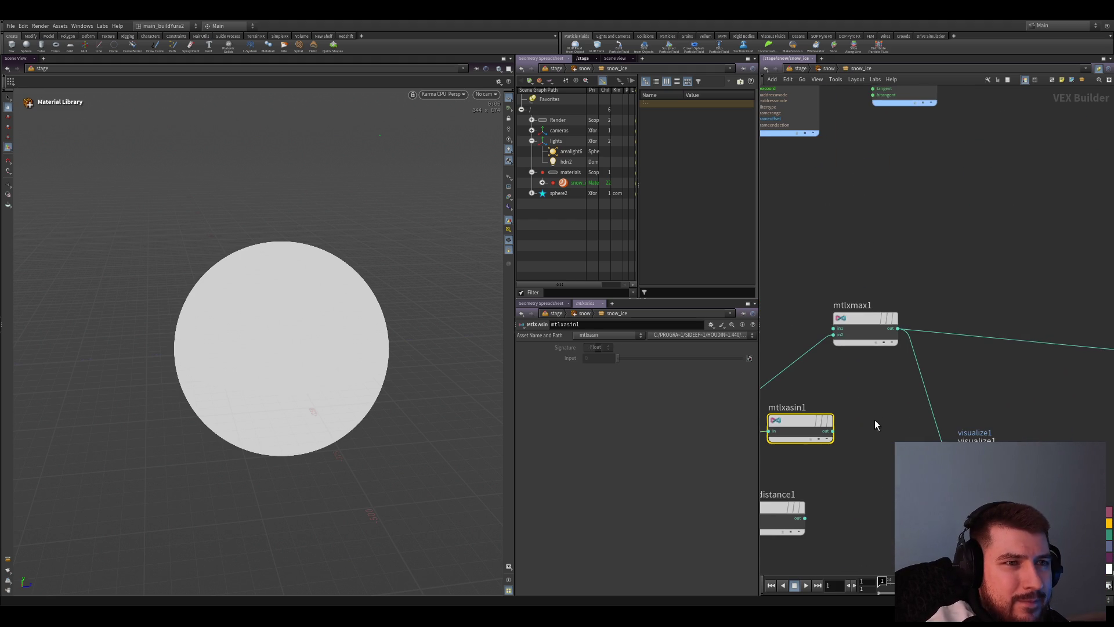
drag(972, 337, 847, 430)
middle_drag(848, 431, 882, 448)
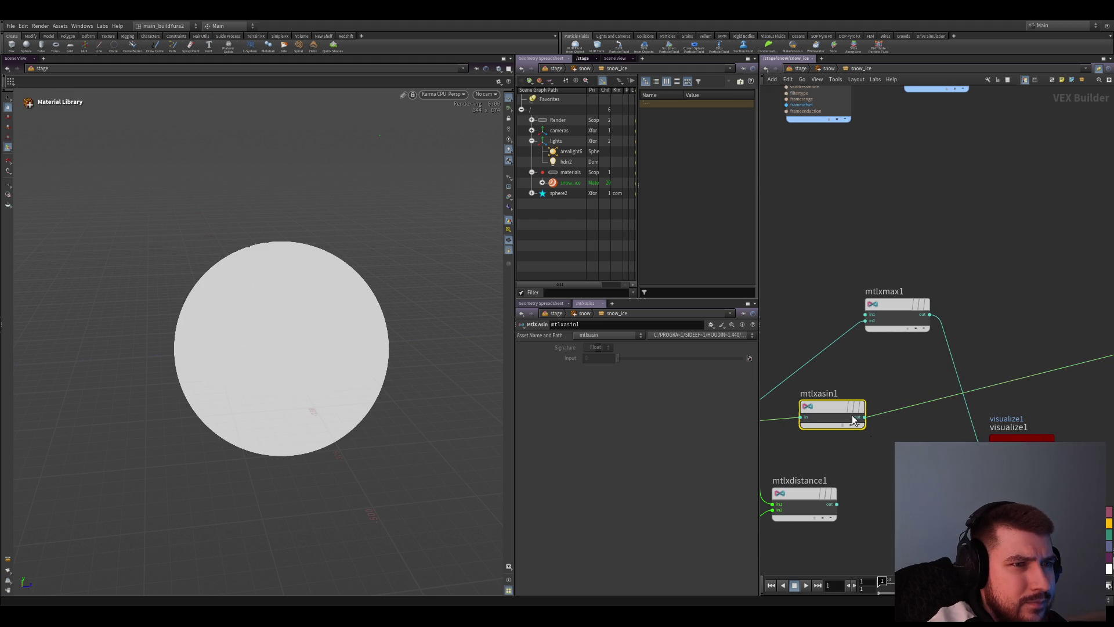
drag(864, 418, 990, 449)
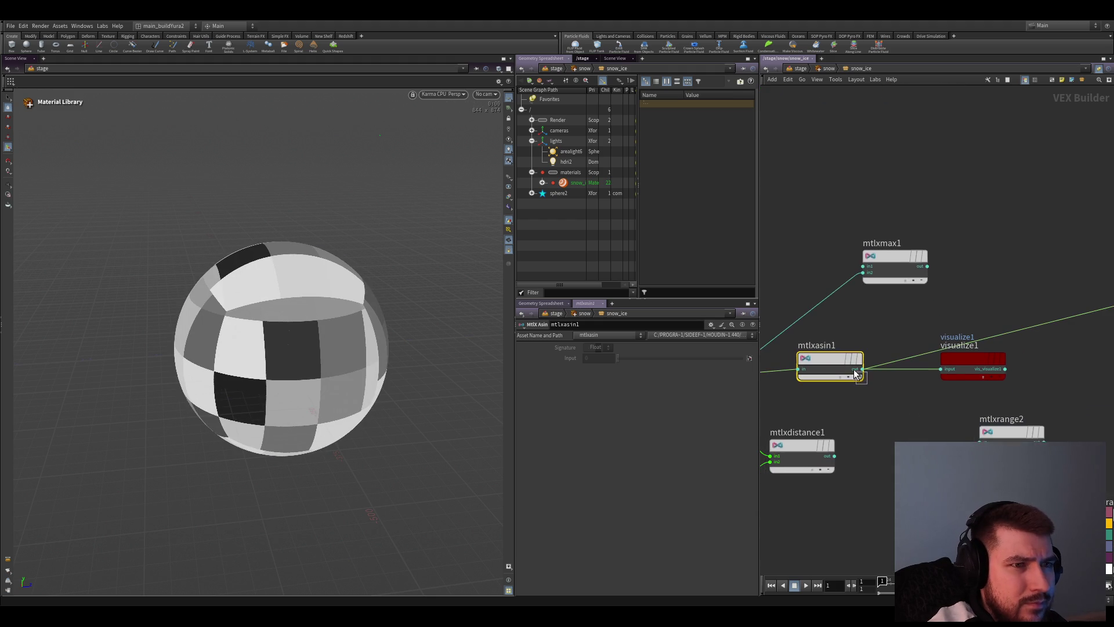
scroll(859, 377, down, 2)
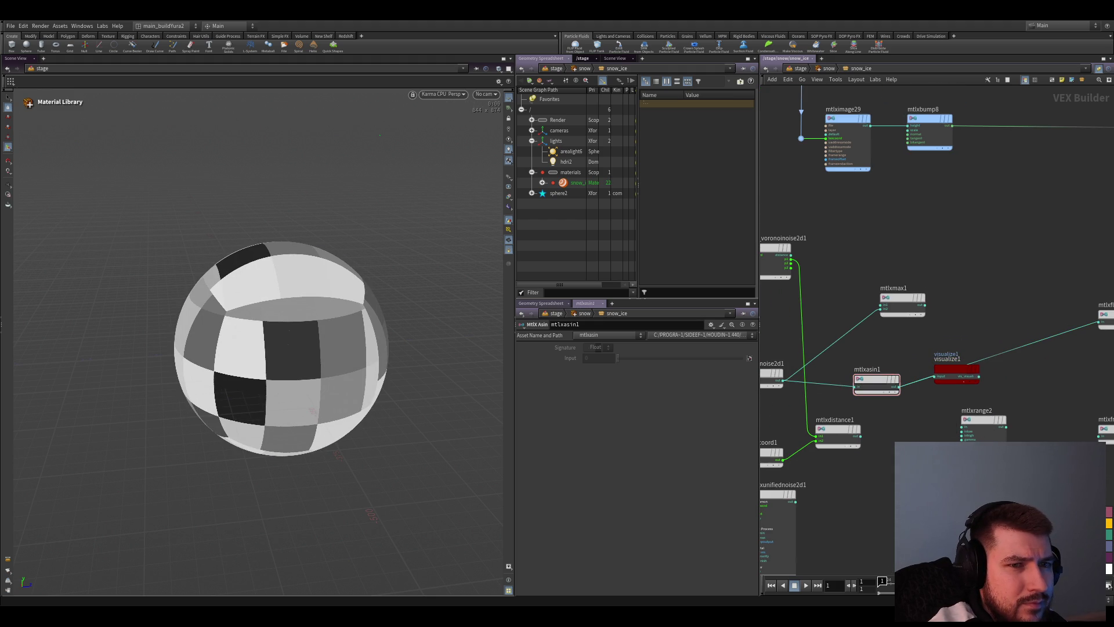
Straighten the arcsine node's wiring and start inserting an mtlxmultiply node before it
middle_drag(859, 378, 850, 360)
drag(862, 364, 890, 358)
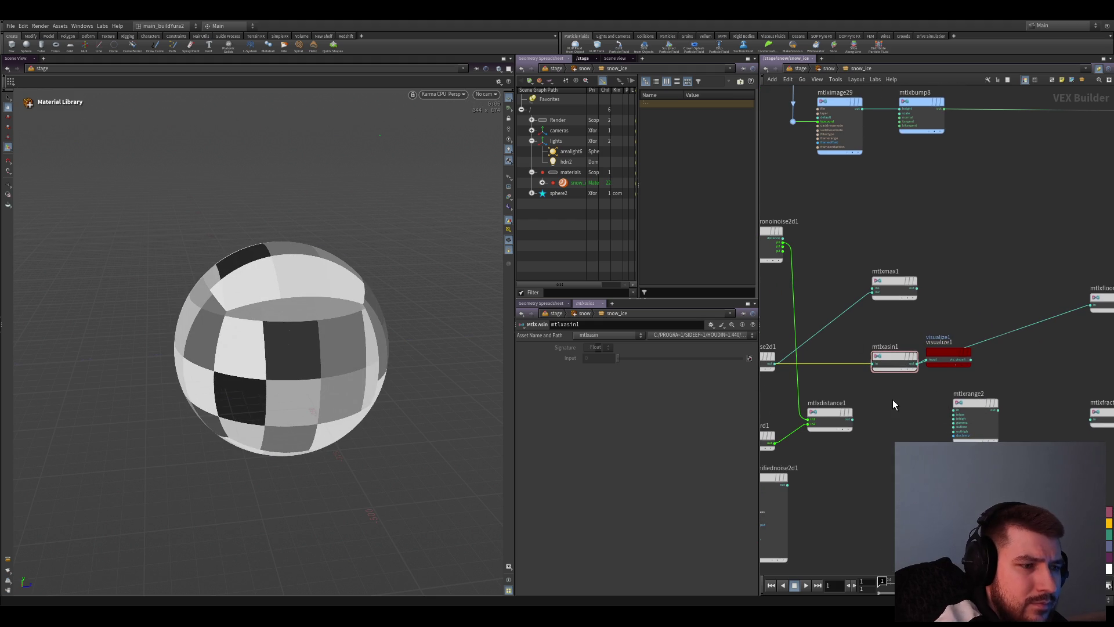
key(Tab)
text(multiply)
key(Return)
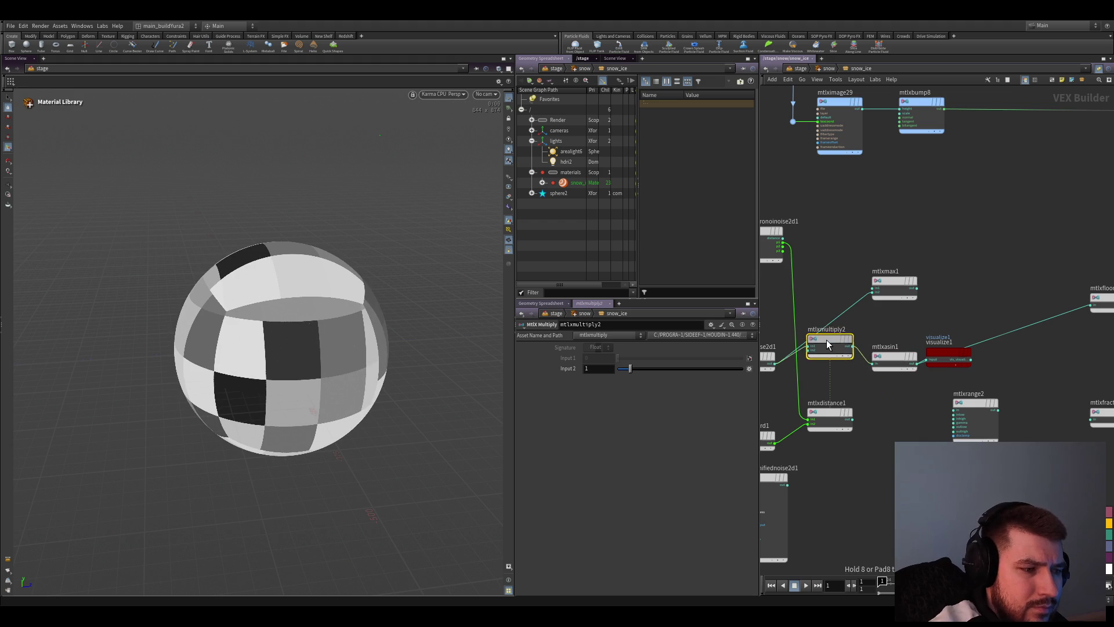
Place mtlxmultiply2 before the arcsine, set its factor to about 1.12, and move visualize1 onto the range wire
click(826, 339)
drag(814, 337, 823, 354)
mouse_move(629, 369)
mouse_down()
mouse_move(800, 381)
mouse_move(614, 374)
mouse_move(631, 375)
mouse_up()
scroll(902, 367, up, 2)
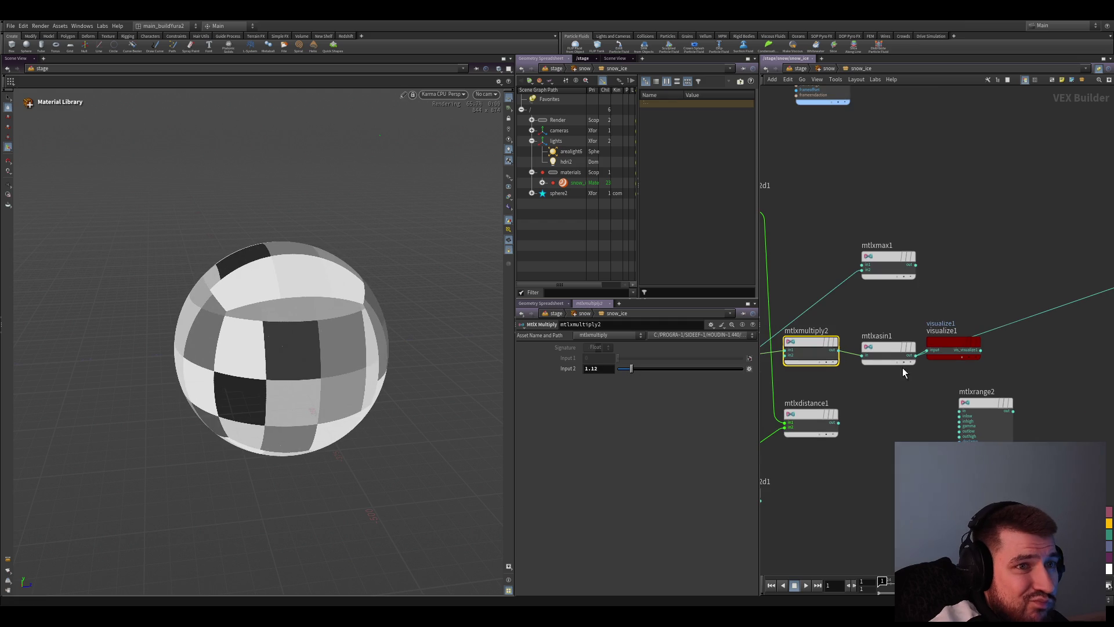
mouse_move(948, 352)
mouse_down()
mouse_move(1051, 396)
mouse_move(925, 361)
mouse_up()
drag(814, 340, 832, 344)
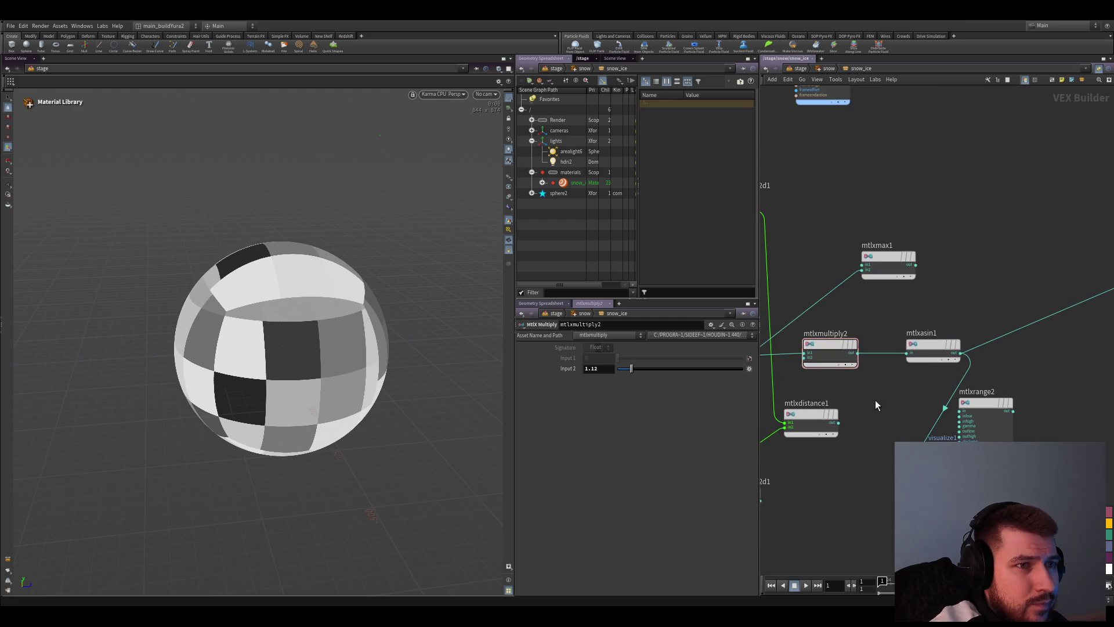
Insert an mtlxadd node between multiply and arcsine and raise its offset until the sphere renders white
key(Tab)
text(mtlx add)
key(Return)
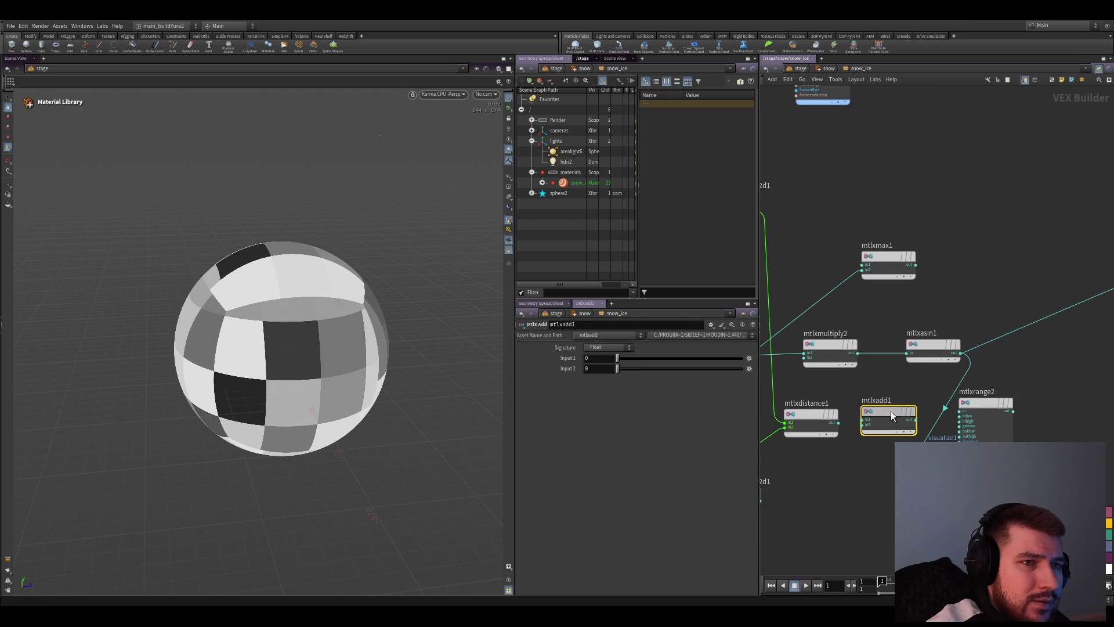
click(910, 366)
mouse_move(617, 368)
mouse_down()
mouse_move(678, 370)
mouse_move(628, 370)
mouse_up()
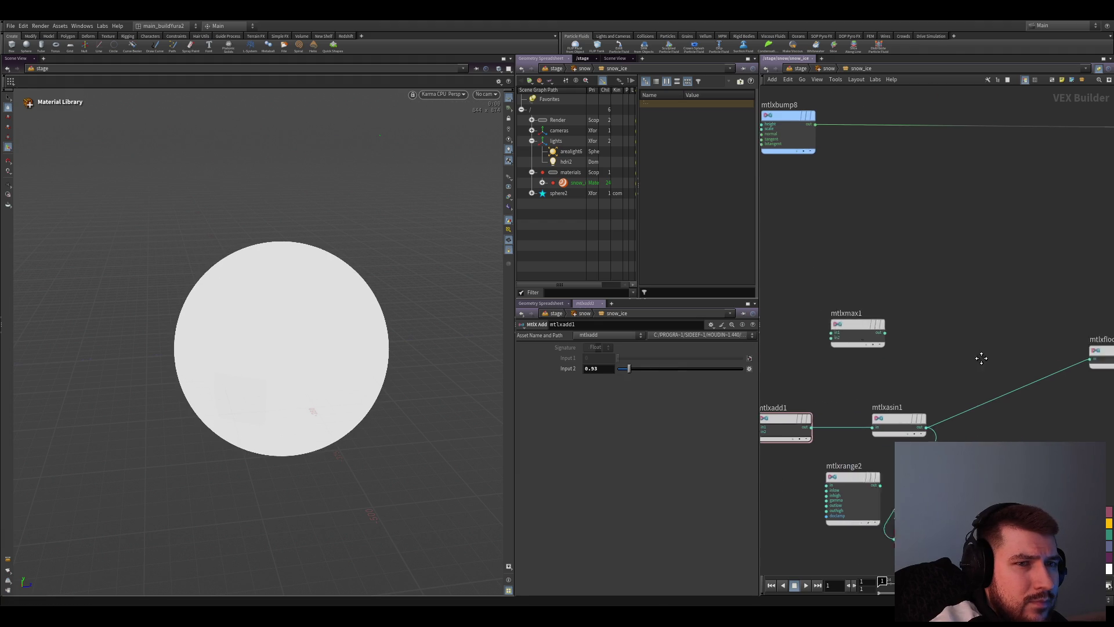
Drop mtlxfract1 onto the asin-to-floor wire, retune the add and multiply values, and select both nodes
middle_drag(982, 356, 871, 449)
drag(883, 484, 905, 411)
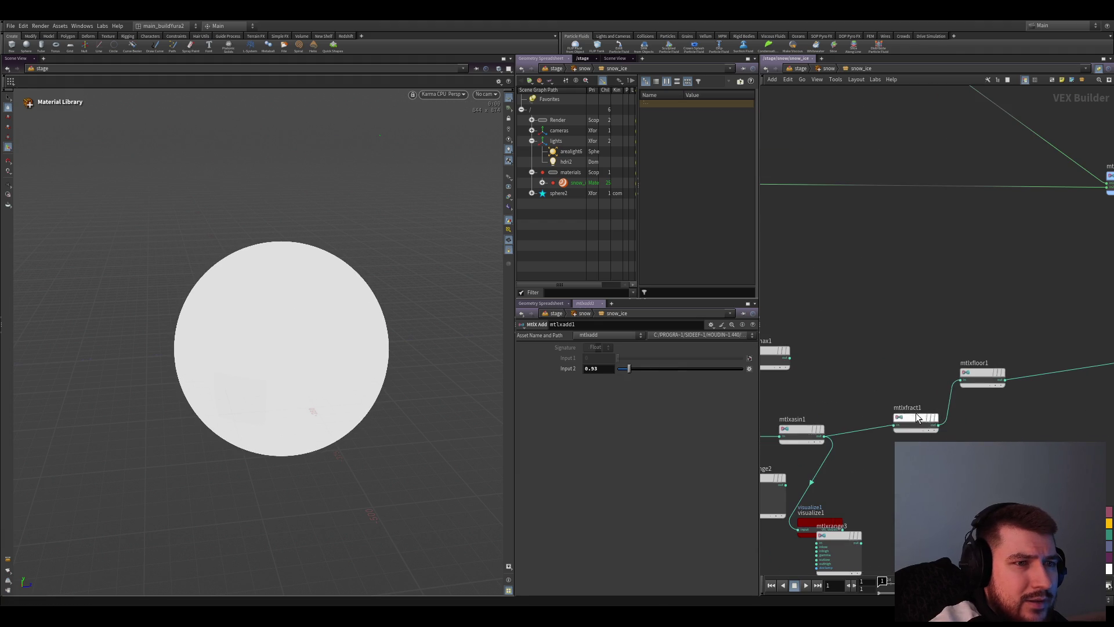
scroll(950, 396, down, 1)
scroll(886, 367, up, 2)
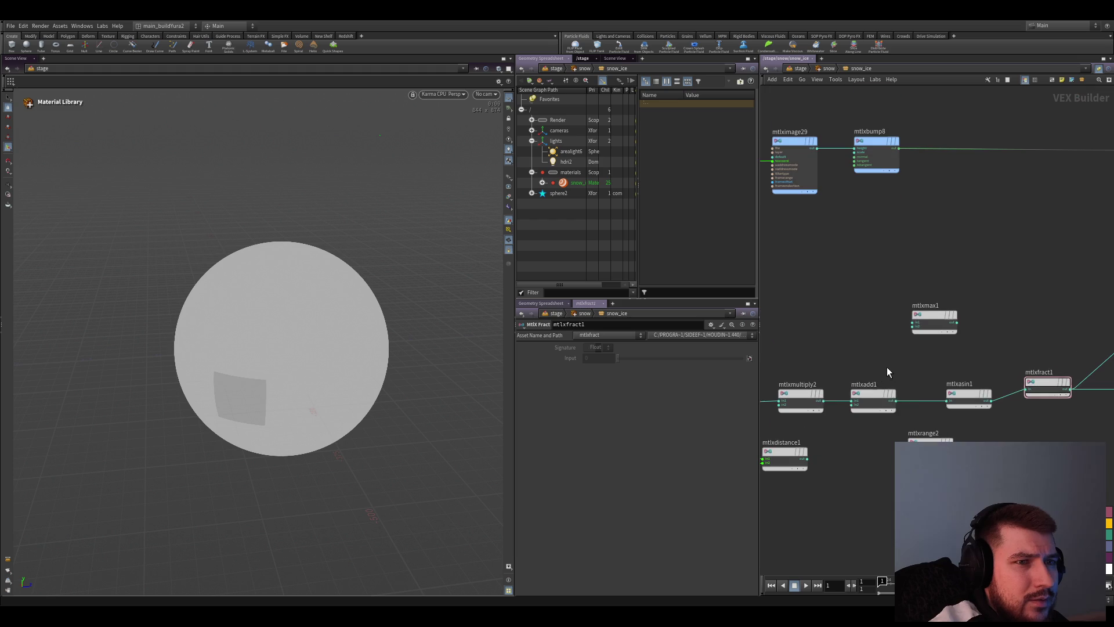
drag(652, 367, 616, 369)
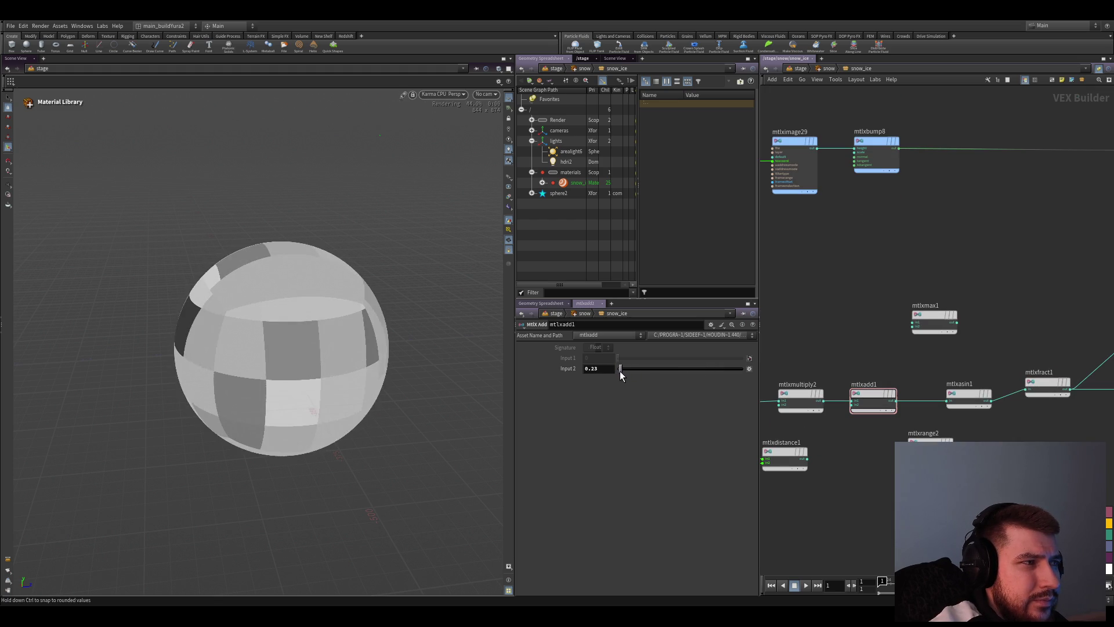
click(801, 396)
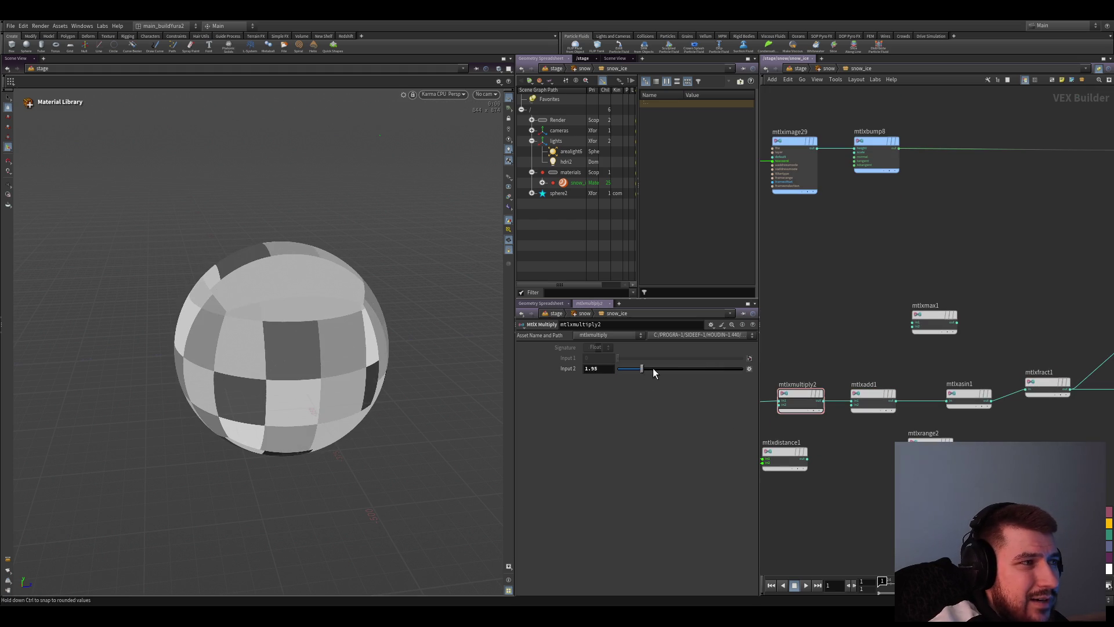
mouse_move(653, 368)
mouse_down()
mouse_move(717, 377)
mouse_move(619, 374)
mouse_move(630, 370)
mouse_up()
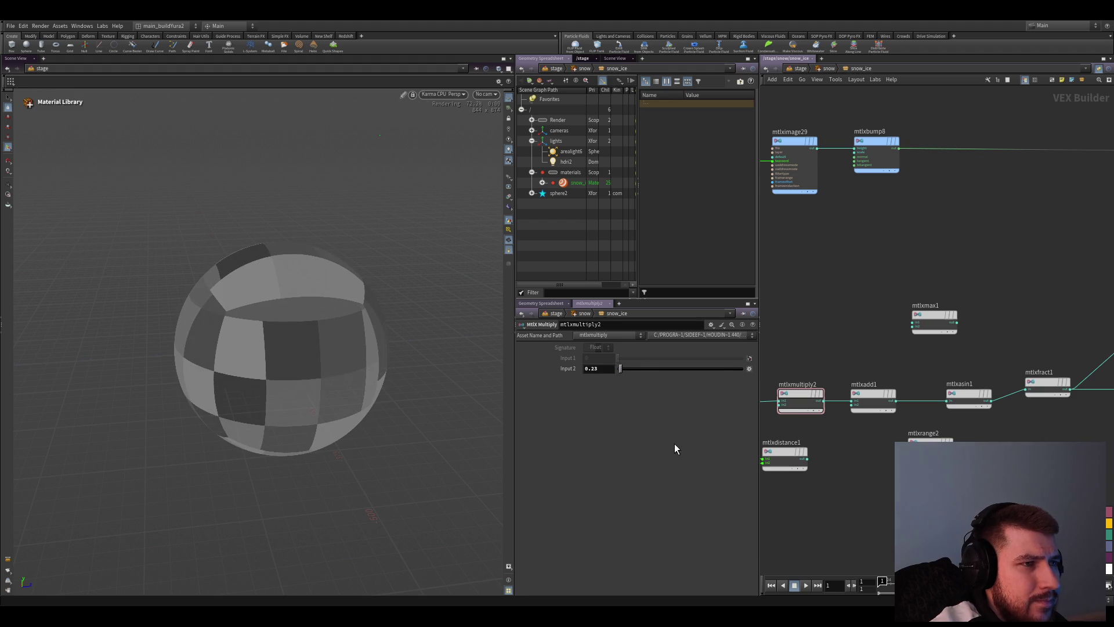
scroll(839, 377, down, 2)
scroll(867, 333, up, 2)
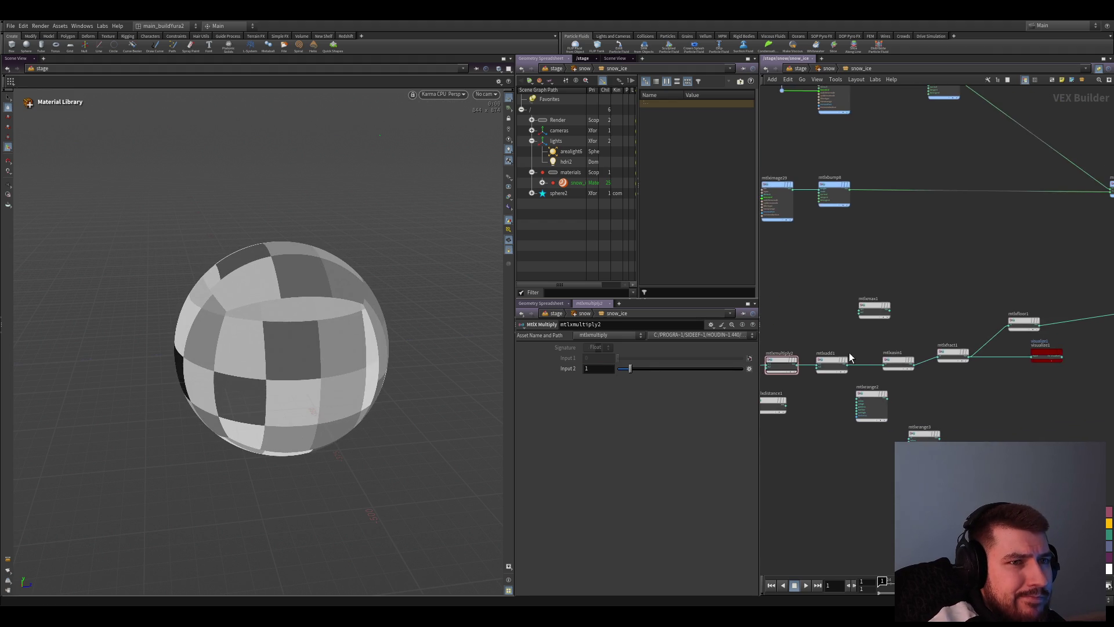
scroll(977, 353, up, 1)
mouse_move(887, 374)
mouse_down()
mouse_move(821, 360)
mouse_move(990, 387)
mouse_up()
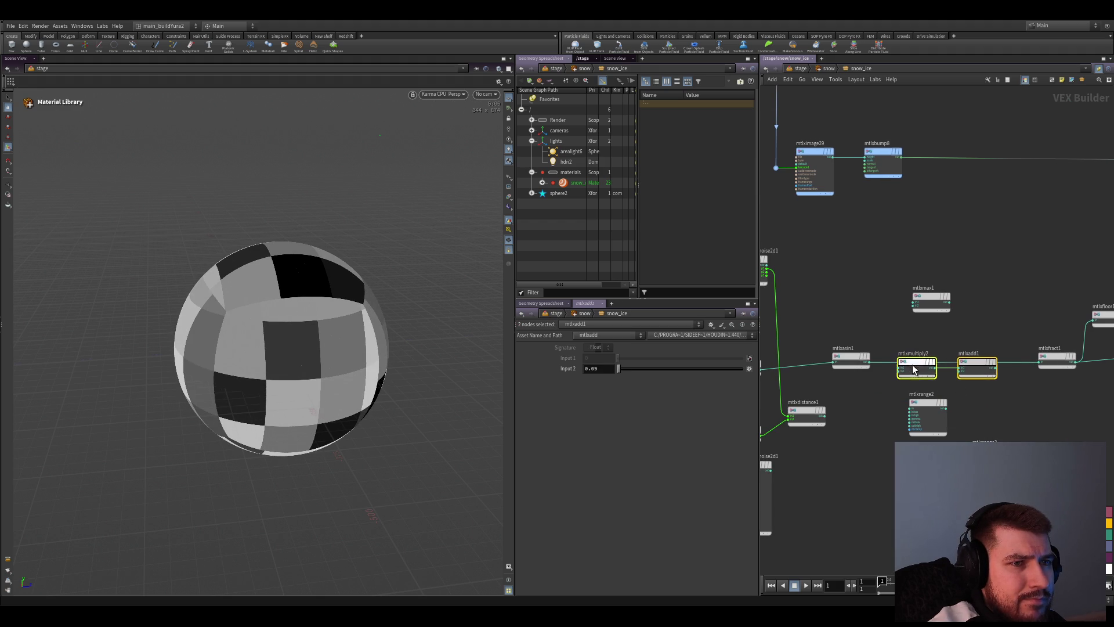
Move multiply and add together, raise the multiply factor to about 5 and the add offset to about 6.56
drag(911, 362, 928, 366)
click(897, 373)
scroll(869, 363, up, 1)
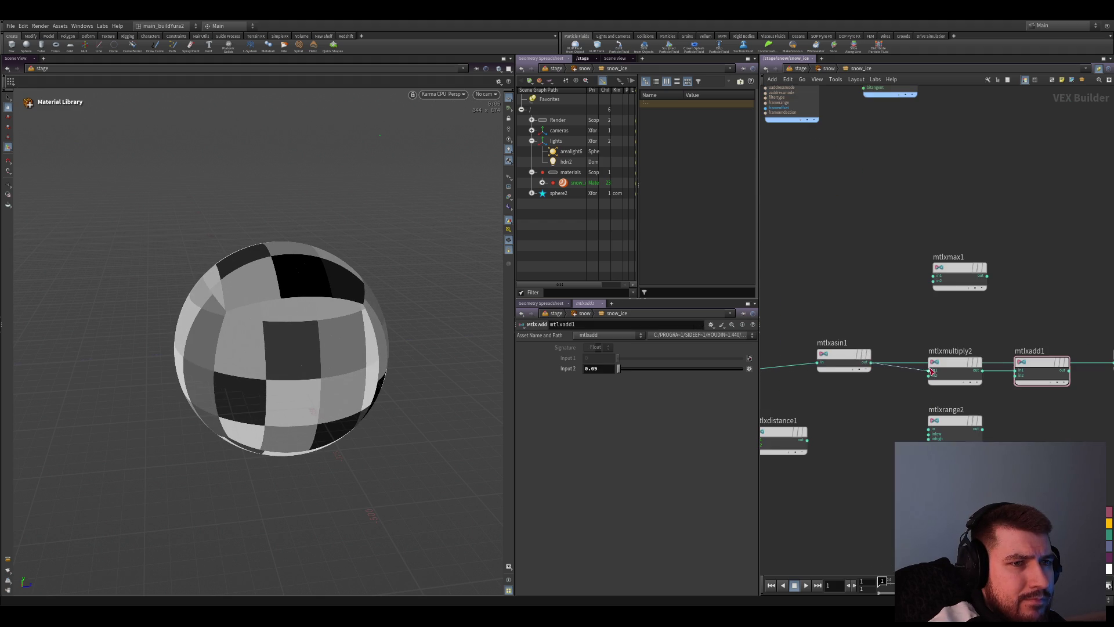
scroll(957, 375, up, 1)
click(870, 372)
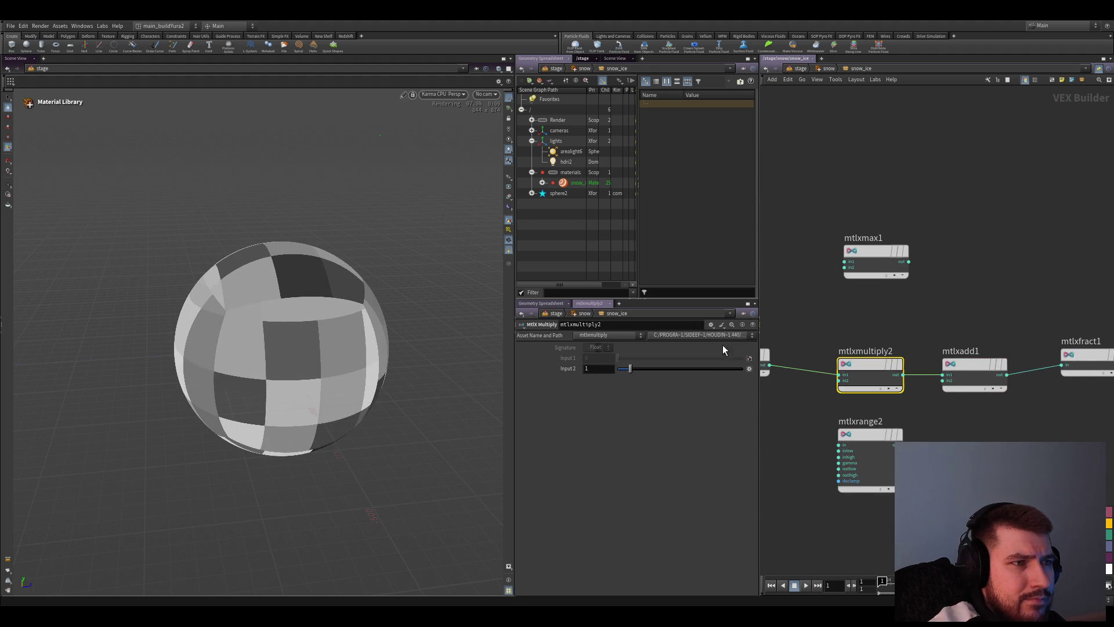
drag(650, 370, 731, 370)
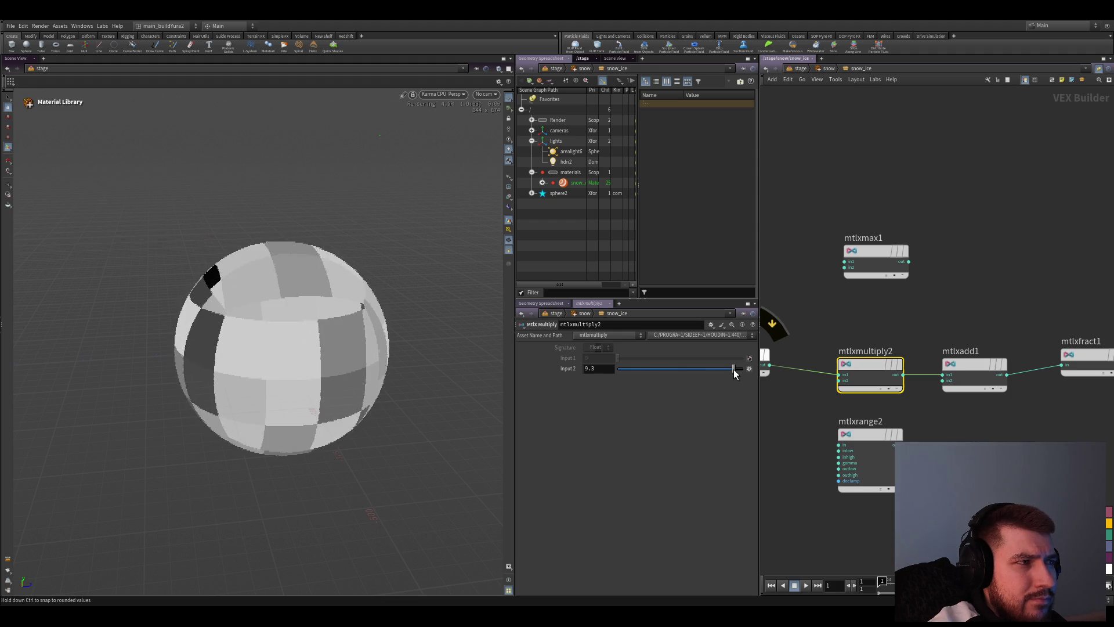
click(975, 372)
drag(629, 369, 735, 374)
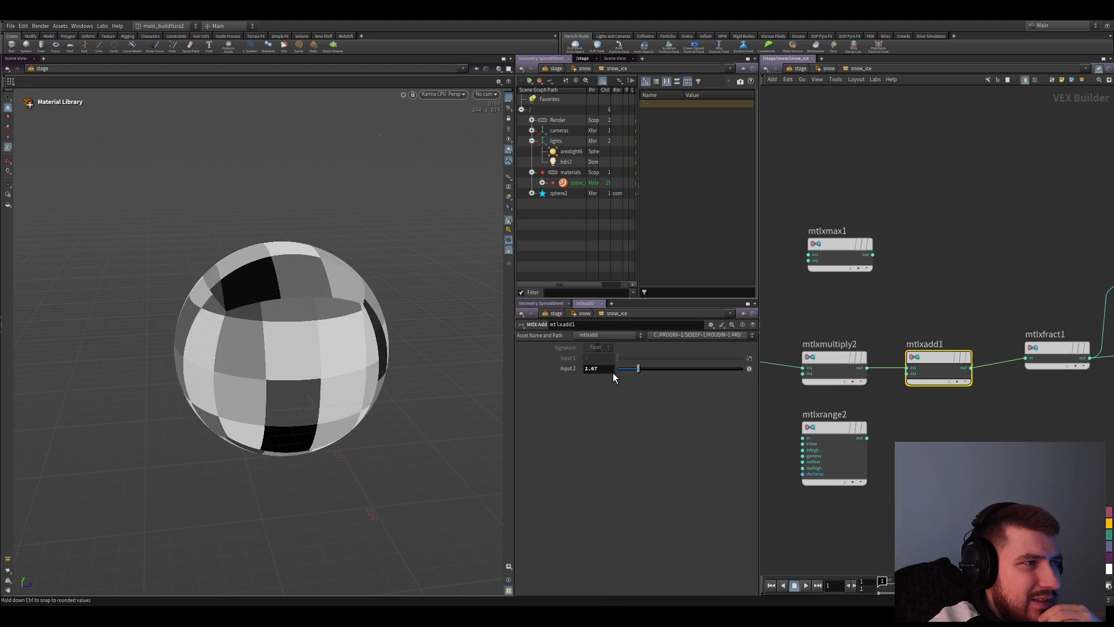
mouse_move(735, 374)
mouse_down()
mouse_move(697, 376)
mouse_move(713, 369)
mouse_up()
click(833, 370)
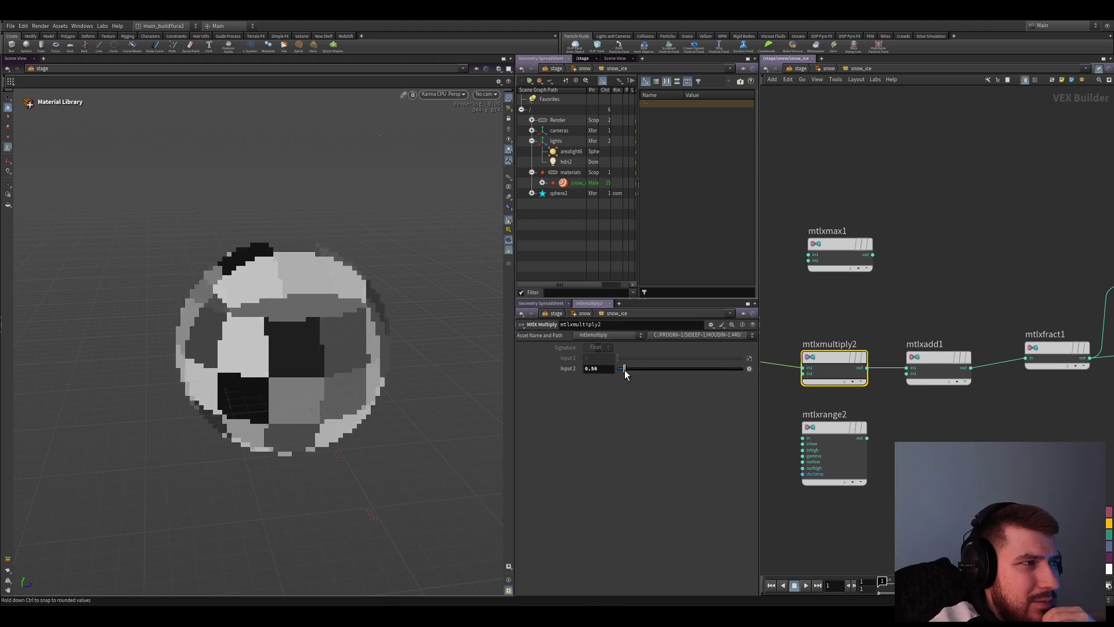
scroll(1020, 440, down, 3)
click(833, 359)
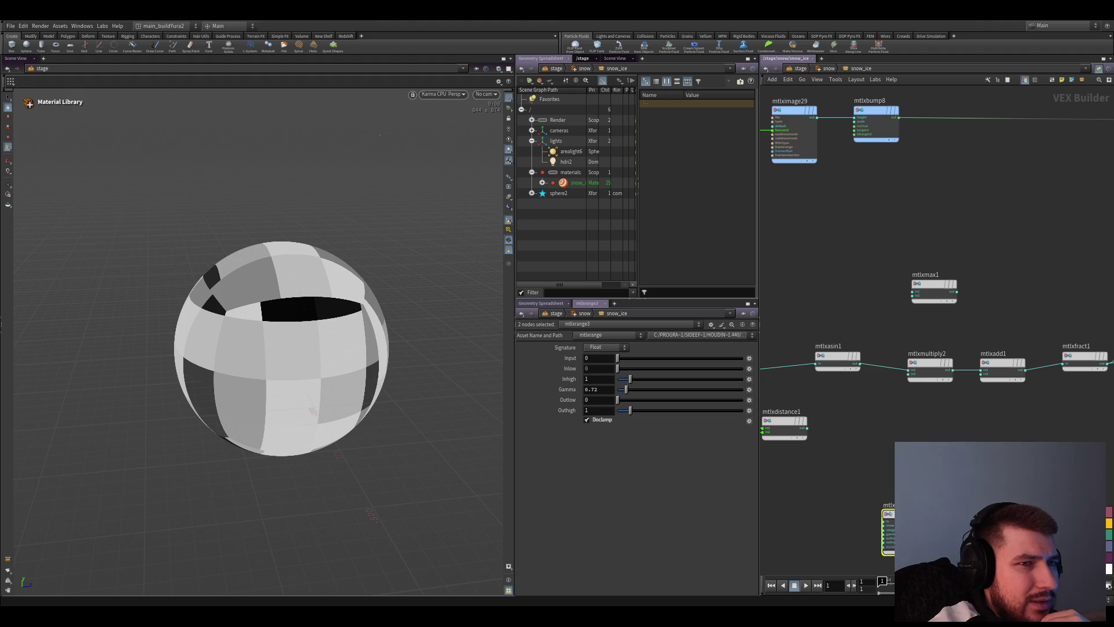
Rearrange the multiply, add and distance nodes so they sit between the arcsine and fract nodes
middle_drag(909, 434, 894, 447)
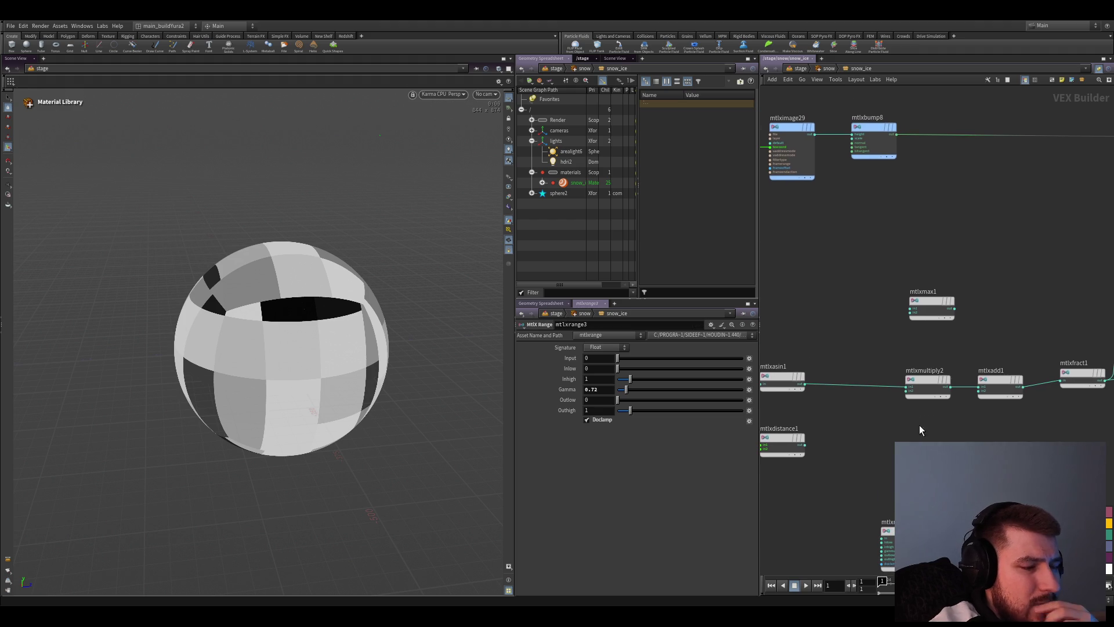
mouse_move(925, 386)
mouse_down()
mouse_move(861, 390)
mouse_move(831, 370)
mouse_up()
scroll(871, 383, up, 2)
click(844, 370)
drag(1017, 366, 908, 370)
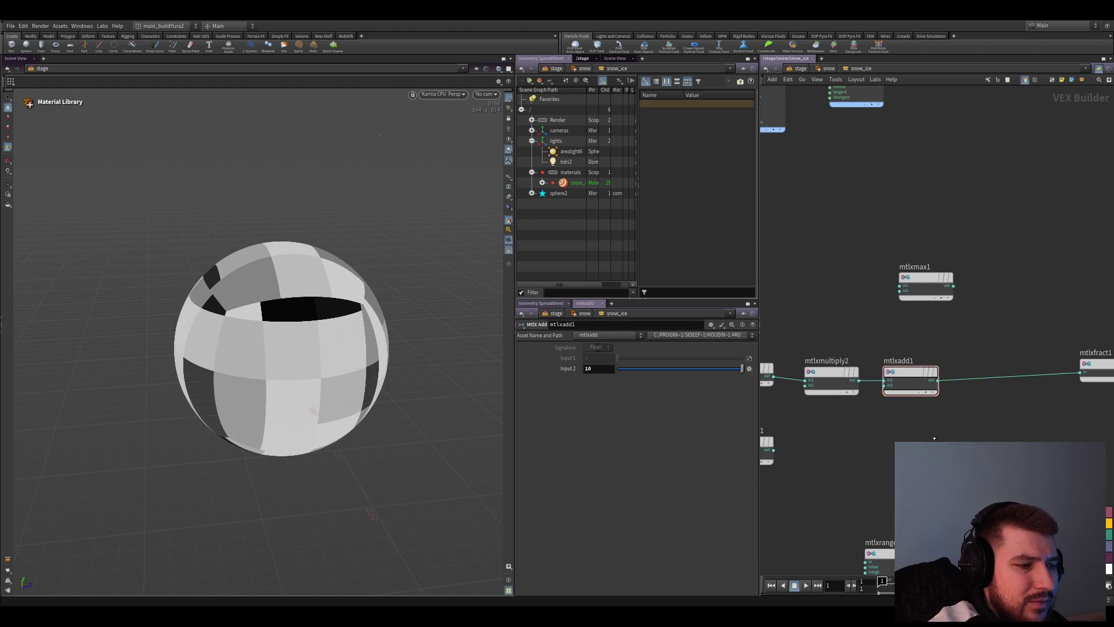
scroll(908, 374, down, 1)
middle_drag(809, 457, 889, 443)
click(875, 445)
drag(889, 442, 915, 430)
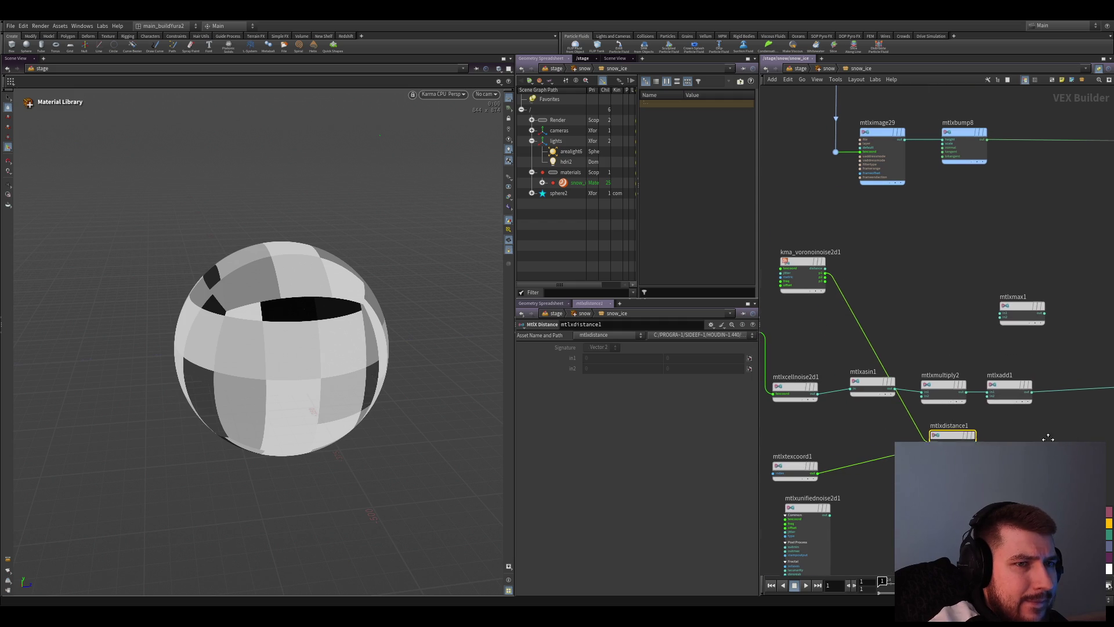
scroll(916, 430, up, 2)
scroll(946, 401, down, 2)
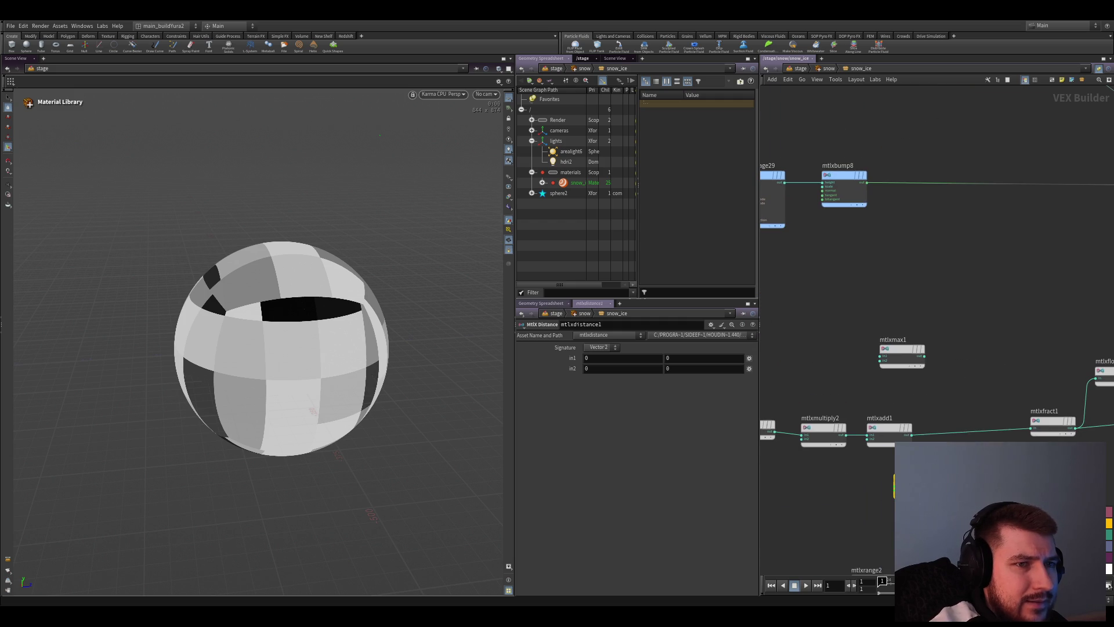
Insert mtlxmax1 between add and fract and wire a new input into it
middle_drag(946, 400, 906, 389)
drag(880, 355, 910, 429)
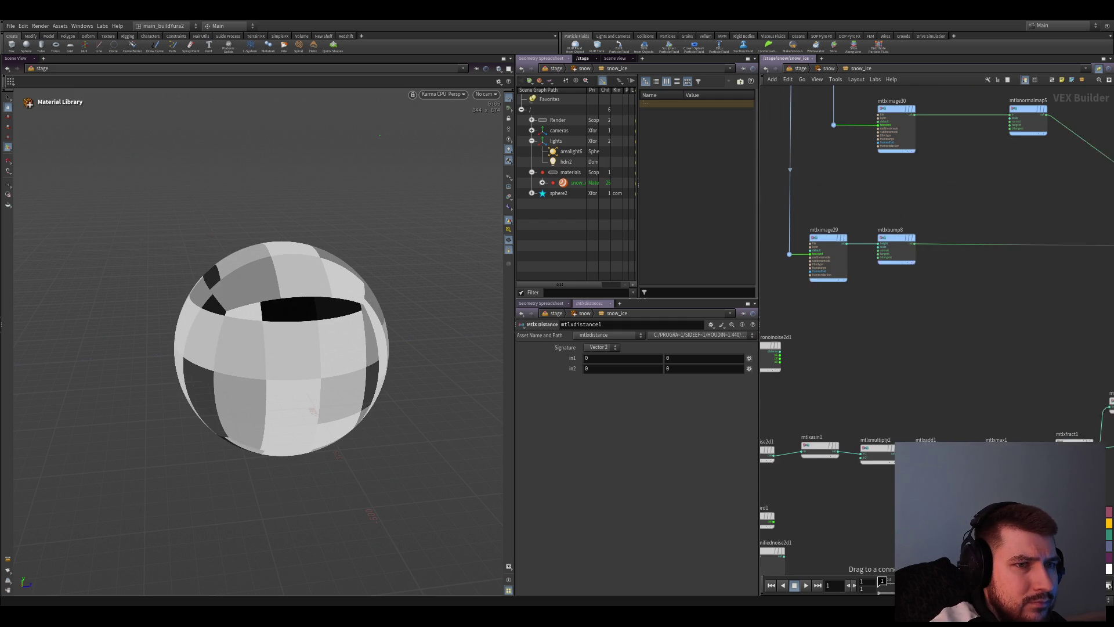
middle_drag(761, 441, 860, 476)
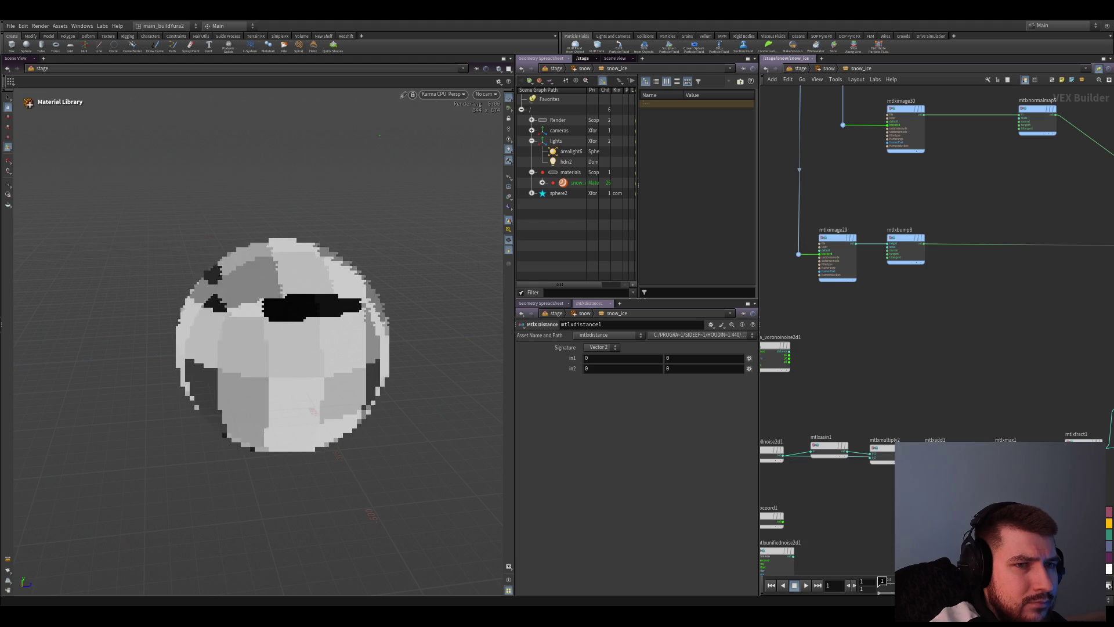
click(996, 487)
middle_drag(1010, 435, 971, 381)
Raise the add offset to about 7.2 and the multiply factor to about 4.7 for a grey cell checker
click(903, 396)
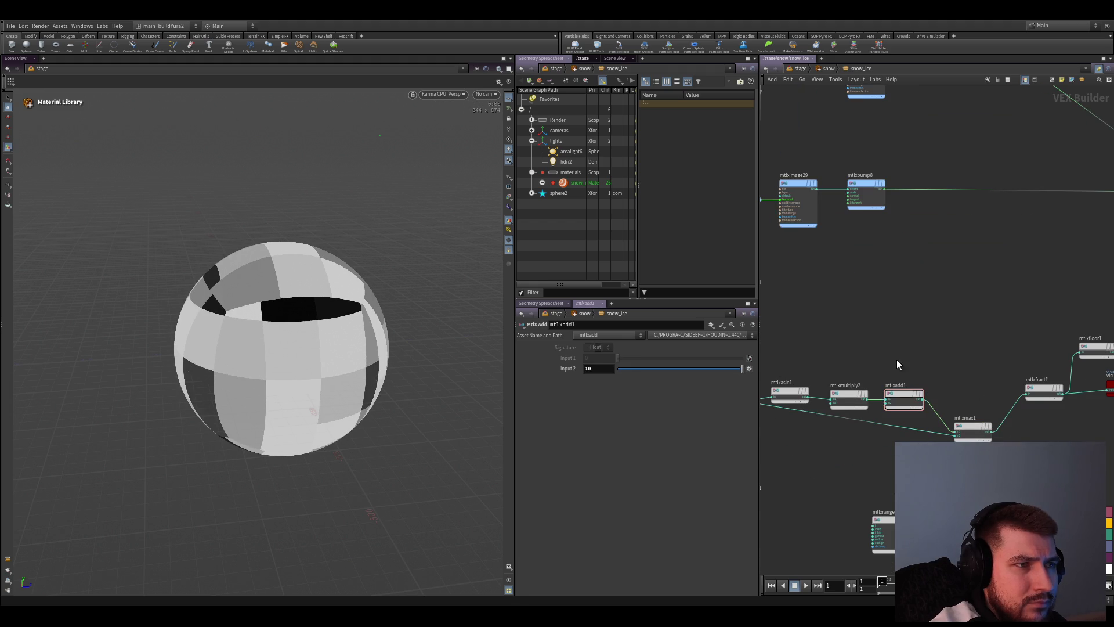
mouse_move(642, 369)
mouse_down()
mouse_move(707, 371)
mouse_move(652, 368)
mouse_move(674, 373)
mouse_up()
click(848, 396)
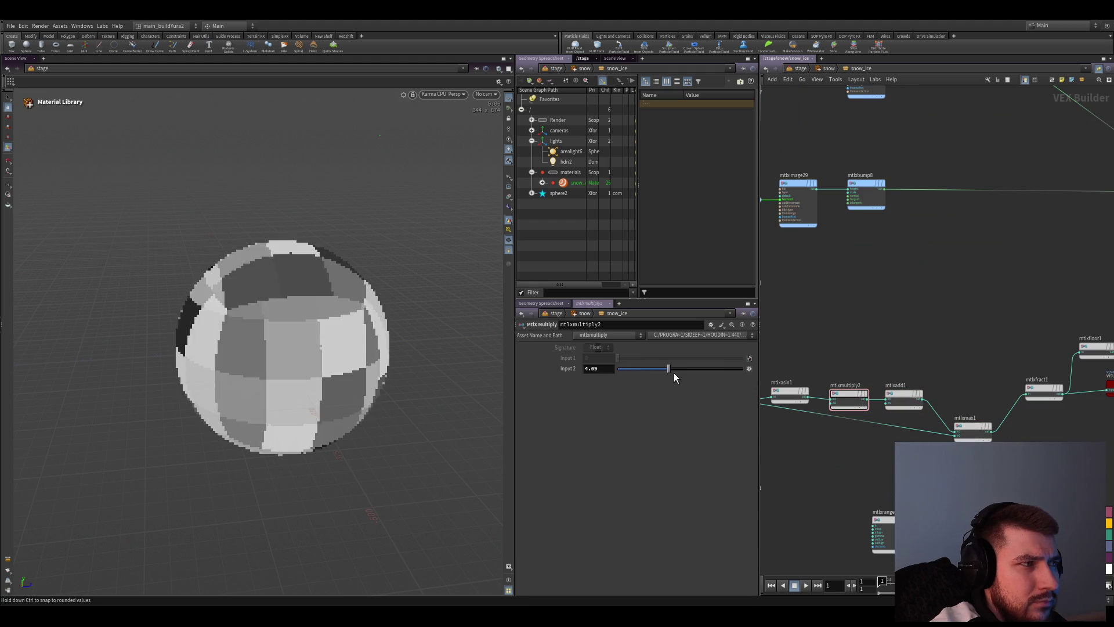
scroll(1014, 440, up, 2)
click(947, 418)
scroll(947, 418, up, 2)
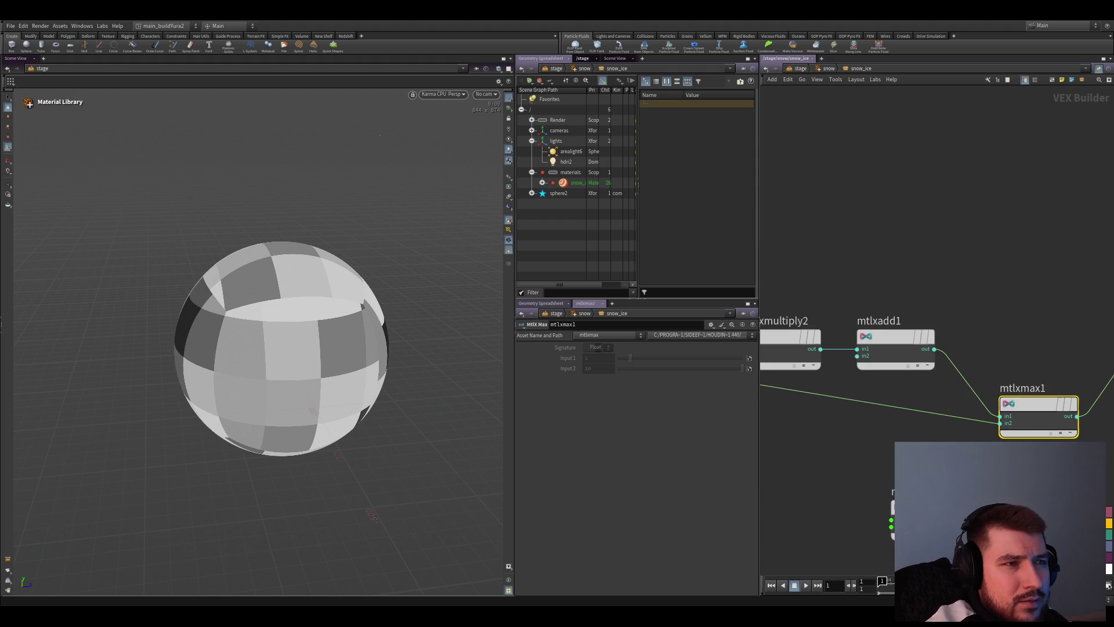
Feed mtlxasin1 into both mtlxmultiply2 inputs and wire mtlxmultiply2 into mtlxmax1's second input
middle_drag(983, 352, 927, 352)
middle_drag(880, 440, 909, 432)
scroll(909, 432, down, 2)
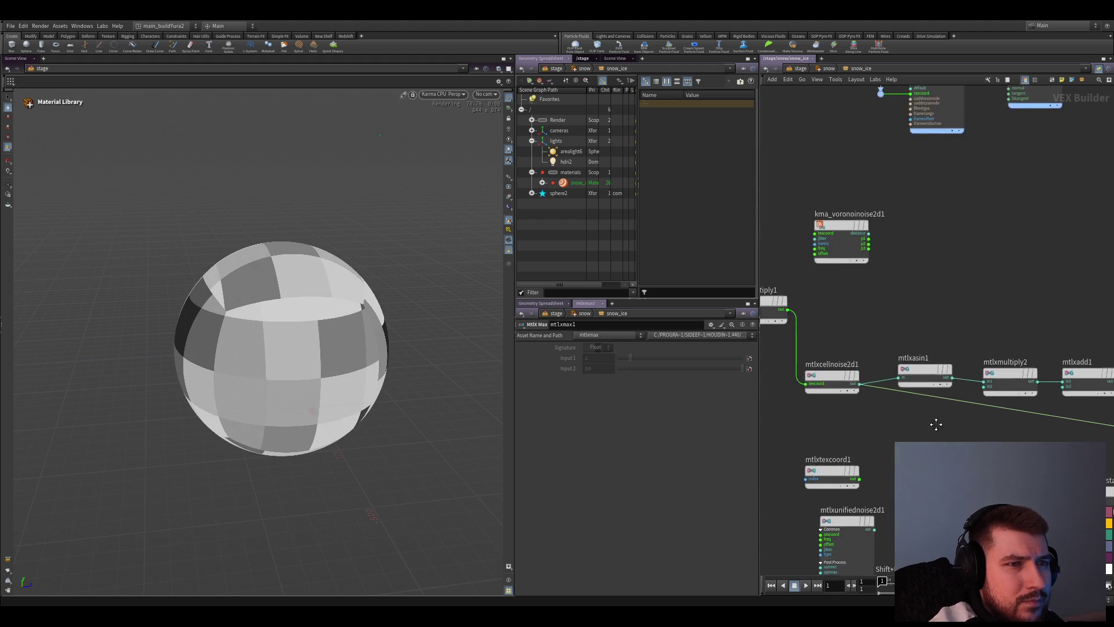
drag(865, 399, 875, 381)
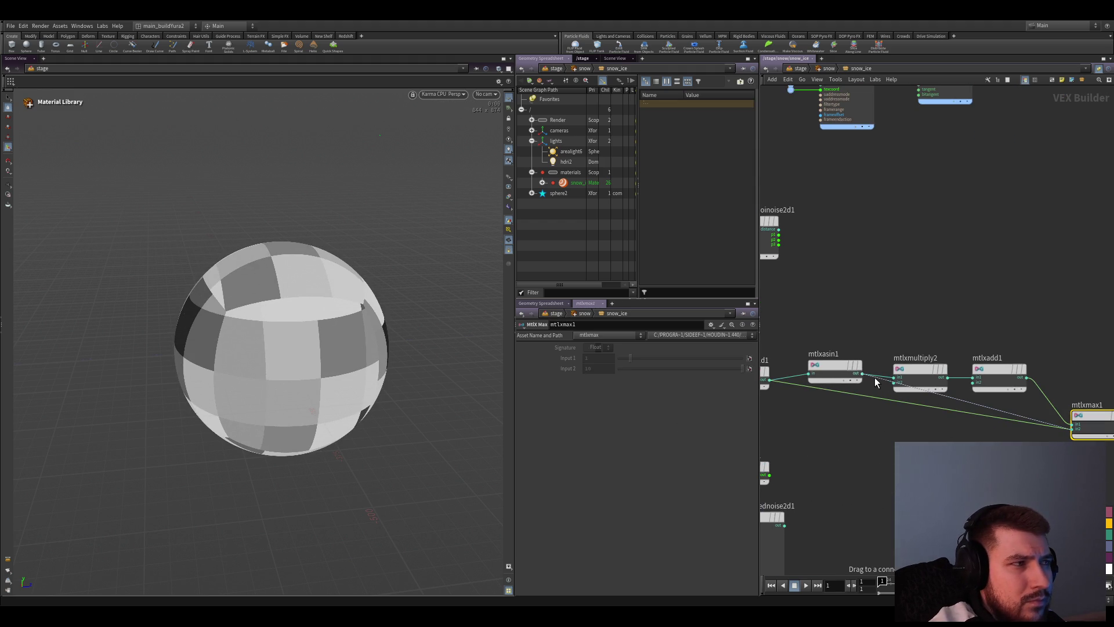
click(879, 381)
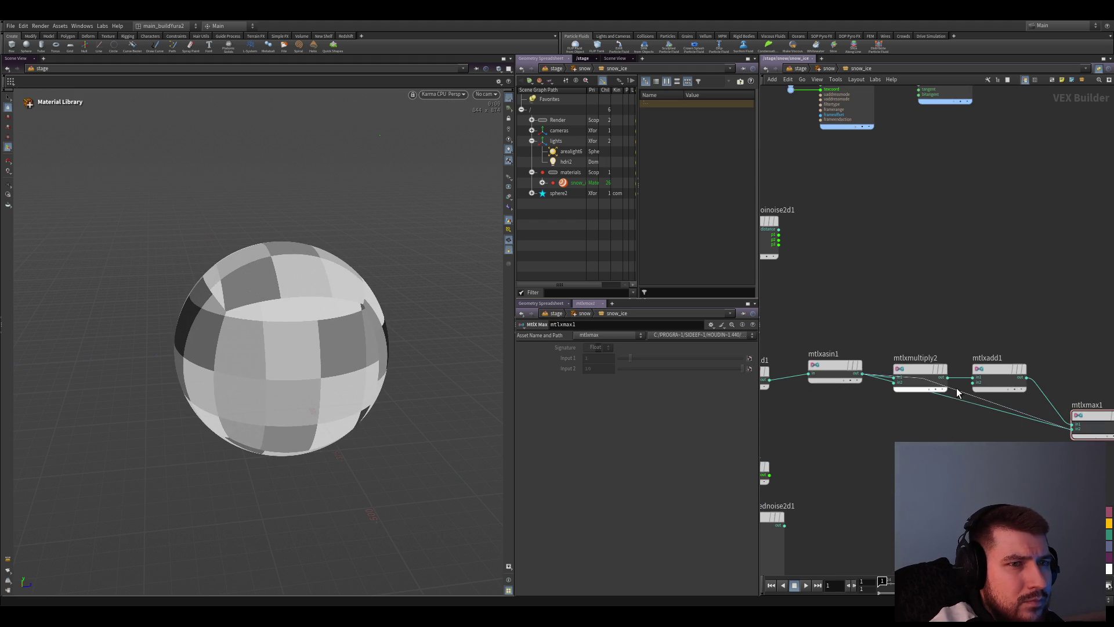
click(948, 377)
mouse_move(949, 428)
middle_down()
mouse_move(886, 402)
mouse_move(948, 415)
middle_up()
click(887, 403)
Pull mtlxfract1 out, lay out the nodes, and delete mtlxmax1 so mtlxadd1 drives mtlxfloor1 into the visualizer
drag(892, 366, 894, 453)
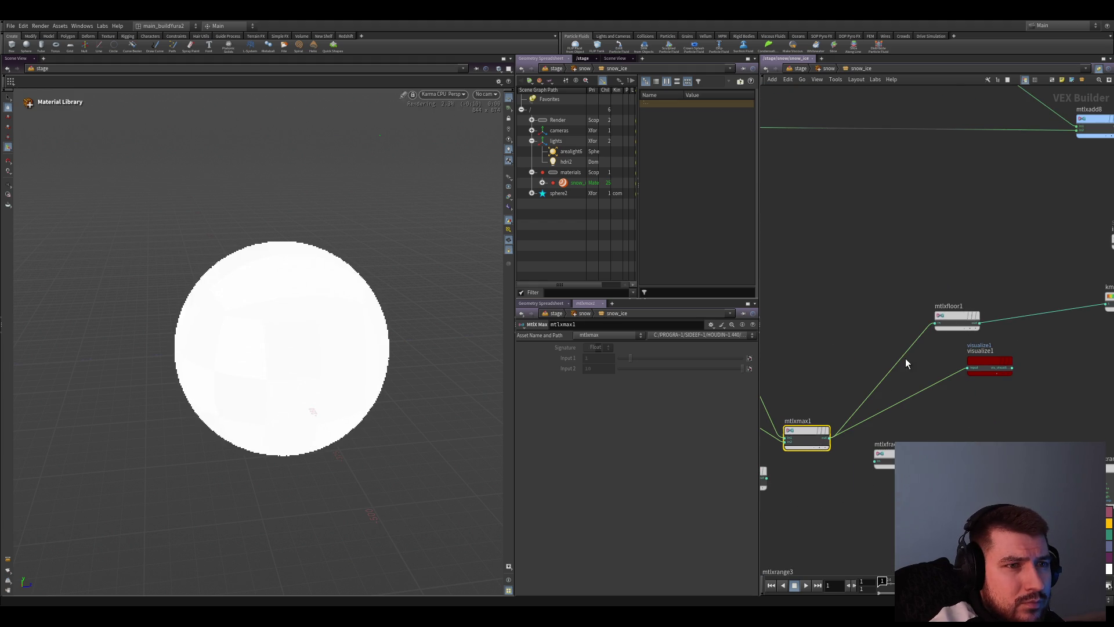
drag(950, 317, 870, 307)
key(l)
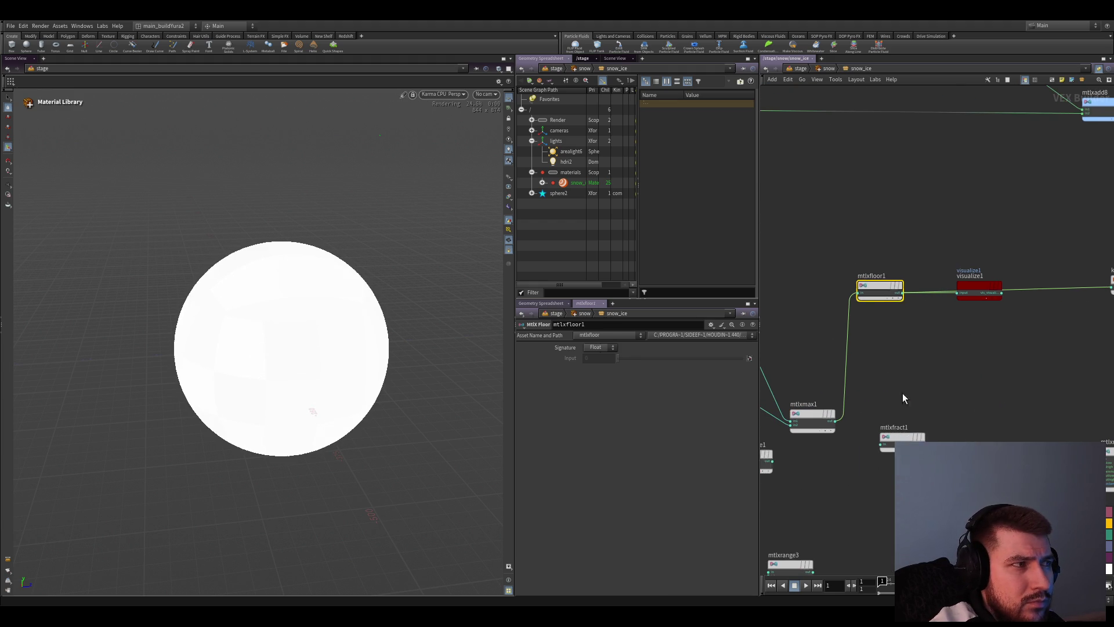
middle_drag(885, 408, 928, 390)
click(893, 412)
key(Delete)
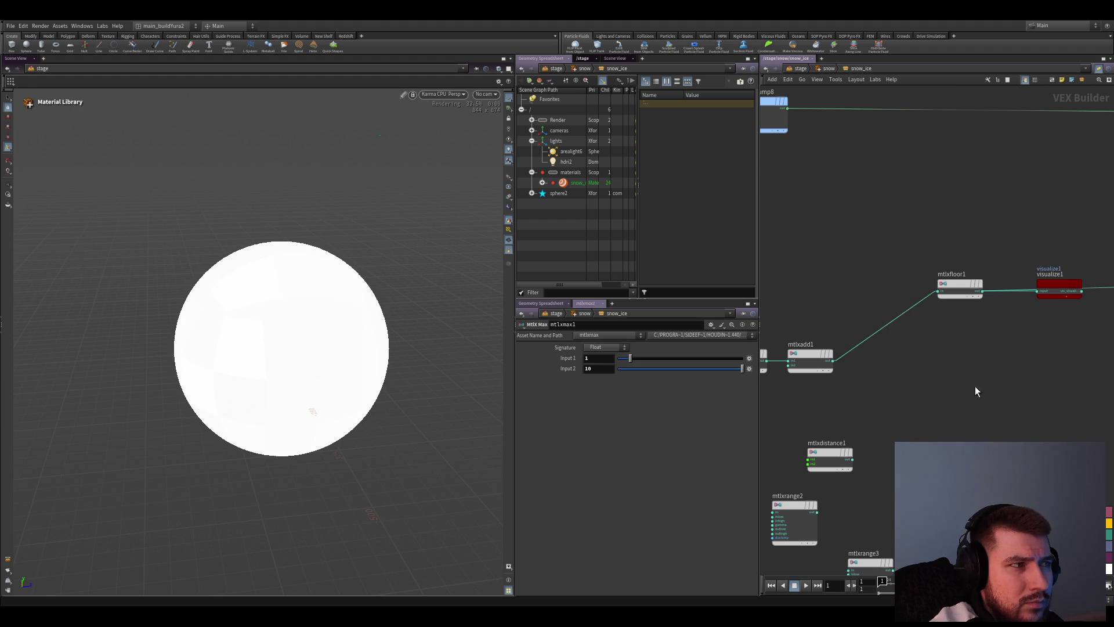
middle_drag(1026, 305, 918, 345)
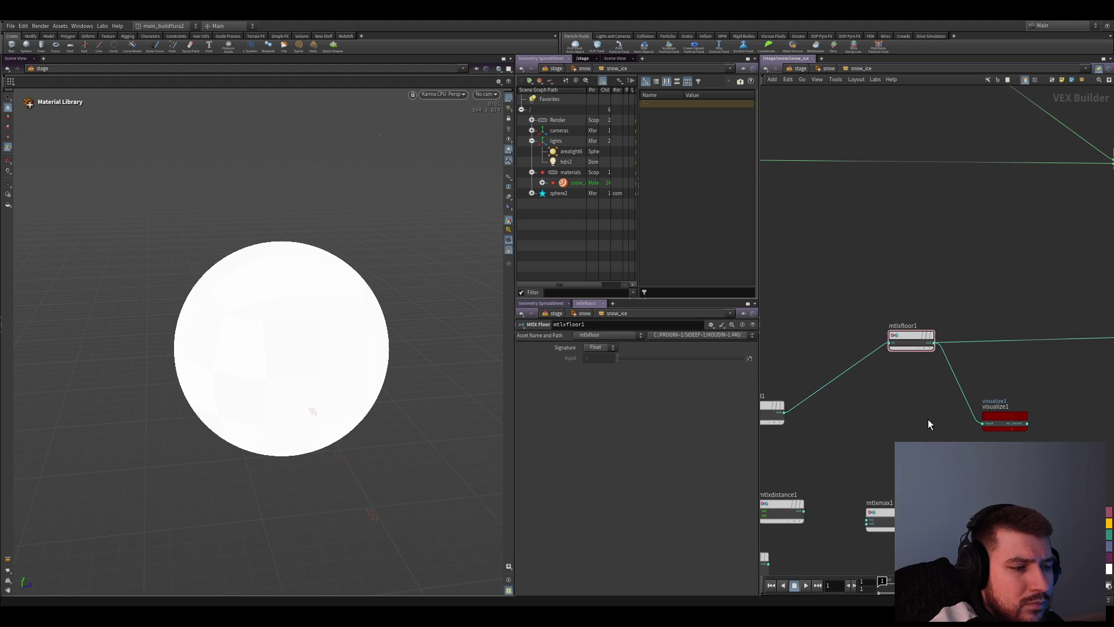
mouse_move(927, 422)
middle_down()
mouse_move(898, 424)
mouse_move(891, 456)
middle_up()
Save the scene, go up to /stage, and dive into sphere2's quad-sphere geometry network
key(ctrl+s)
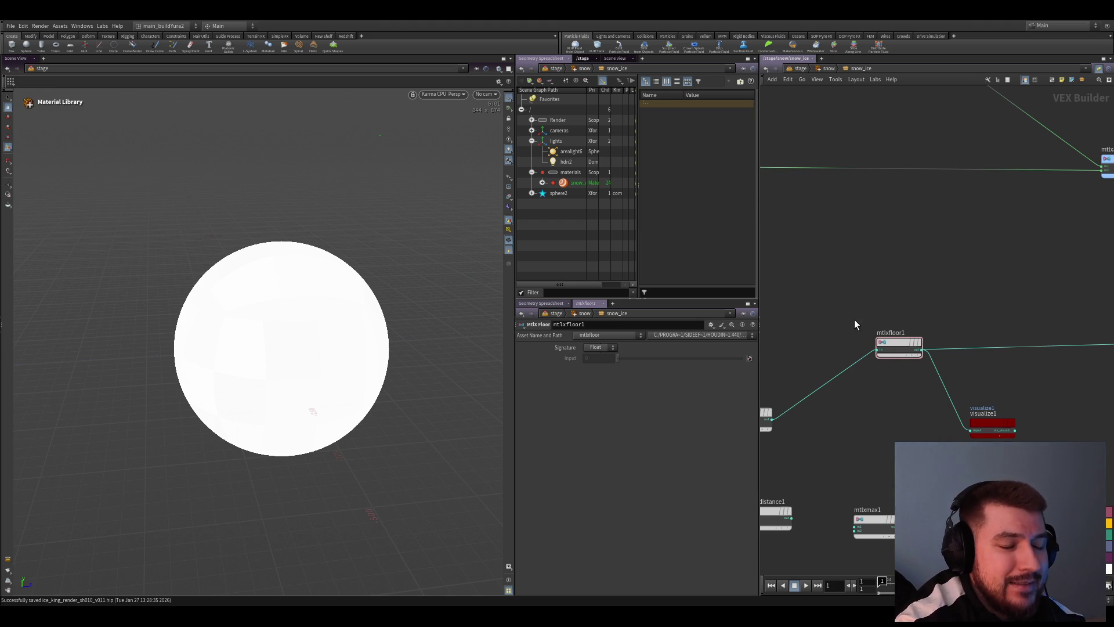
key(u)
key(u)
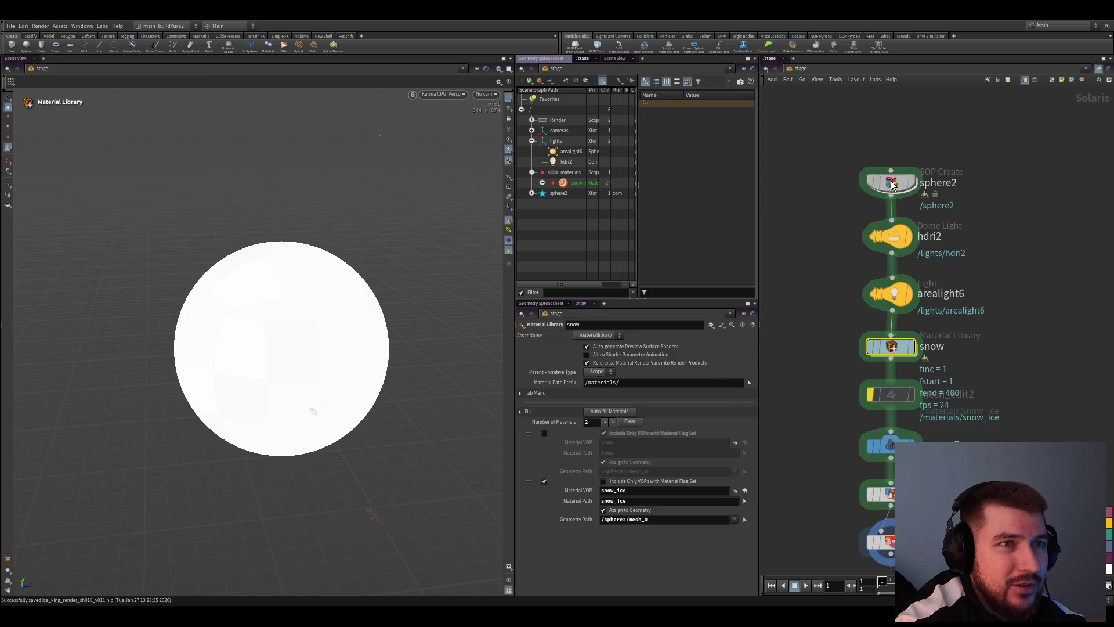
double_click(892, 183)
Frame the sphere, save again, inspect uvtransform1's 0.01 UV scale, and pull a new wire from its output
key(g)
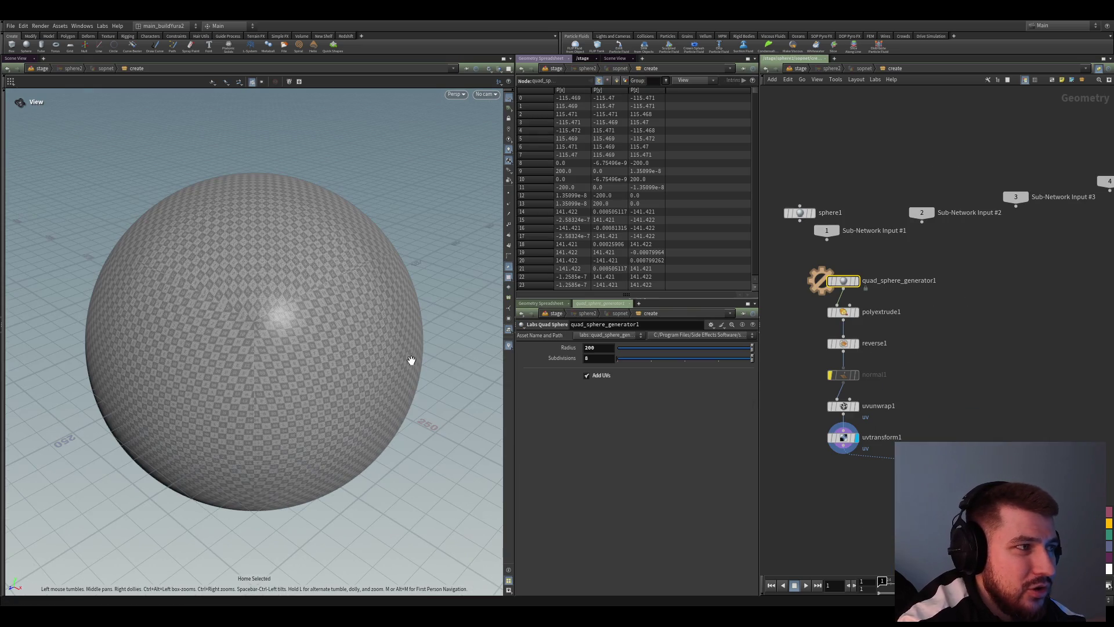
scroll(323, 340, down, 5)
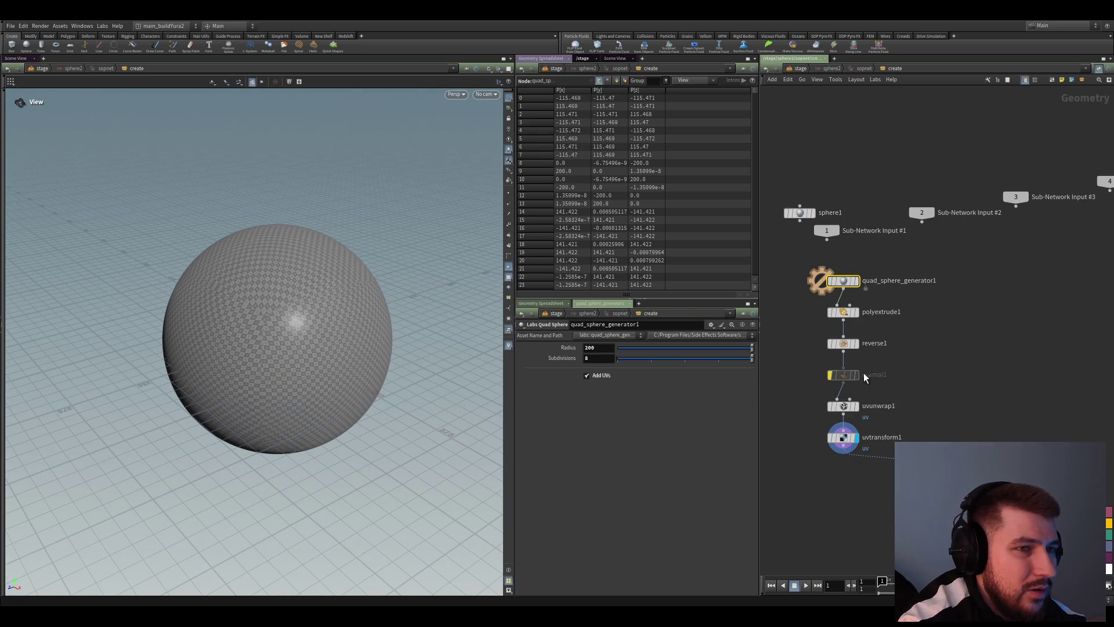
key(ctrl+s)
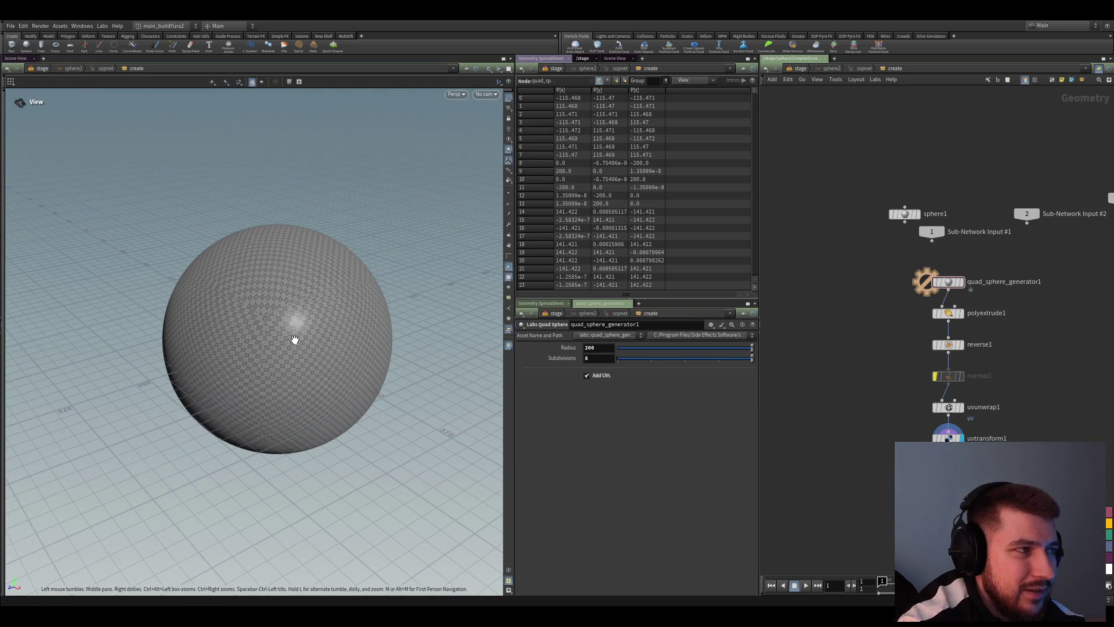
click(927, 372)
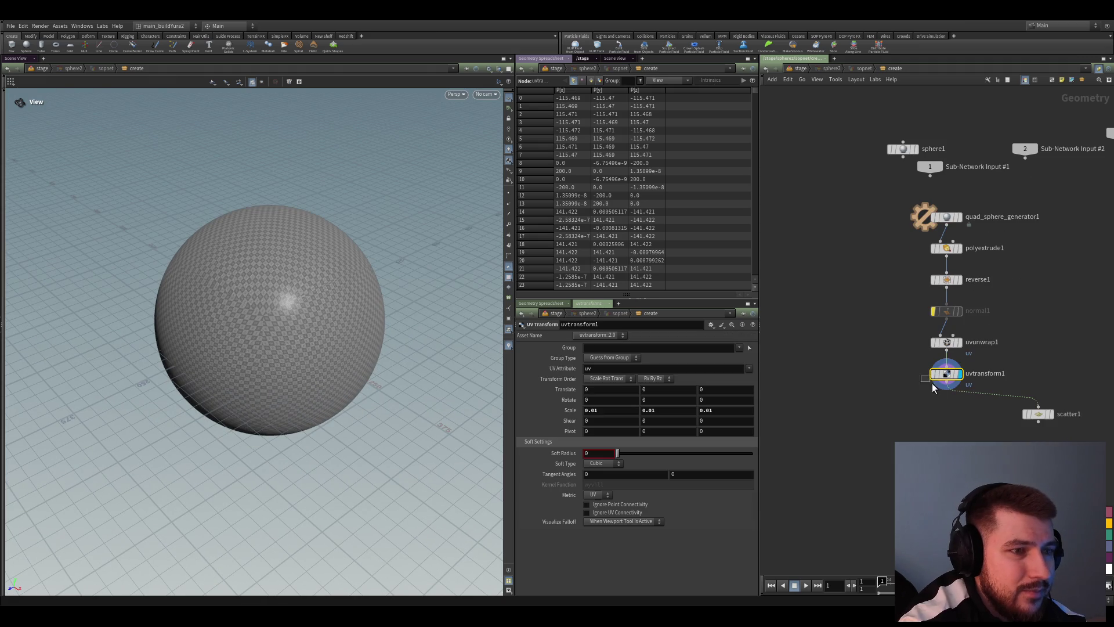
mouse_move(314, 299)
mouse_down()
mouse_move(308, 318)
mouse_move(317, 306)
mouse_move(328, 324)
mouse_up()
scroll(316, 306, down, 3)
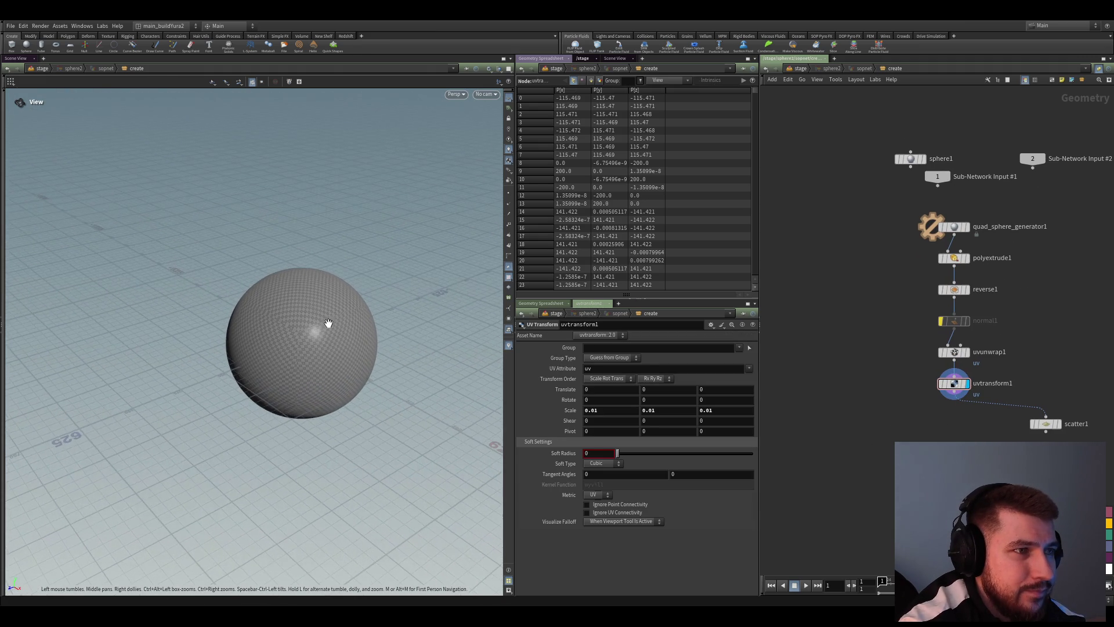
scroll(327, 325, up, 2)
scroll(330, 334, up, 3)
scroll(338, 333, up, 2)
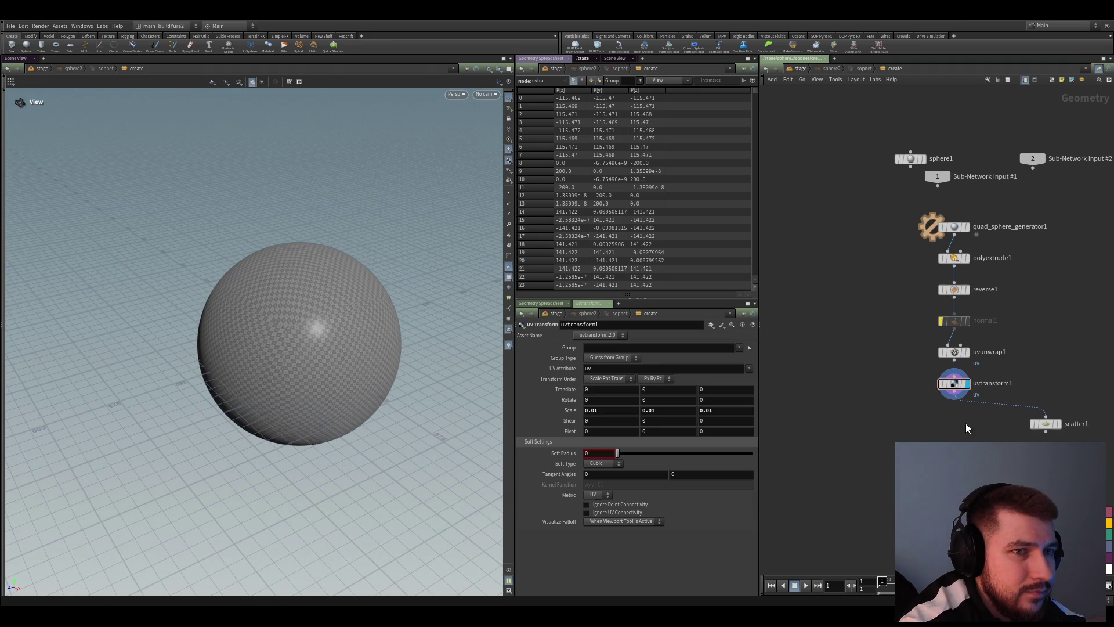
scroll(966, 423, up, 2)
middle_drag(952, 385, 945, 341)
click(936, 333)
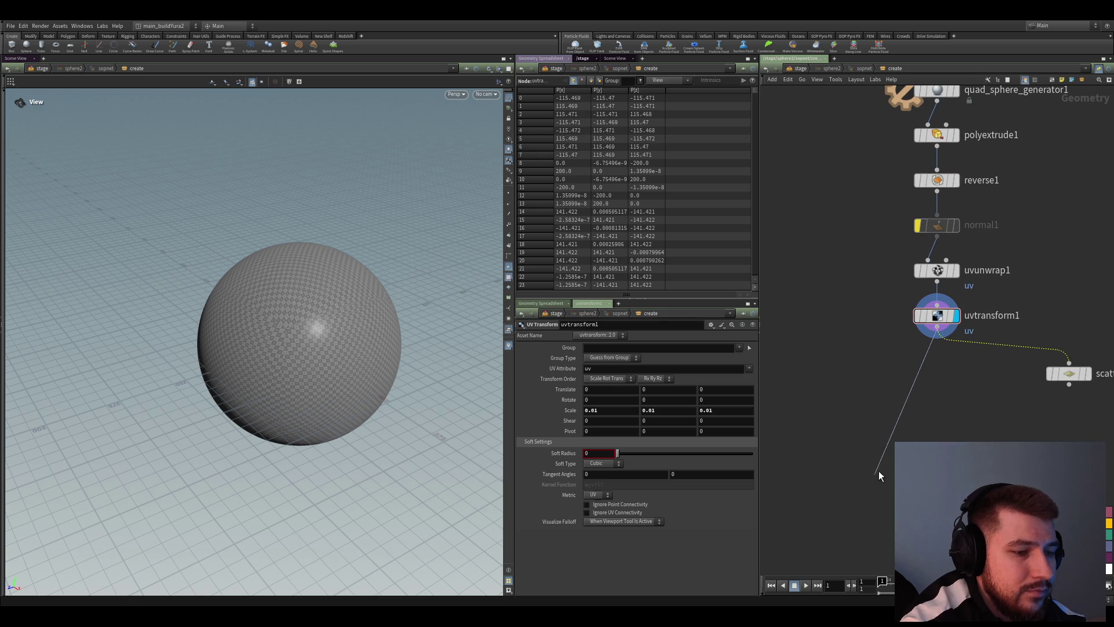
Create an Attribute VOP after uvtransform1 and dive inside its VEX Builder network
key(Tab)
text(attribvop)
key(Return)
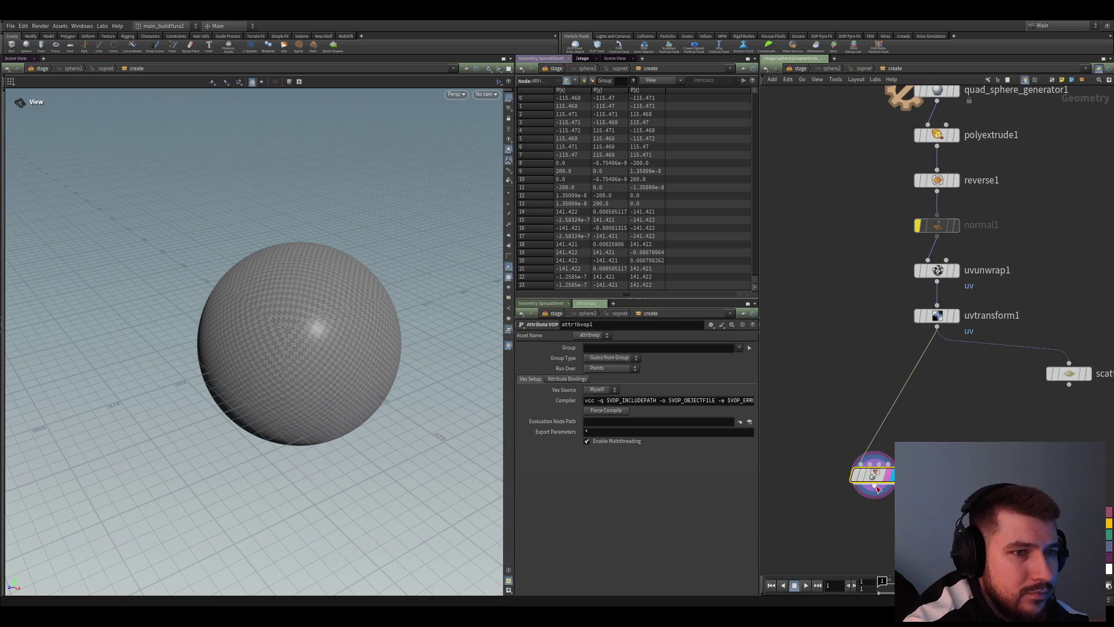
mouse_move(873, 474)
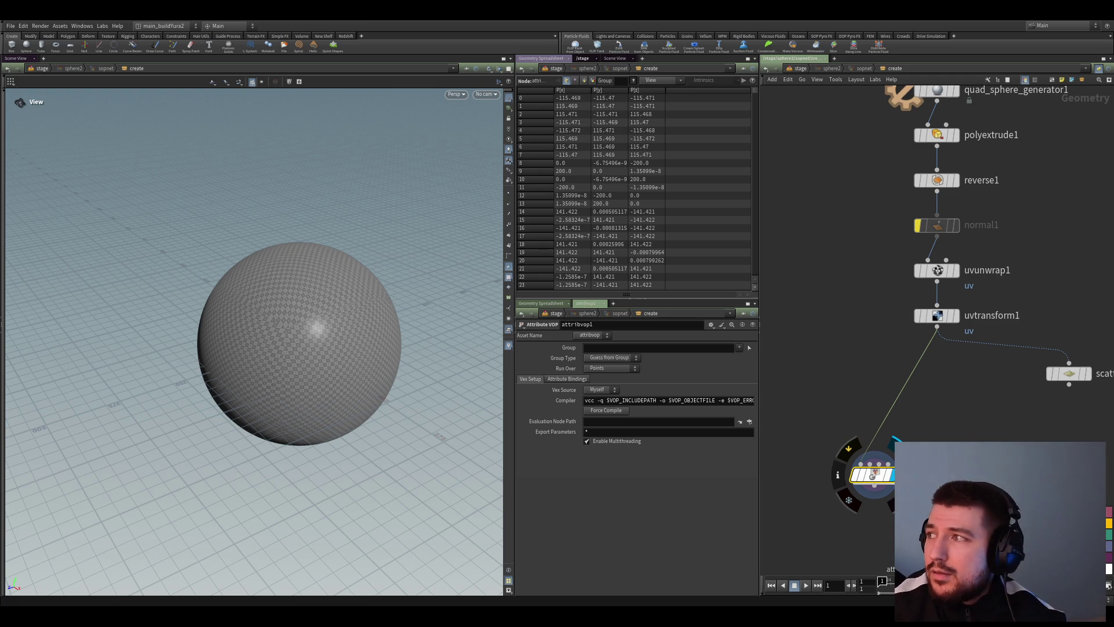
key(Return)
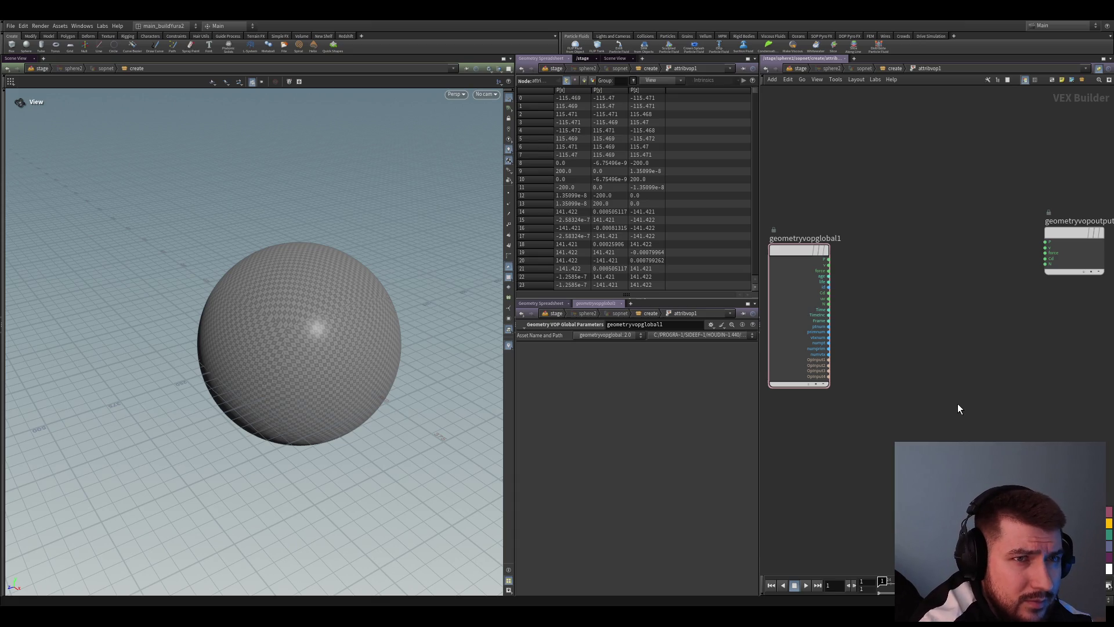
Add a Voronoi Noise node fed by P and send its dist1 output into the geometry output Cd
key(Tab)
text(voronoi)
key(Return)
click(883, 261)
scroll(838, 268, up, 2)
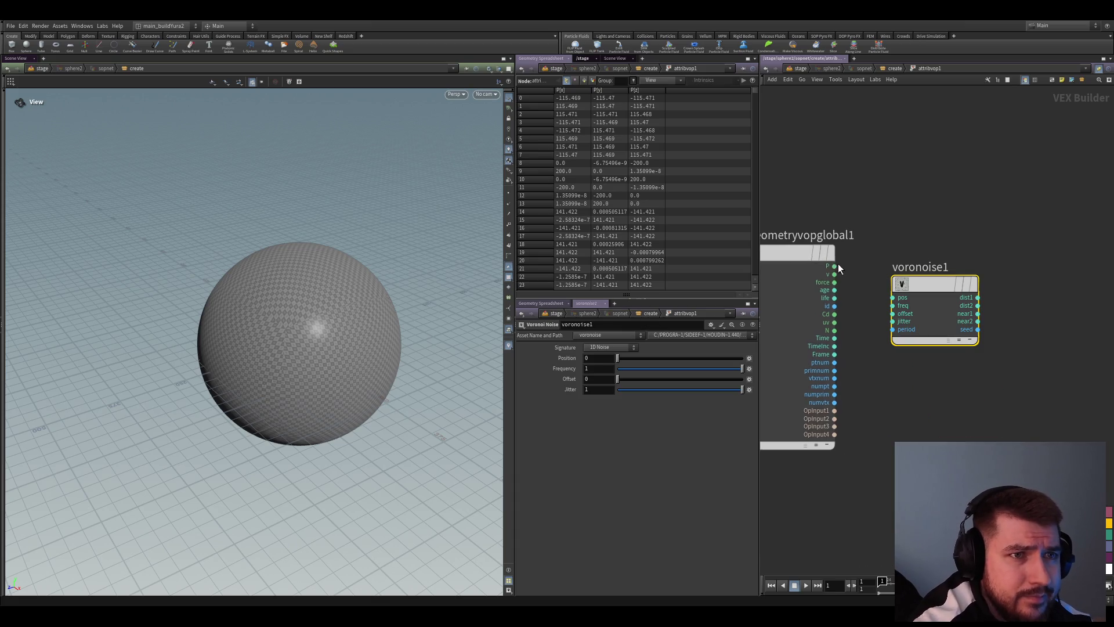
drag(838, 269, 894, 297)
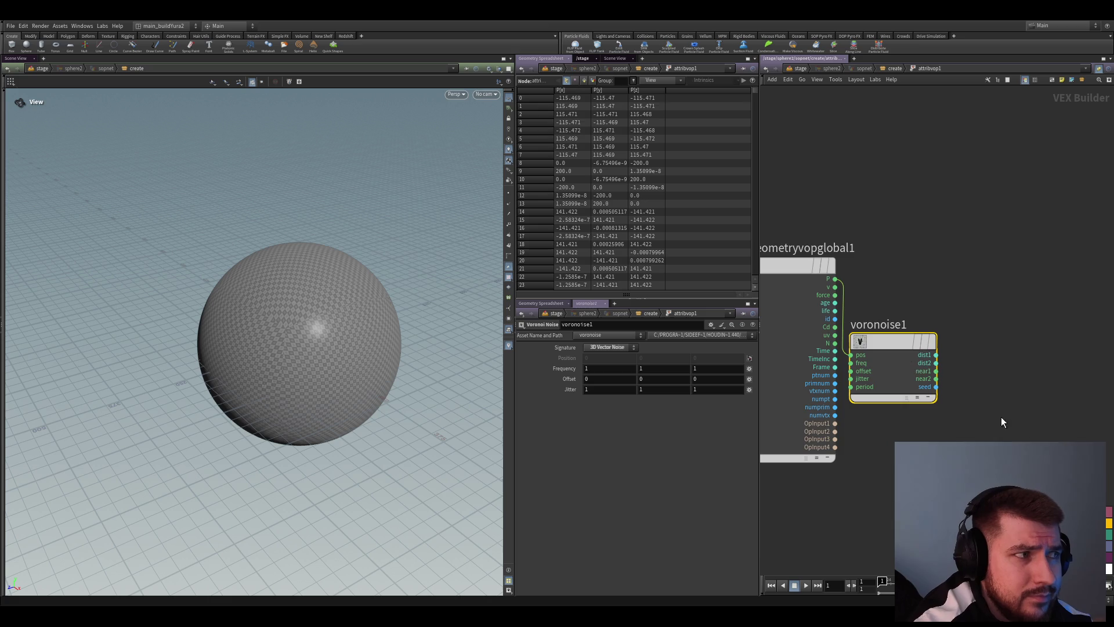
scroll(1001, 416, down, 2)
middle_drag(976, 421, 806, 352)
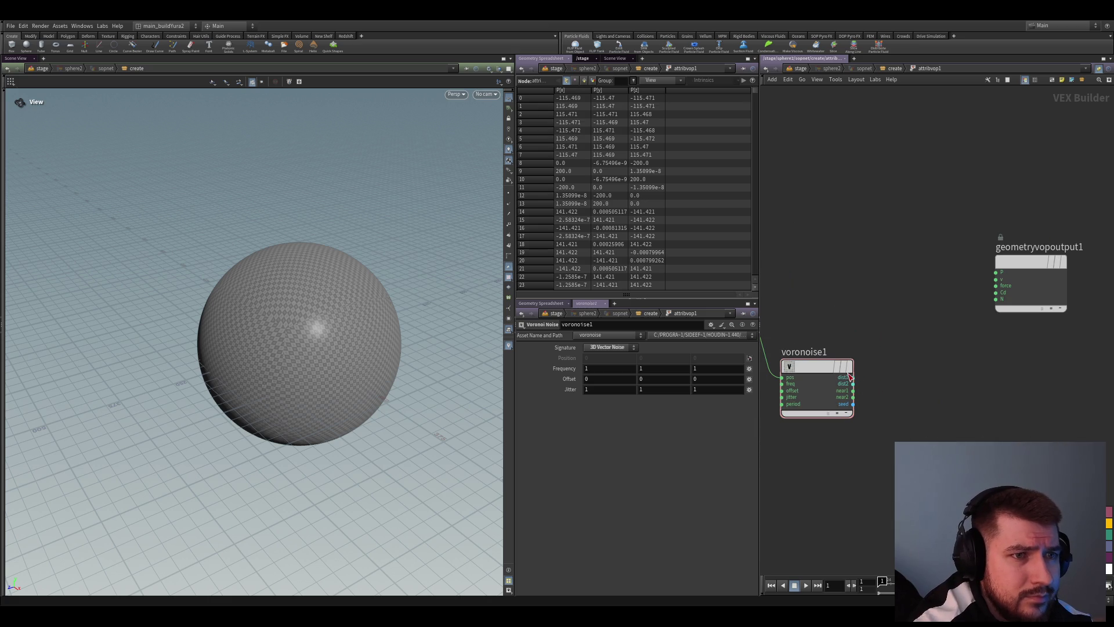
drag(851, 376, 996, 292)
scroll(323, 351, up, 5)
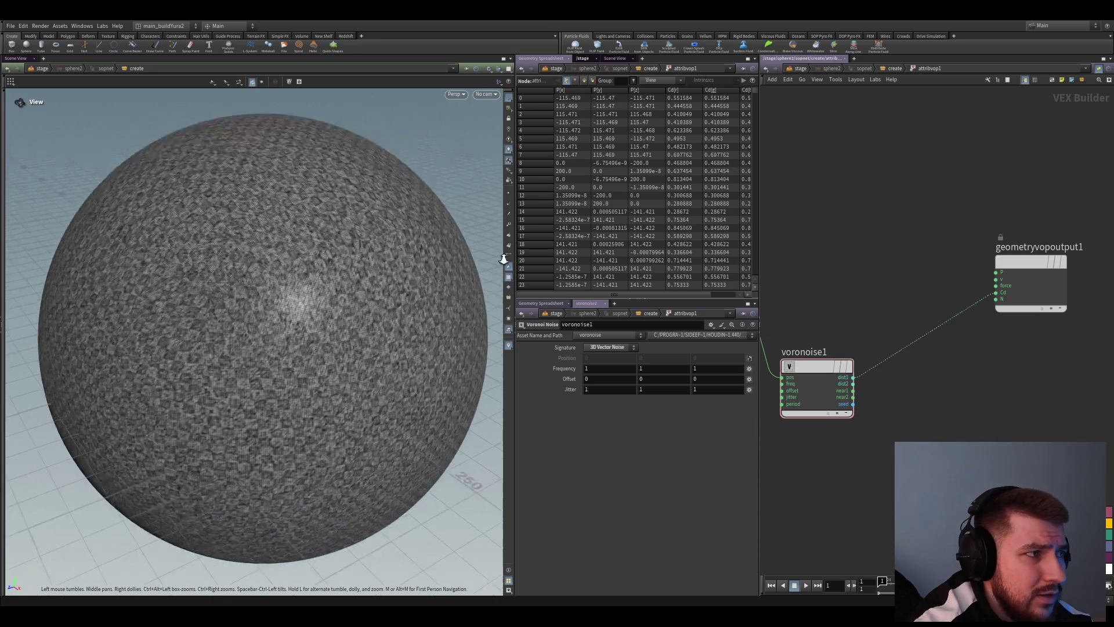
scroll(322, 358, down, 3)
scroll(322, 358, down, 2)
Lower the Voronoi frequency to 0.02 and view the dark cellular spots in plain shaded display
middle_drag(802, 352, 838, 327)
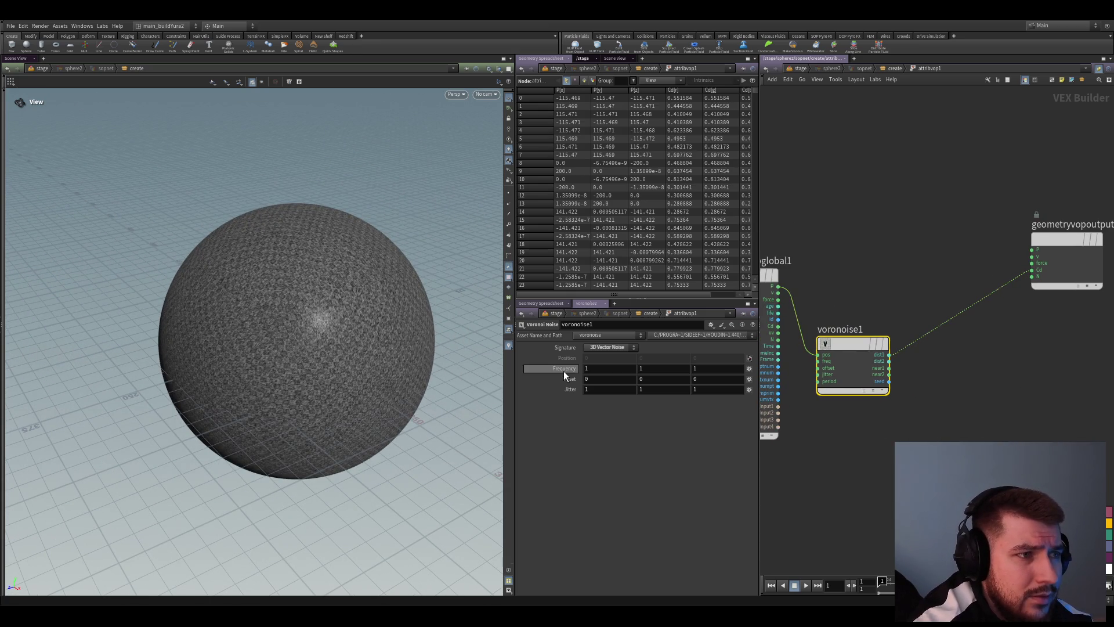
drag(564, 371, 649, 407)
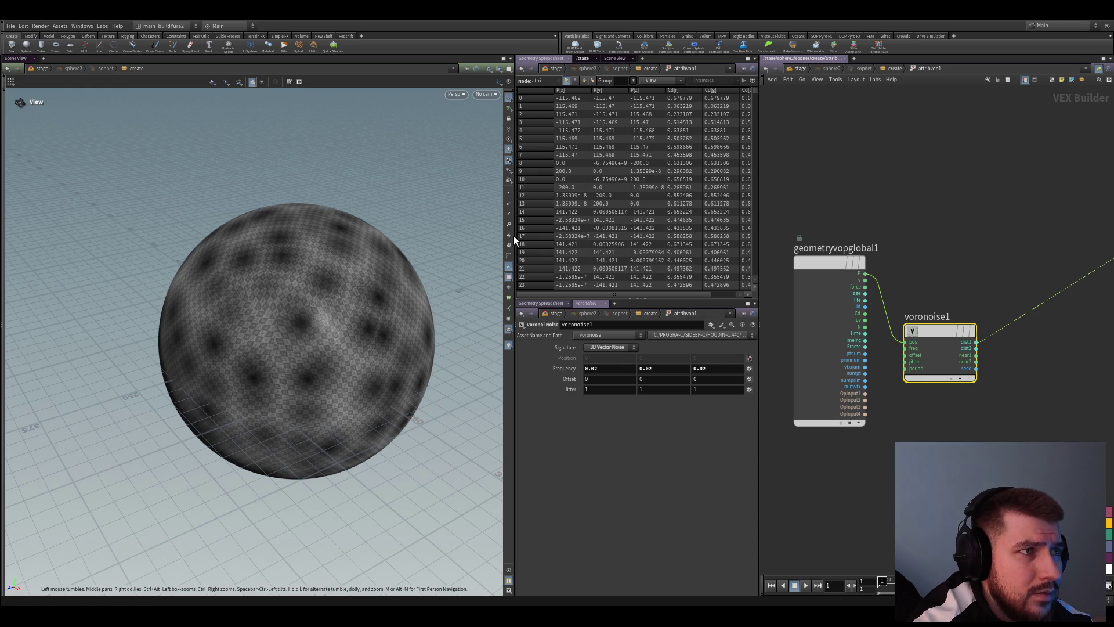
key(w)
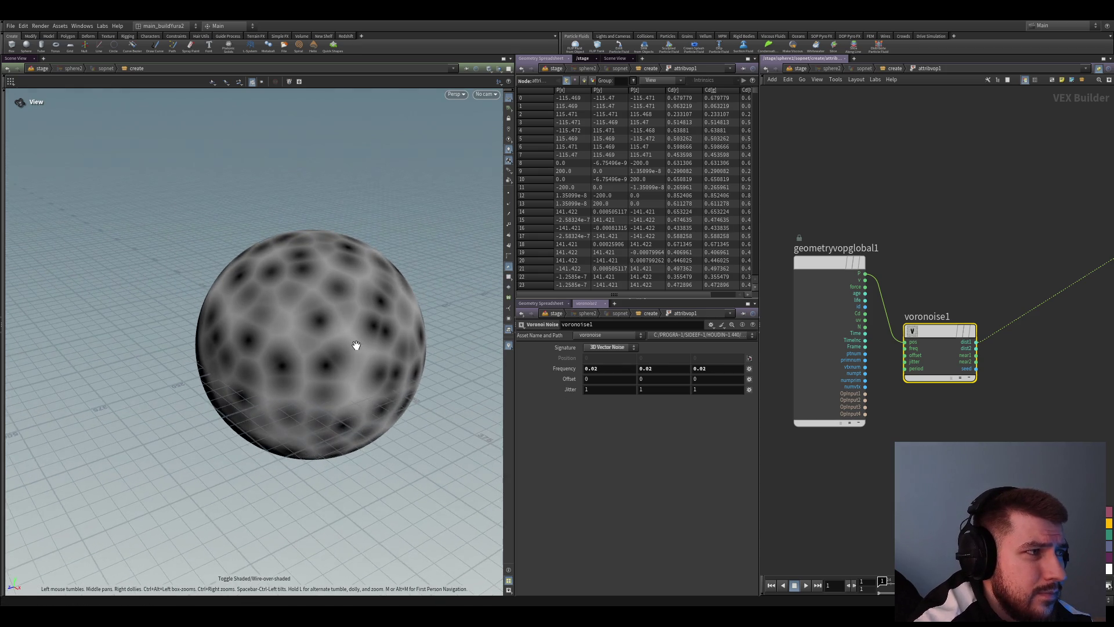
middle_drag(947, 325, 866, 288)
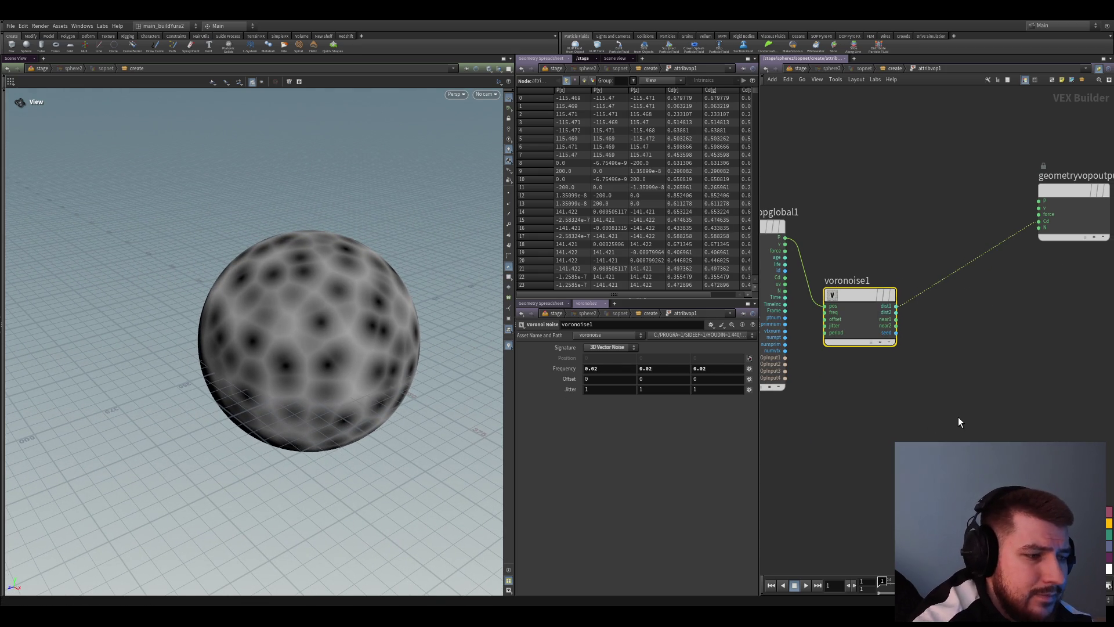
key(ctrl+v)
key(Delete)
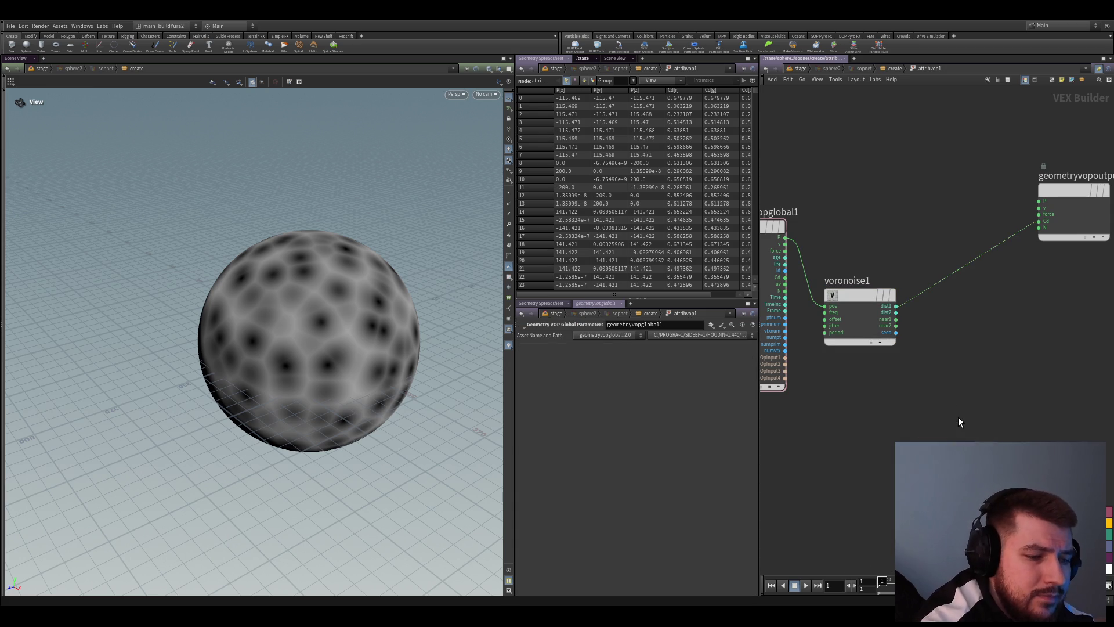
Add a Subtract node taking voronoise1's dist1 and dist2 and drive Cd with the difference
key(ctrl+z)
drag(959, 417, 955, 374)
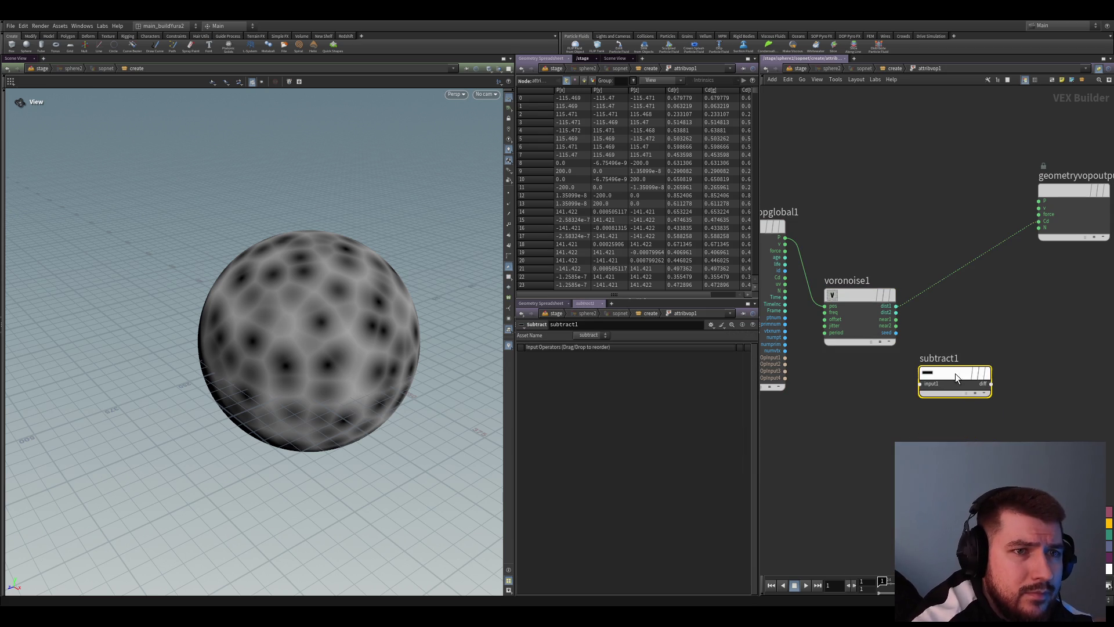
scroll(902, 319, up, 3)
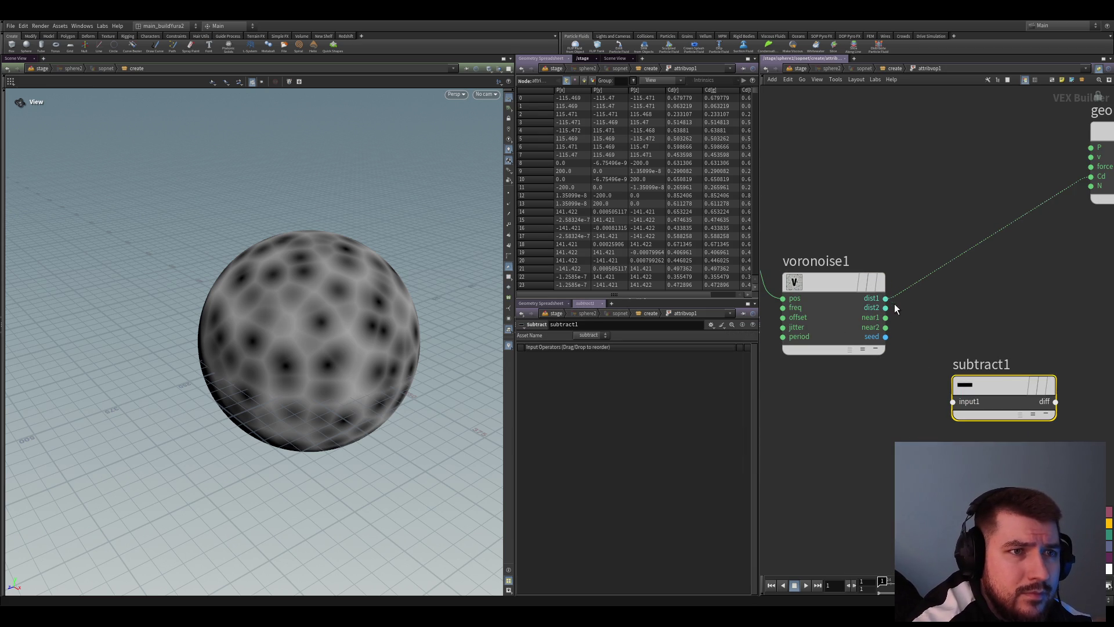
drag(885, 297, 952, 401)
drag(886, 307, 953, 411)
middle_drag(1028, 433, 958, 441)
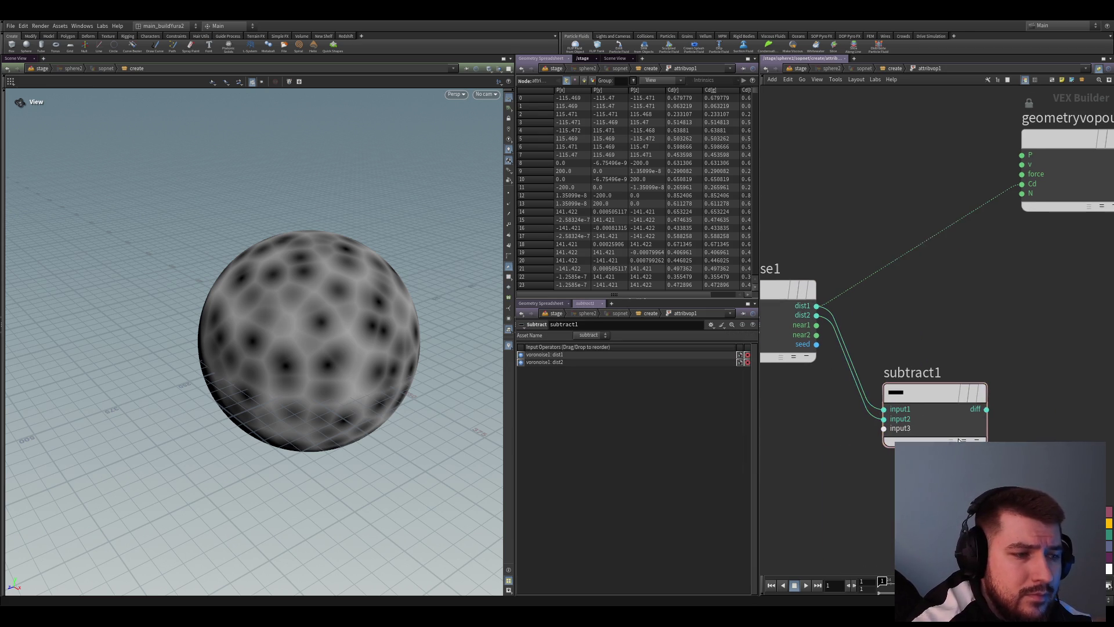
scroll(959, 441, down, 2)
scroll(982, 336, down, 2)
scroll(890, 374, up, 1)
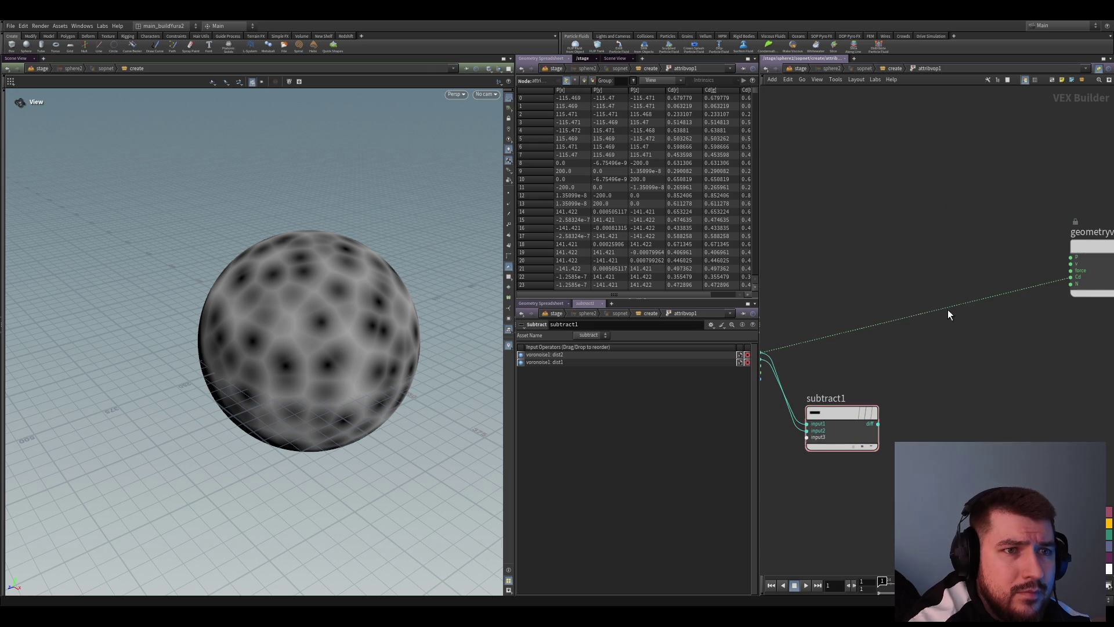
click(877, 423)
scroll(889, 428, down, 2)
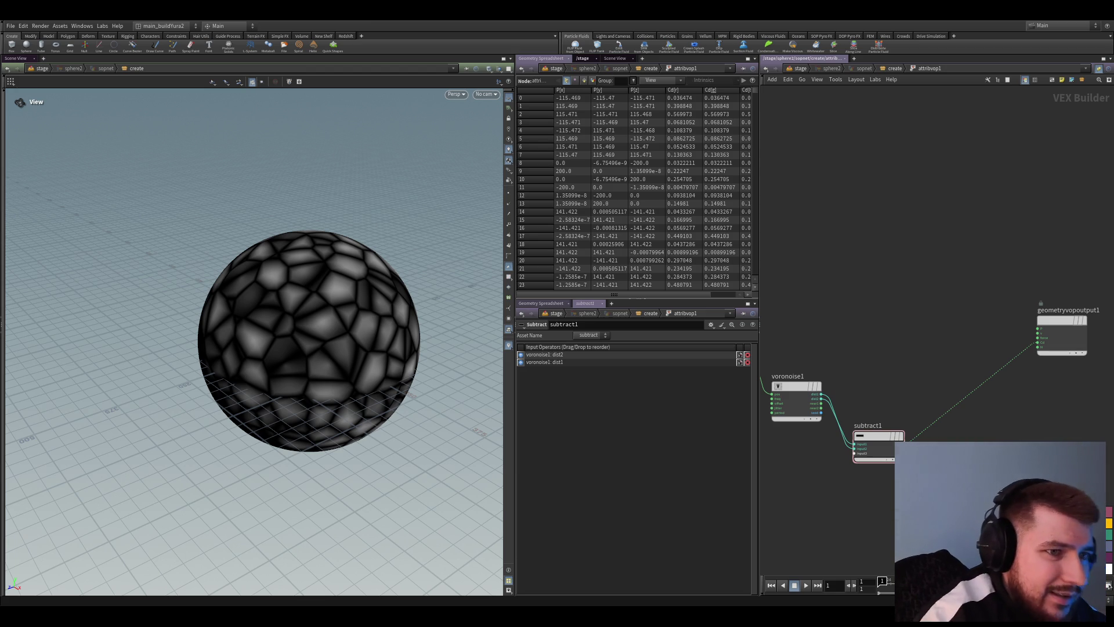
Preview the raw first Voronoi distance directly as the sphere's colour for comparison
click(797, 398)
scroll(796, 481, up, 2)
click(930, 389)
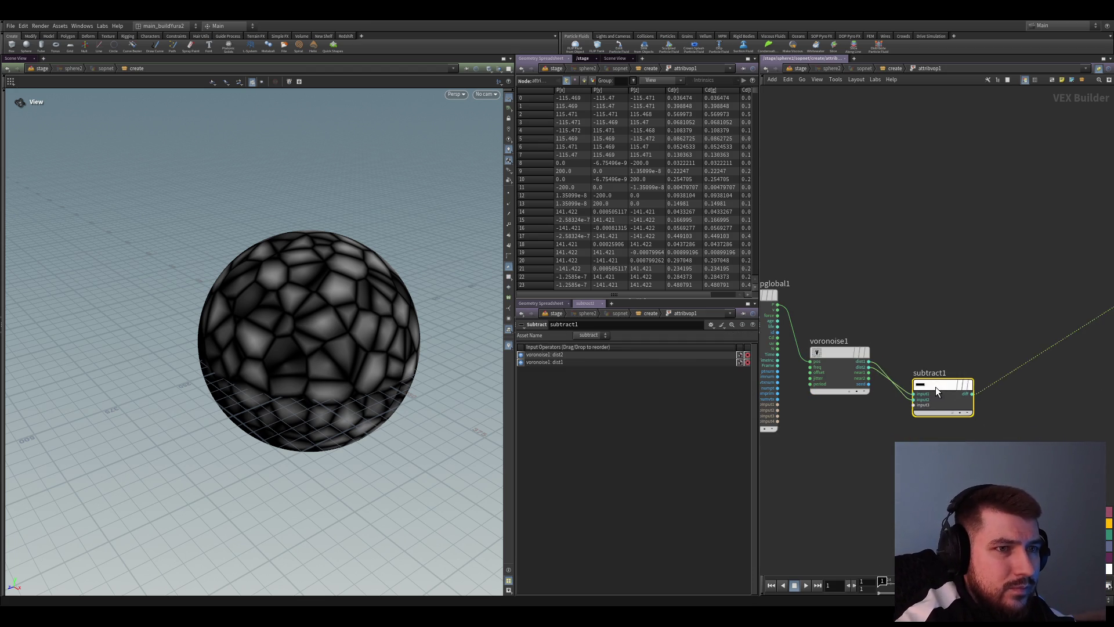
scroll(941, 432, up, 3)
mouse_move(877, 261)
middle_down()
mouse_move(842, 379)
mouse_move(870, 417)
middle_up()
click(799, 392)
click(881, 408)
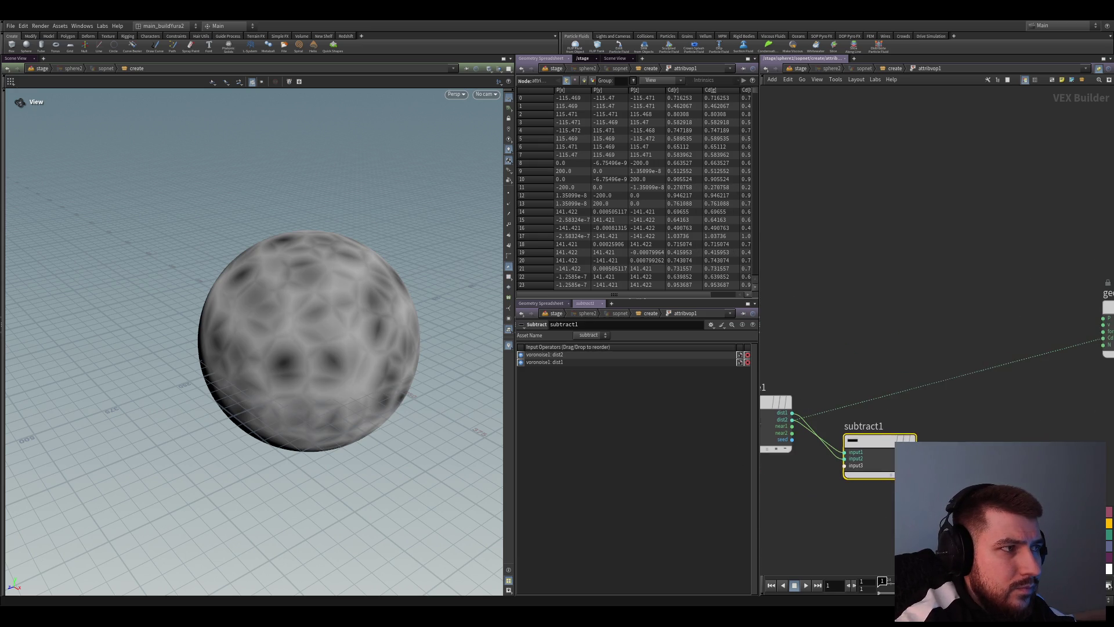
mouse_move(870, 504)
middle_down()
mouse_move(942, 332)
mouse_move(987, 331)
middle_up()
scroll(976, 320, up, 1)
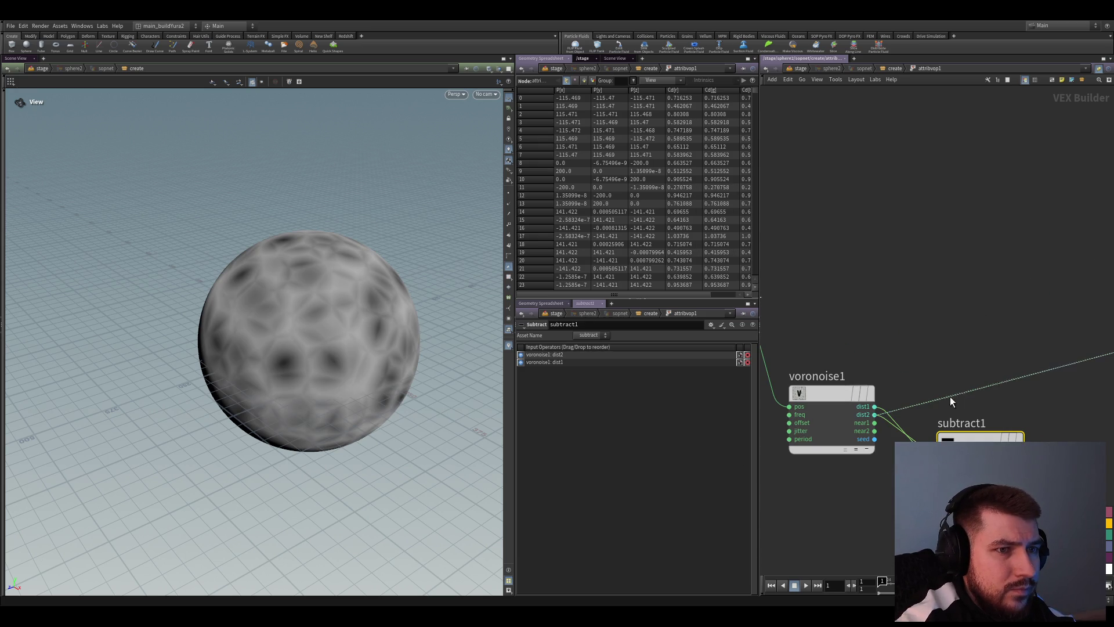
Preview near1 and near2 cell IDs as colours, settling on the nearest cell IDs
drag(950, 396, 882, 427)
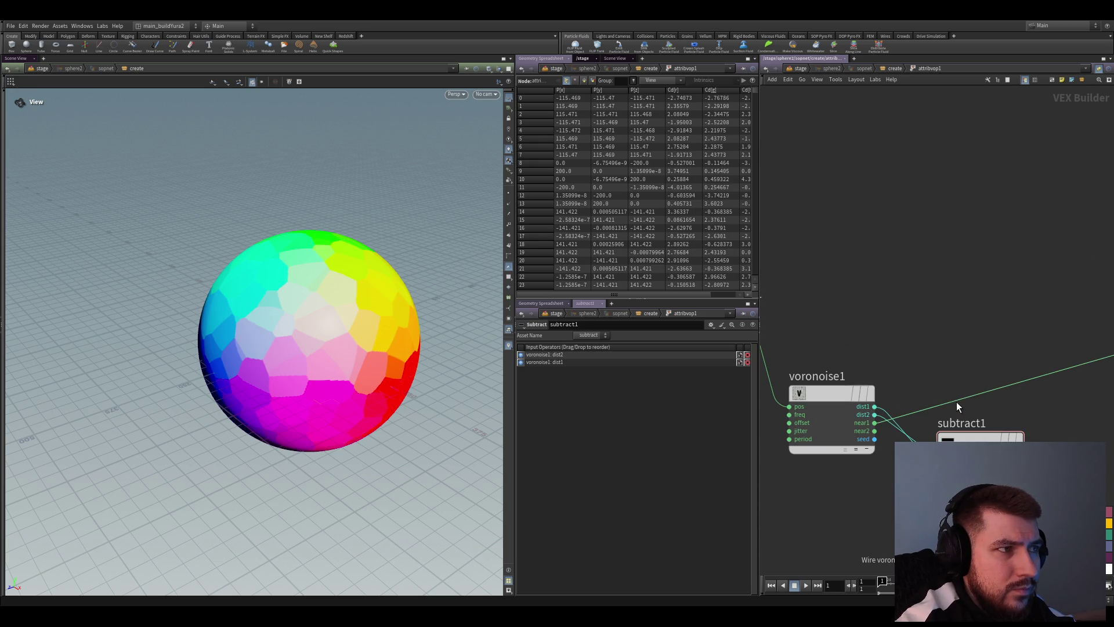
mouse_move(955, 402)
mouse_down()
mouse_move(892, 430)
mouse_move(879, 490)
mouse_up()
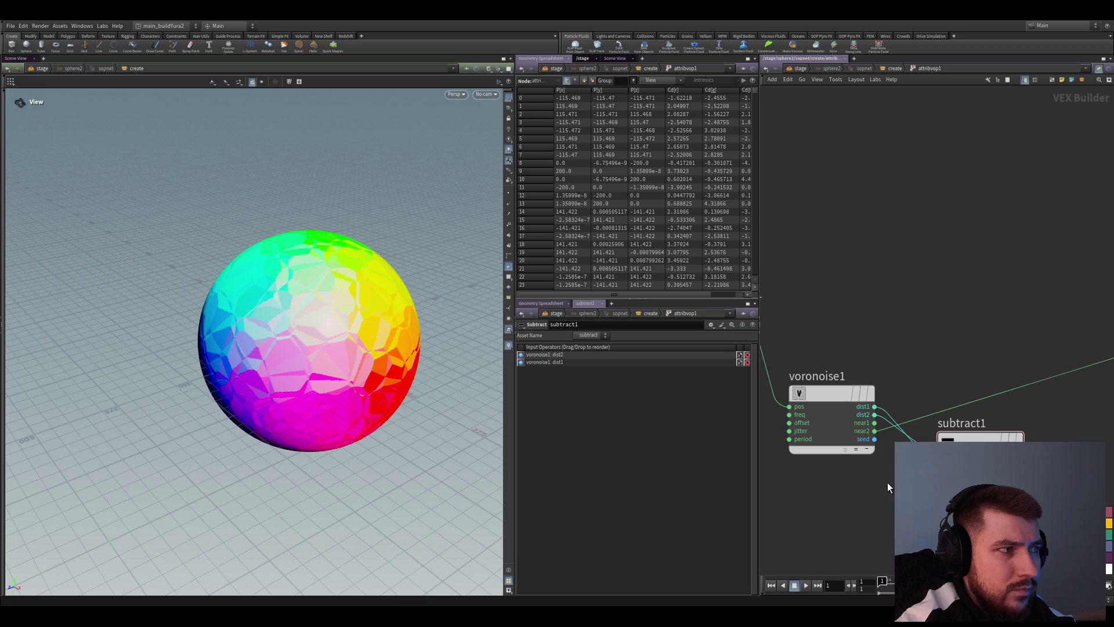
drag(907, 424, 881, 500)
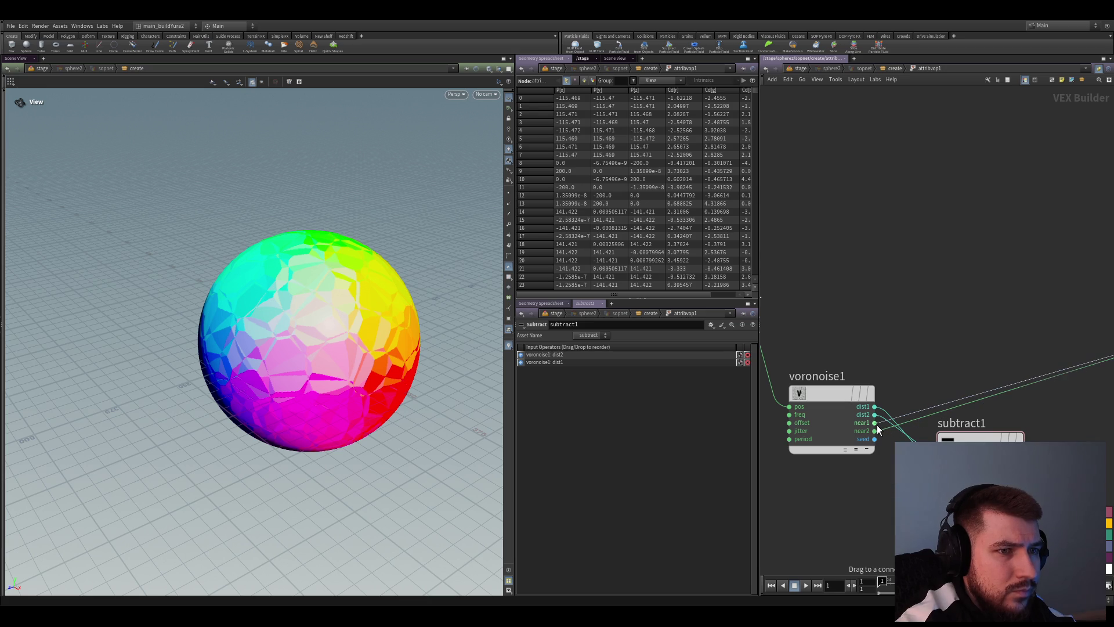
middle_drag(882, 500, 878, 508)
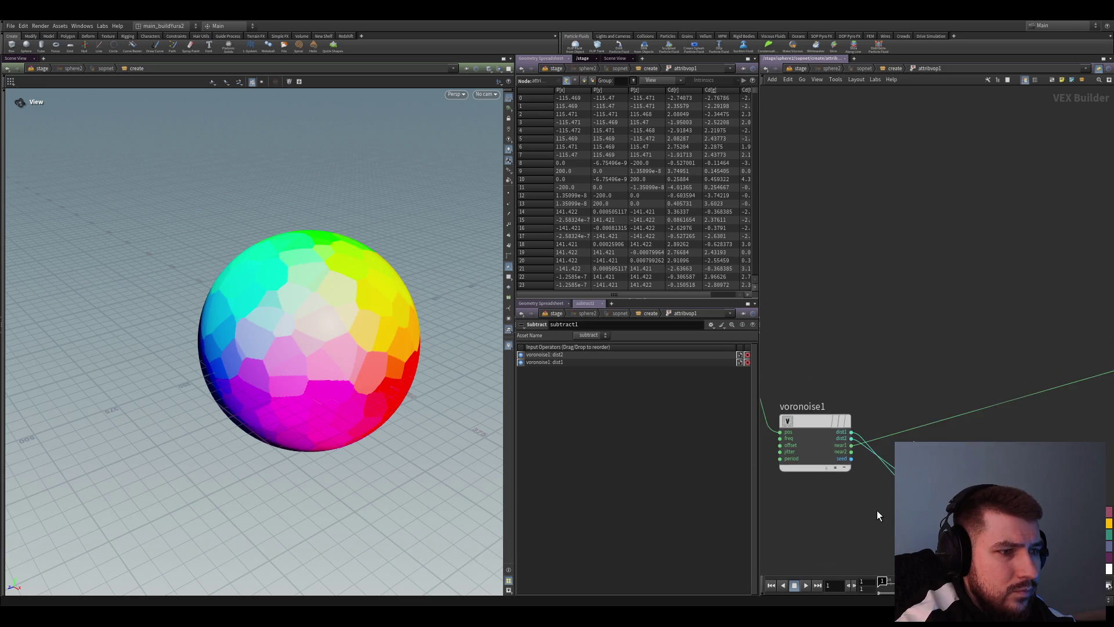
scroll(878, 508, up, 2)
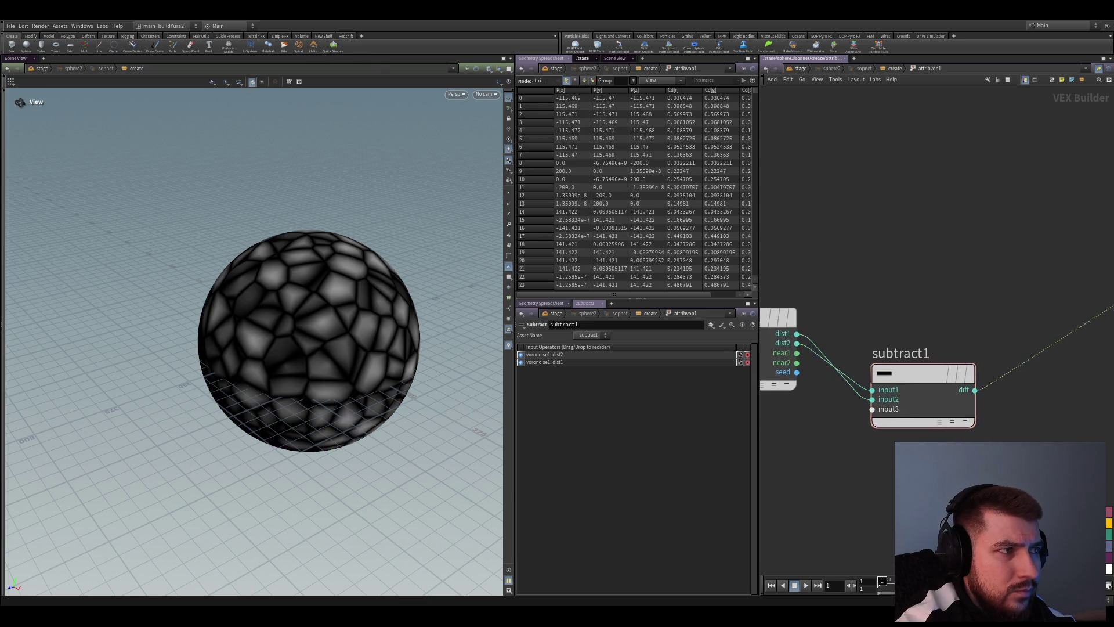
scroll(988, 394, down, 3)
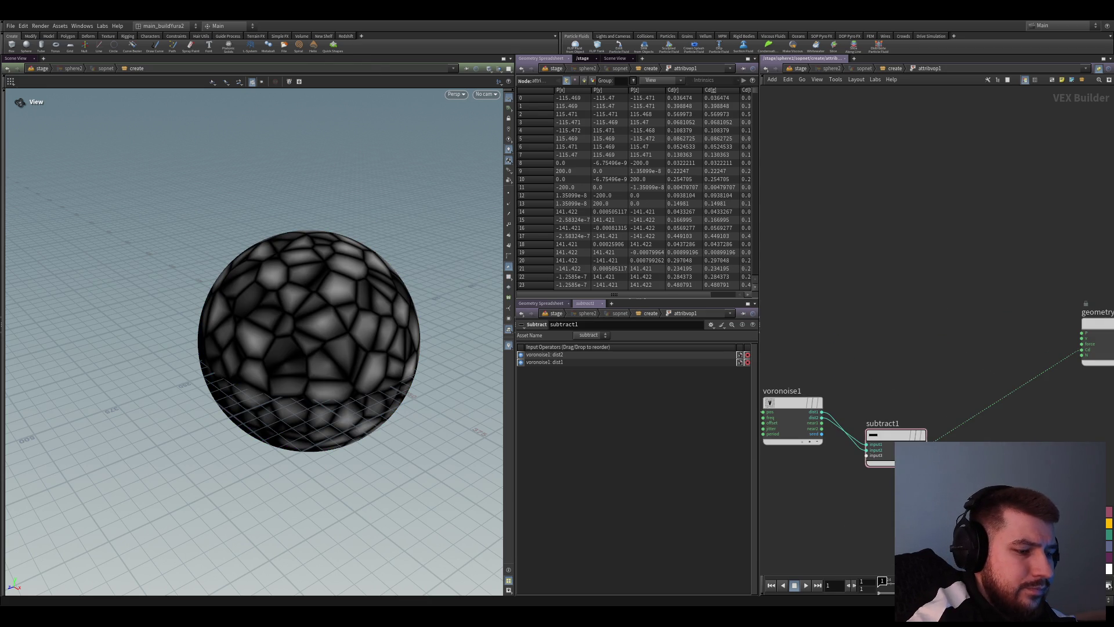
Add a Fit Range after subtract1 into Cd with Source Max 0.1, giving white cells with dark cracks
key(Tab)
text(fit)
key(Return)
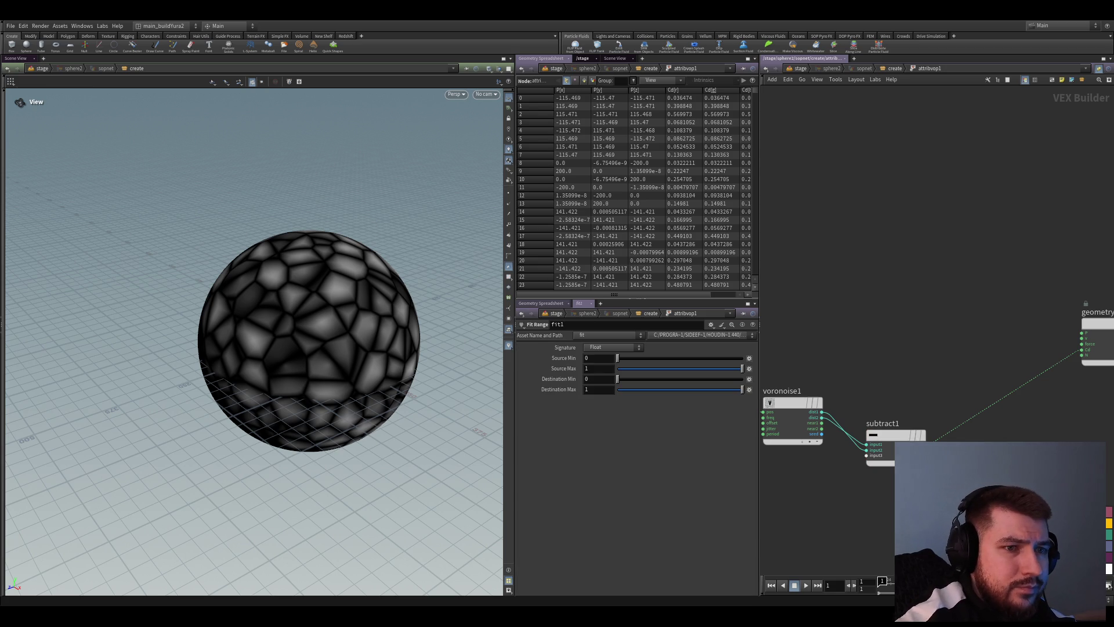
click(984, 431)
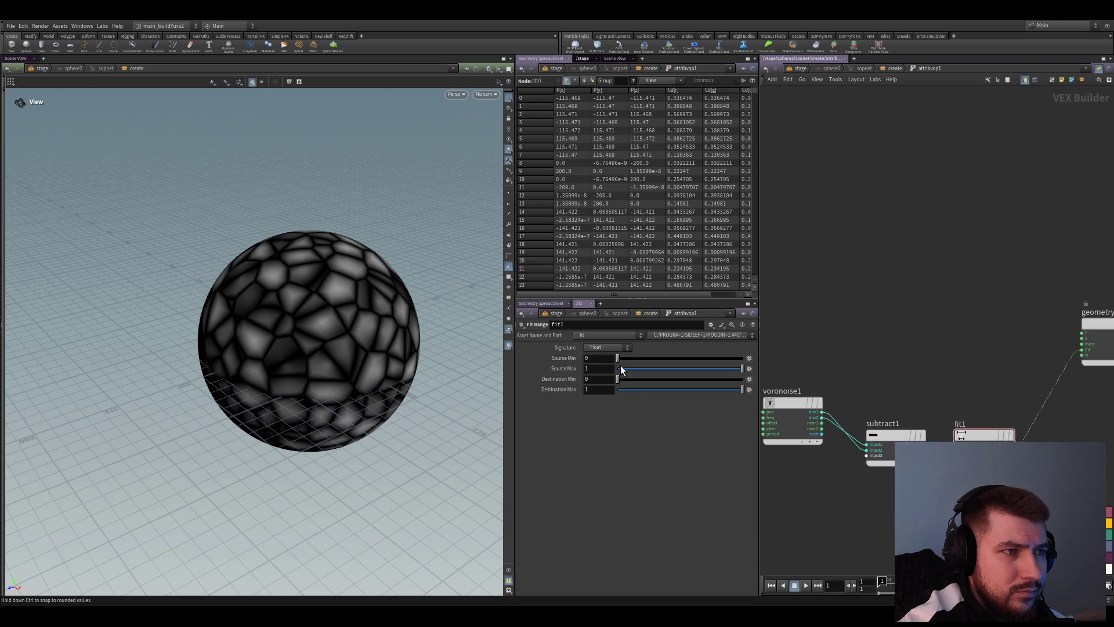
mouse_move(618, 358)
mouse_down()
mouse_move(637, 372)
mouse_move(624, 375)
mouse_up()
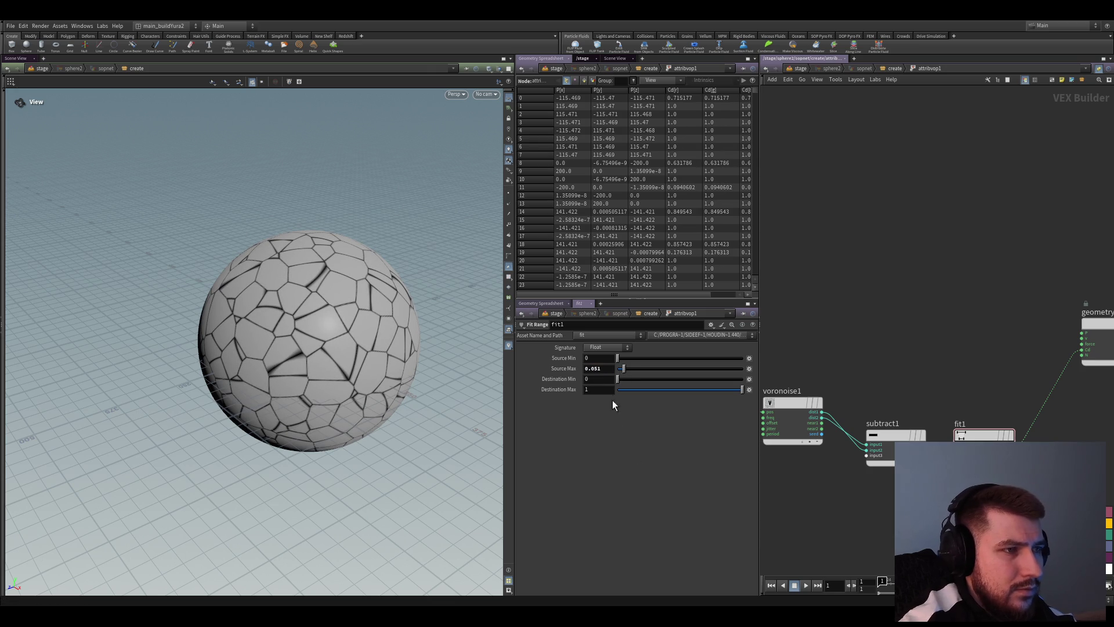
text(0.1)
key(Return)
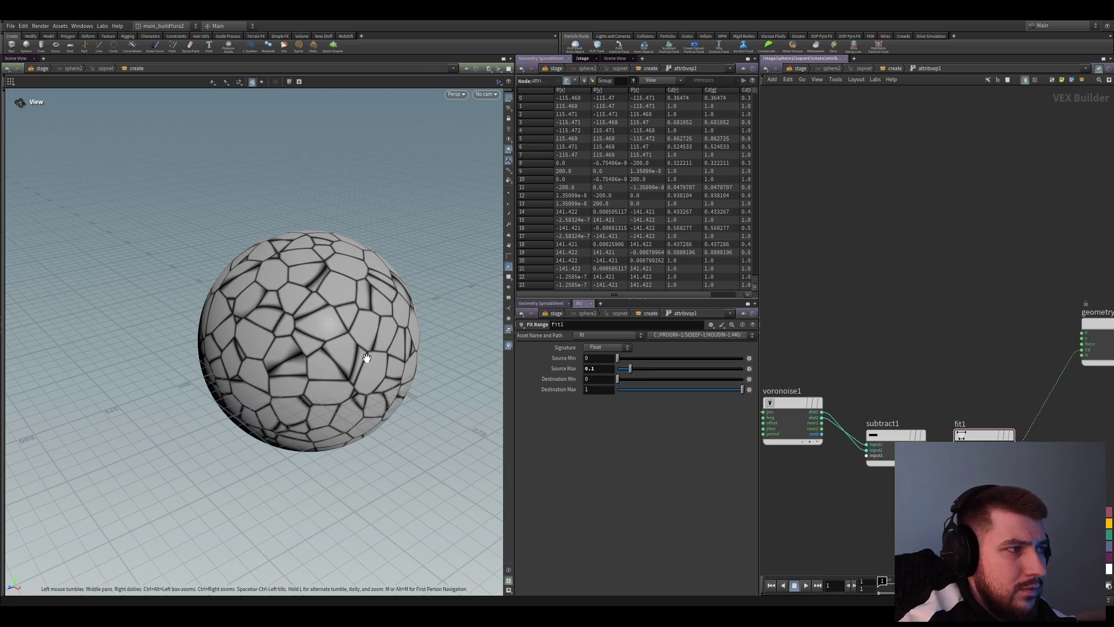
mouse_move(355, 361)
mouse_down()
mouse_move(326, 361)
mouse_move(328, 344)
mouse_up()
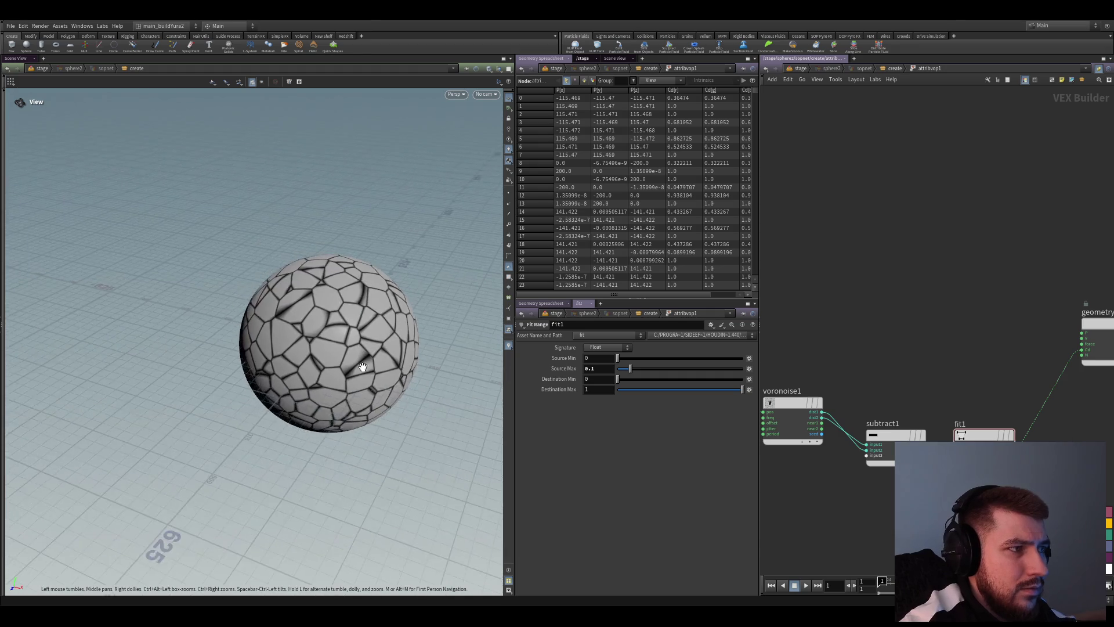
Lower voronoise1's Frequency from 0.02 to 0.01 to enlarge the cracked cells
middle_drag(810, 408, 931, 357)
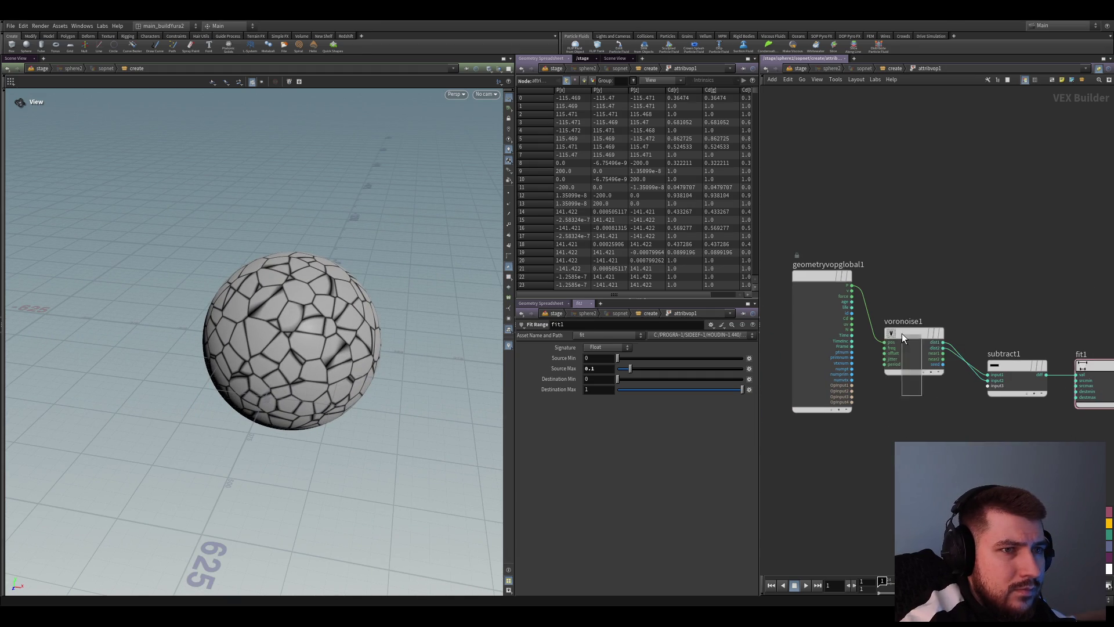
click(914, 344)
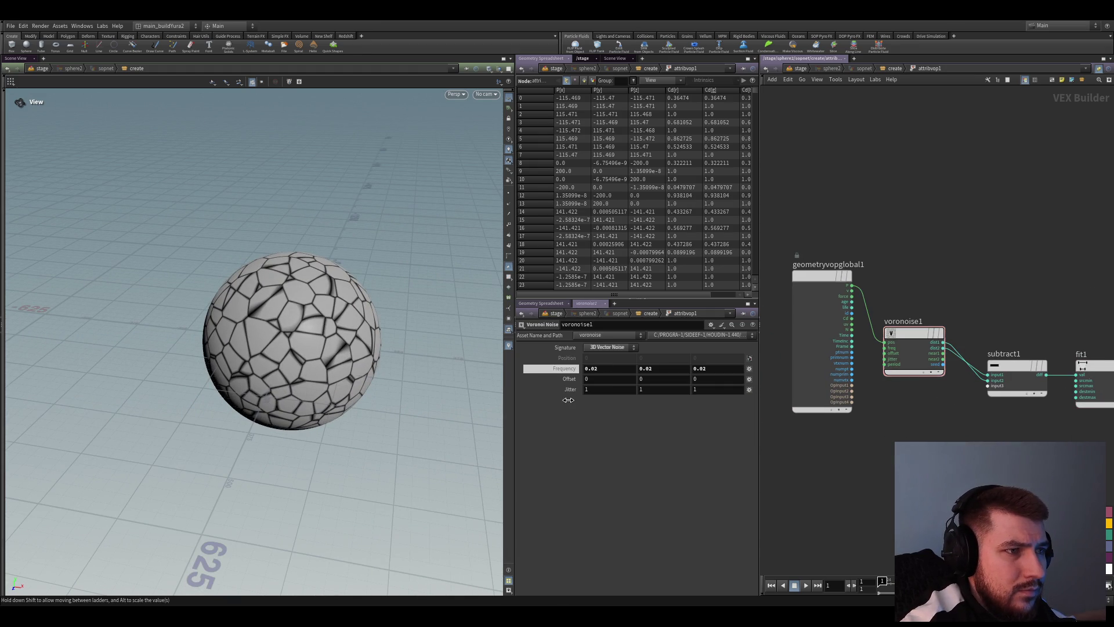
drag(568, 400, 515, 398)
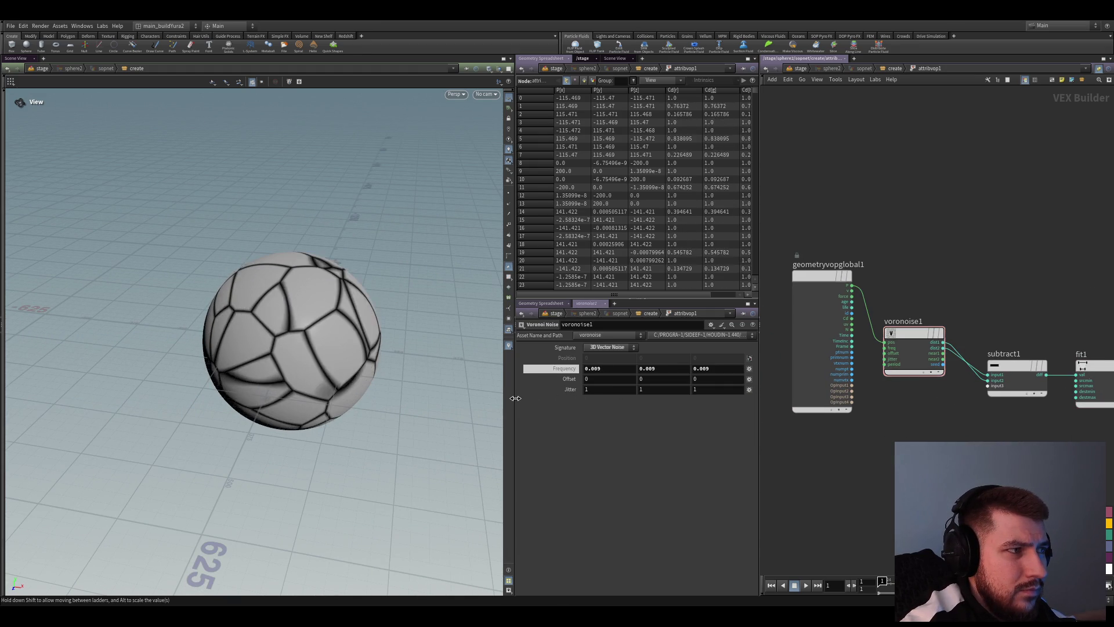
drag(515, 398, 678, 460)
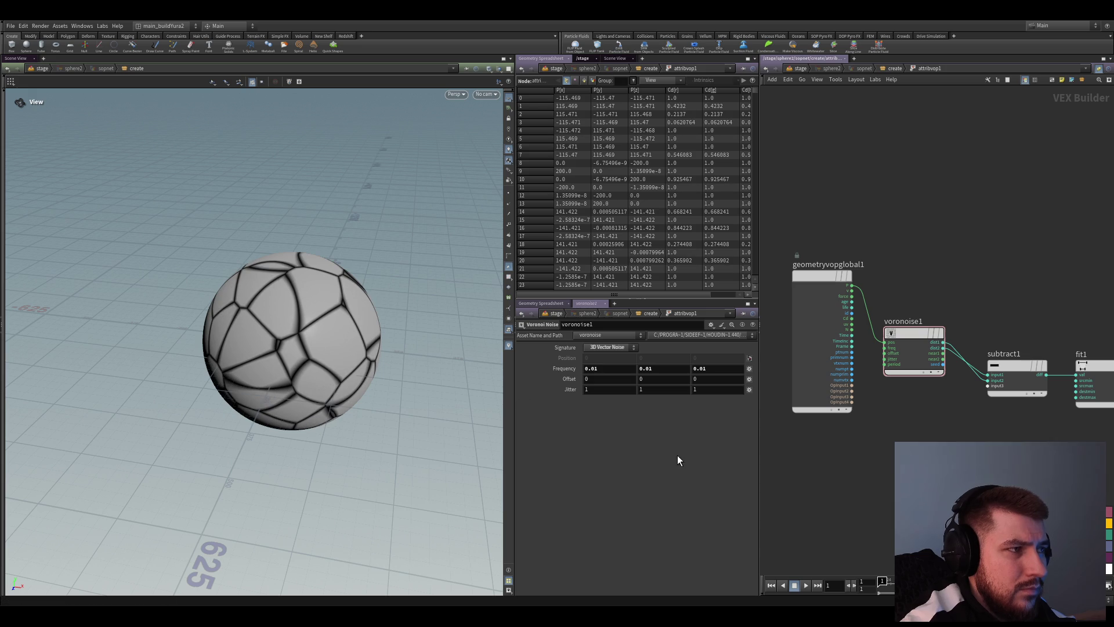
drag(330, 348, 391, 435)
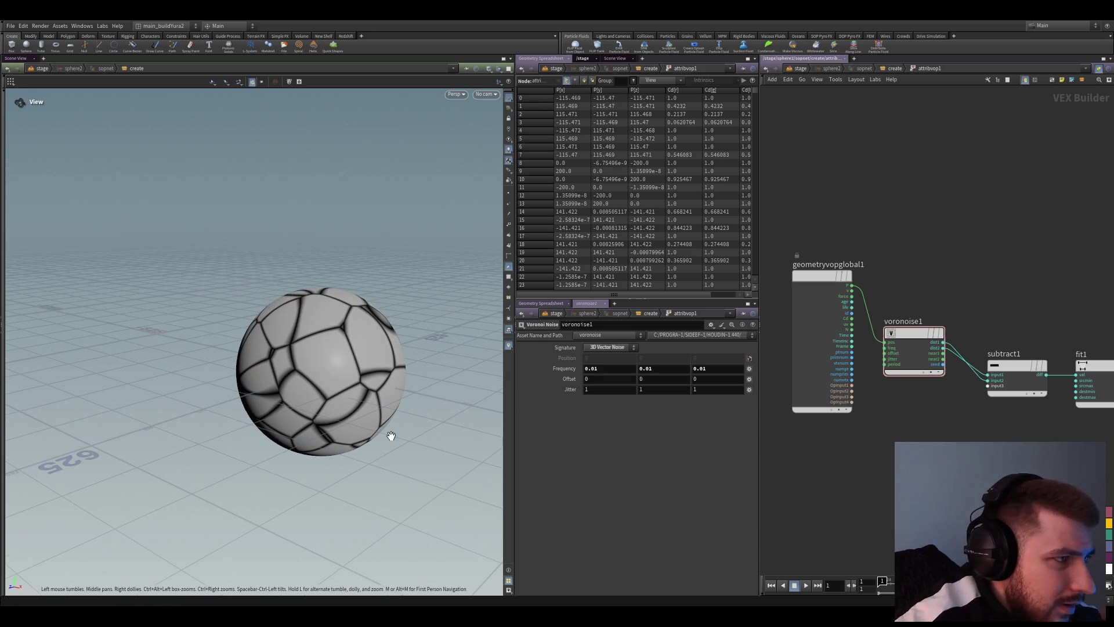
middle_drag(801, 418, 762, 426)
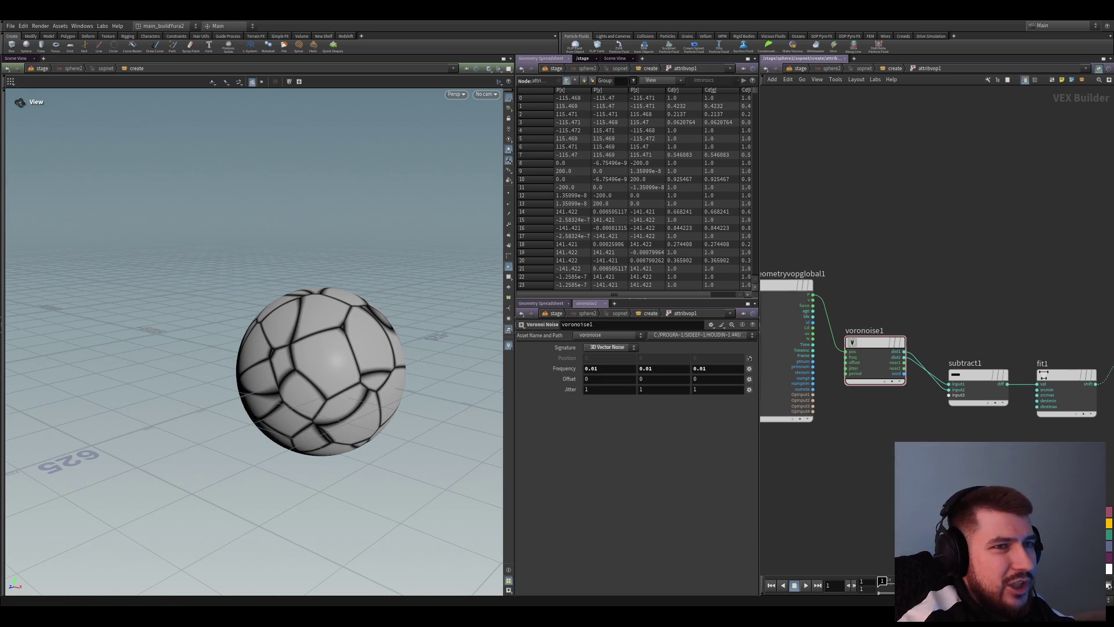
scroll(871, 392, down, 2)
drag(1044, 409, 818, 331)
Insert fit2, a copy of the fit range node, just before the output
drag(949, 379, 1019, 435)
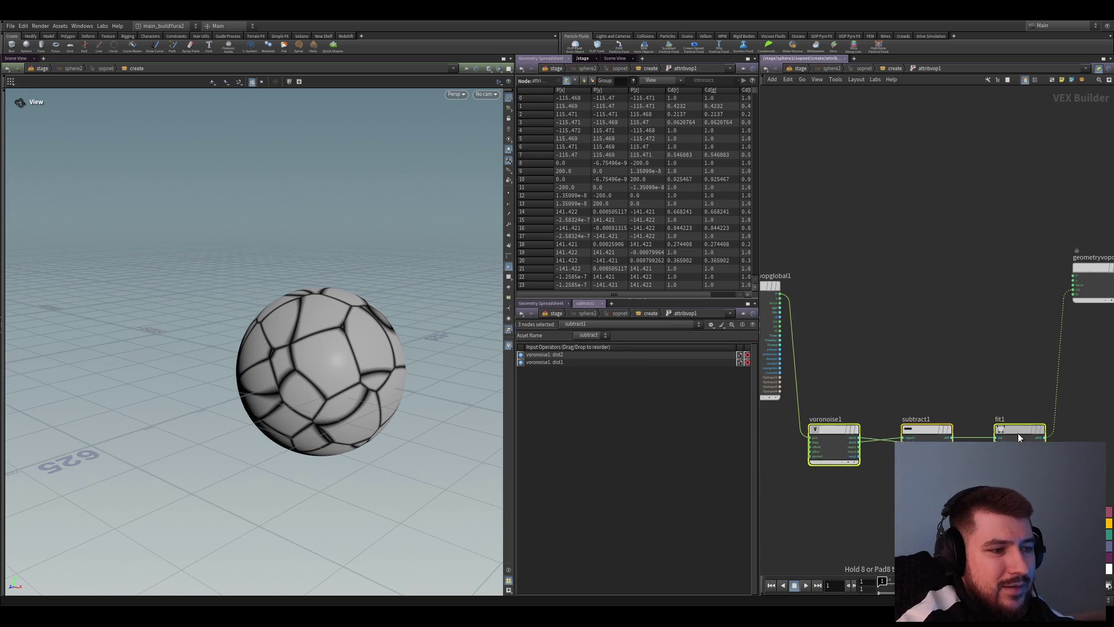
middle_drag(1018, 432, 985, 397)
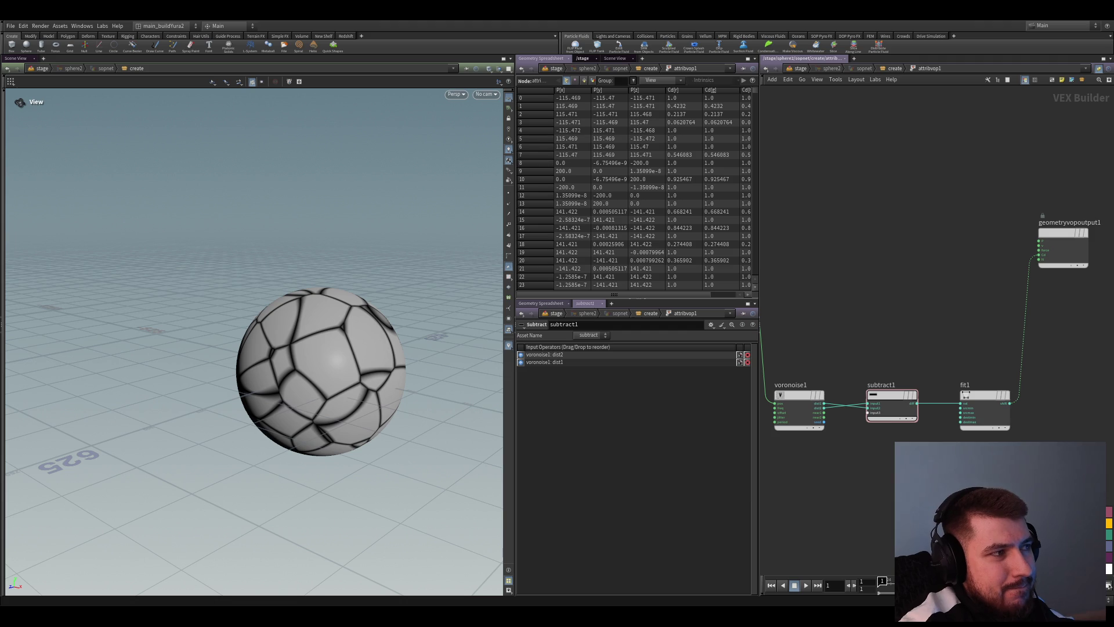
middle_drag(1059, 431, 975, 438)
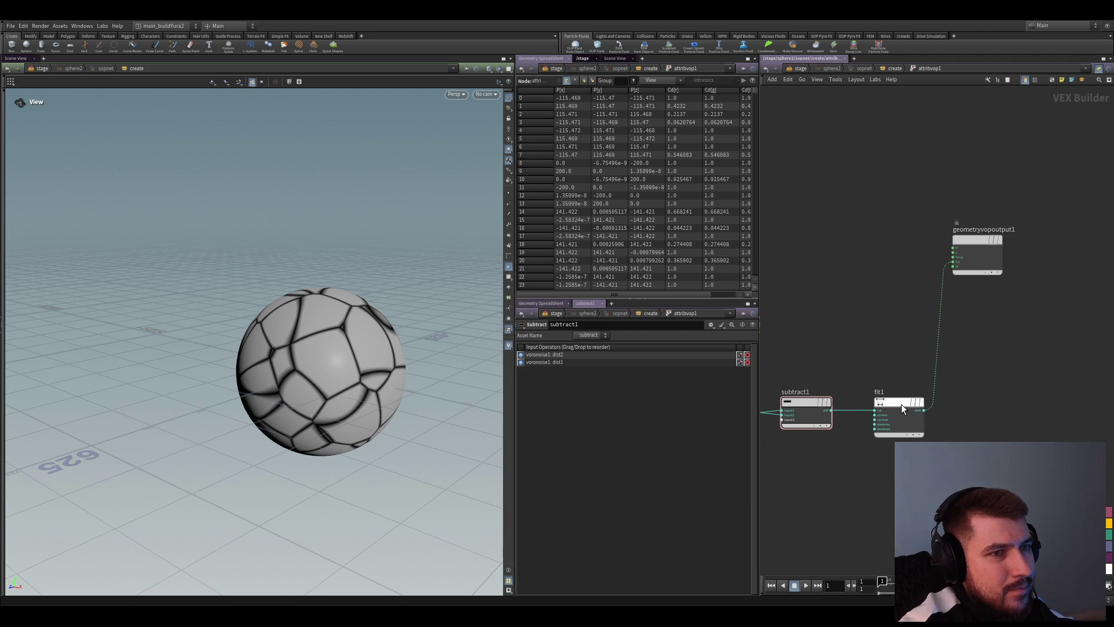
middle_drag(893, 417, 884, 465)
click(839, 442)
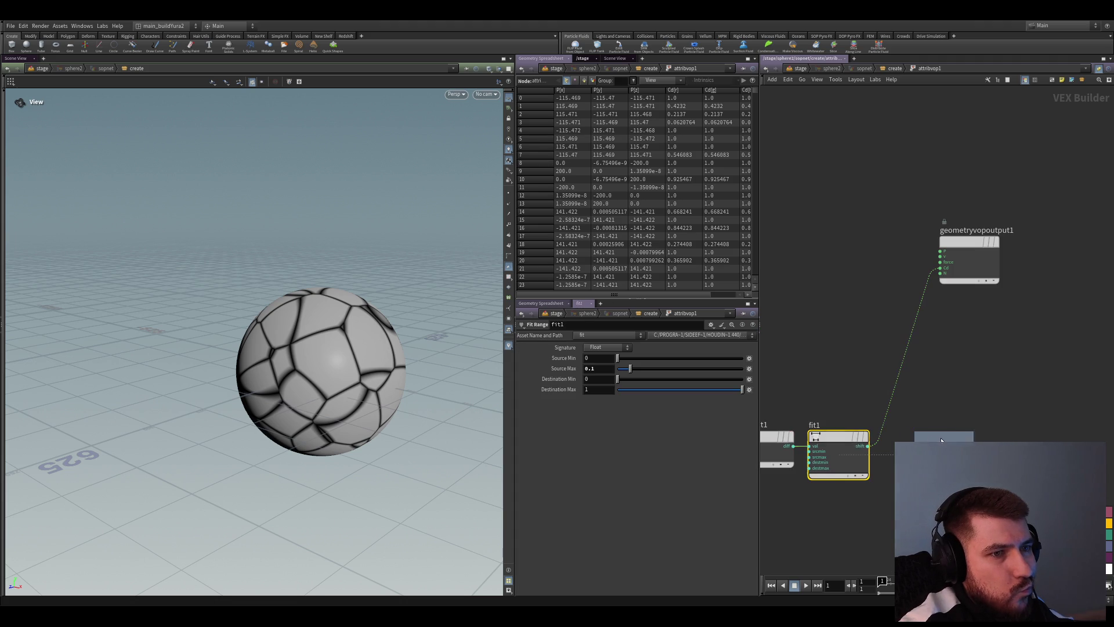
mouse_move(837, 440)
alt+mouse_down()
mouse_move(905, 401)
mouse_move(874, 385)
mouse_move(962, 388)
mouse_move(908, 380)
mouse_move(895, 443)
alt+mouse_up()
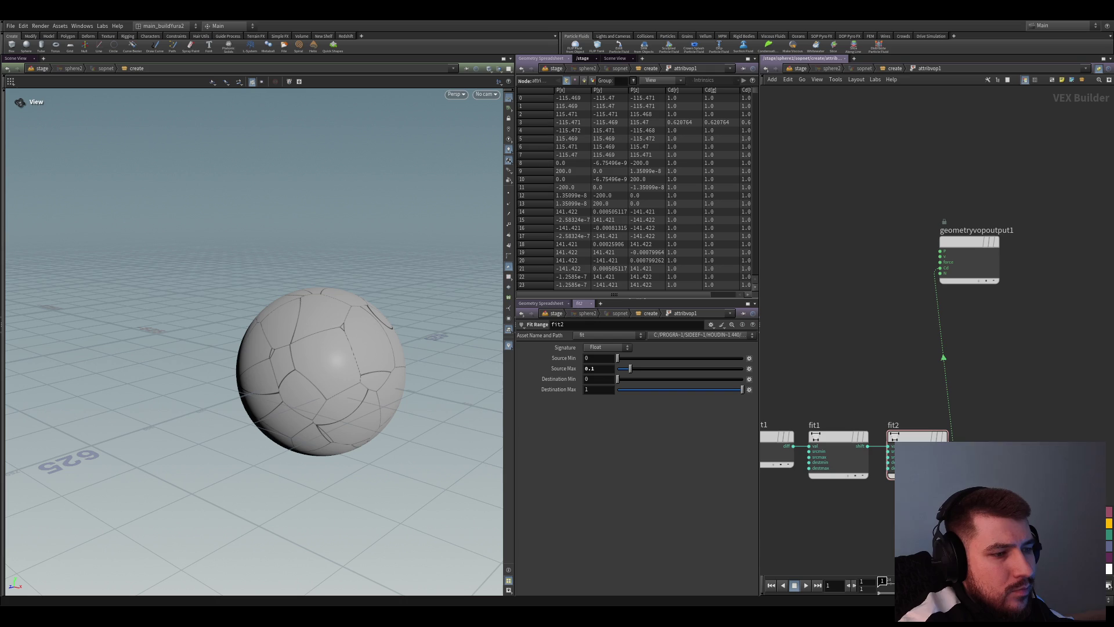
Set fit2's Source Max back to 1 and Source Min to about 0.326 for thick dark crack lines
drag(631, 367, 734, 374)
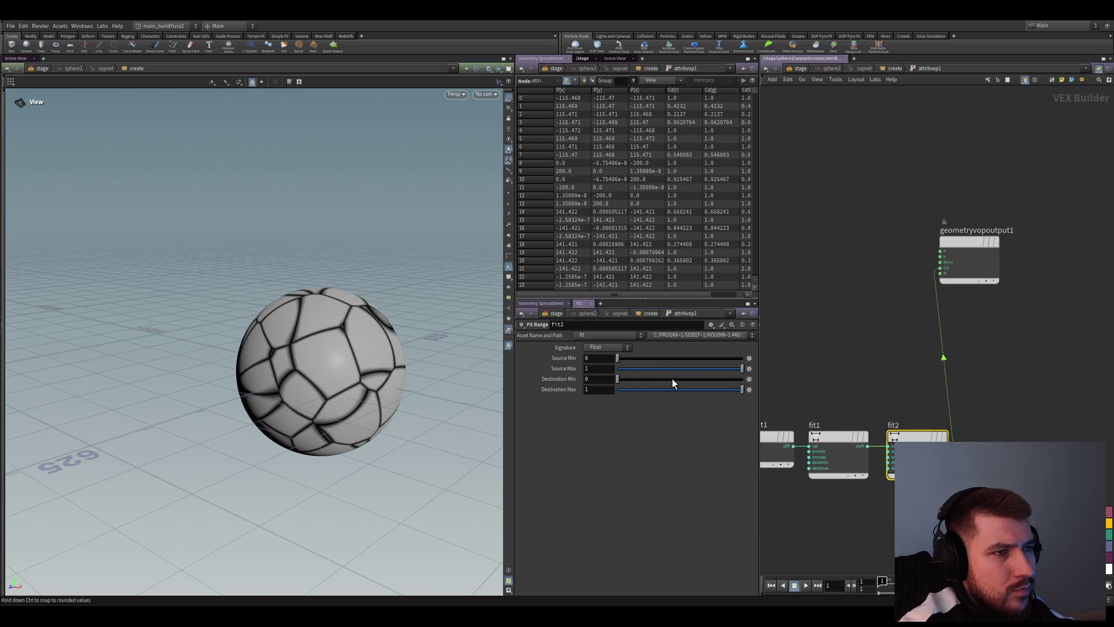
double_click(600, 368)
text(2)
key(Return)
key(Return)
mouse_move(617, 357)
mouse_down()
mouse_move(677, 367)
mouse_move(657, 367)
mouse_up()
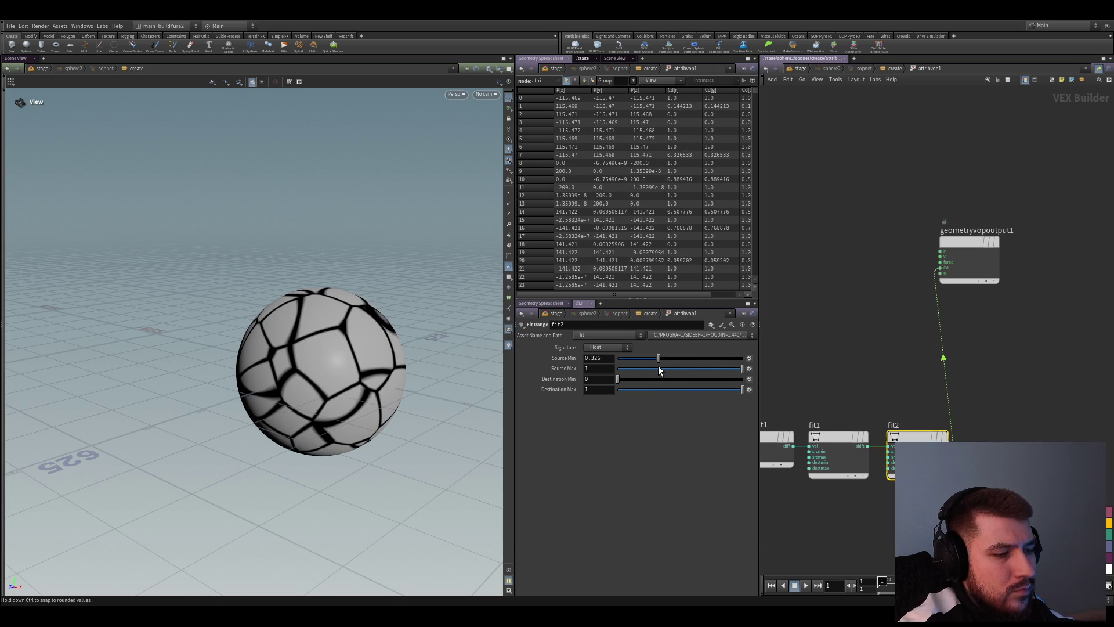
mouse_move(456, 429)
mouse_down()
mouse_move(349, 374)
mouse_move(455, 368)
mouse_move(314, 366)
mouse_move(336, 421)
mouse_move(322, 410)
mouse_move(323, 420)
mouse_move(343, 336)
mouse_move(288, 398)
mouse_move(235, 368)
mouse_move(167, 373)
mouse_move(262, 384)
mouse_up()
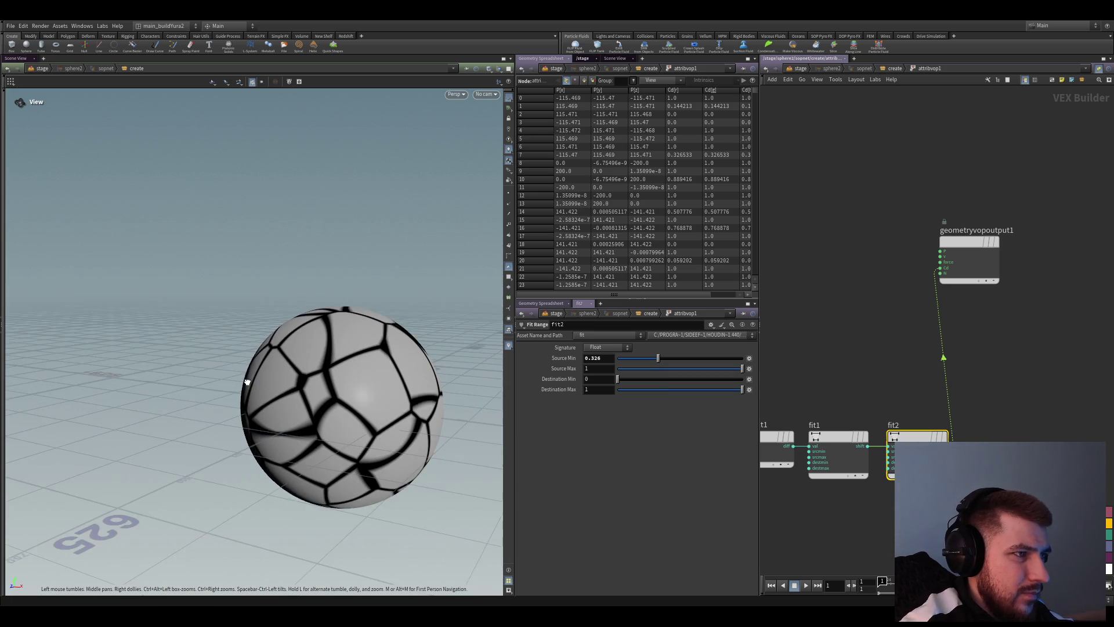
scroll(913, 286, down, 2)
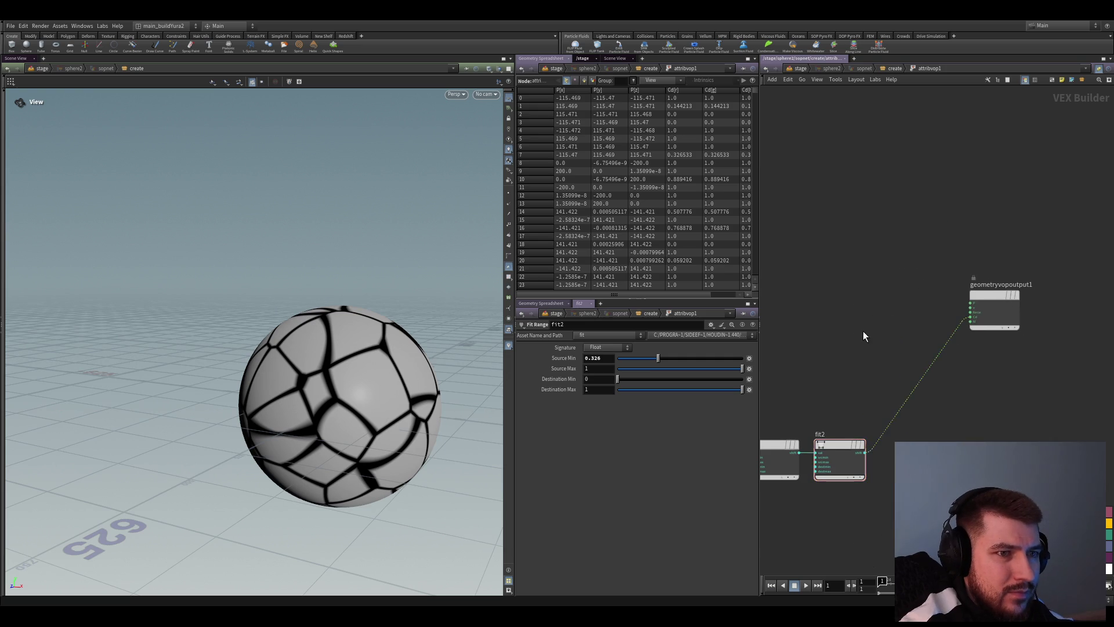
scroll(883, 358, down, 2)
Add a Displace Along Normal fed by global P and fit2 as scale, wiring dispP to output P
key(Tab)
text(displace)
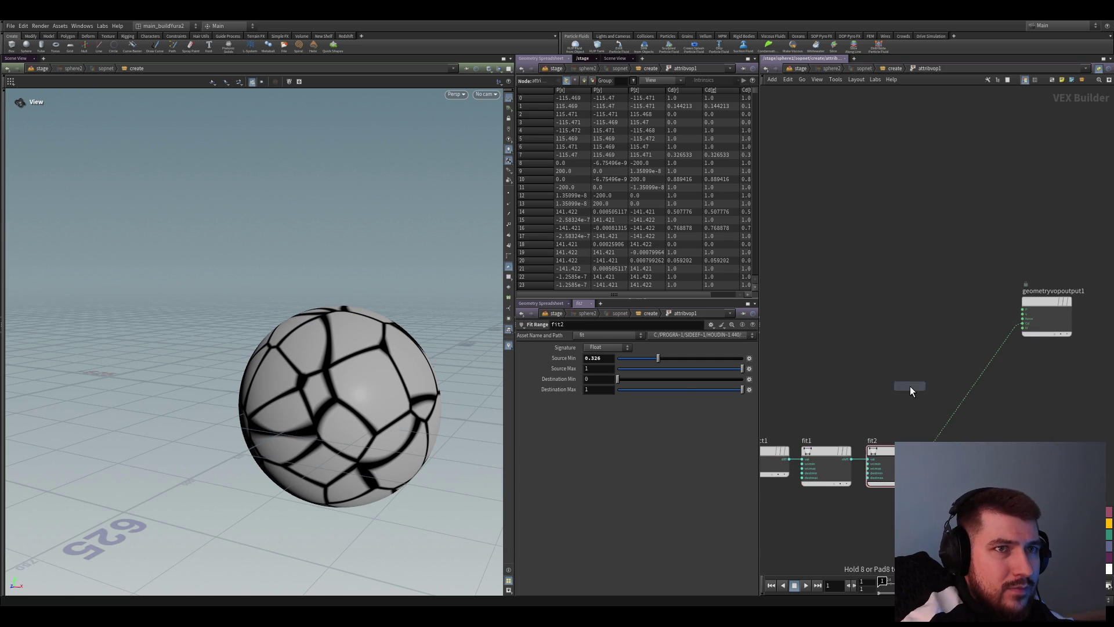
key(Return)
click(921, 358)
mouse_move(896, 378)
middle_down()
mouse_move(980, 380)
mouse_move(874, 384)
middle_up()
click(848, 353)
middle_drag(982, 419, 883, 342)
click(866, 466)
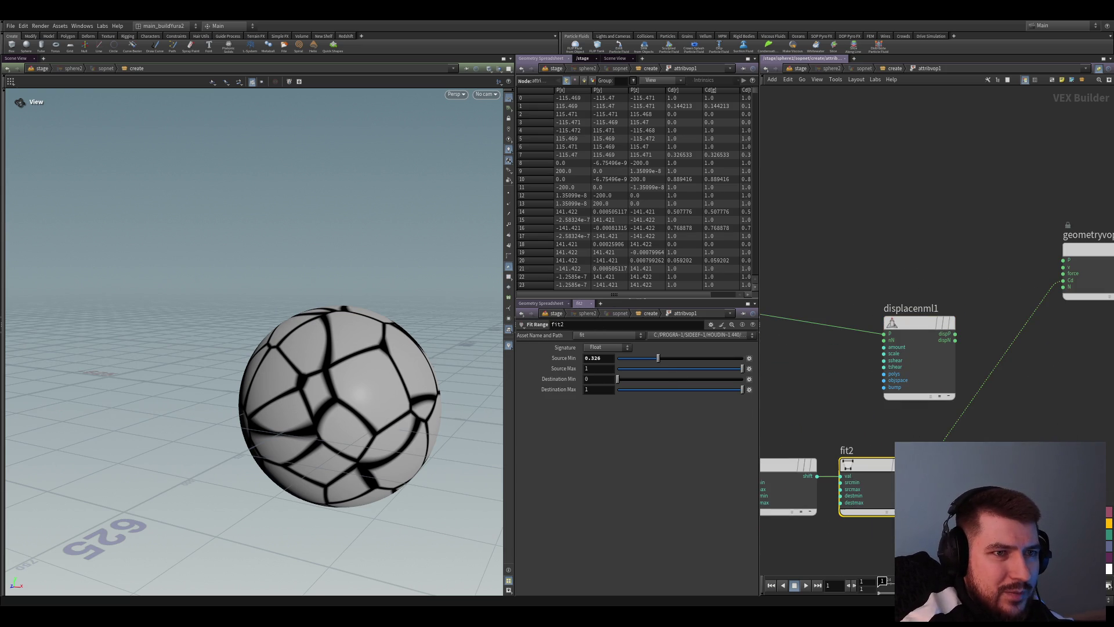
drag(905, 461, 885, 354)
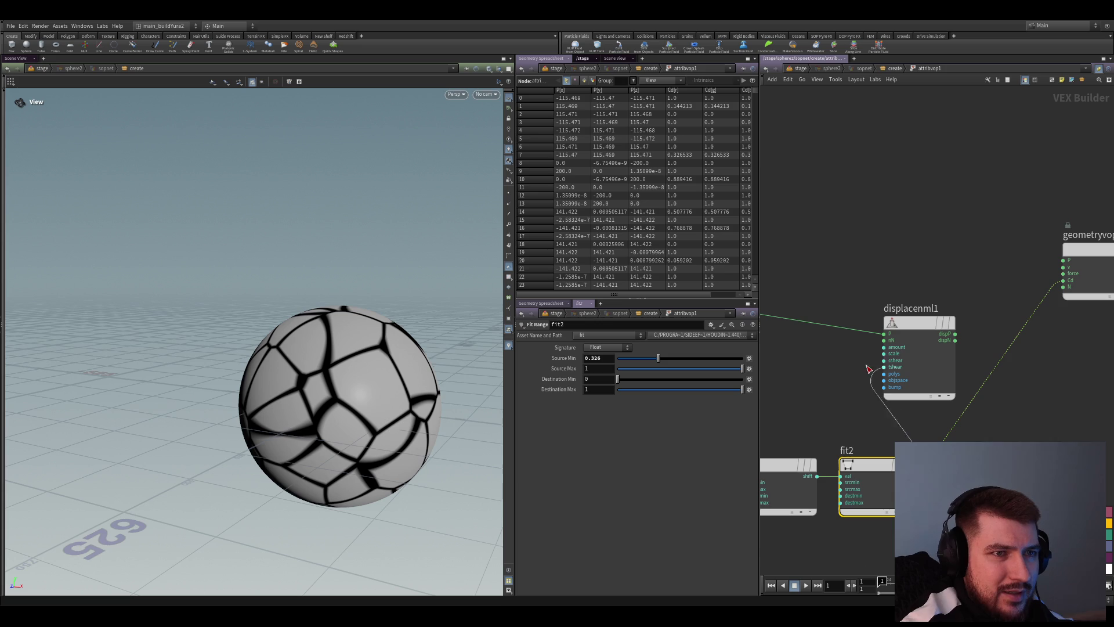
click(956, 334)
click(1070, 264)
scroll(862, 392, up, 2)
Set the Displacement Amount to 11 and inspect the raised cracked tiles on the sphere
click(925, 365)
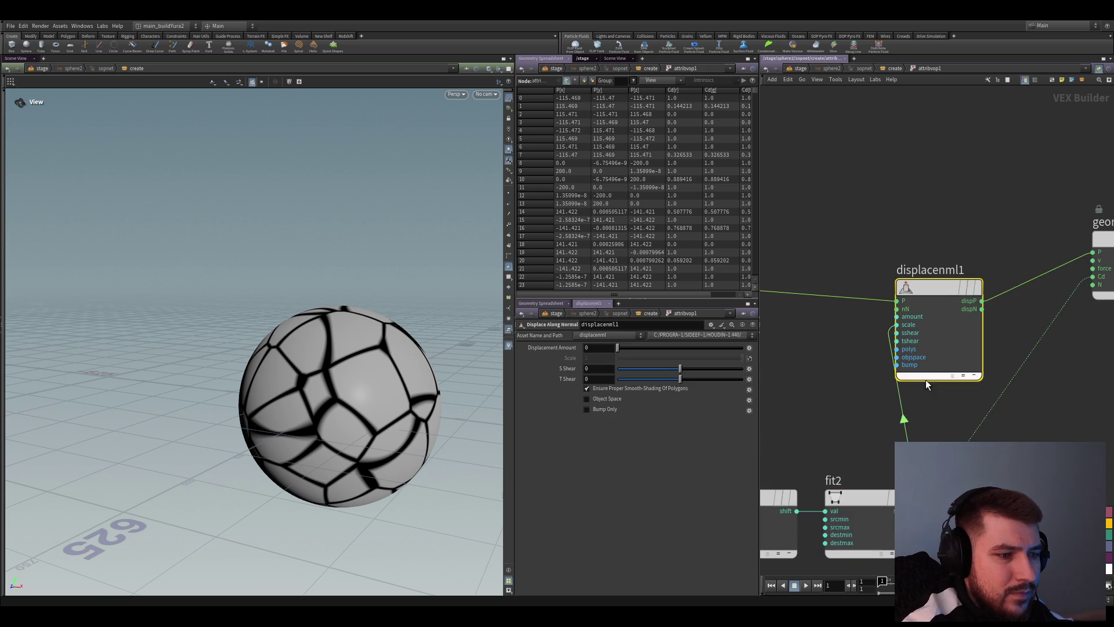
drag(617, 348, 767, 355)
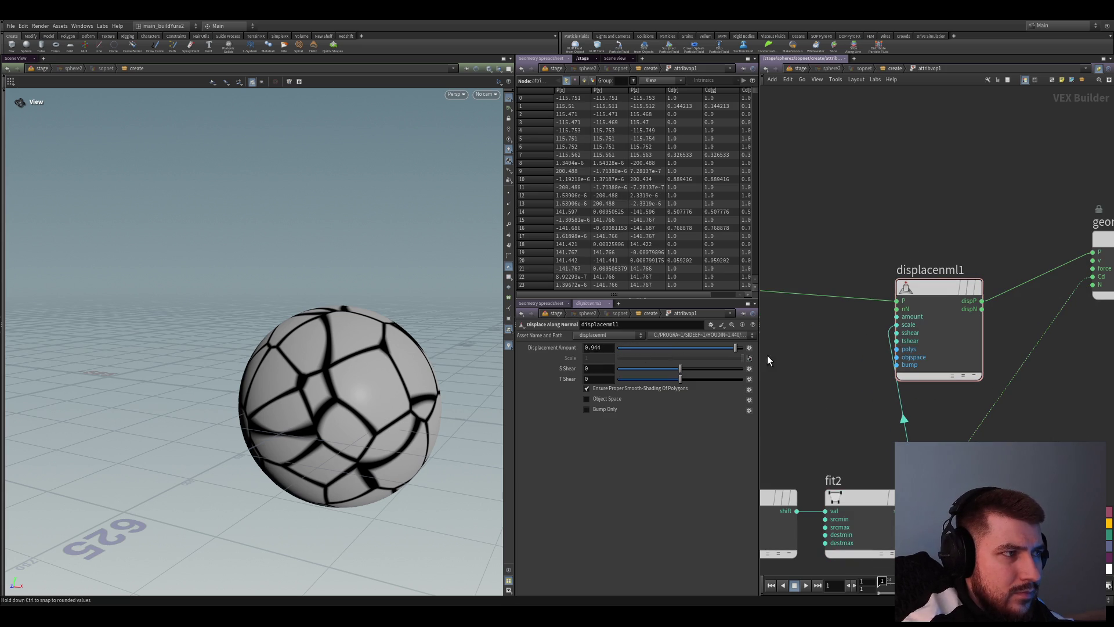
middle_drag(590, 347, 646, 317)
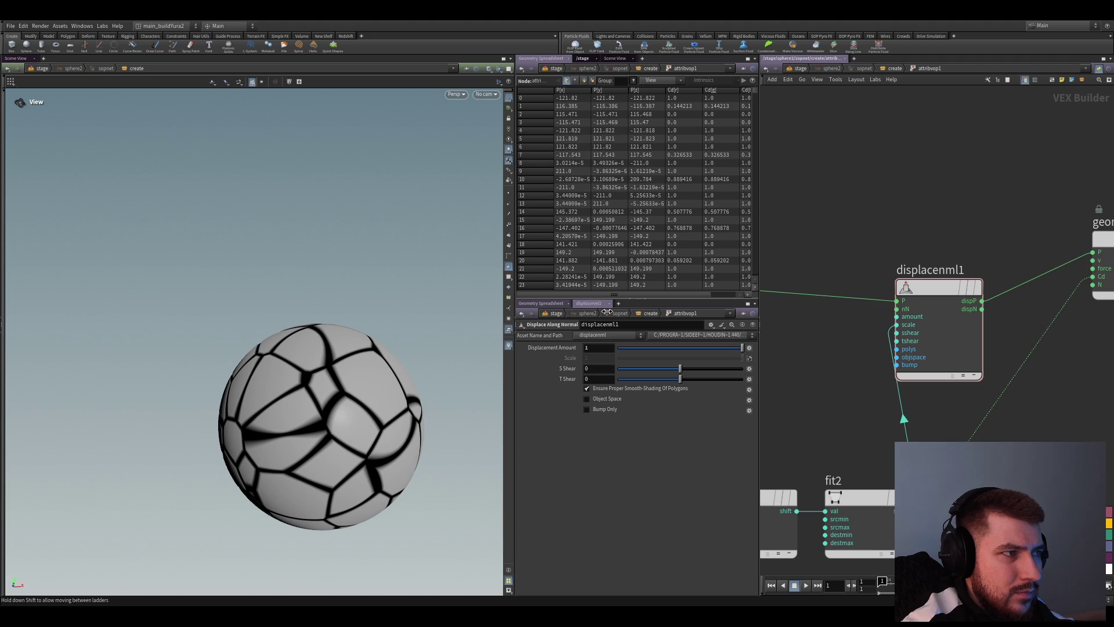
middle_drag(645, 318, 596, 352)
mouse_move(366, 400)
mouse_down()
mouse_move(401, 432)
mouse_move(364, 462)
mouse_move(324, 401)
mouse_move(378, 434)
mouse_up()
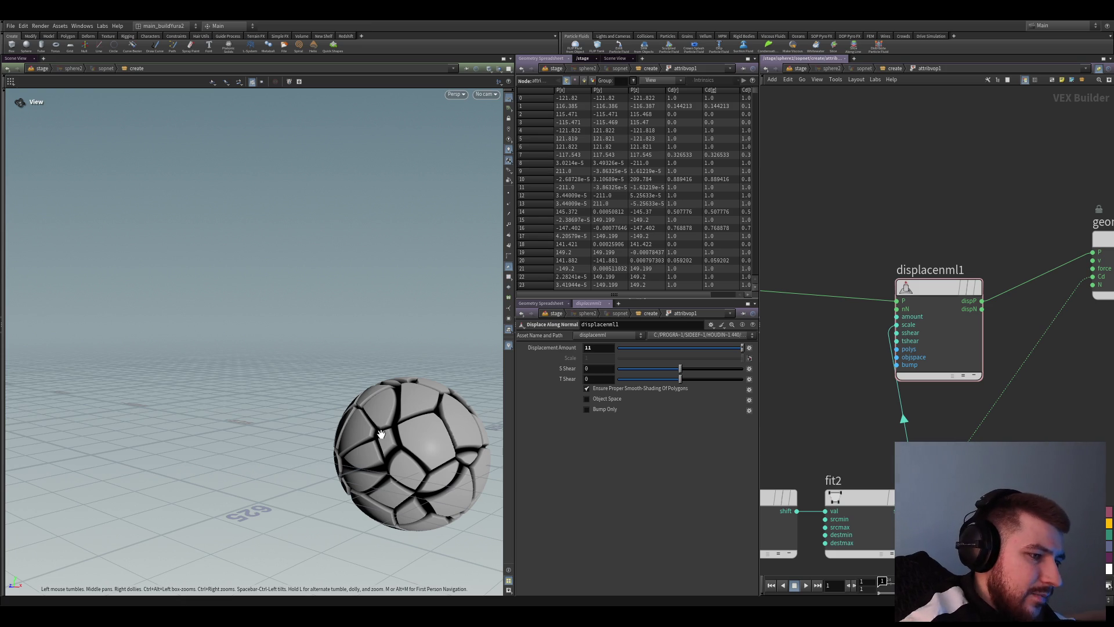
drag(401, 471, 456, 452)
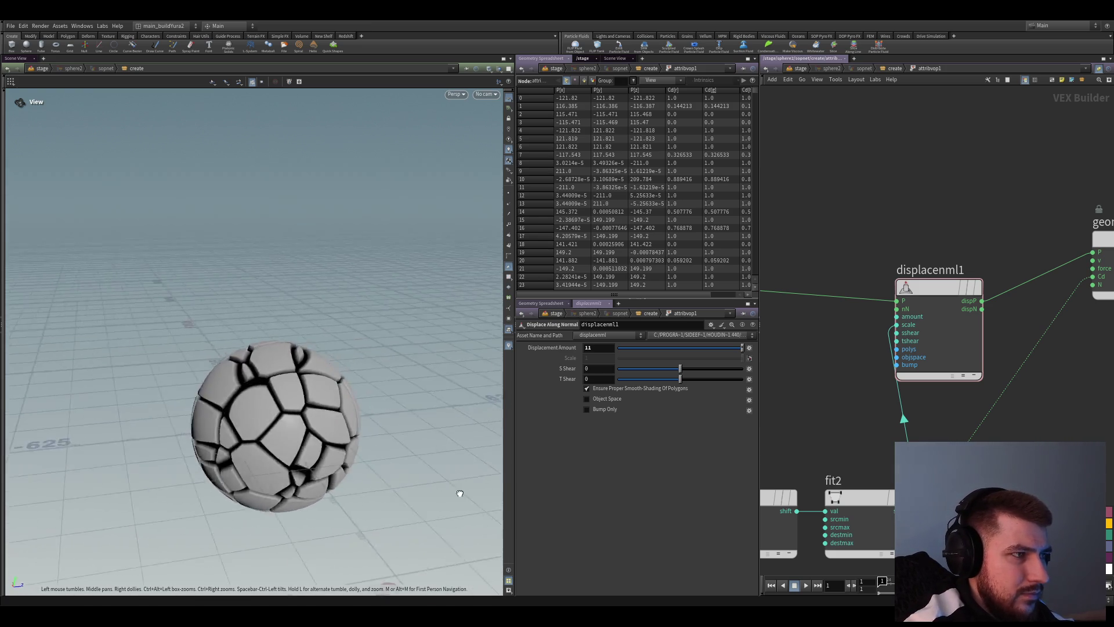
mouse_move(385, 477)
mouse_down()
mouse_move(371, 483)
mouse_move(392, 464)
mouse_up()
scroll(791, 462, down, 3)
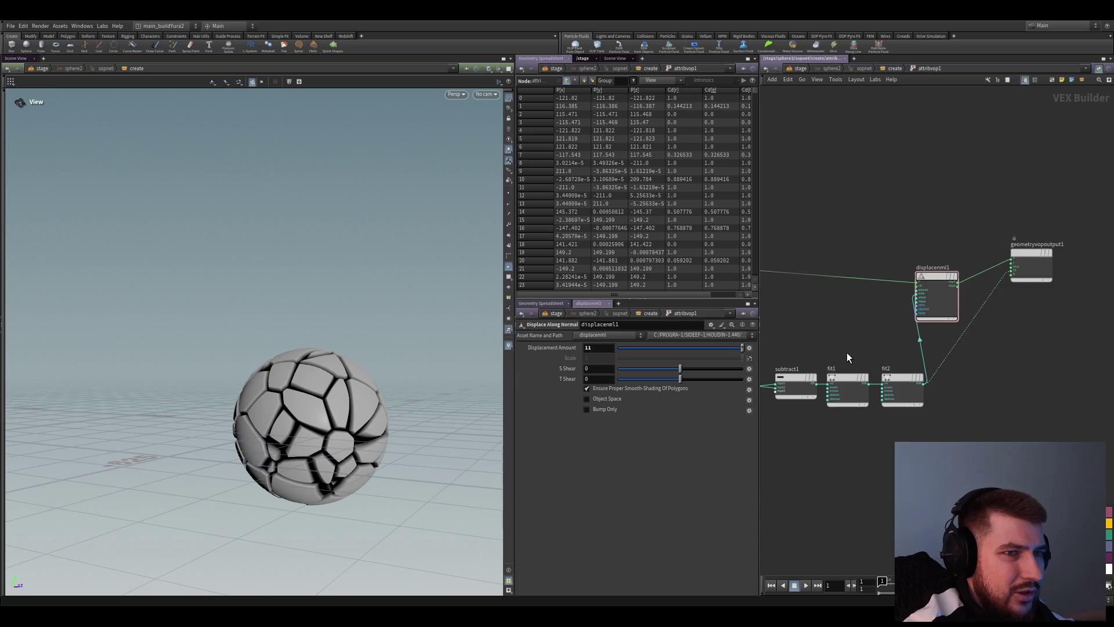
scroll(922, 375, down, 2)
middle_drag(923, 374, 956, 369)
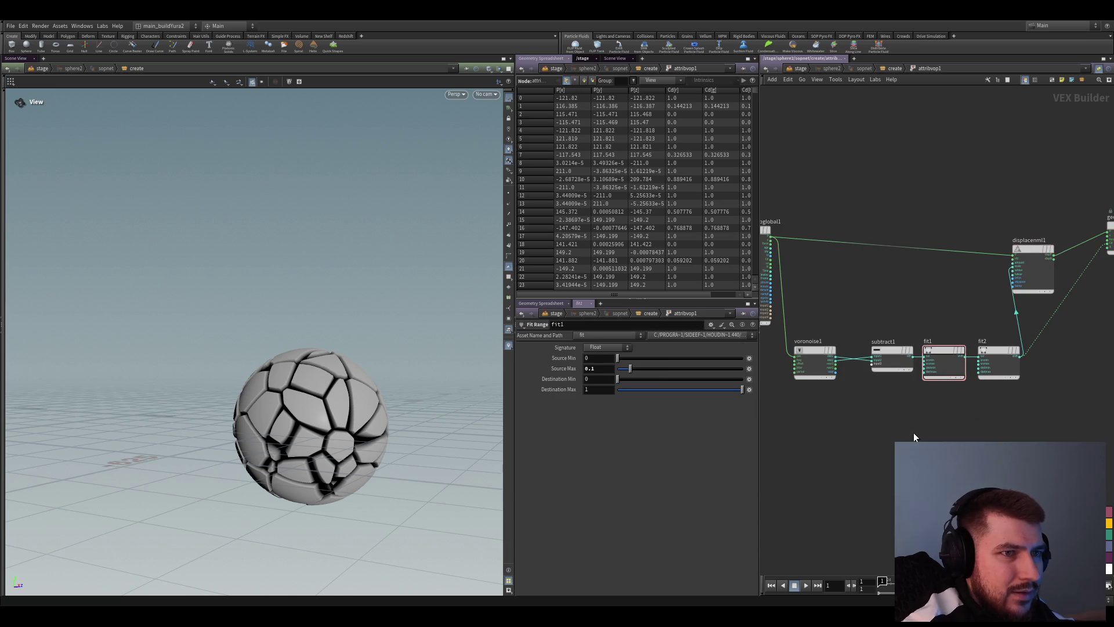
drag(811, 345, 931, 437)
scroll(933, 440, up, 2)
scroll(913, 296, down, 2)
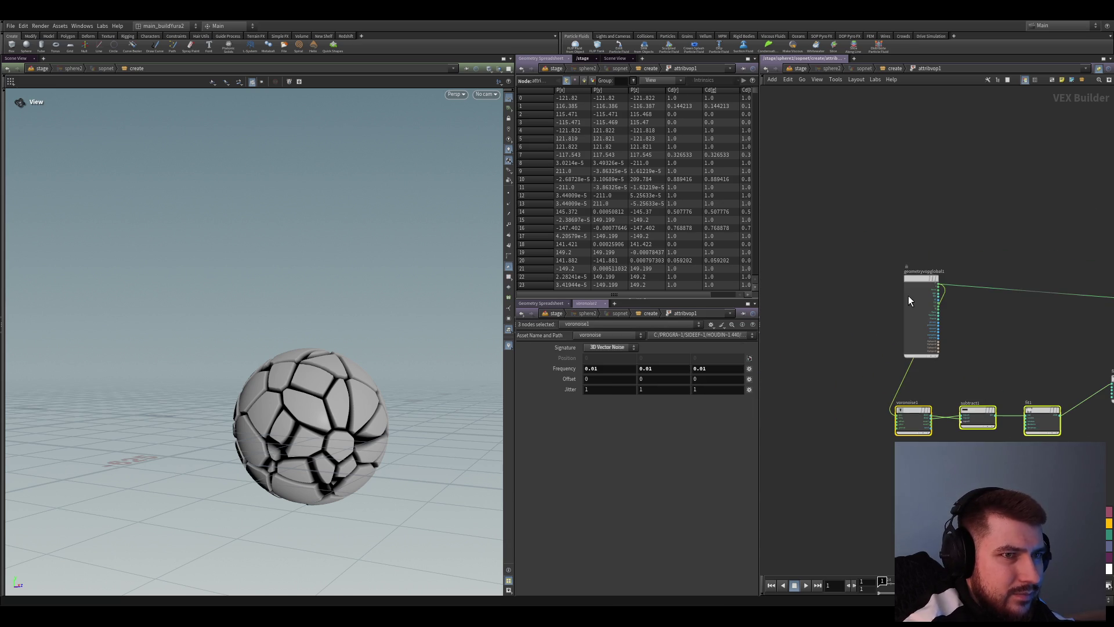
click(870, 445)
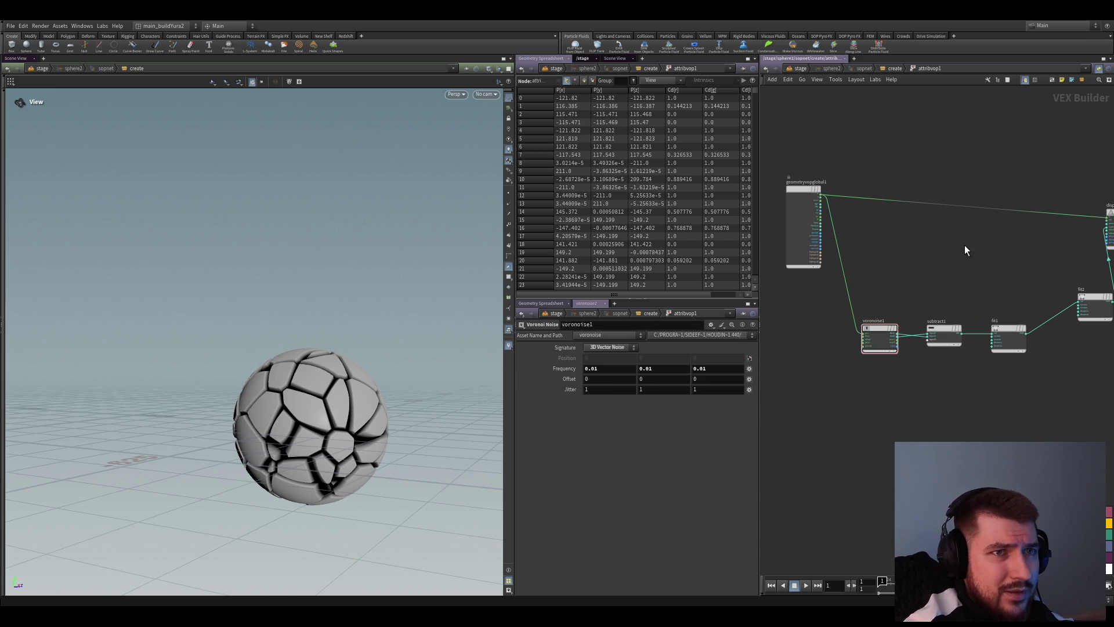
click(876, 418)
scroll(875, 417, up, 2)
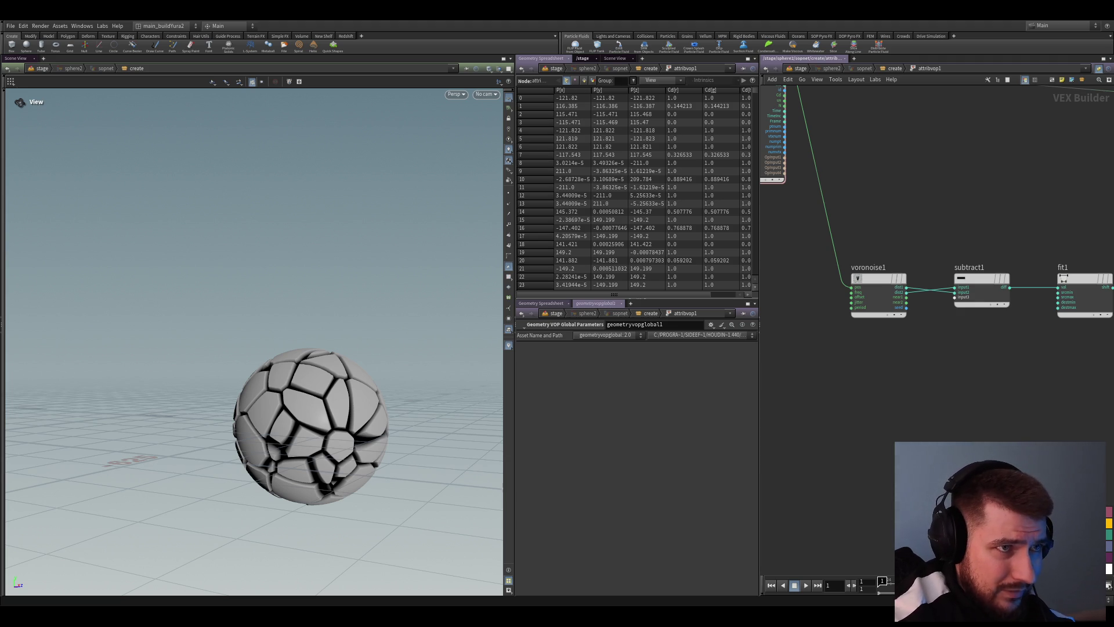
scroll(801, 314, down, 3)
scroll(888, 417, up, 2)
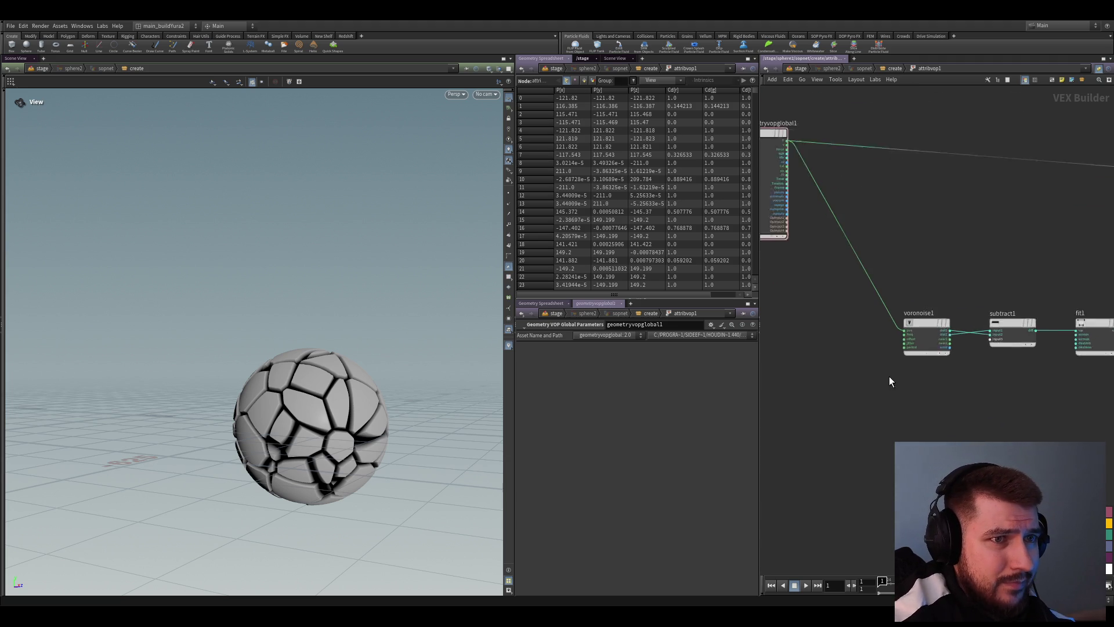
scroll(883, 357, up, 2)
Insert an Add node before voronoise1 and feed a Turbulent Noise set to 3D into its second input
key(Tab)
text(add)
key(Return)
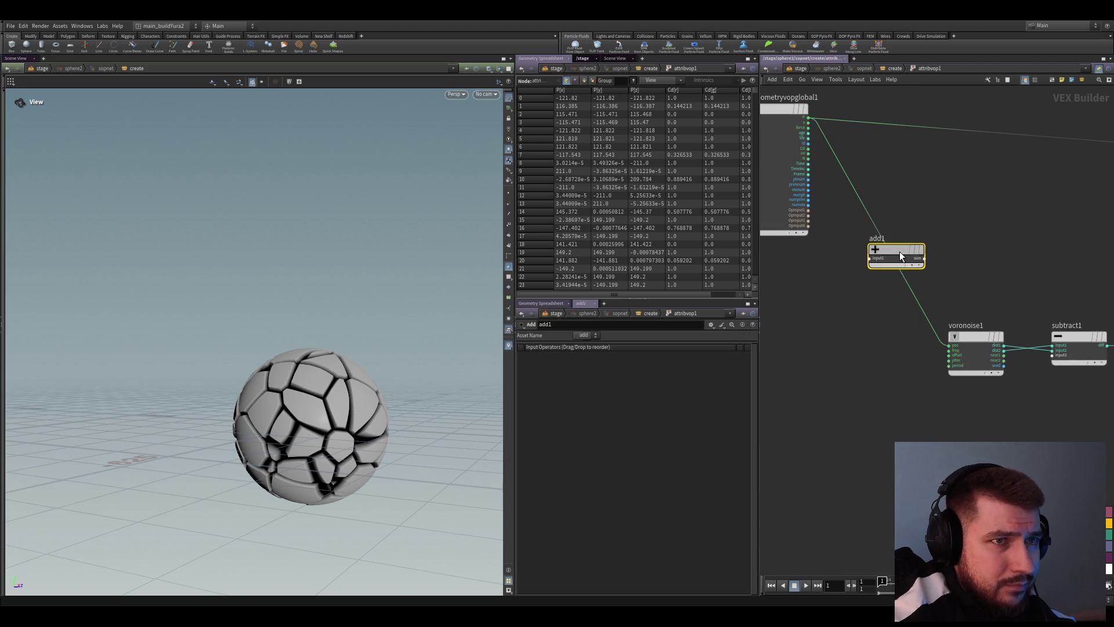
click(917, 260)
key(l)
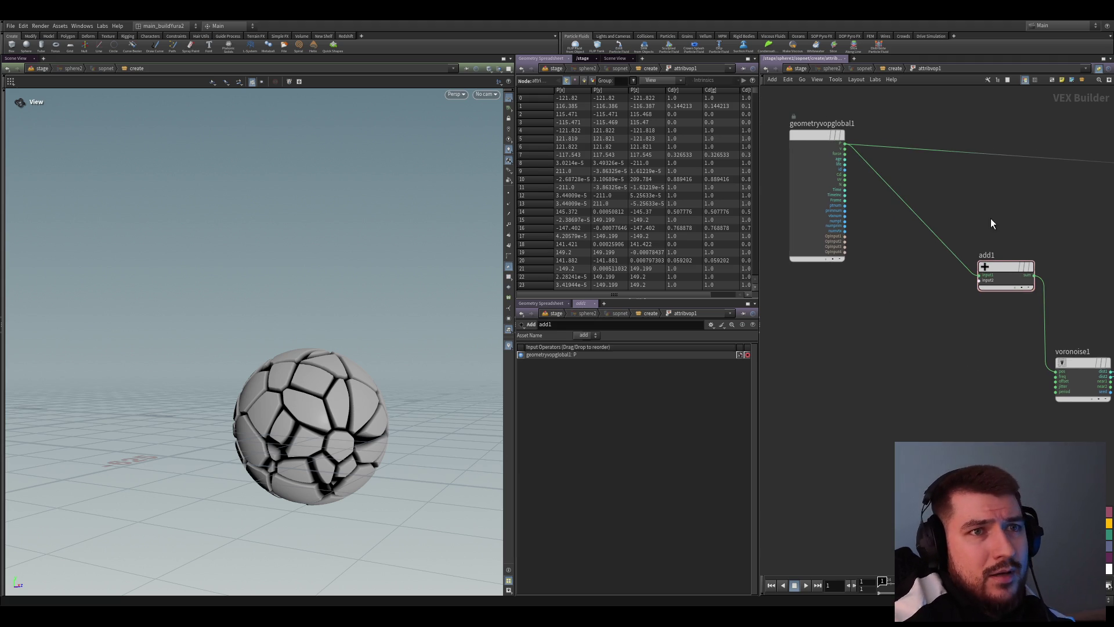
key(Tab)
text(turb)
key(Return)
click(916, 318)
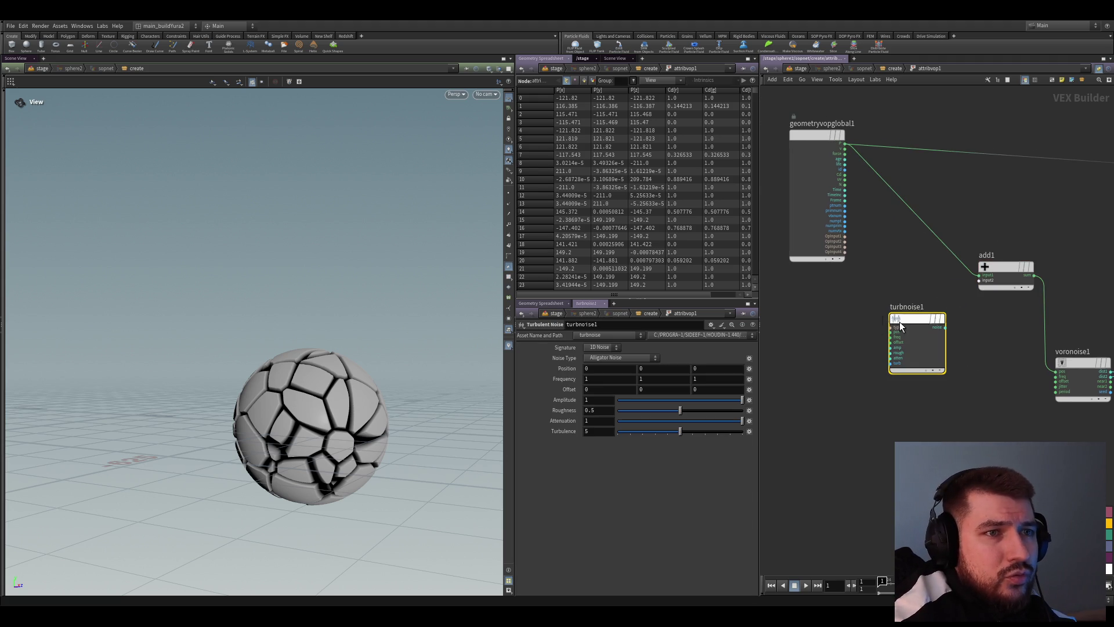
mouse_move(844, 146)
mouse_down()
mouse_move(891, 328)
mouse_move(996, 258)
mouse_up()
scroll(949, 332, up, 2)
click(599, 366)
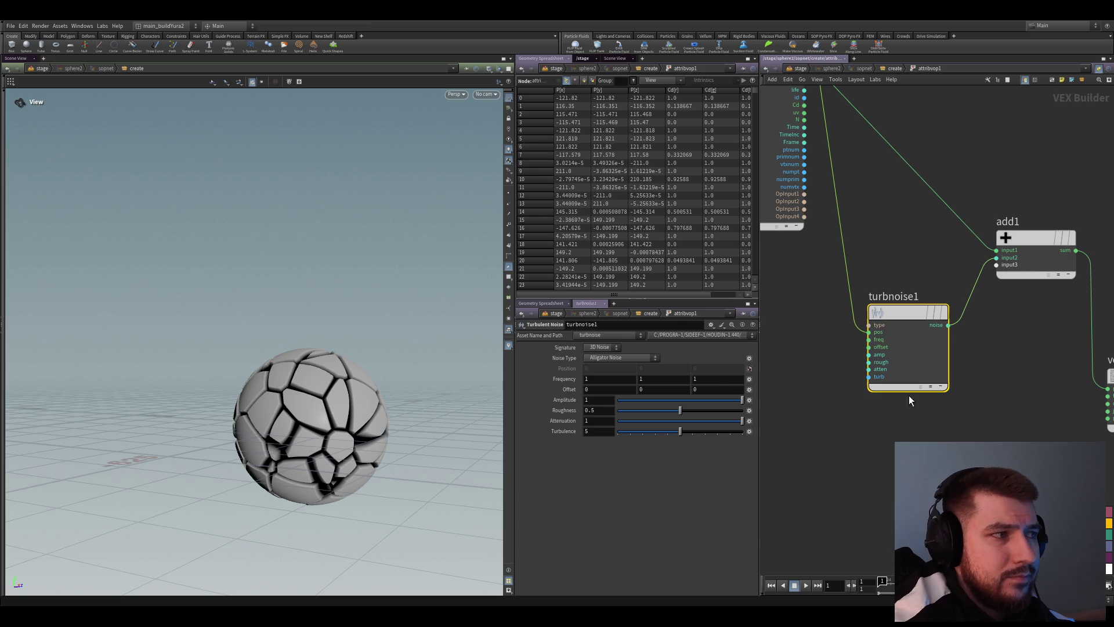
scroll(1027, 403, down, 3)
Cut the displacenml1 wire into the output P
middle_drag(1027, 403, 879, 357)
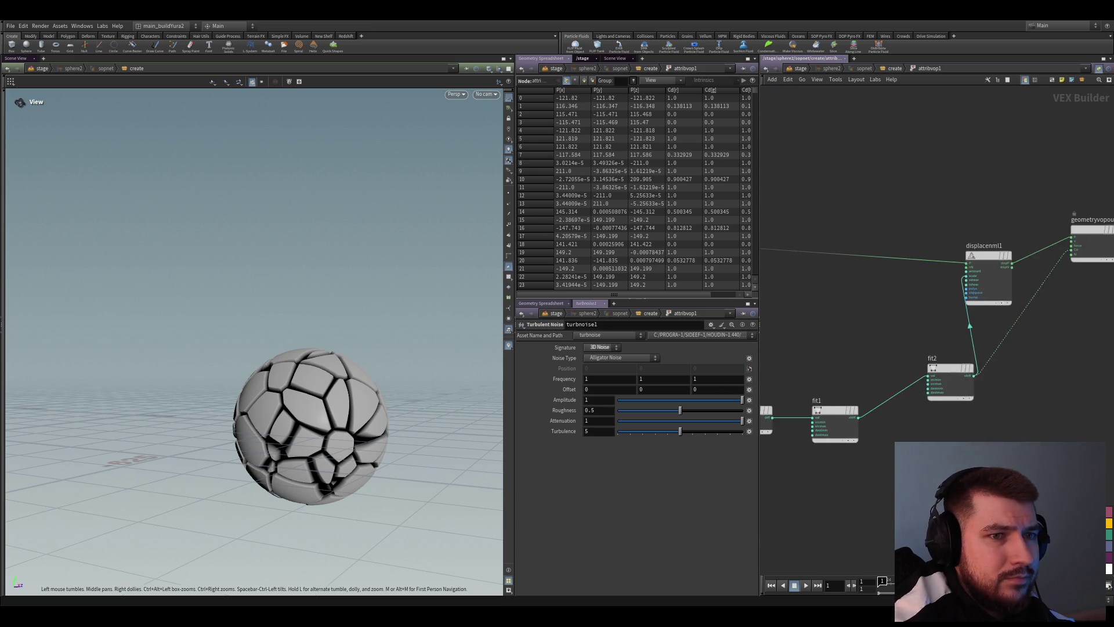
scroll(880, 358, up, 3)
scroll(875, 384, up, 2)
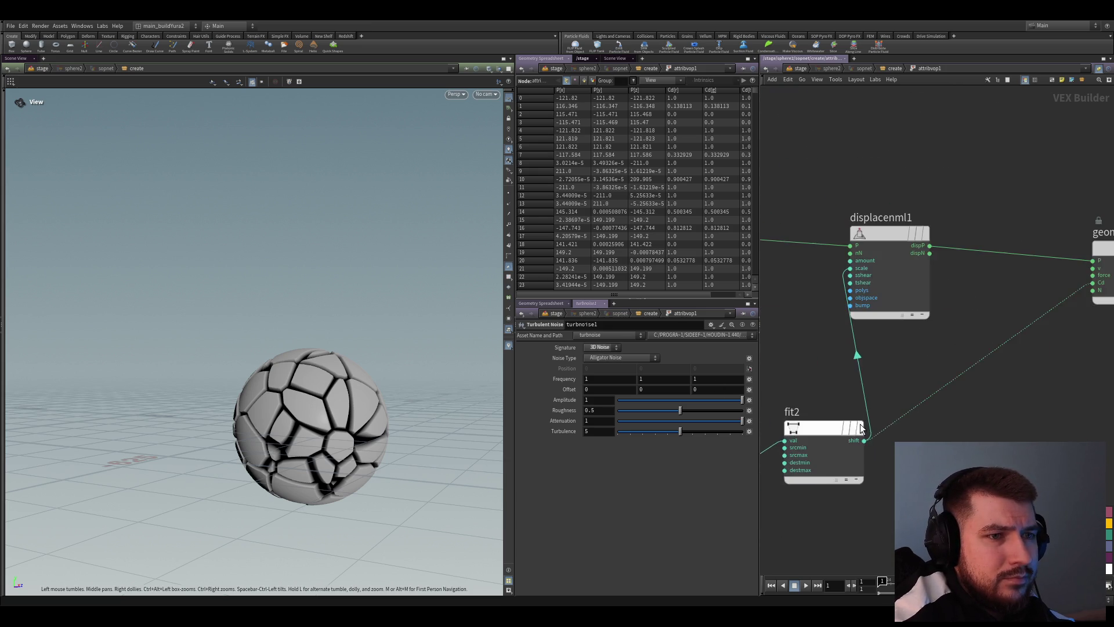
scroll(925, 352, down, 2)
drag(911, 278, 907, 306)
scroll(1018, 401, down, 3)
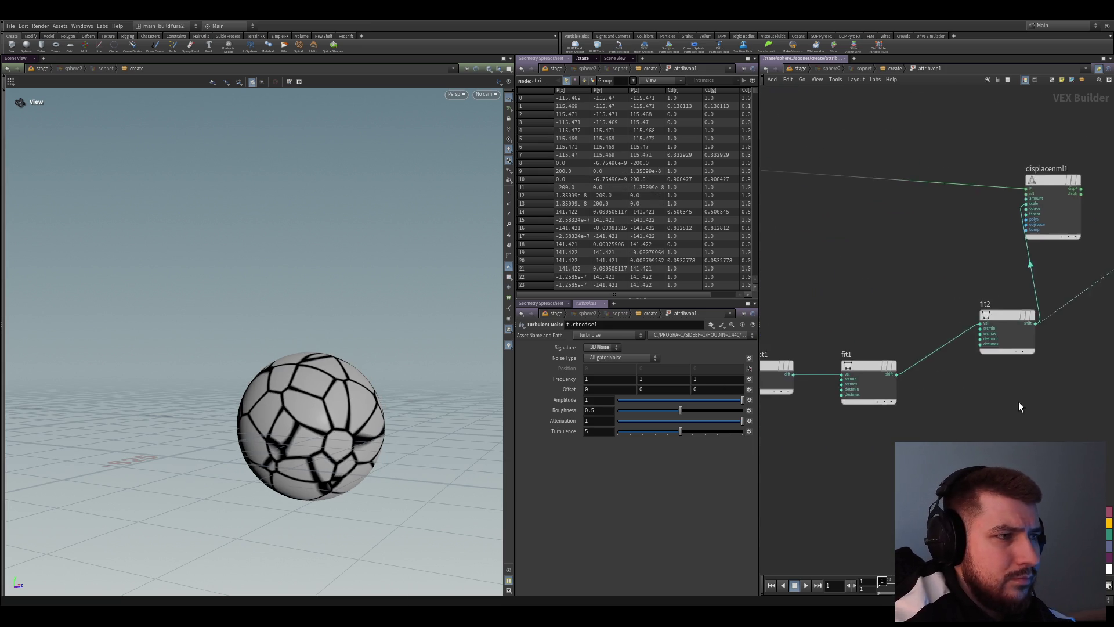
middle_drag(1018, 401, 1070, 417)
scroll(817, 322, up, 3)
middle_drag(817, 323, 943, 378)
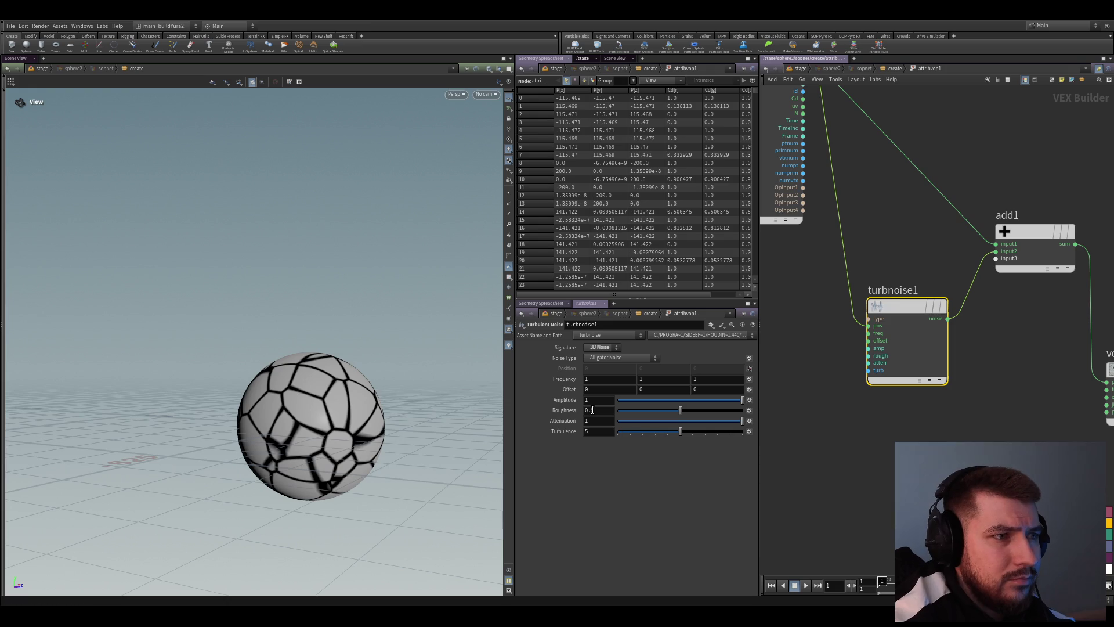
scroll(386, 356, up, 3)
scroll(386, 355, up, 2)
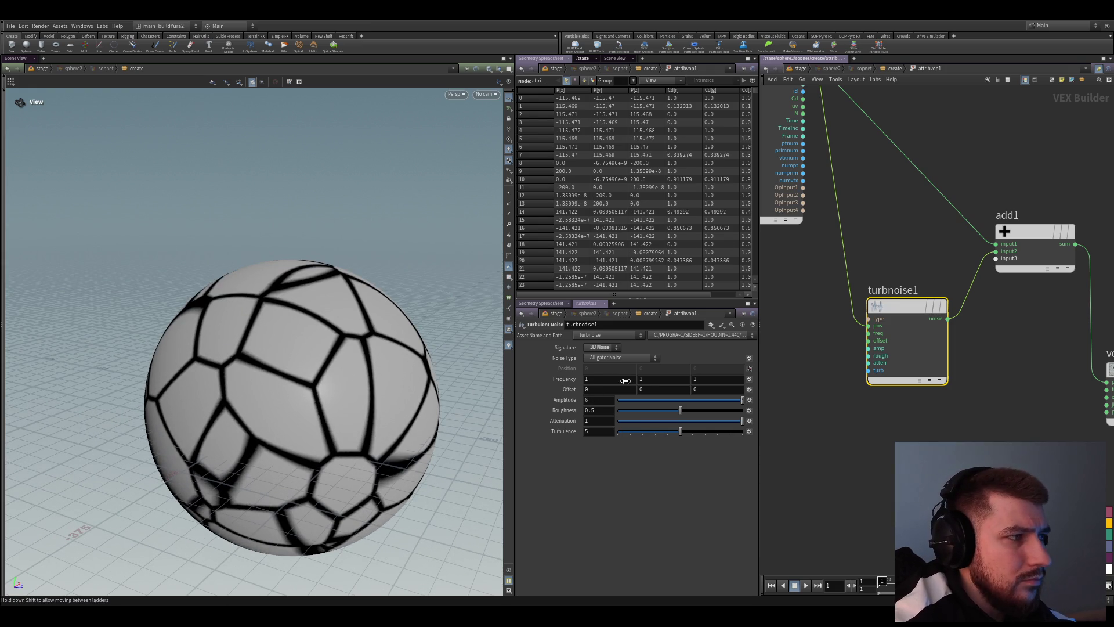
Set turbnoise1's Frequency to 0.01 on all three axes
middle_drag(591, 380, 610, 422)
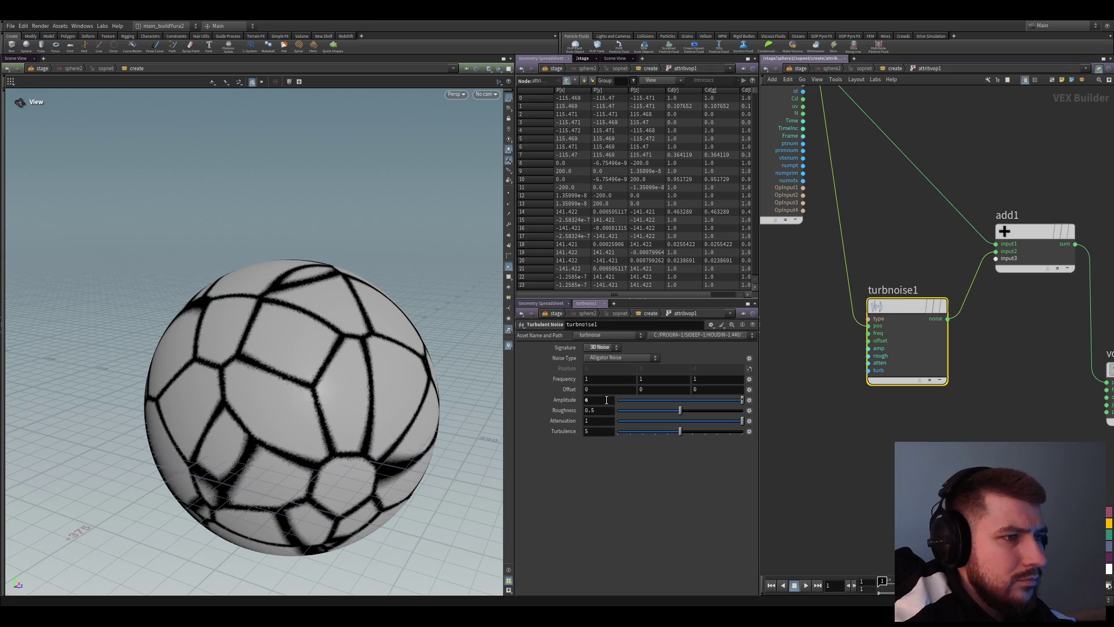
middle_drag(565, 379, 539, 367)
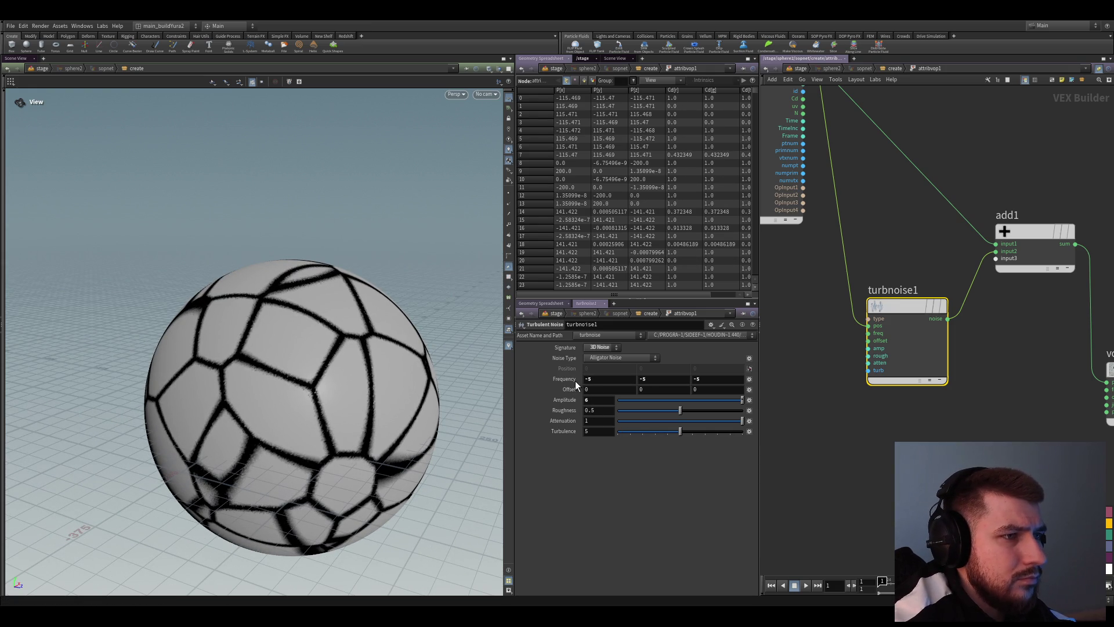
ctrl+middle_click(571, 382)
middle_drag(574, 381, 454, 390)
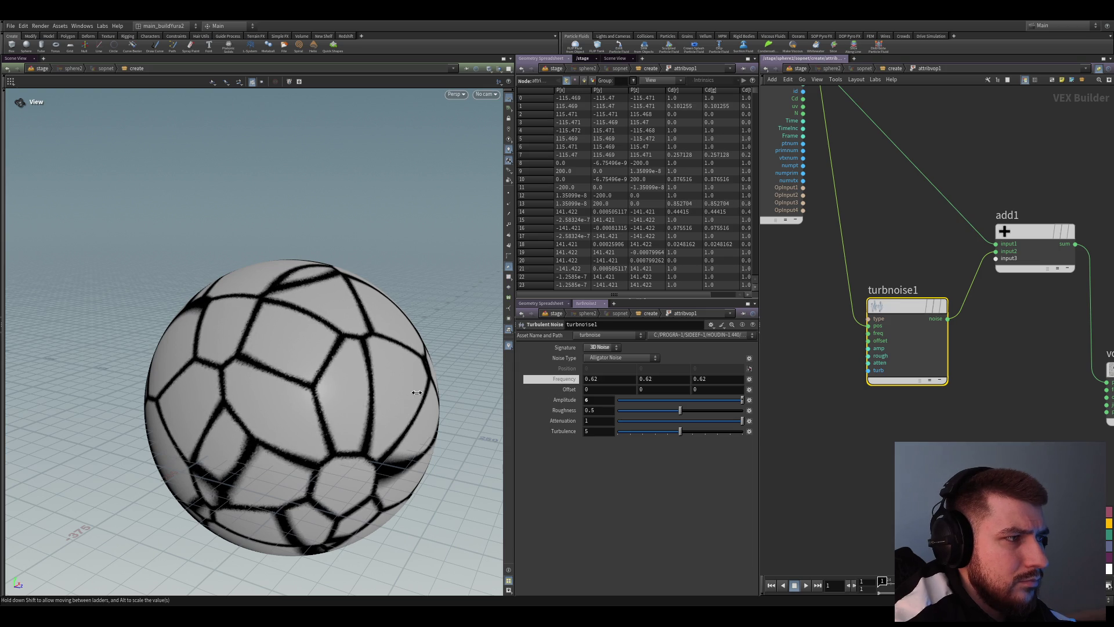
middle_drag(454, 390, 322, 401)
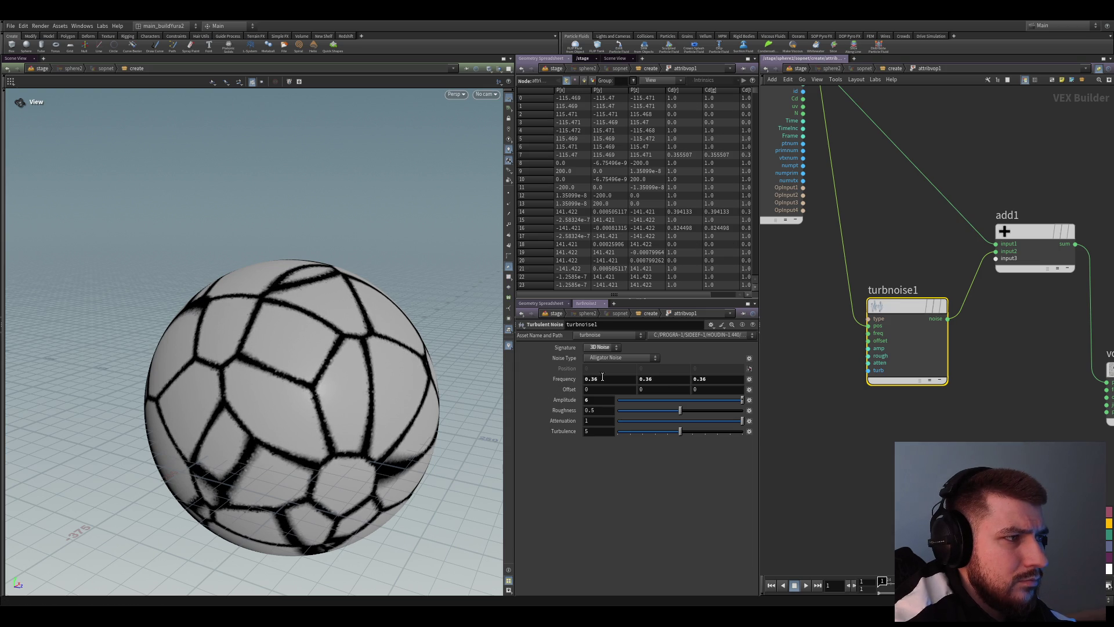
text(0.01)
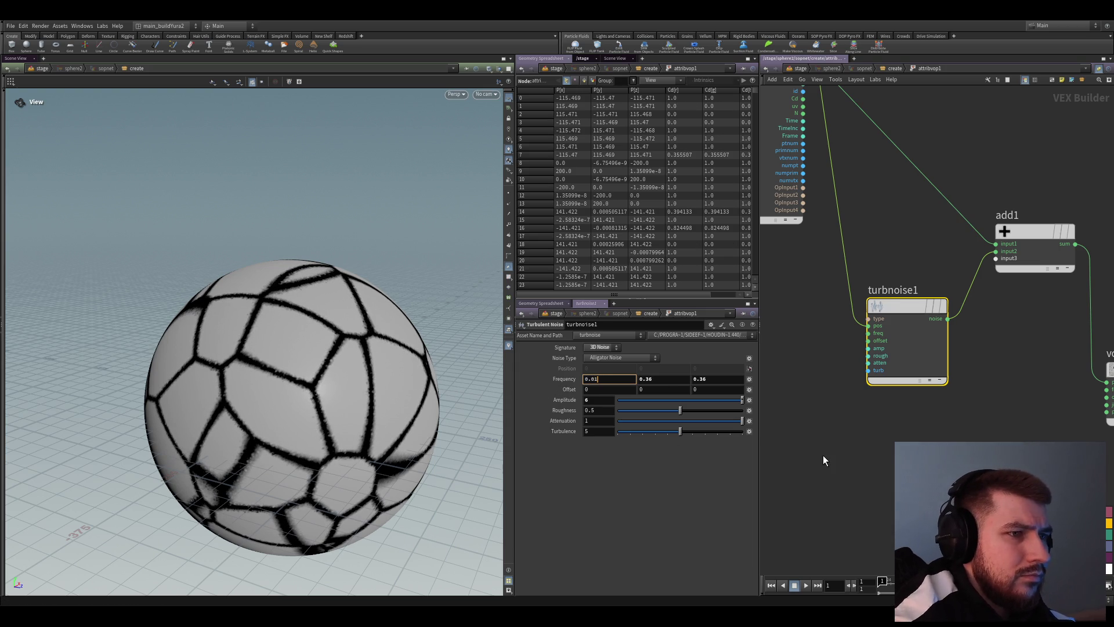
key(Tab)
text(0.01)
key(Tab)
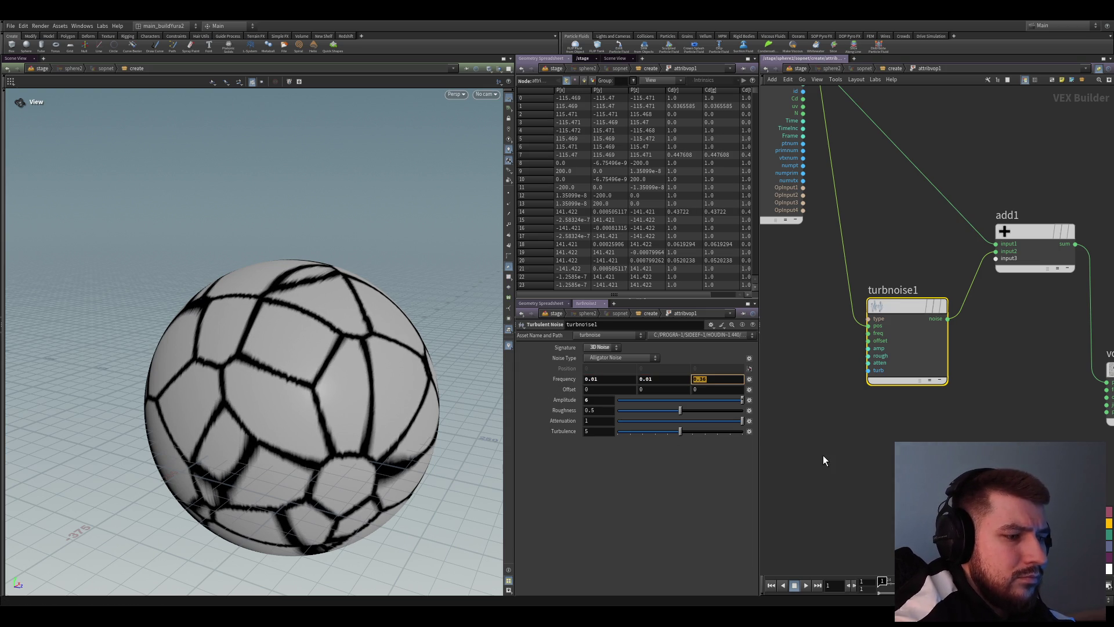
text(0.01)
key(Return)
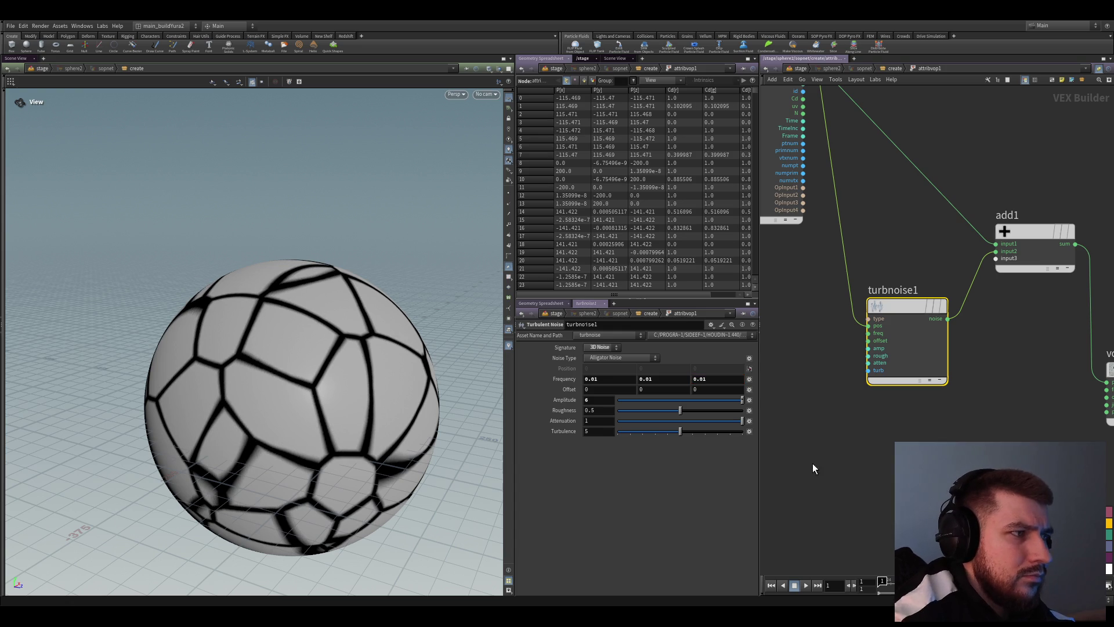
Raise turbnoise1's Amplitude to 56 and frame all nodes in the network view
middle_drag(564, 367, 582, 368)
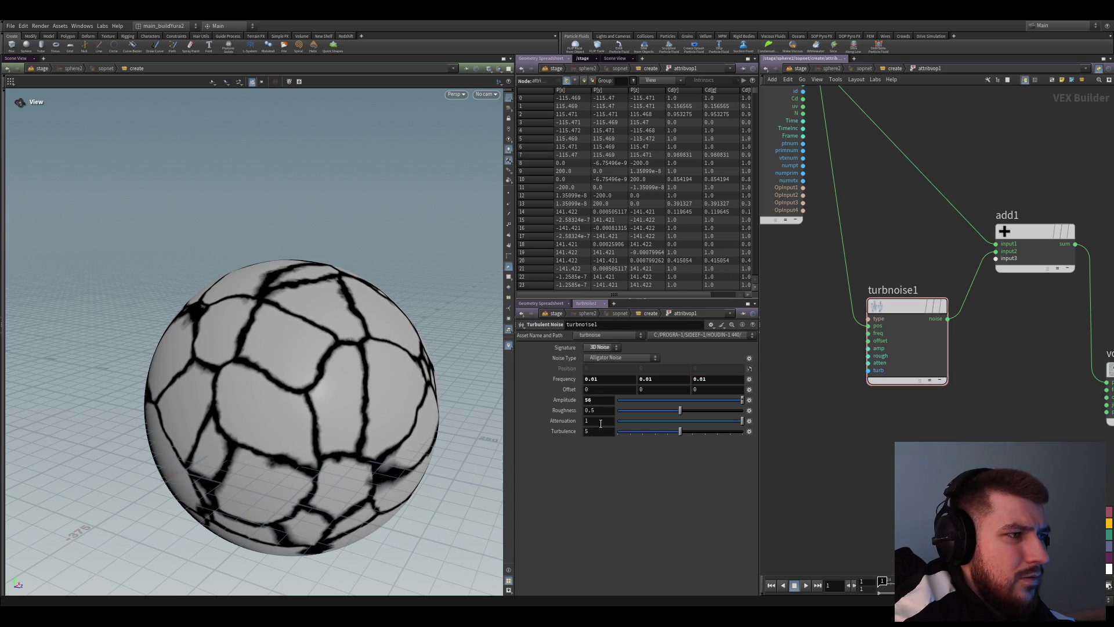
drag(398, 385, 338, 369)
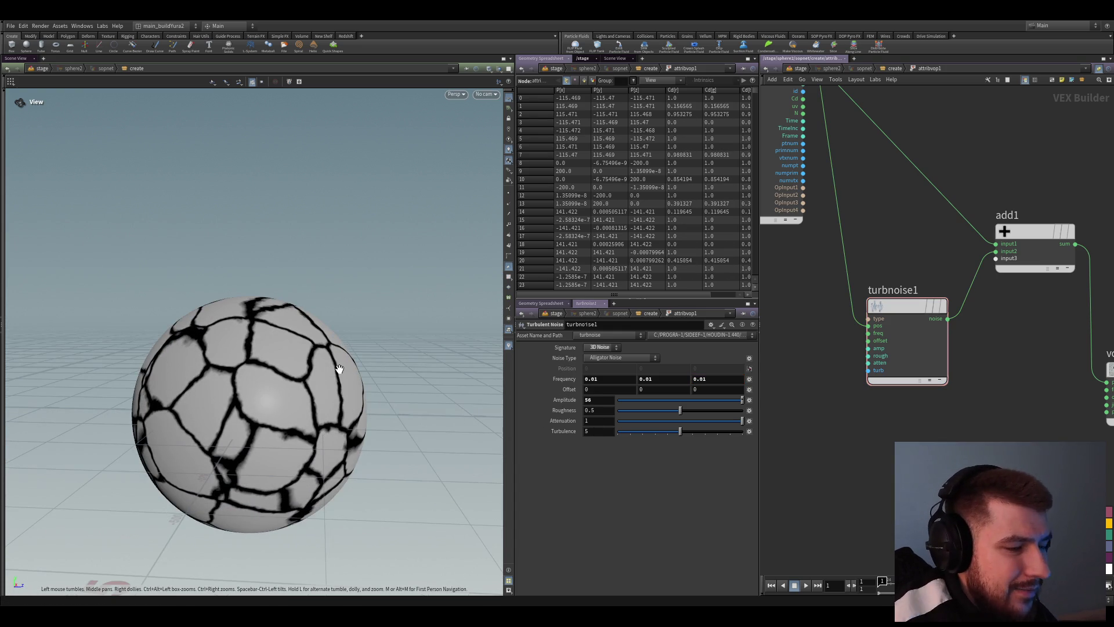
key(h)
key(h)
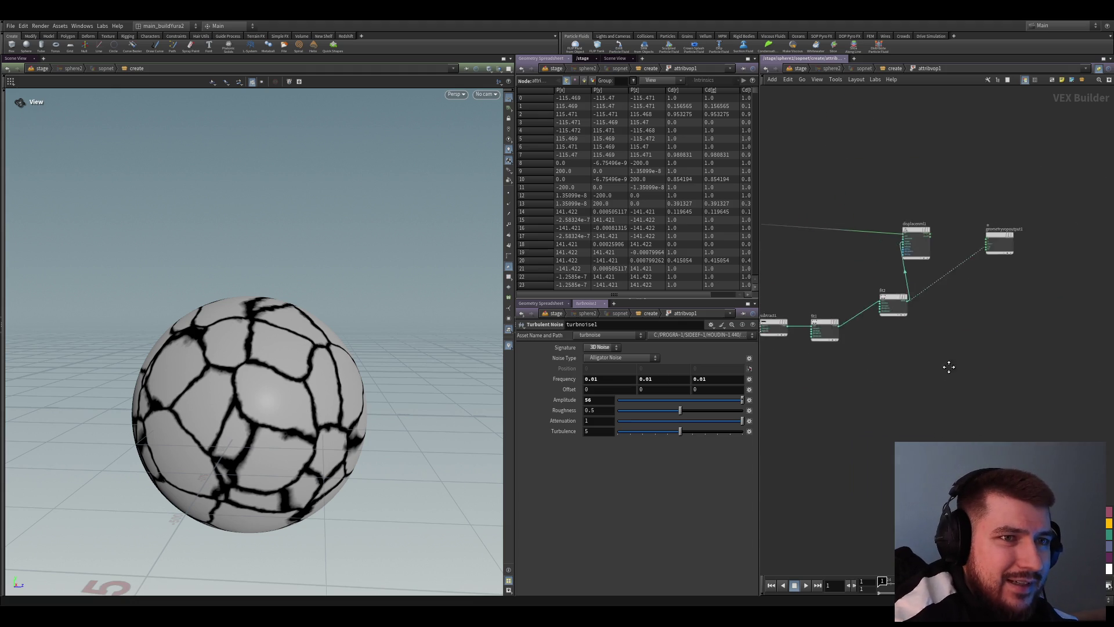
Widen the network pane and nudge voronoise1 and subtract1 into line
drag(759, 234, 704, 234)
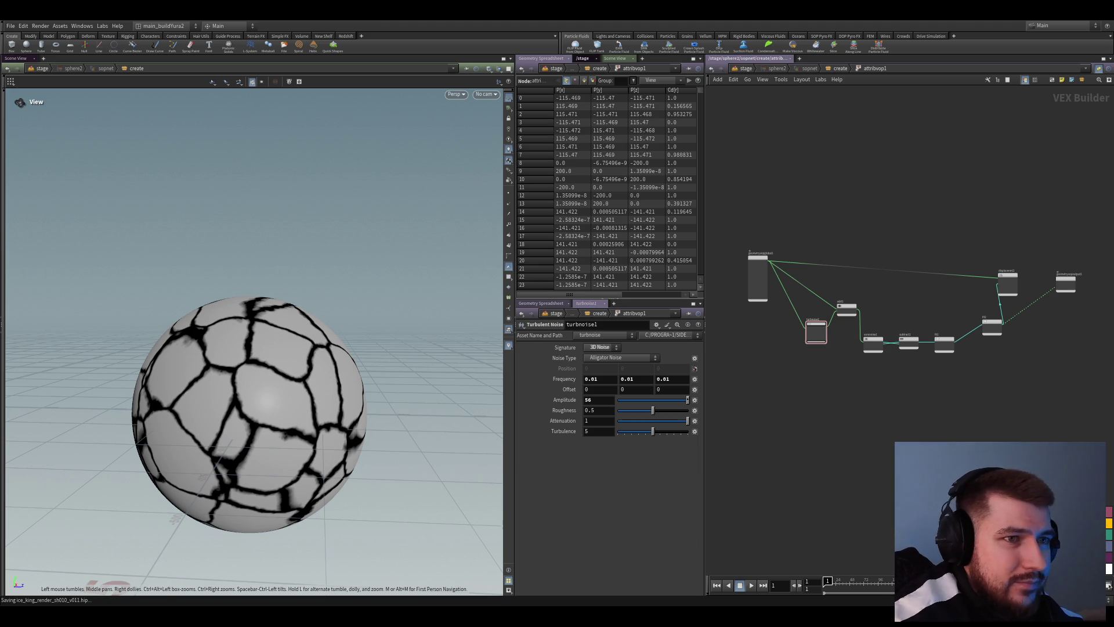
scroll(814, 370, up, 3)
scroll(813, 370, up, 2)
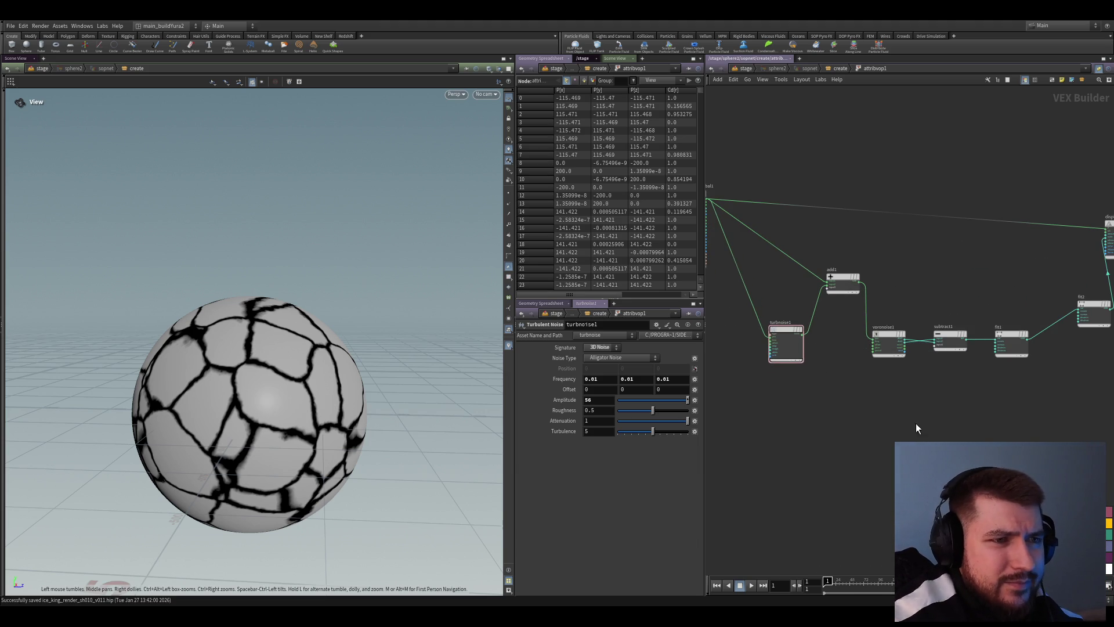
middle_drag(915, 422, 870, 479)
scroll(824, 350, up, 2)
click(824, 350)
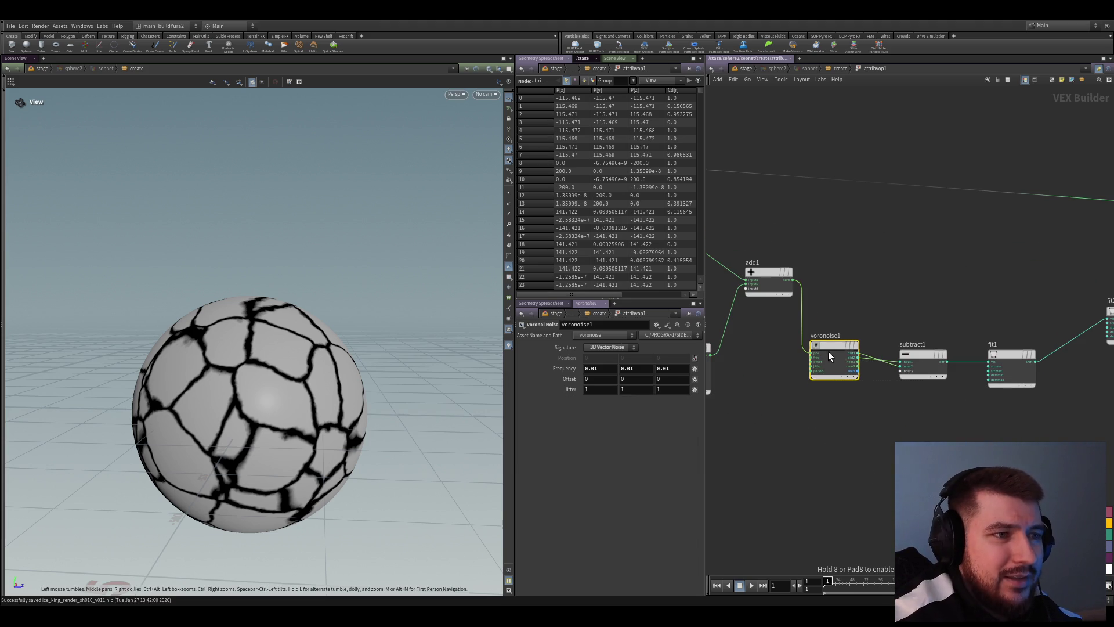
middle_drag(828, 350, 892, 372)
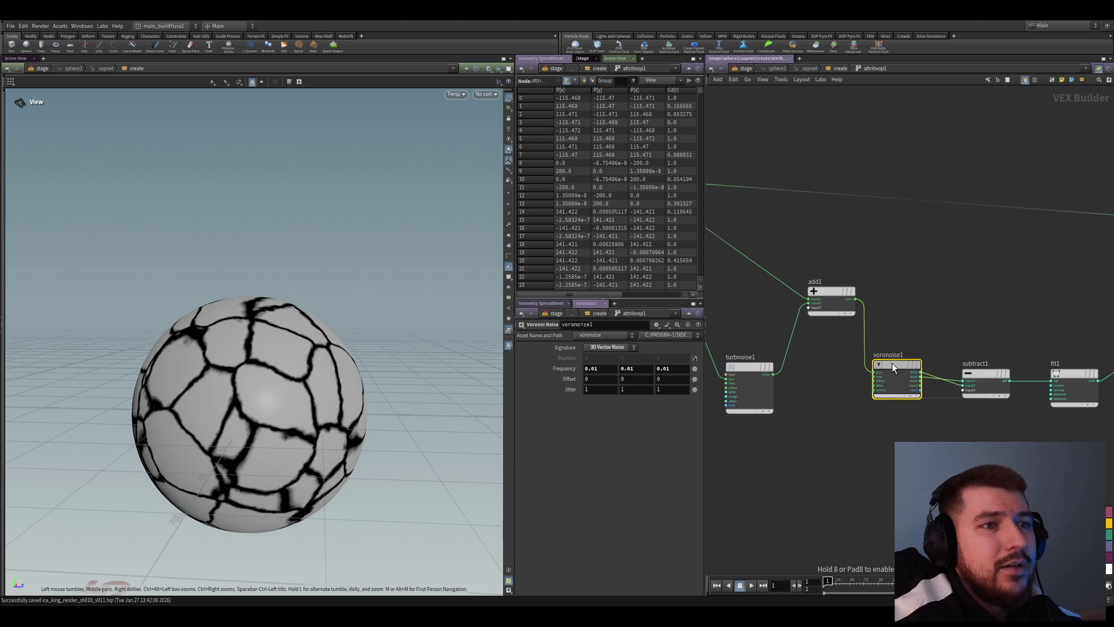
middle_drag(824, 350, 897, 370)
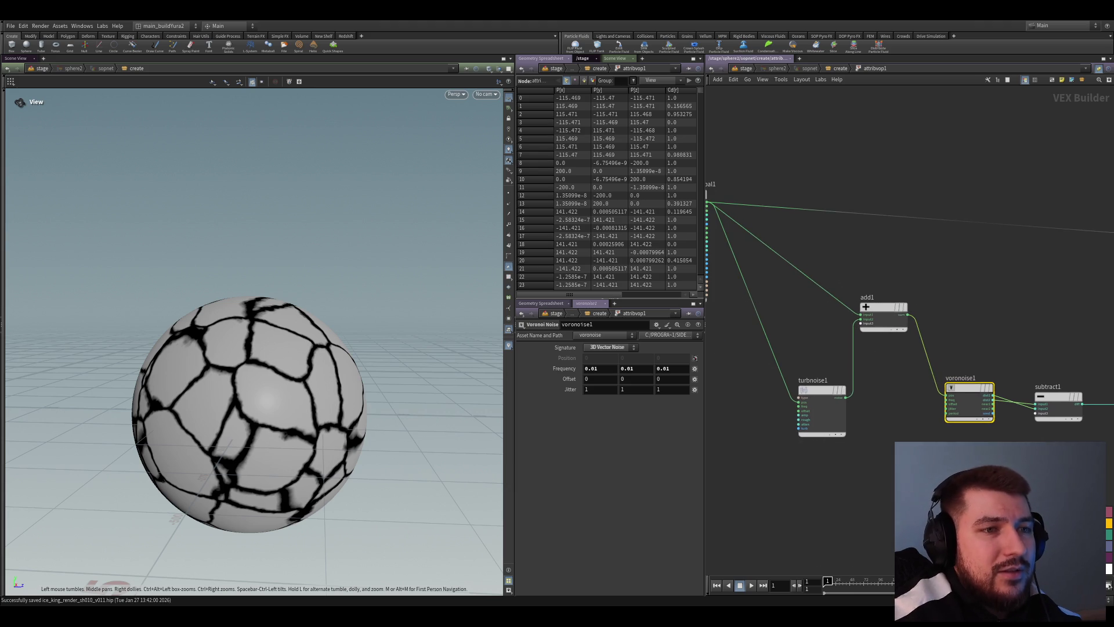
drag(964, 380, 948, 383)
middle_drag(948, 383, 836, 408)
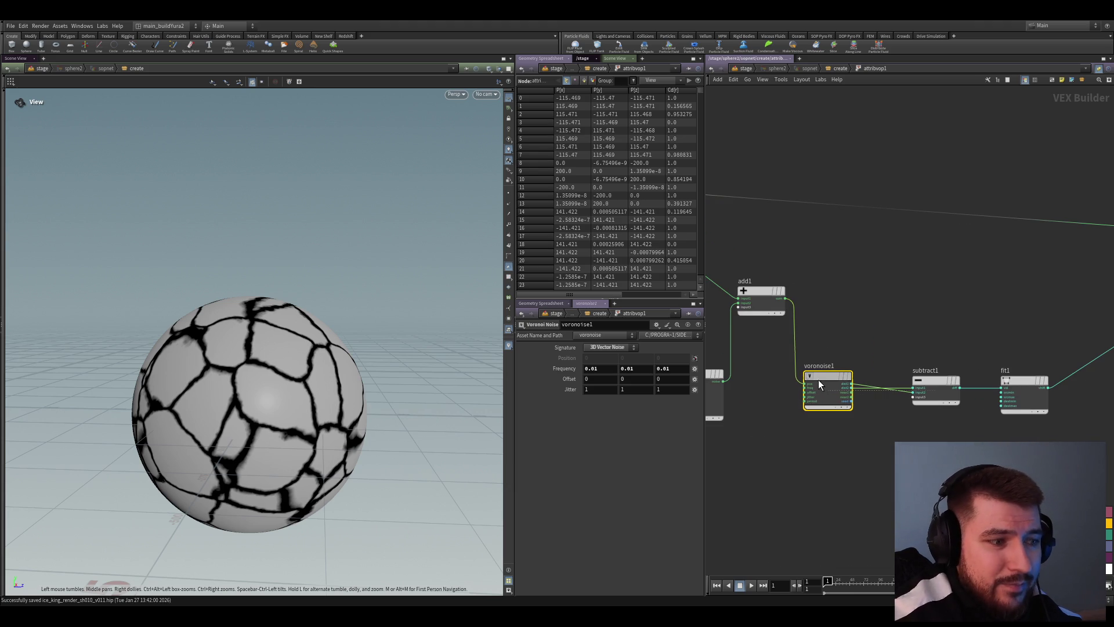
drag(939, 396, 918, 381)
Wire displacenml1's dispP output into geometryvopoutput1's P input
middle_drag(919, 380, 880, 367)
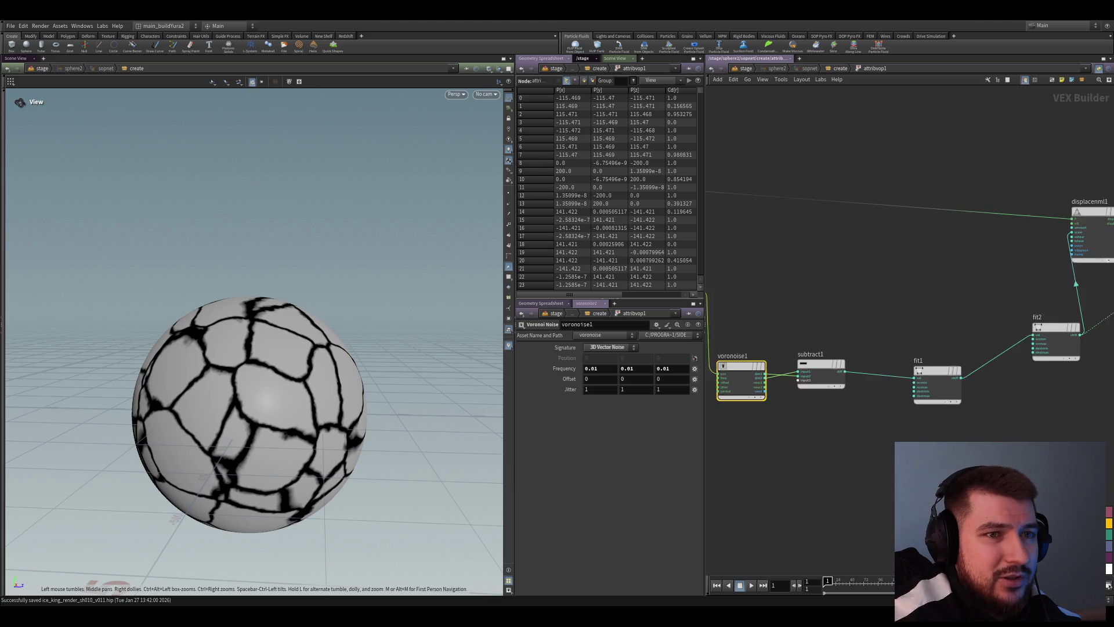
middle_drag(1032, 425, 820, 412)
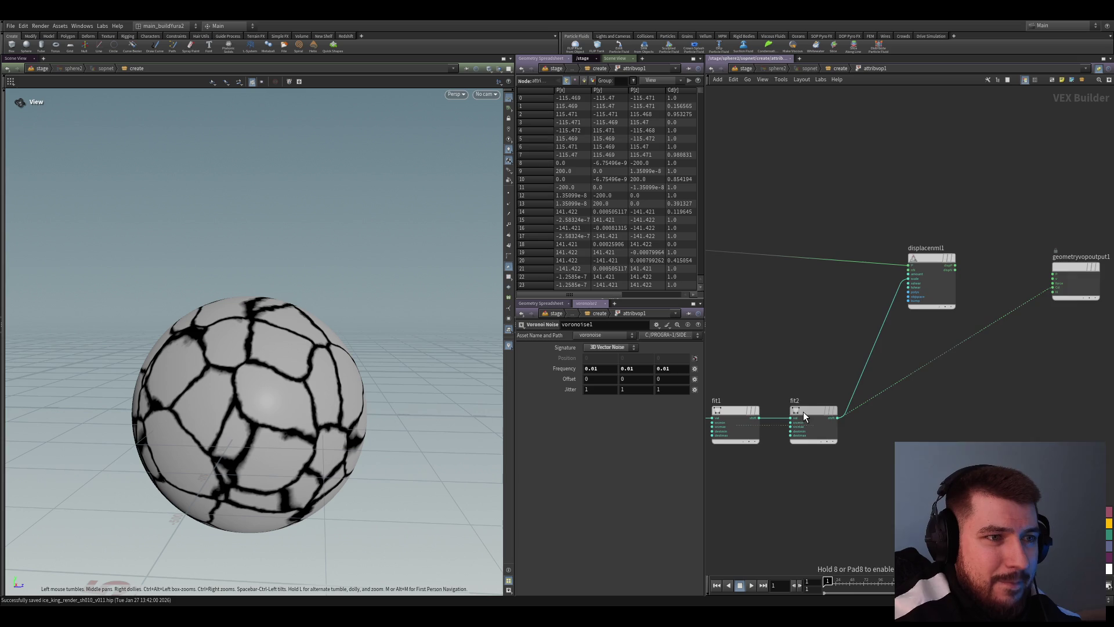
scroll(803, 412, down, 3)
scroll(959, 367, down, 2)
drag(959, 368, 960, 331)
mouse_move(960, 331)
middle_down()
mouse_move(1035, 401)
mouse_move(959, 391)
middle_up()
scroll(958, 390, up, 3)
click(848, 333)
Finish the dispP connection and lower fit2's Source Min to 0
click(966, 417)
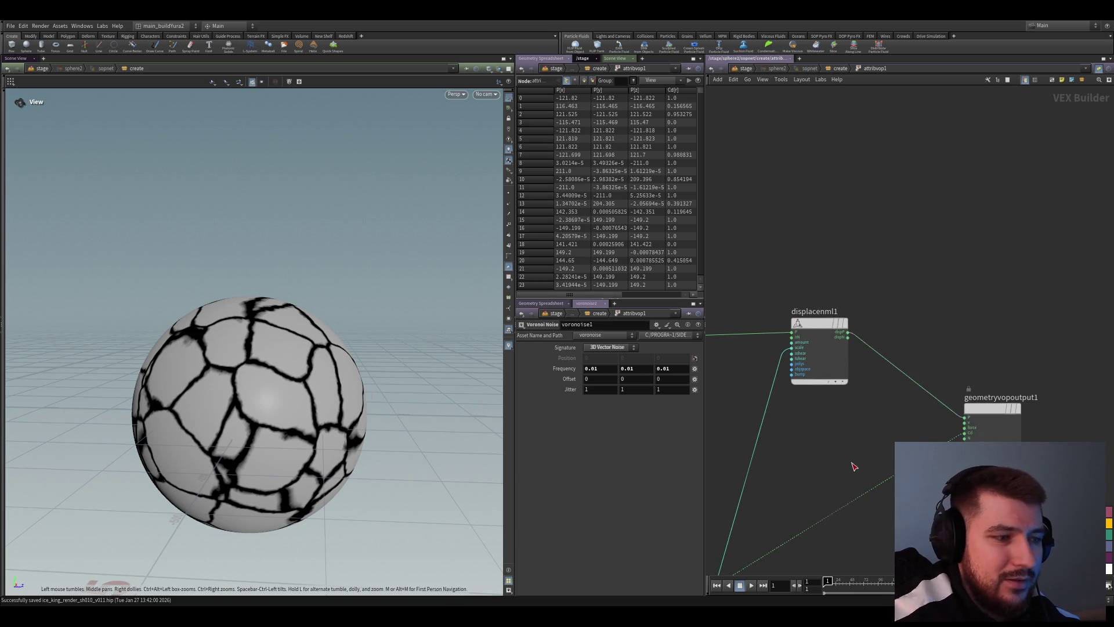
mouse_move(850, 461)
middle_down()
mouse_move(854, 358)
mouse_move(891, 378)
mouse_move(939, 378)
middle_up()
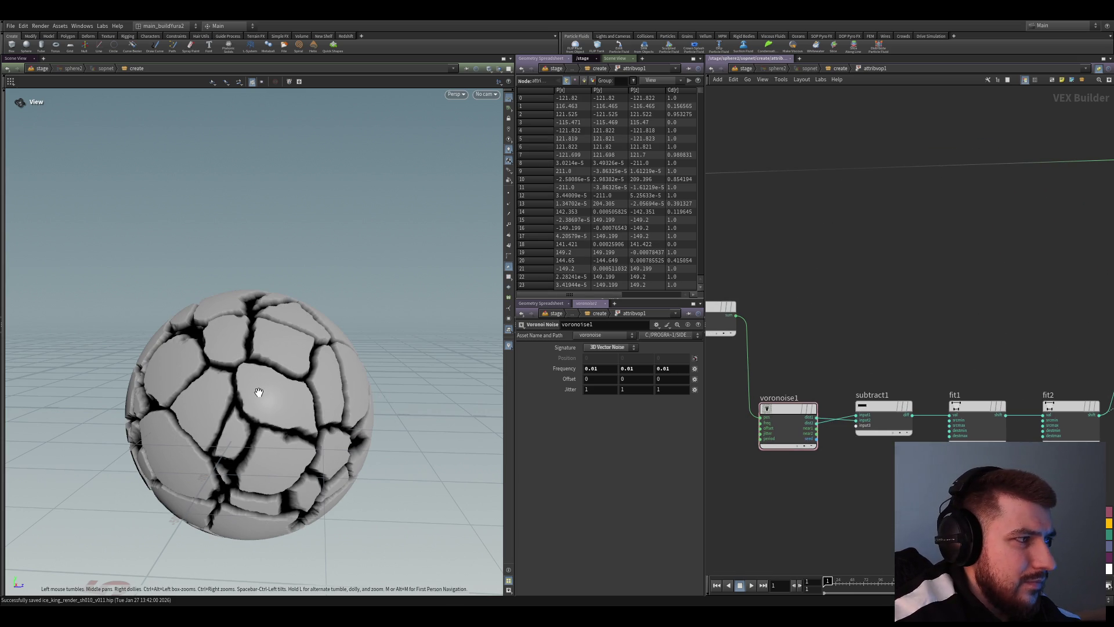
mouse_move(255, 391)
mouse_down()
mouse_move(239, 377)
mouse_move(301, 422)
mouse_move(296, 447)
mouse_move(219, 443)
mouse_up()
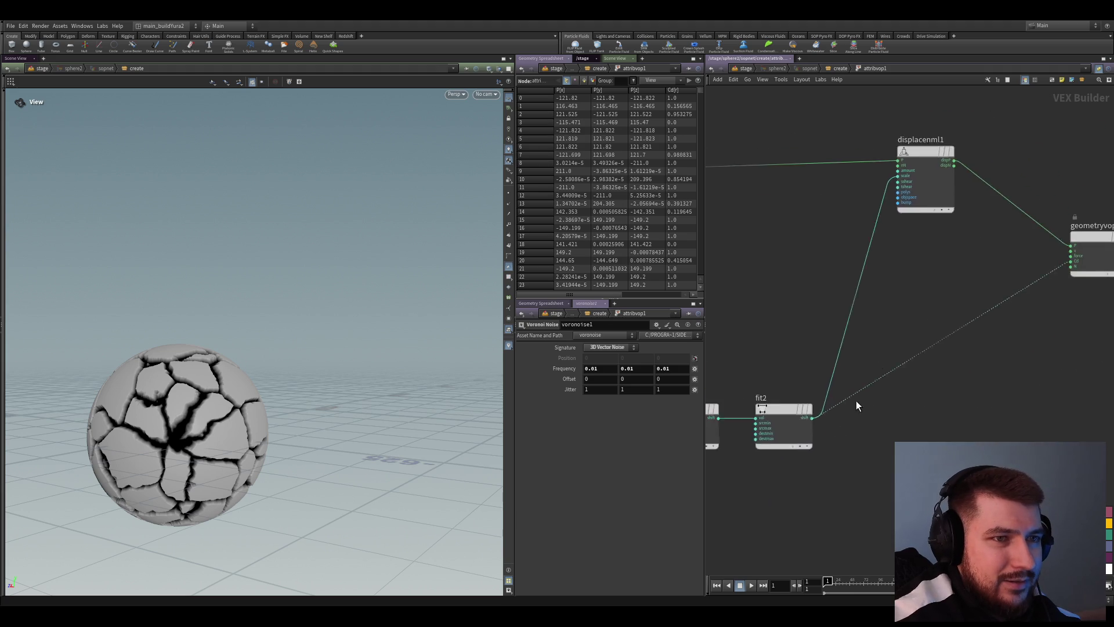
middle_drag(870, 348, 879, 427)
click(860, 540)
drag(639, 357, 619, 358)
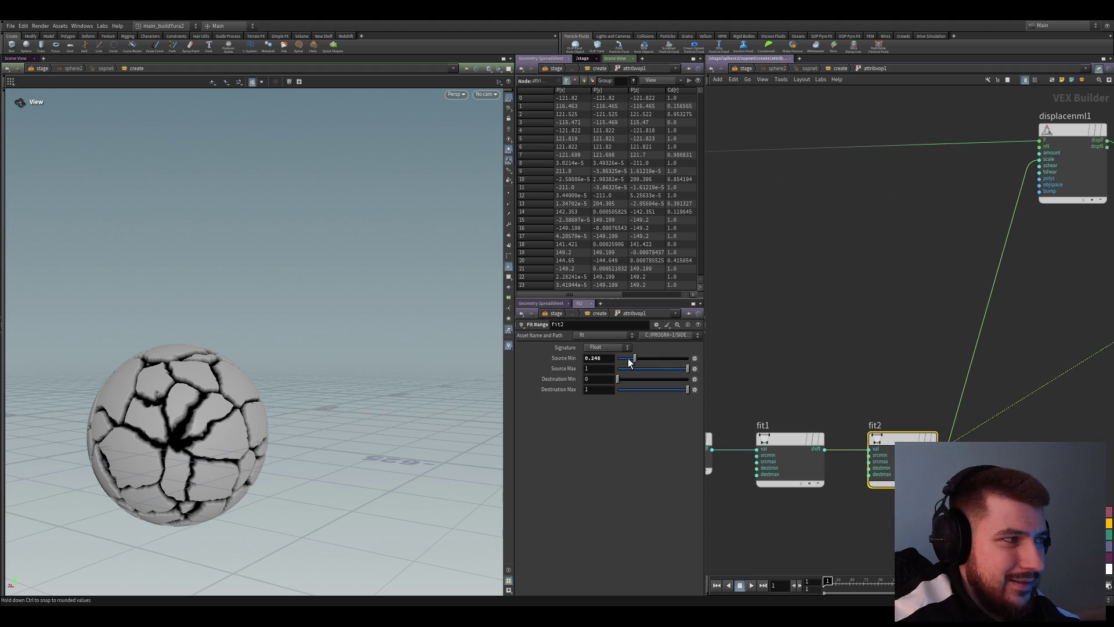
drag(518, 371, 504, 374)
scroll(267, 417, up, 3)
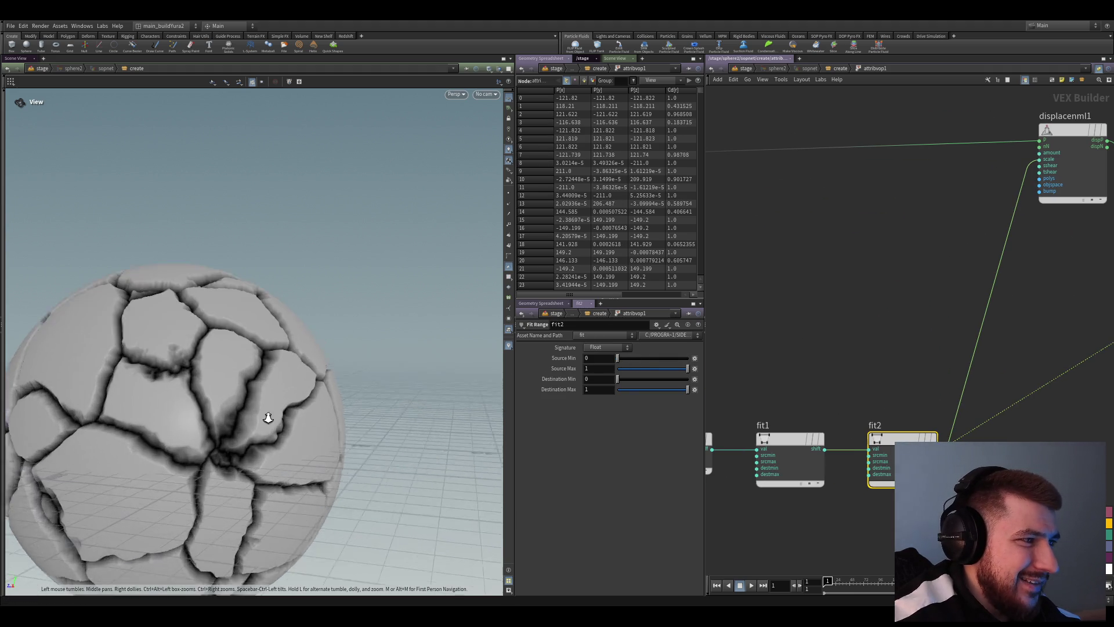
scroll(229, 369, up, 3)
Orbit the sphere to inspect the deep displaced cracks from several angles
drag(227, 436, 231, 469)
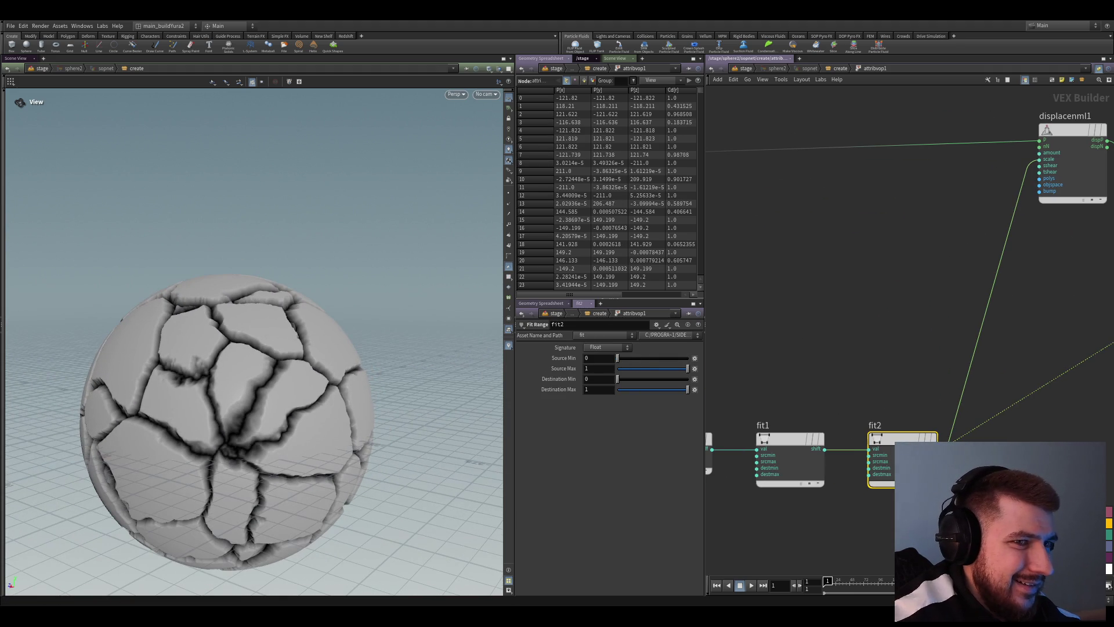
scroll(229, 418, down, 5)
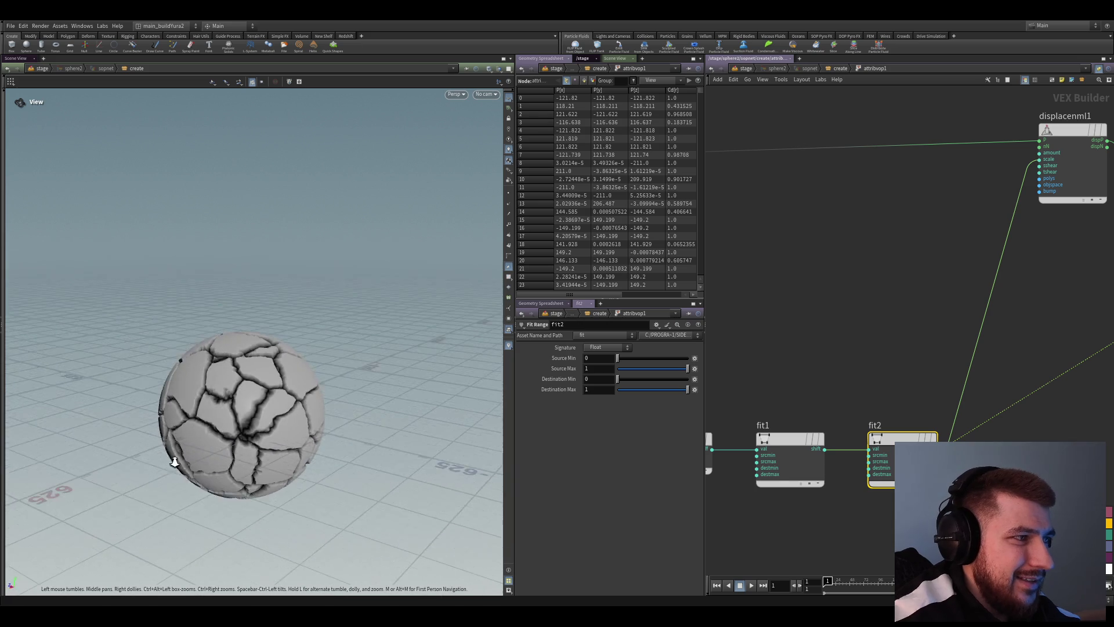
mouse_move(169, 455)
mouse_down()
mouse_move(329, 428)
mouse_move(262, 453)
mouse_move(286, 416)
mouse_up()
scroll(329, 427, up, 1)
scroll(261, 436, up, 2)
scroll(287, 427, up, 2)
scroll(303, 420, up, 2)
scroll(270, 436, down, 2)
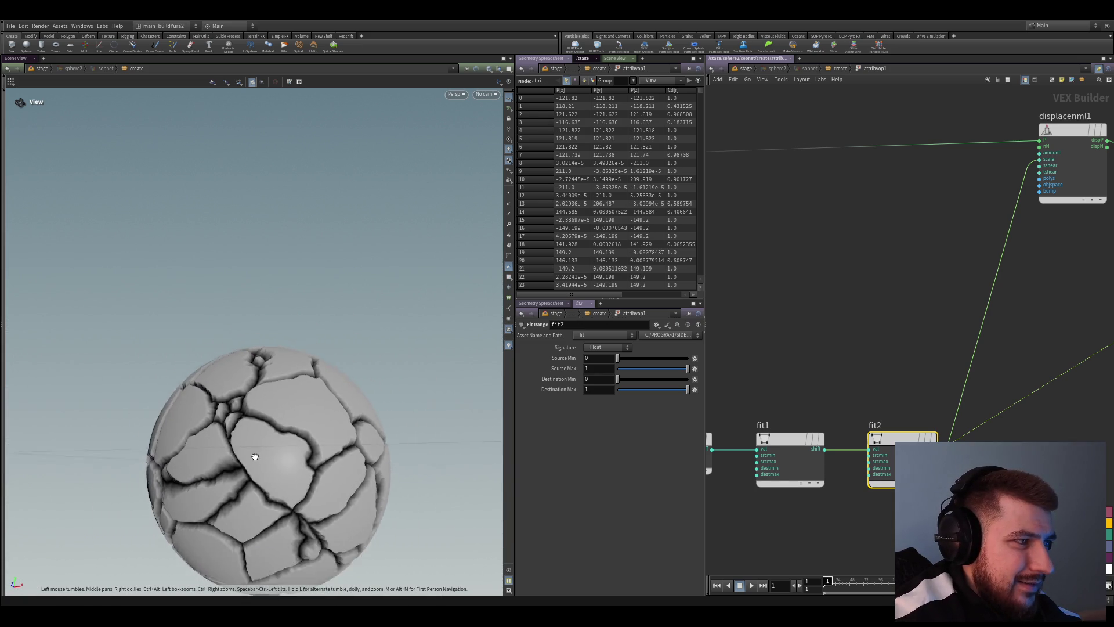
mouse_move(252, 457)
mouse_down()
mouse_move(281, 450)
mouse_move(200, 453)
mouse_move(331, 456)
mouse_move(345, 489)
mouse_move(287, 435)
mouse_up()
scroll(204, 462, down, 2)
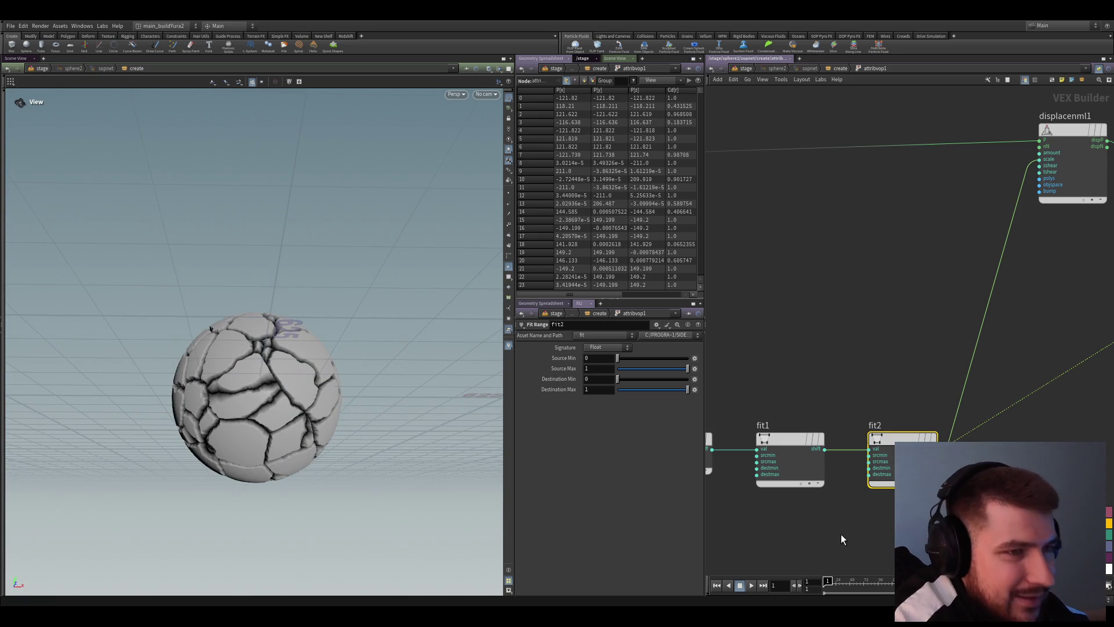
Go up to the create network, move attribvop1 aside and save the scene
click(834, 68)
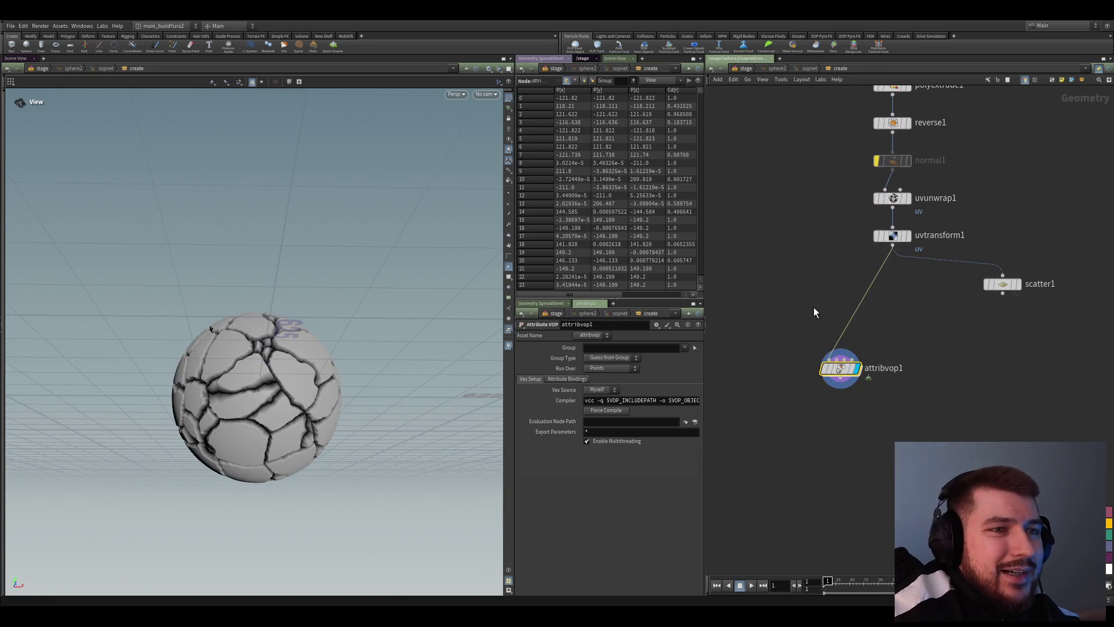
scroll(805, 357, up, 3)
scroll(836, 445, down, 1)
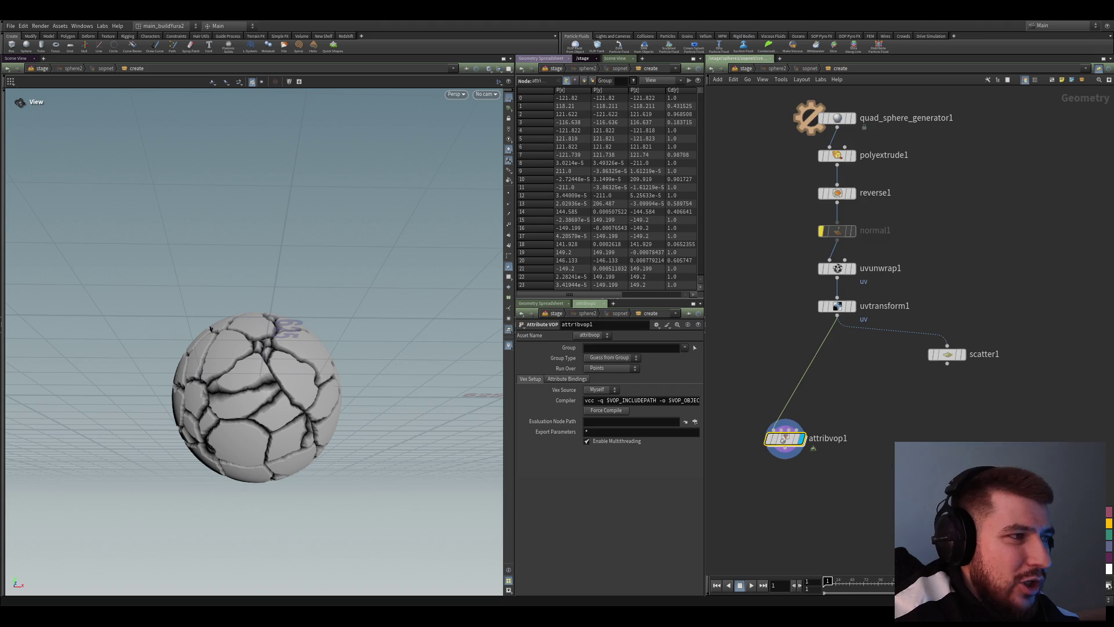
drag(803, 446, 770, 444)
middle_drag(826, 507, 847, 508)
key(ctrl+s)
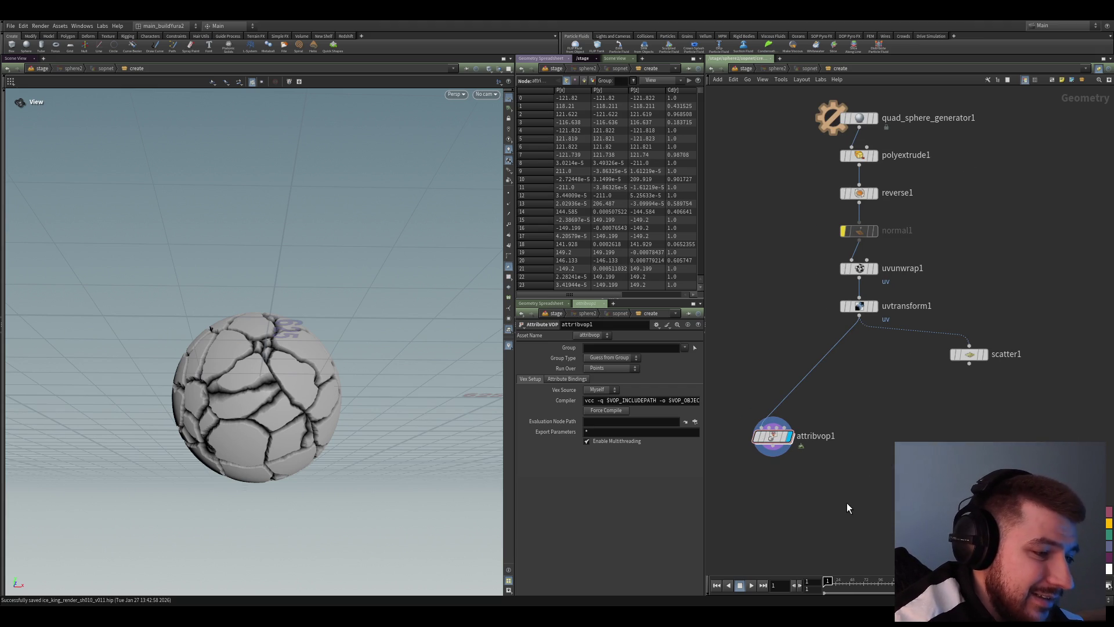
Set uvtransform1 as the displayed node, then dive back into attribvop1
middle_drag(840, 370, 825, 429)
click(842, 365)
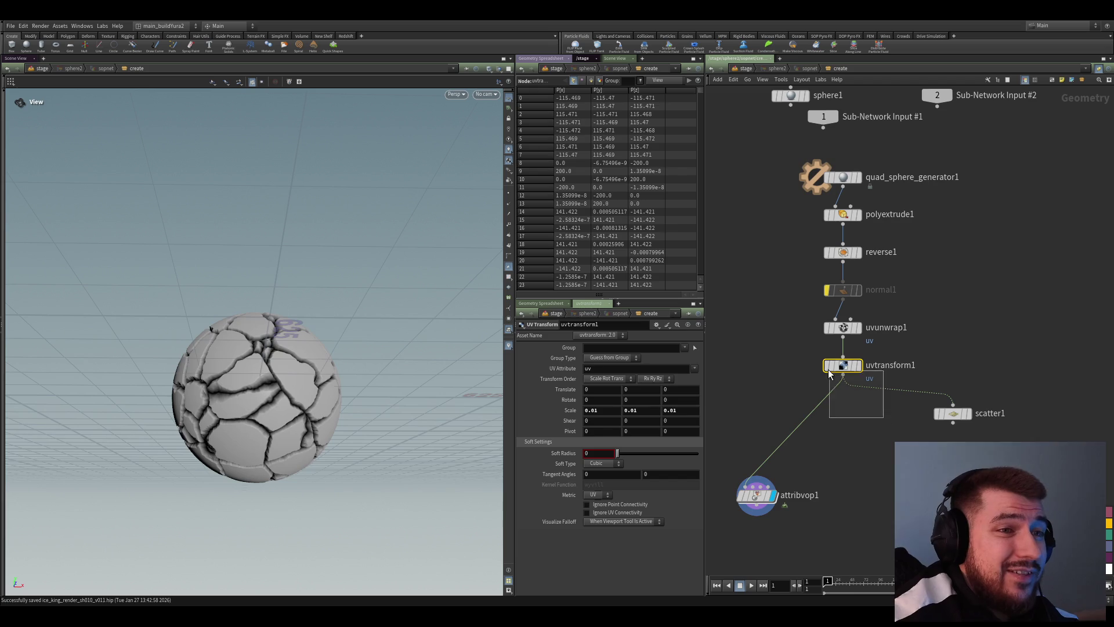
key(r)
scroll(863, 463, down, 2)
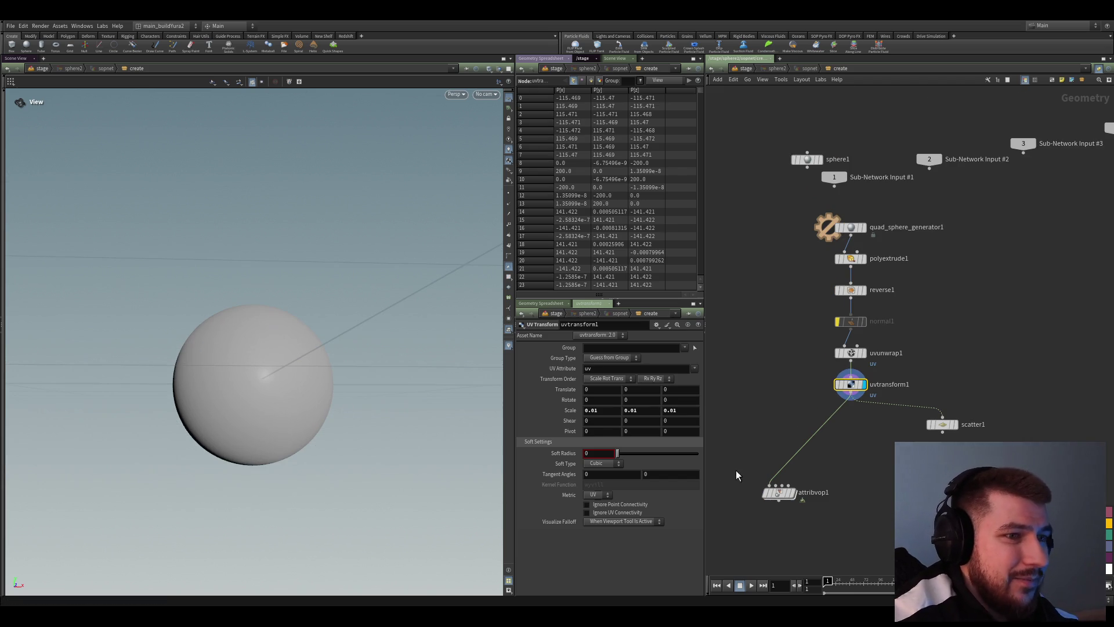
scroll(735, 470, up, 3)
double_click(726, 487)
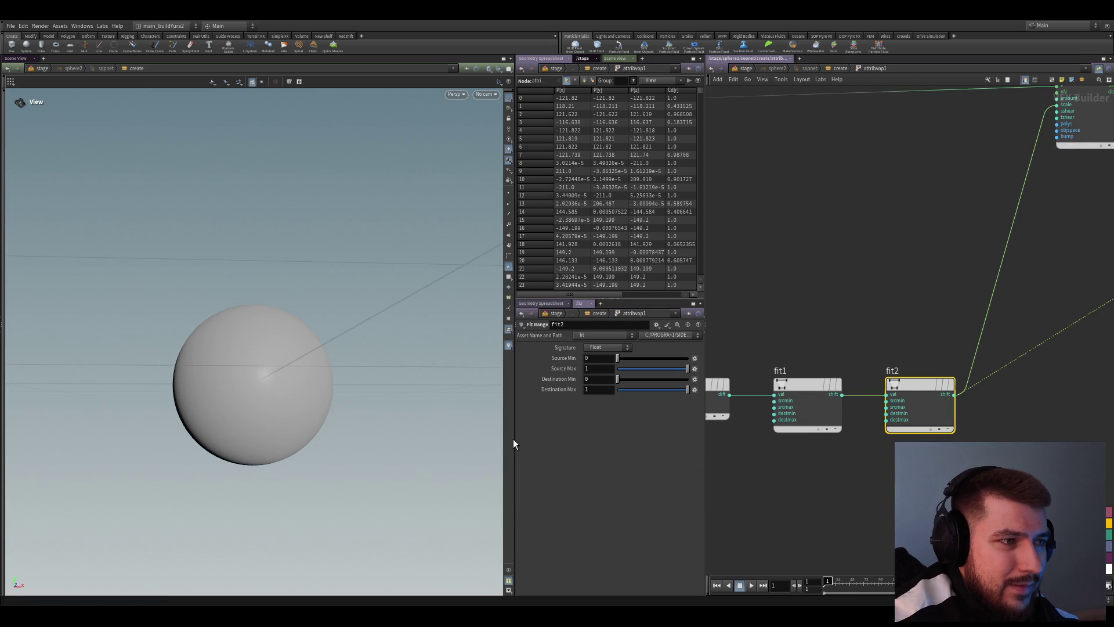
Review turbnoise1, add1 and the geometry global parameters node inside attribvop1
drag(514, 444, 341, 444)
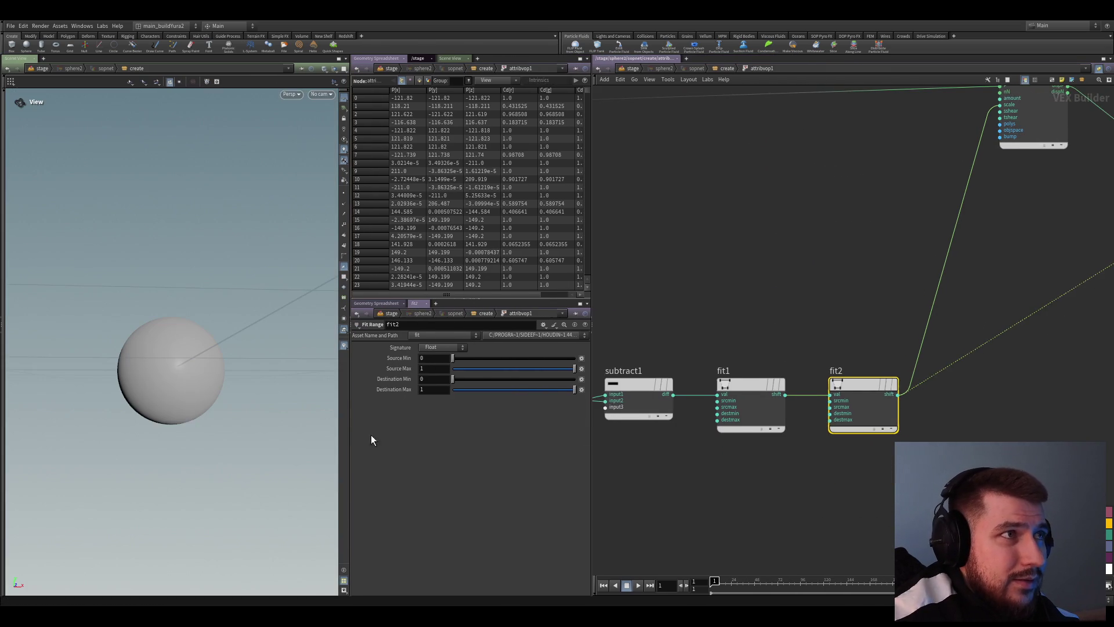
scroll(867, 464, down, 3)
scroll(853, 450, up, 2)
scroll(624, 297, up, 2)
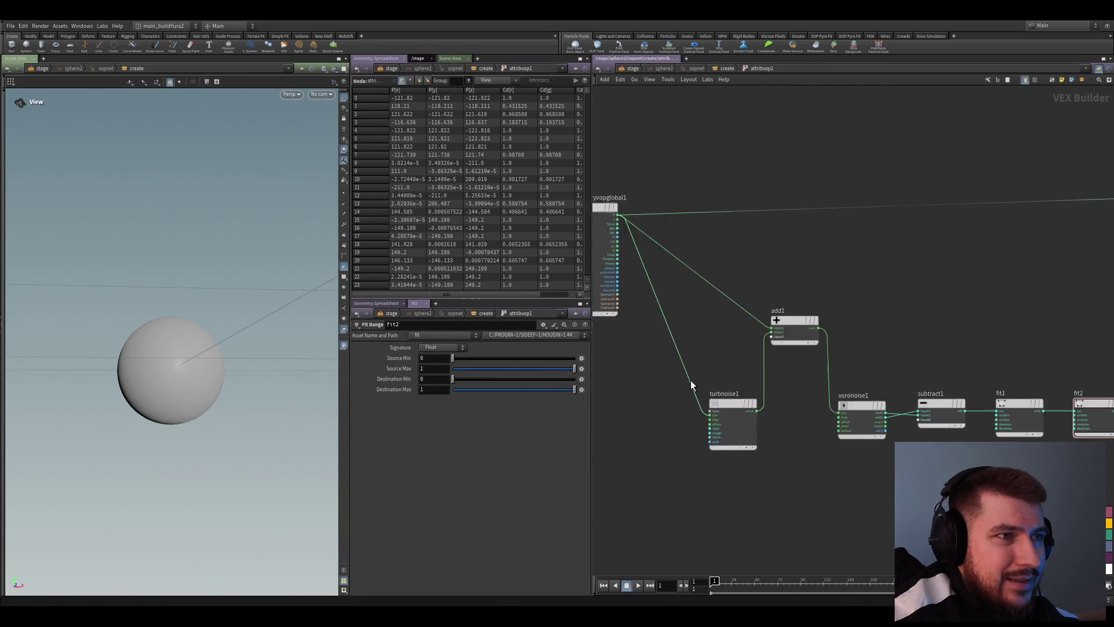
scroll(648, 363, up, 2)
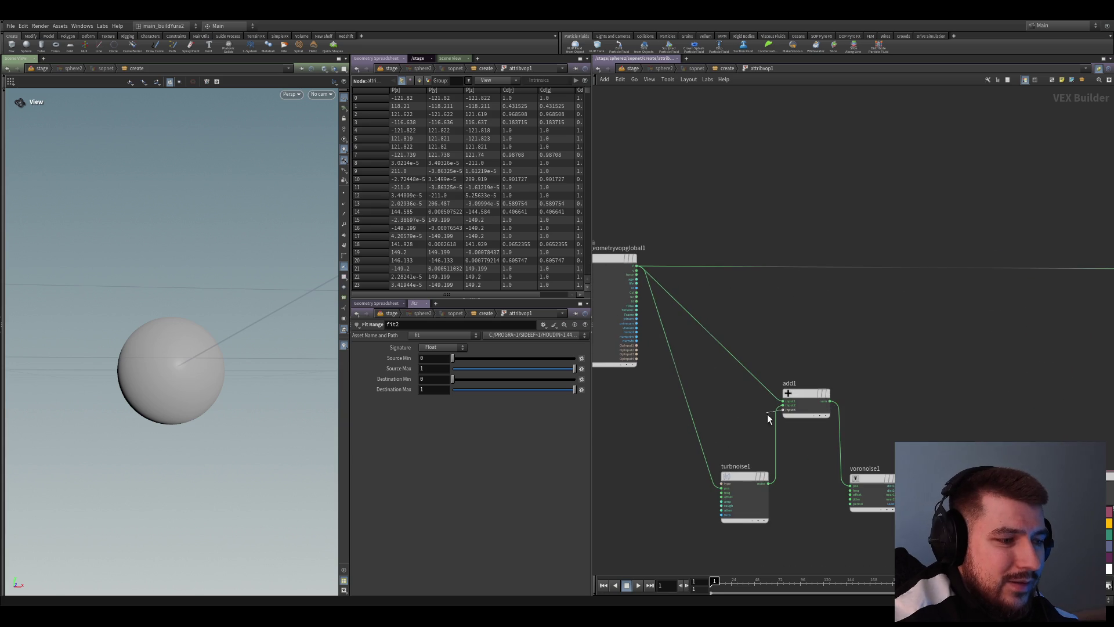
scroll(781, 434, down, 2)
scroll(784, 413, up, 1)
scroll(678, 398, up, 1)
click(677, 452)
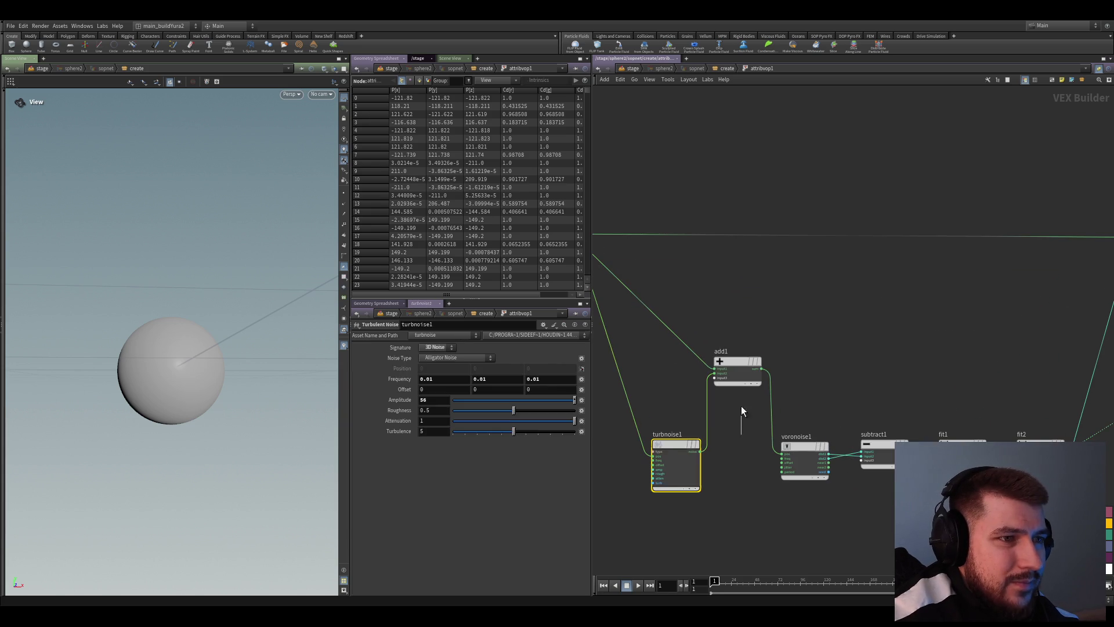
click(738, 370)
click(687, 470)
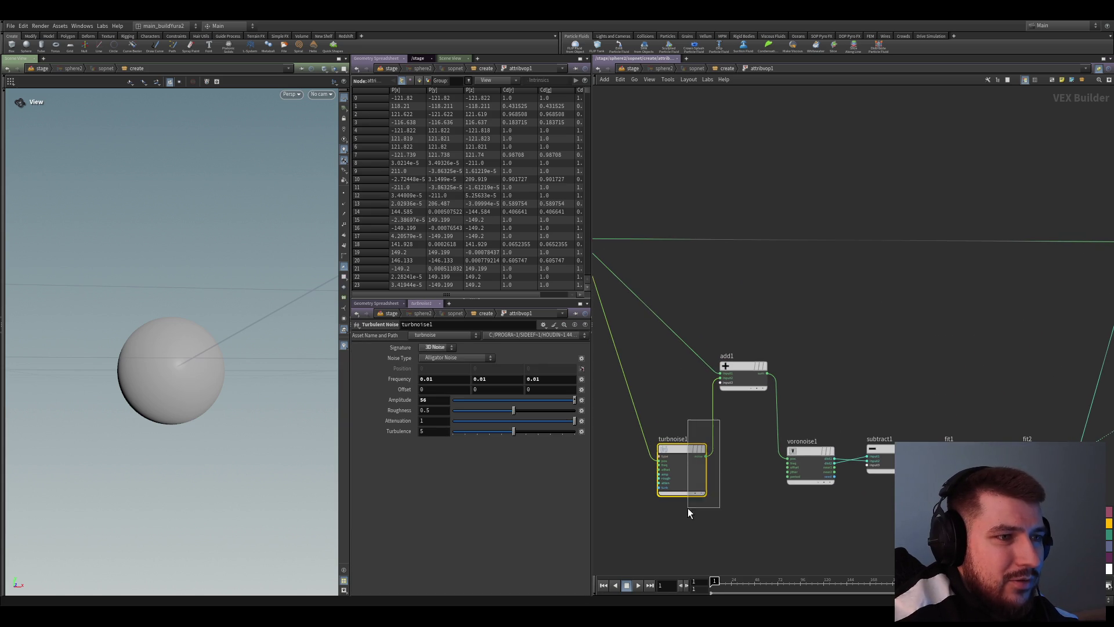
scroll(688, 507, down, 1)
scroll(657, 394, up, 1)
click(639, 359)
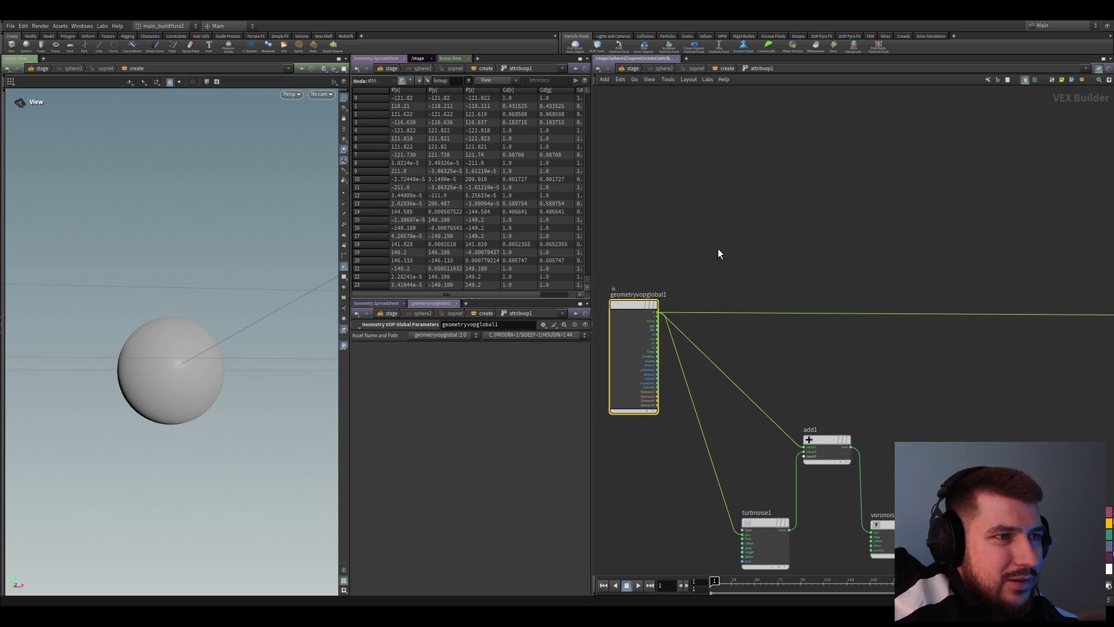
scroll(651, 409, down, 1)
scroll(634, 415, down, 1)
scroll(650, 338, up, 2)
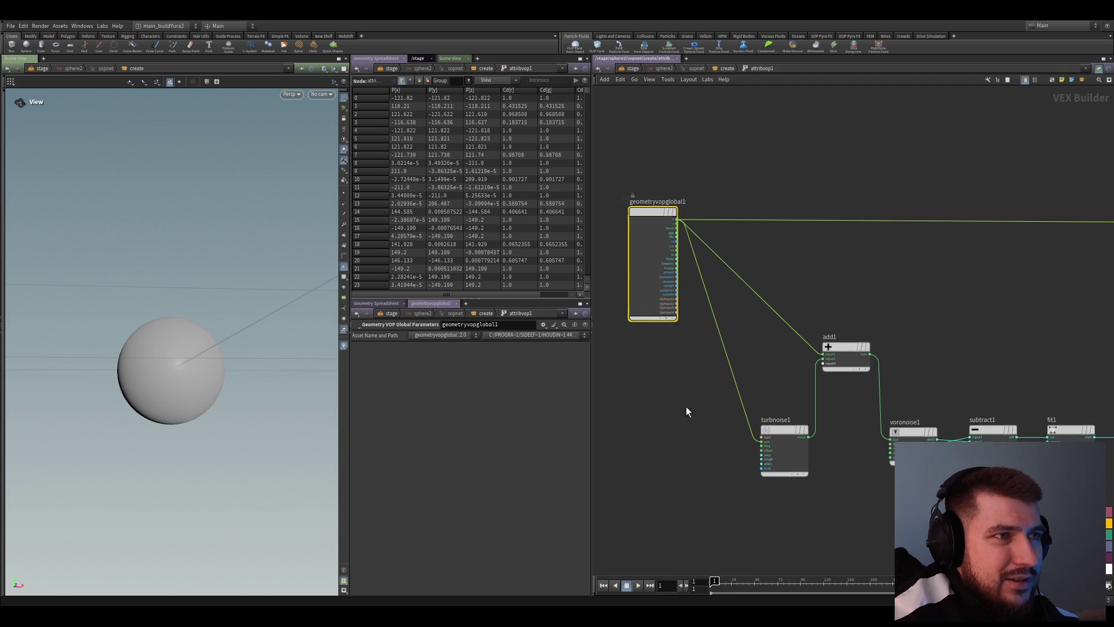
Move turbnoise1 further left and raise add1 level with geometryvopglobal1
drag(685, 411, 746, 454)
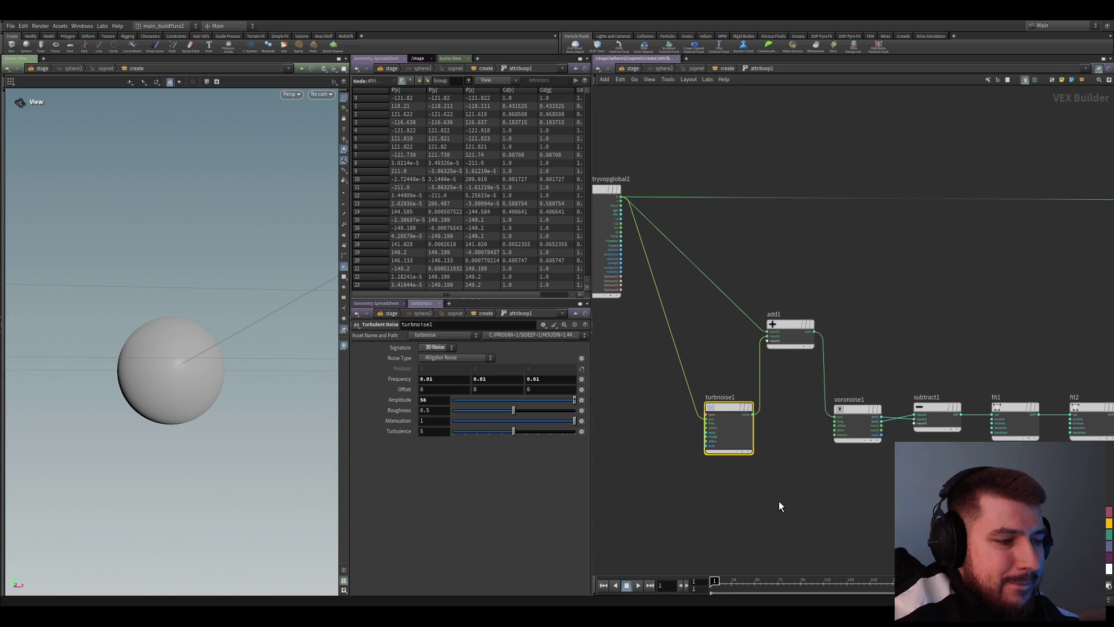
middle_drag(792, 497, 770, 509)
drag(706, 427, 641, 421)
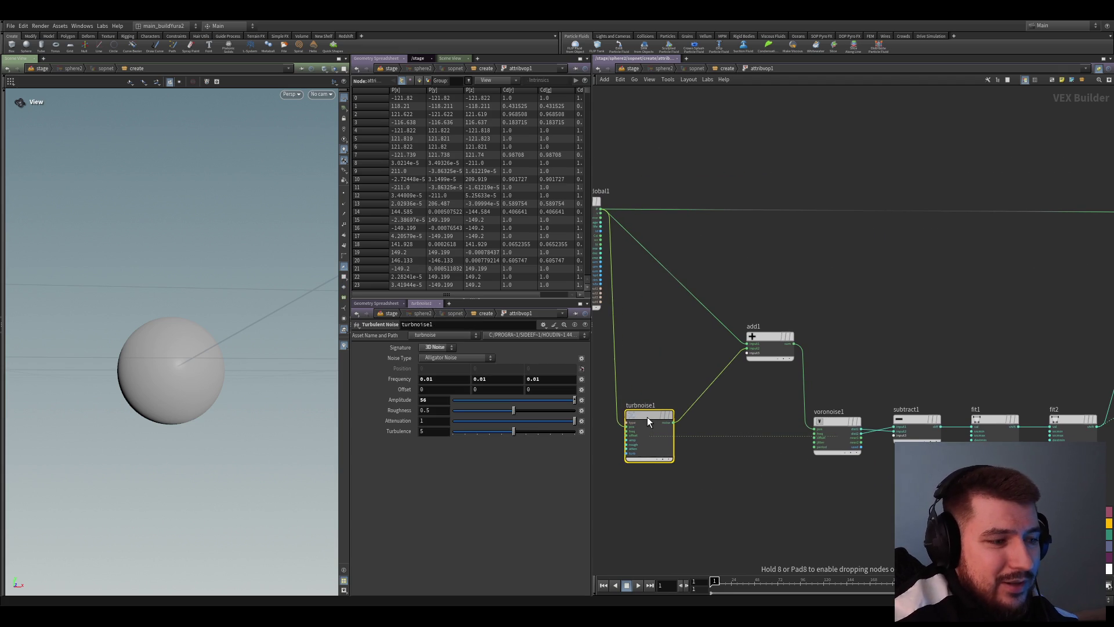
drag(641, 419, 708, 413)
scroll(804, 494, up, 2)
drag(824, 451, 803, 399)
mouse_move(819, 346)
mouse_down()
mouse_move(752, 284)
mouse_move(750, 222)
mouse_up()
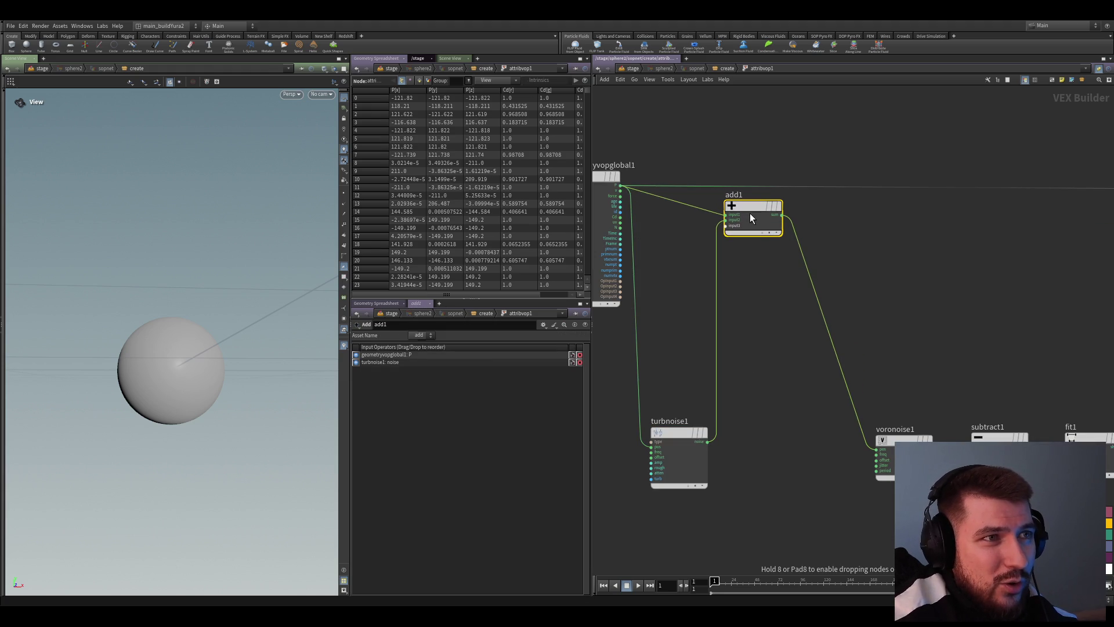
drag(750, 225, 749, 209)
scroll(726, 318, up, 2)
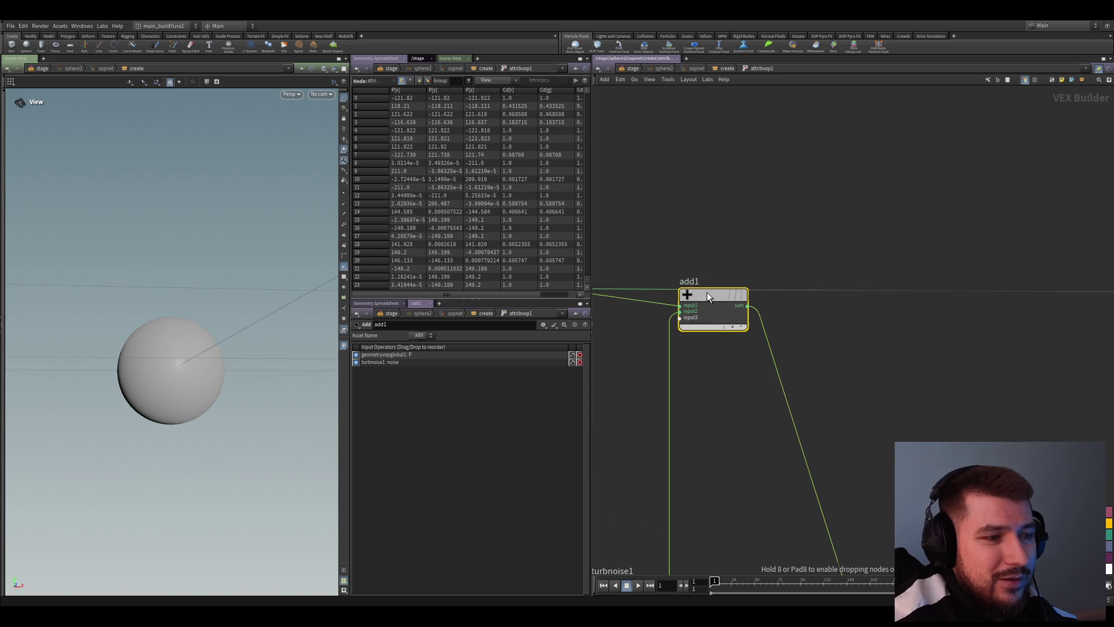
scroll(706, 307, down, 3)
scroll(757, 429, up, 1)
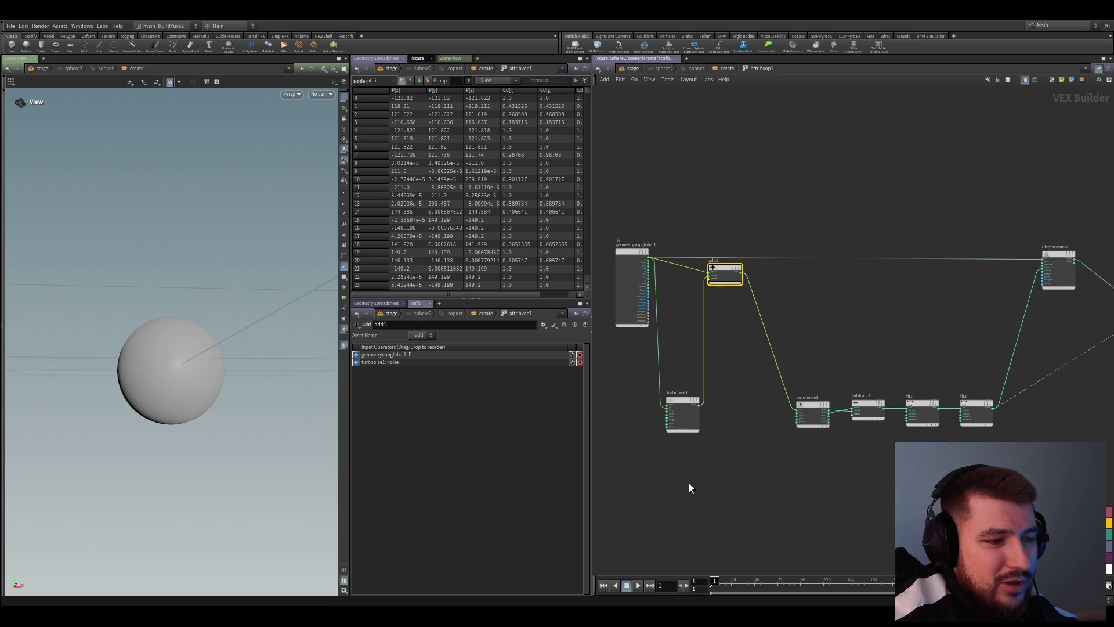
Space voronoise1, subtract1, fit1 and fit2 evenly in one row and save the scene file
mouse_move(1027, 475)
mouse_down()
mouse_move(721, 397)
mouse_move(772, 405)
mouse_up()
key(shift+l)
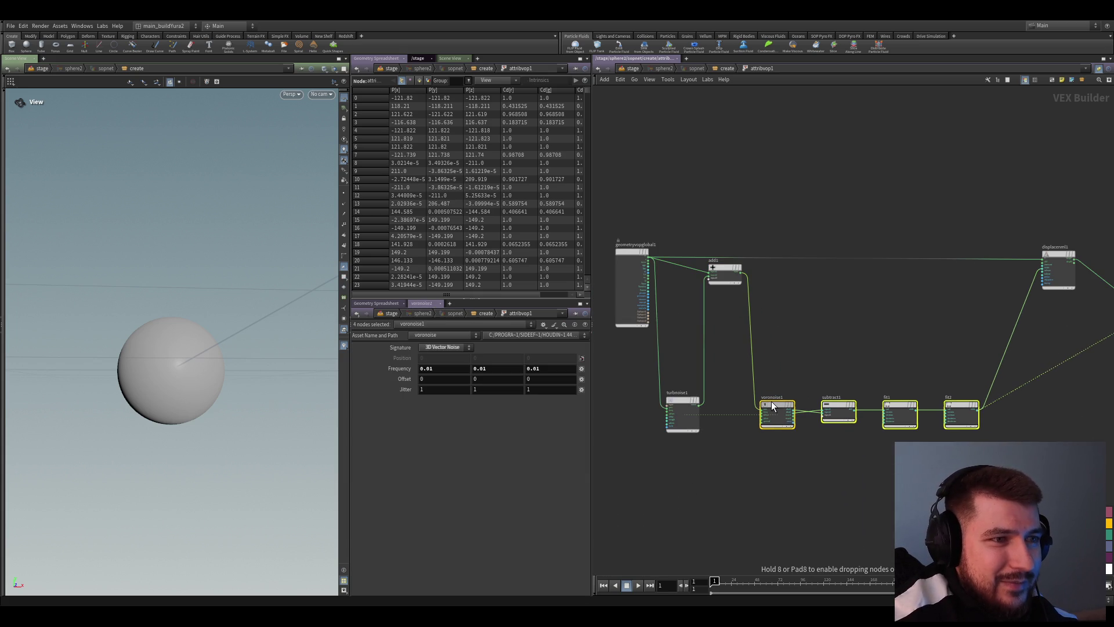
middle_drag(779, 425, 740, 426)
click(865, 493)
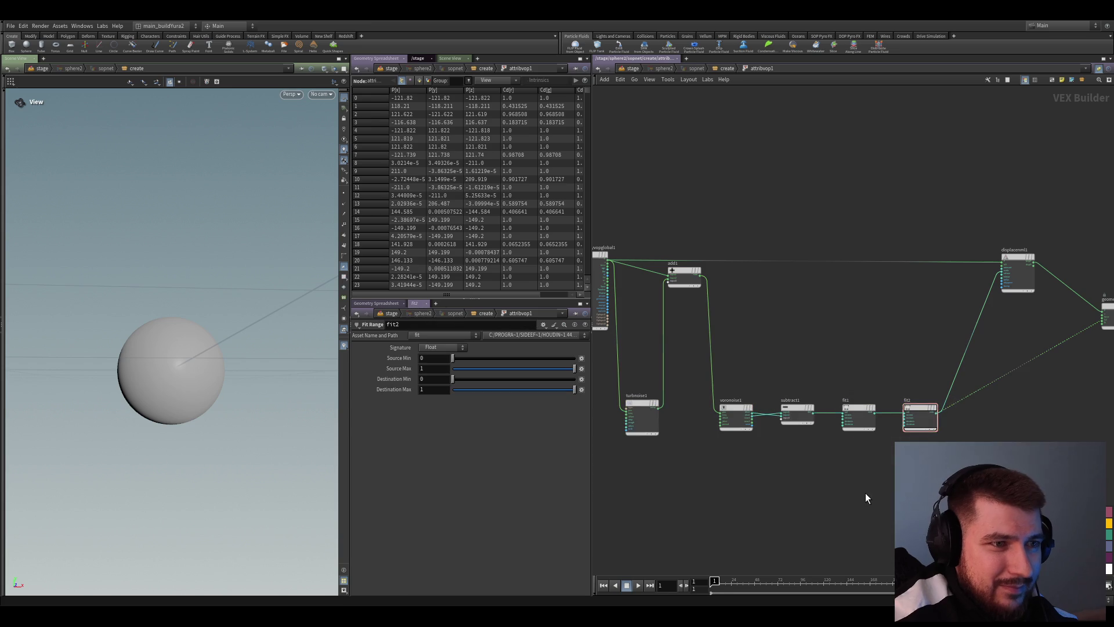
middle_drag(858, 509, 792, 510)
key(ctrl+s)
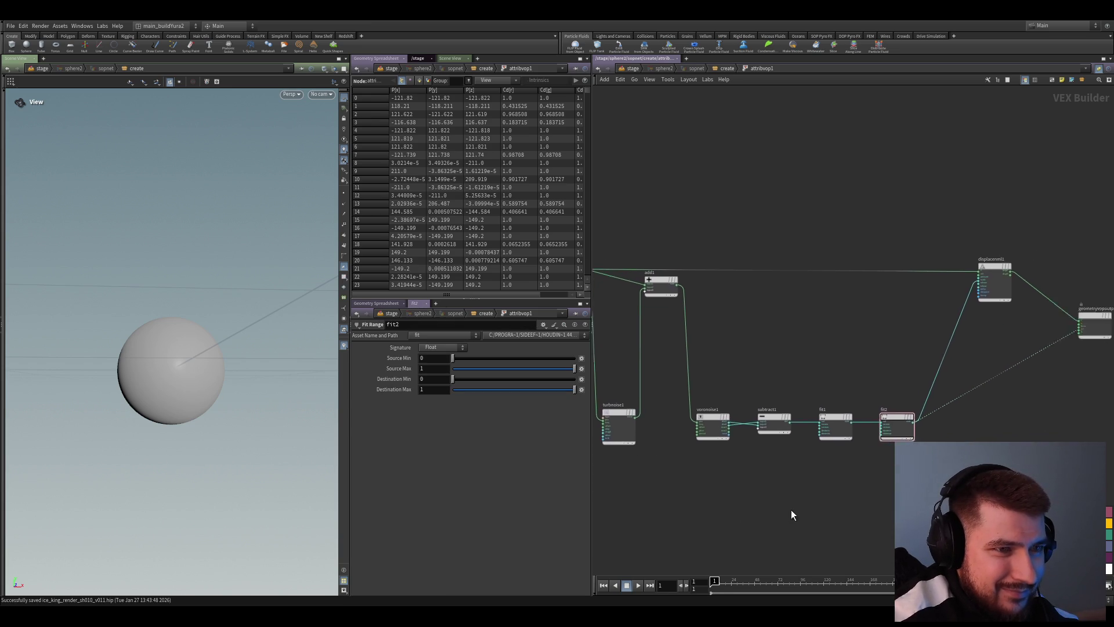
Check that add1 takes global position and turbnoise1 as its inputs
mouse_move(986, 334)
middle_down()
mouse_move(869, 420)
mouse_move(873, 410)
middle_up()
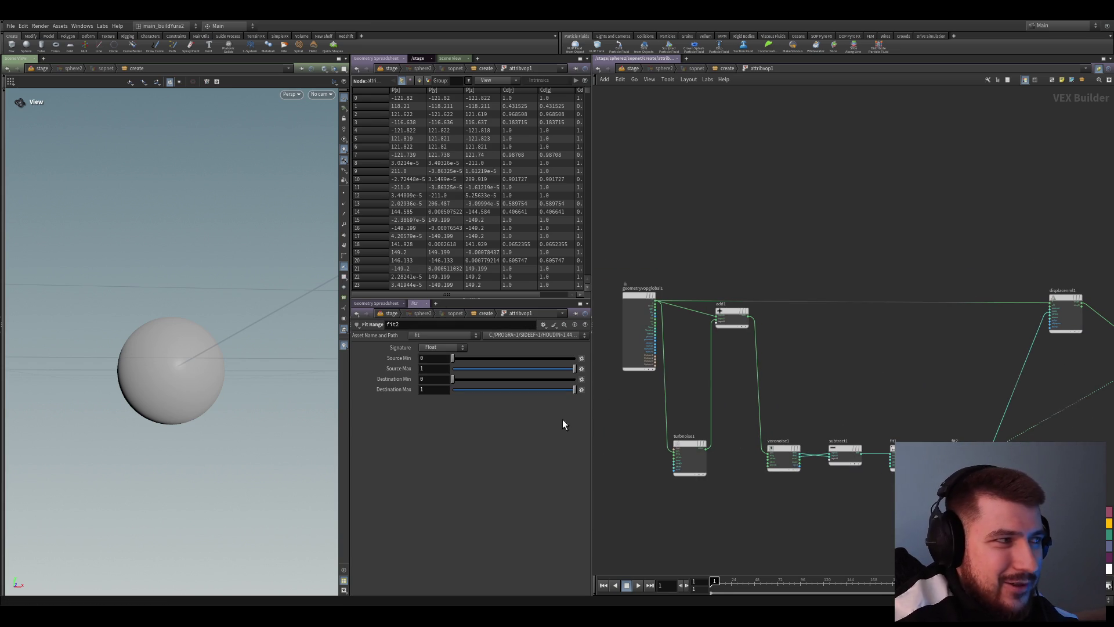
scroll(757, 369, up, 2)
click(672, 442)
scroll(723, 424, up, 2)
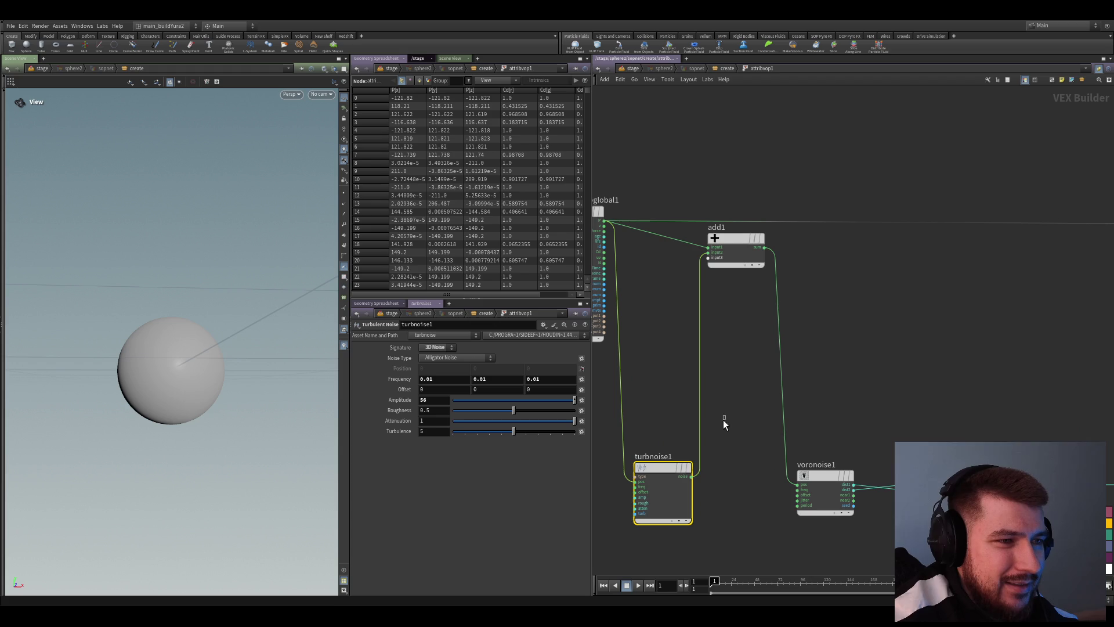
middle_drag(729, 410, 771, 449)
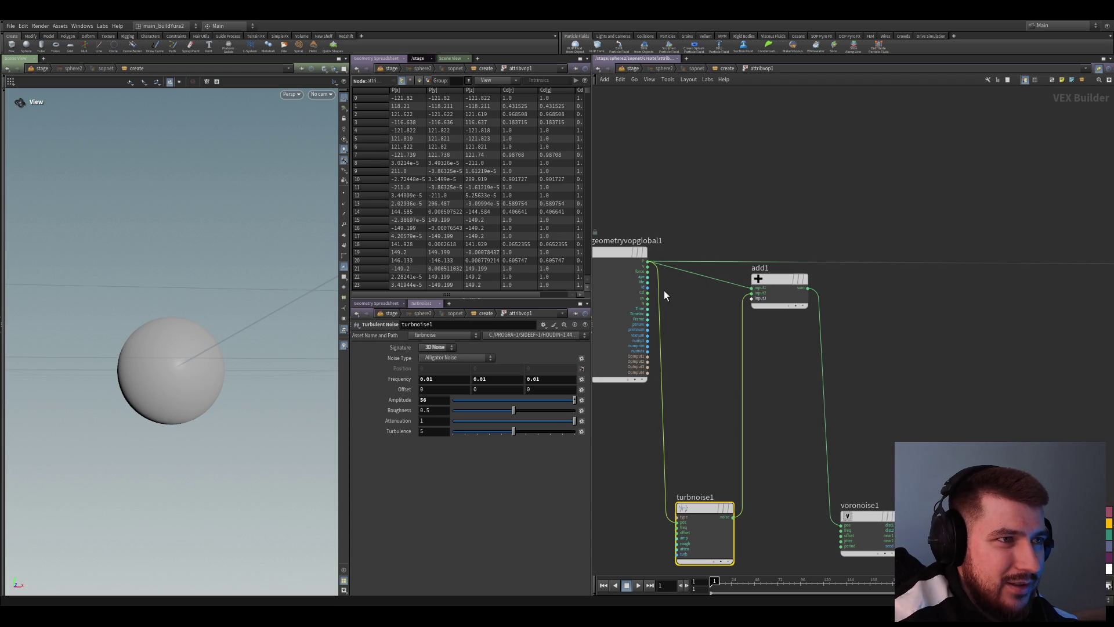
click(758, 281)
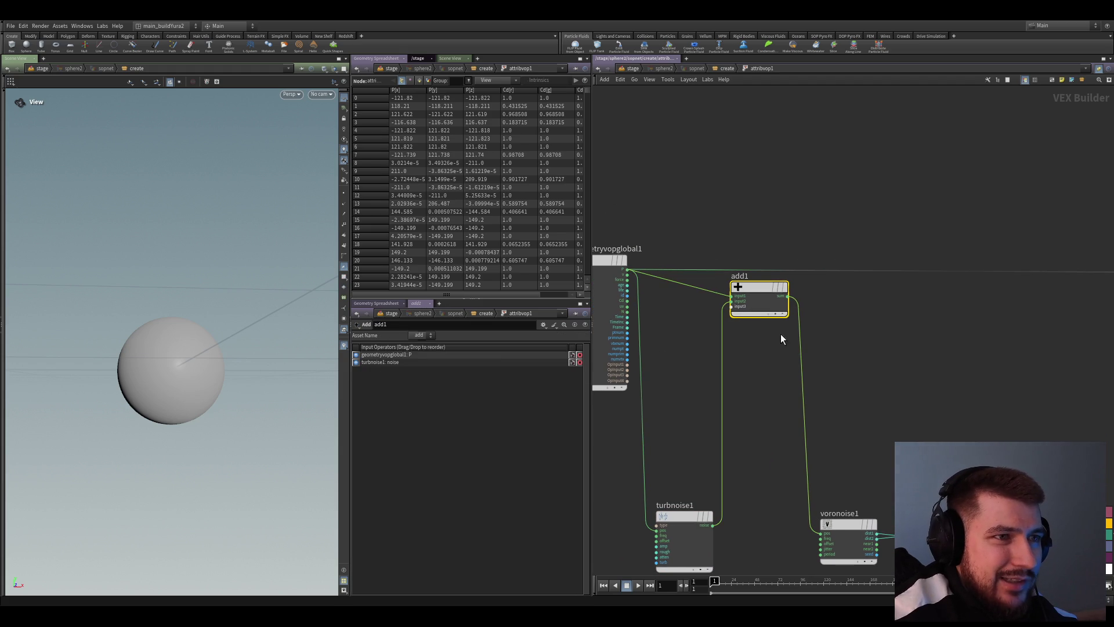
middle_drag(780, 333, 770, 229)
drag(766, 378, 684, 478)
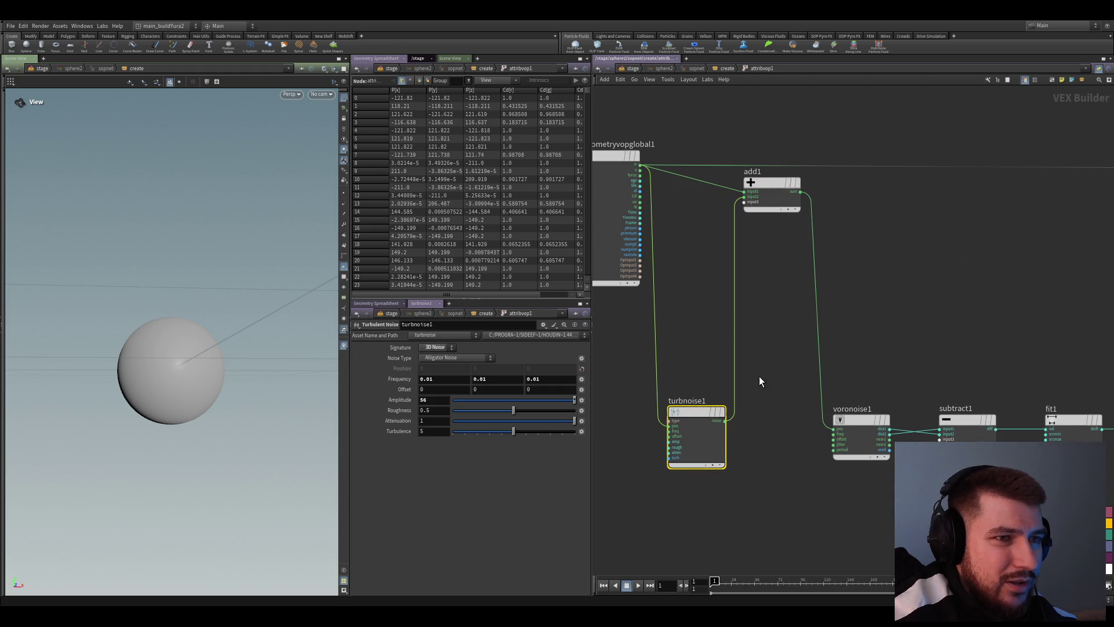
scroll(758, 377, right, 3)
scroll(804, 365, down, 2)
scroll(791, 380, up, 2)
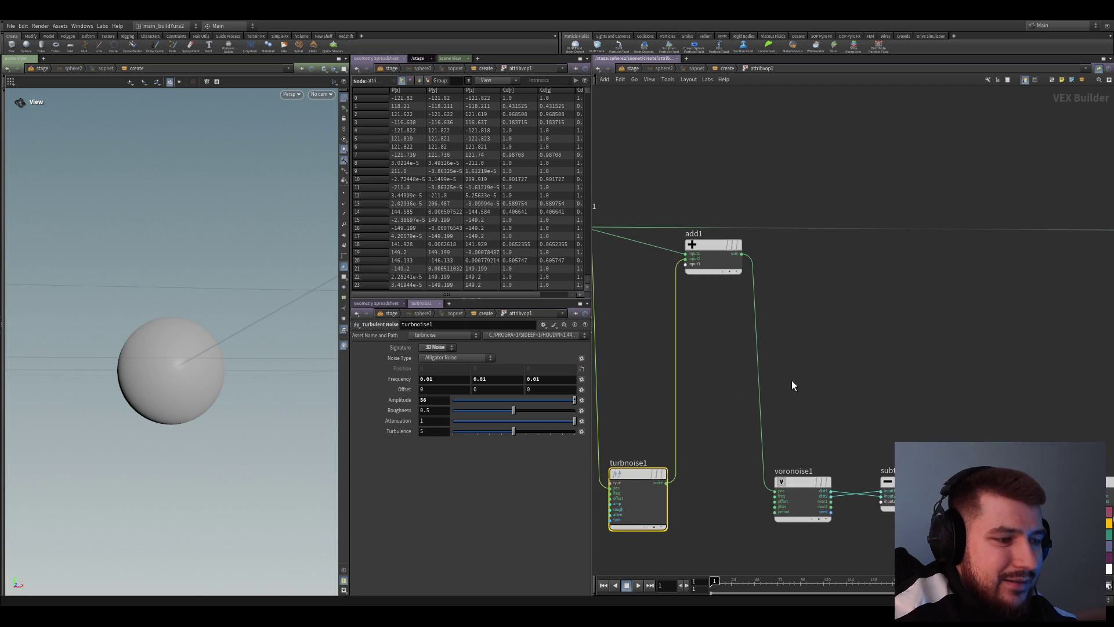
click(726, 254)
scroll(819, 312, down, 3)
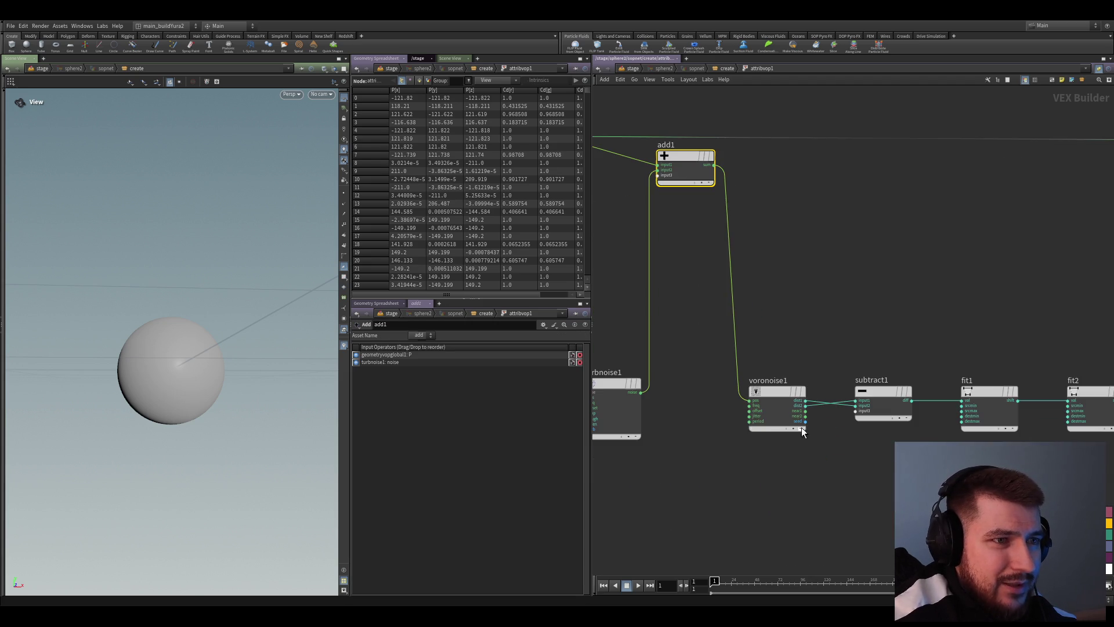
Review voronoise1 and subtract1 settings and inputs
click(784, 429)
scroll(762, 504, up, 2)
scroll(815, 476, down, 2)
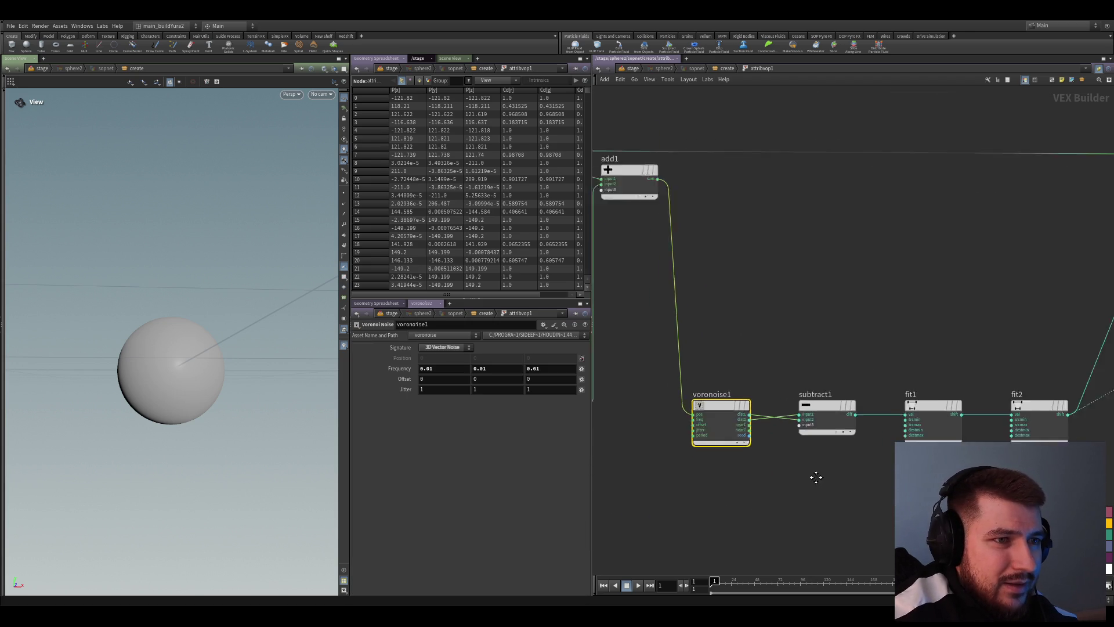
scroll(816, 476, up, 2)
scroll(722, 454, down, 1)
click(835, 381)
scroll(806, 353, down, 1)
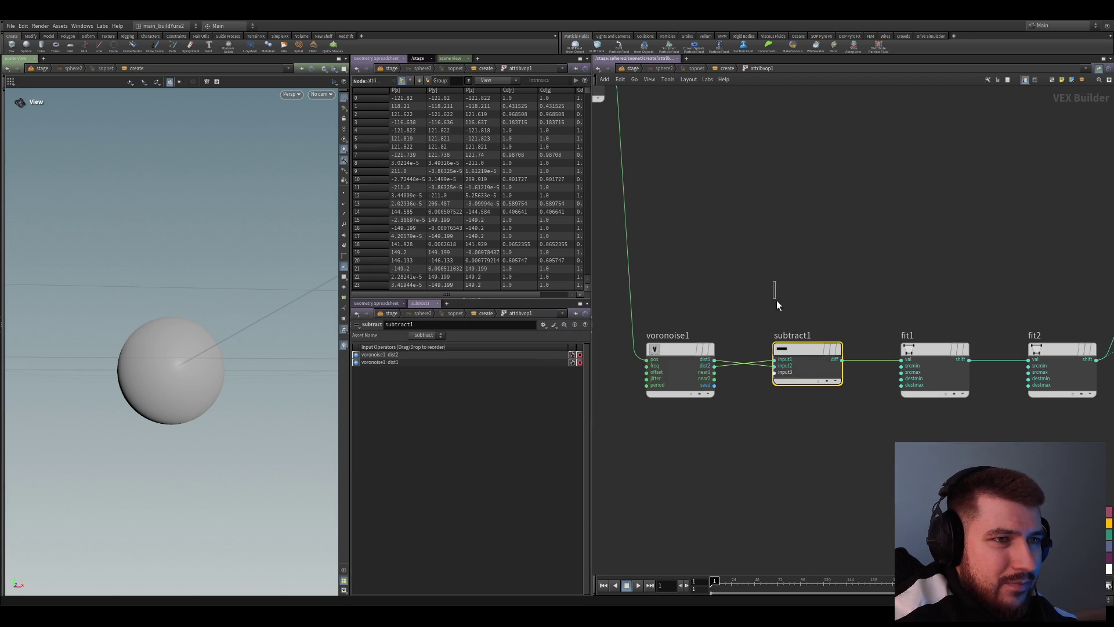
click(779, 383)
scroll(788, 453, up, 1)
scroll(768, 447, up, 2)
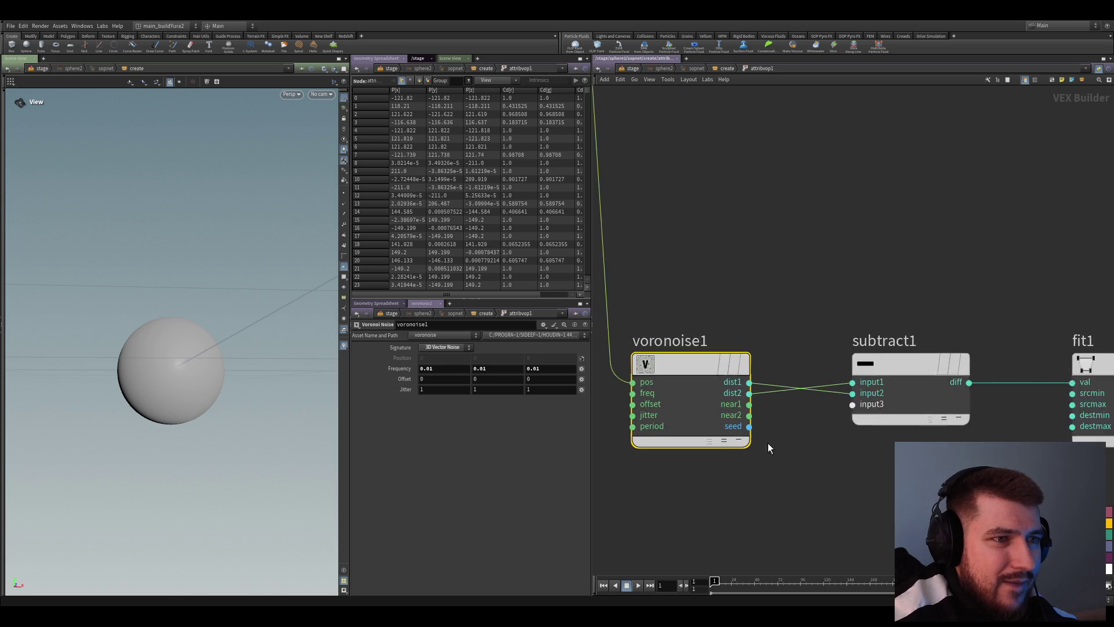
scroll(767, 448, up, 1)
scroll(655, 368, up, 2)
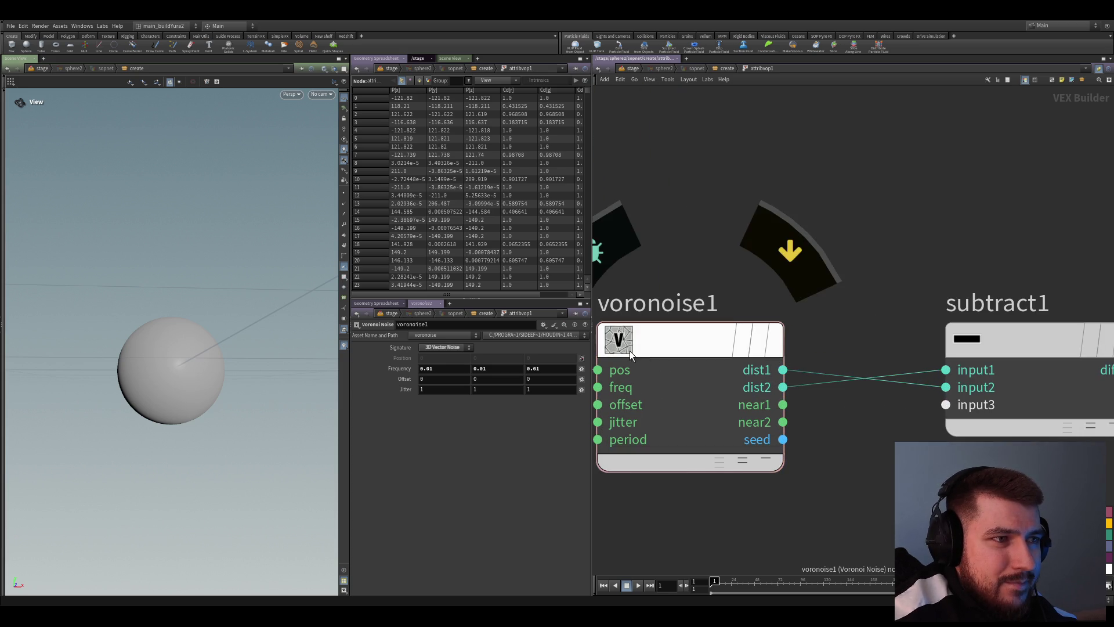
scroll(767, 409, down, 3)
click(809, 461)
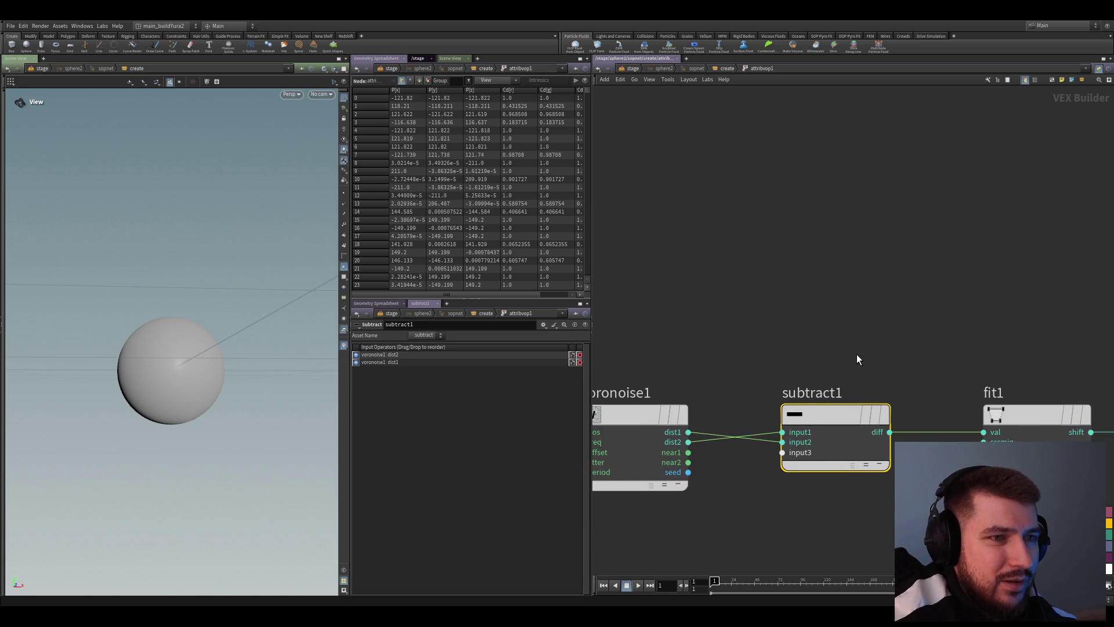
Step through fit1 and fit2, then disconnect fit2 so fit1 alone drives displacenml1
key(Down)
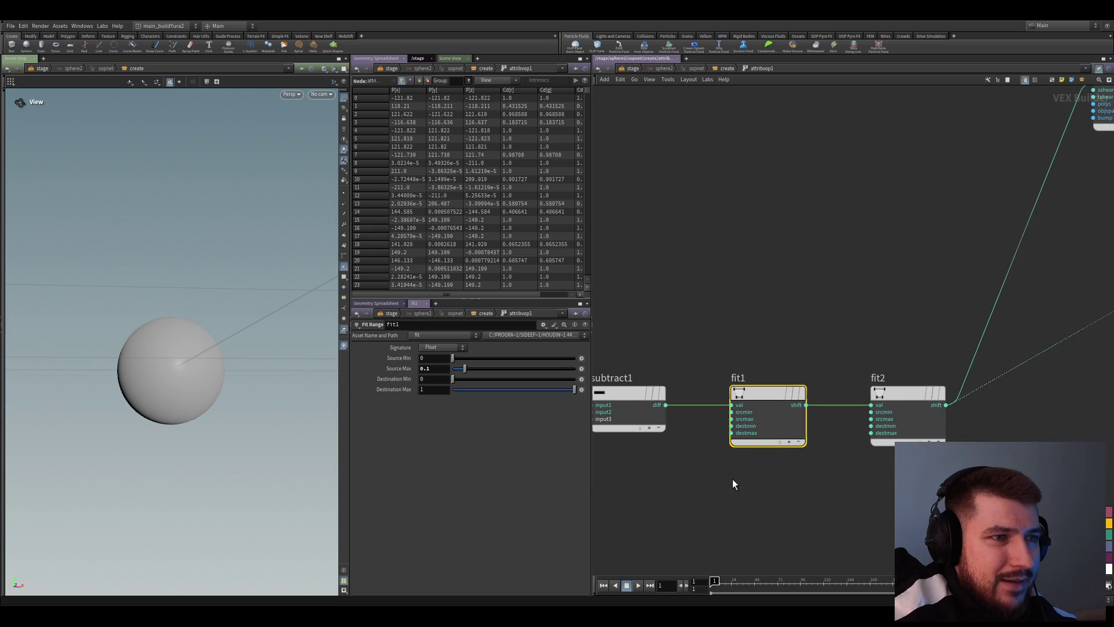
drag(808, 340, 677, 470)
key(Down)
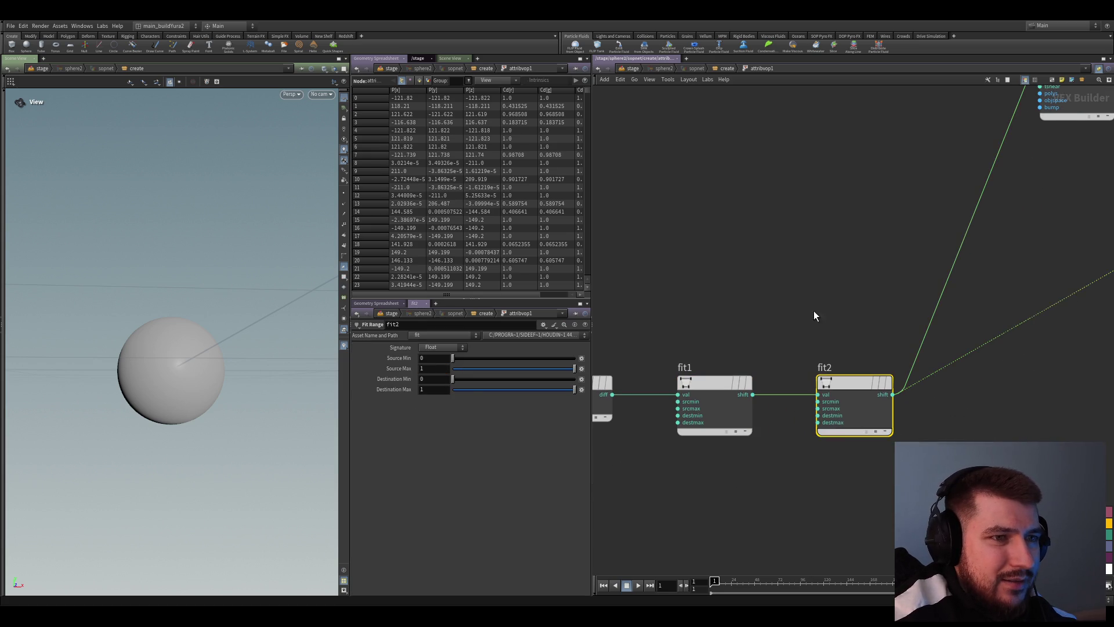
scroll(814, 313, down, 2)
drag(862, 396, 866, 492)
scroll(967, 403, down, 1)
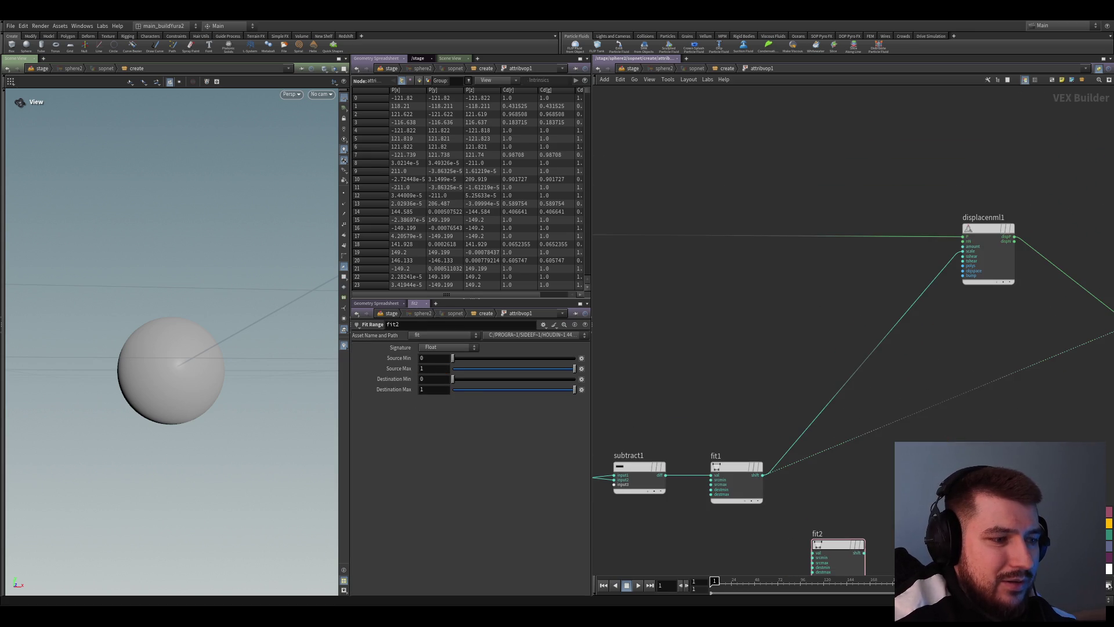
Jump up to /stage and dive into the snow library's snow_ice material network
key(u)
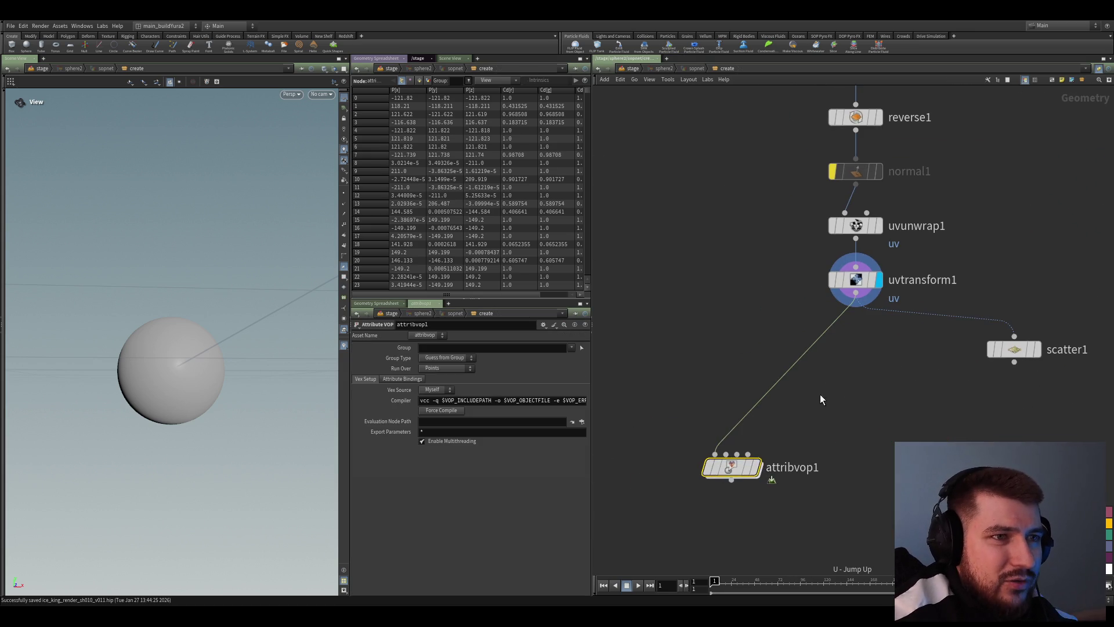
key(u)
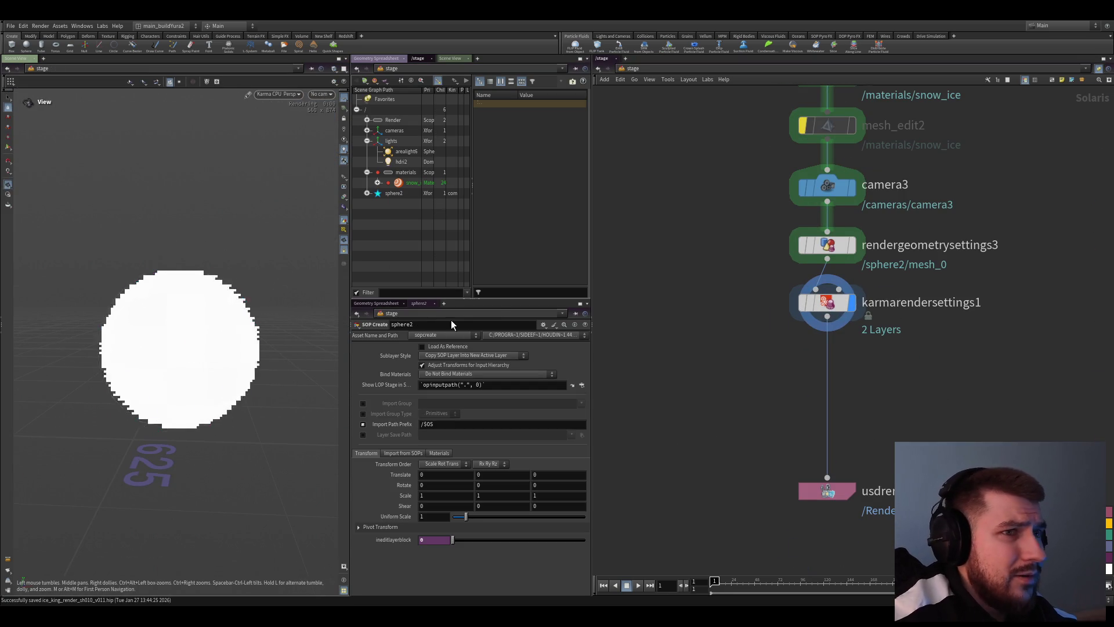
scroll(710, 344, up, 2)
double_click(766, 337)
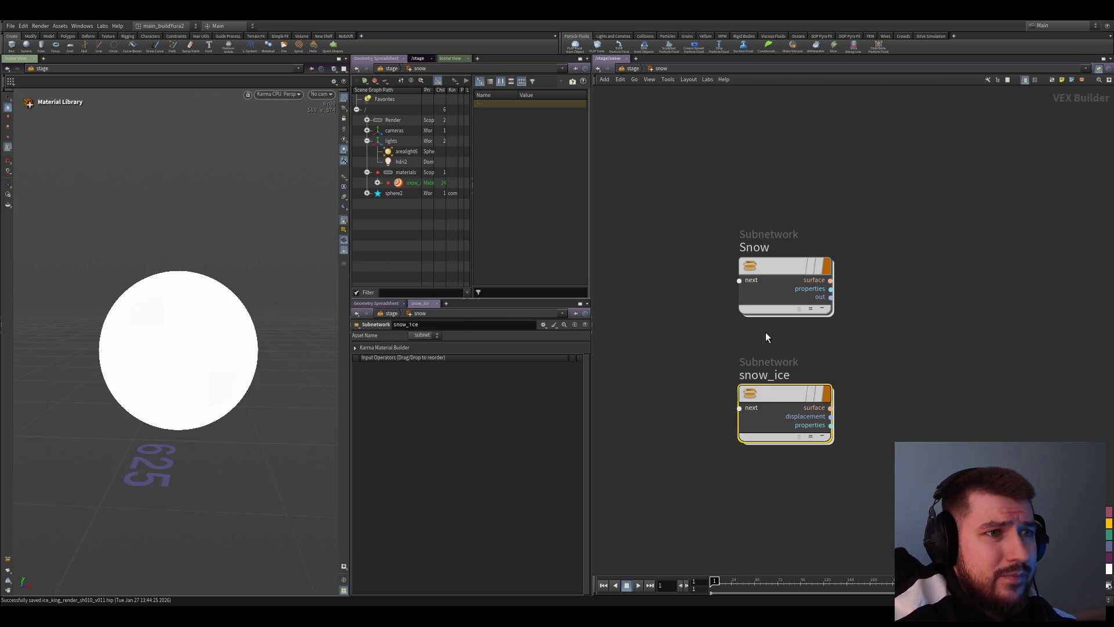
double_click(774, 397)
scroll(770, 297, up, 3)
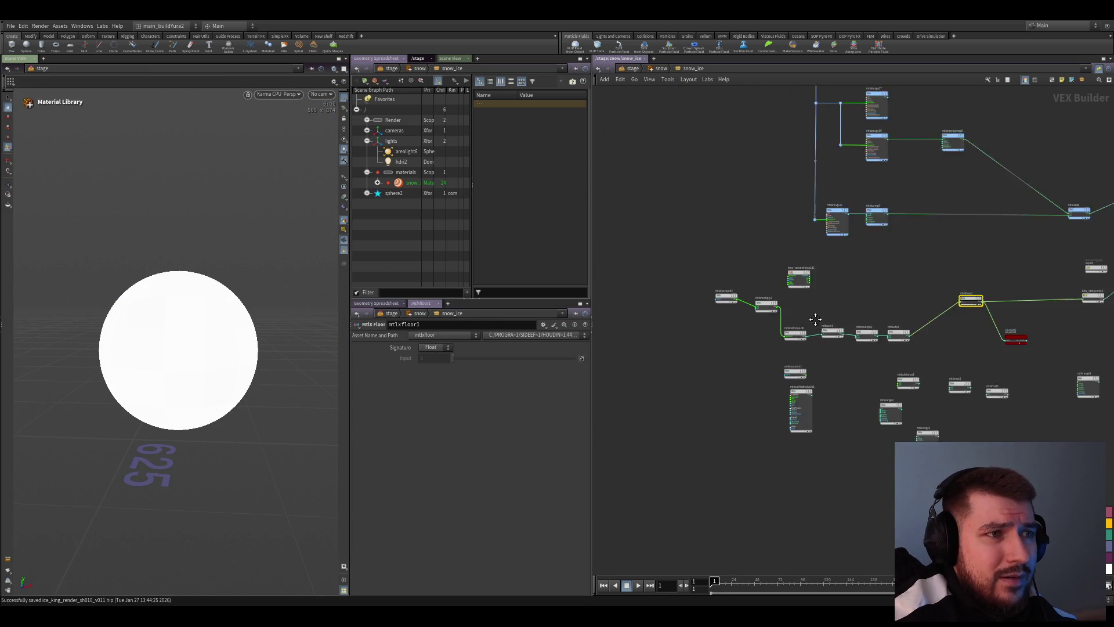
scroll(745, 321, up, 2)
scroll(746, 327, down, 2)
Delete the cell-noise node chain and mtlxfloor1, leaving visualize1 unconnected
mouse_move(615, 304)
mouse_down()
mouse_move(859, 363)
mouse_move(766, 339)
mouse_up()
scroll(802, 341, up, 1)
key(Delete)
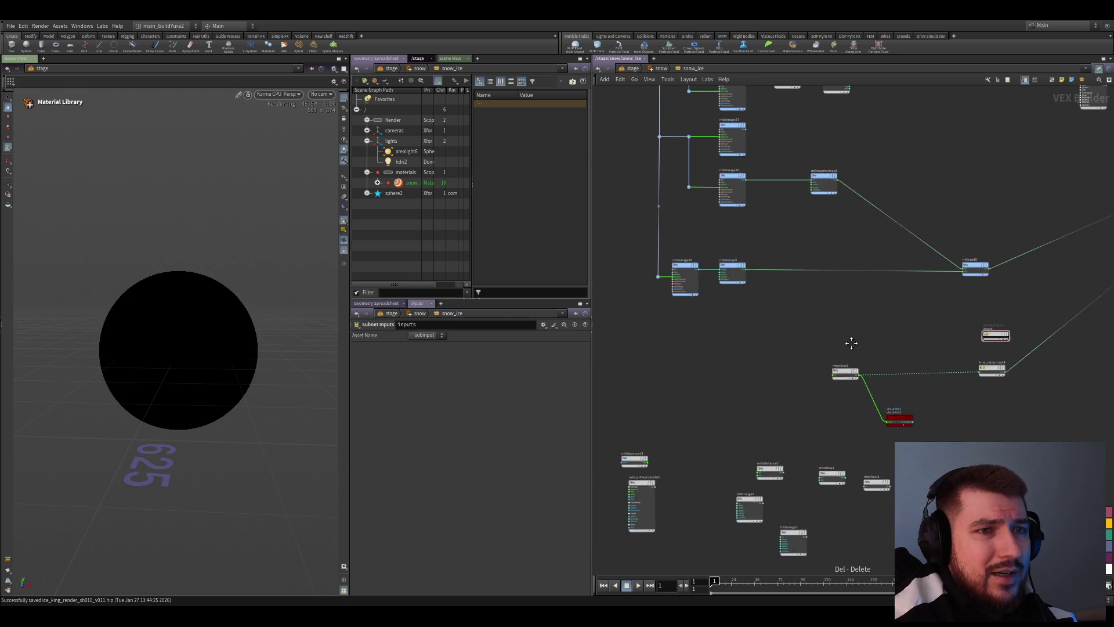
scroll(773, 372, up, 2)
click(804, 409)
scroll(826, 387, down, 1)
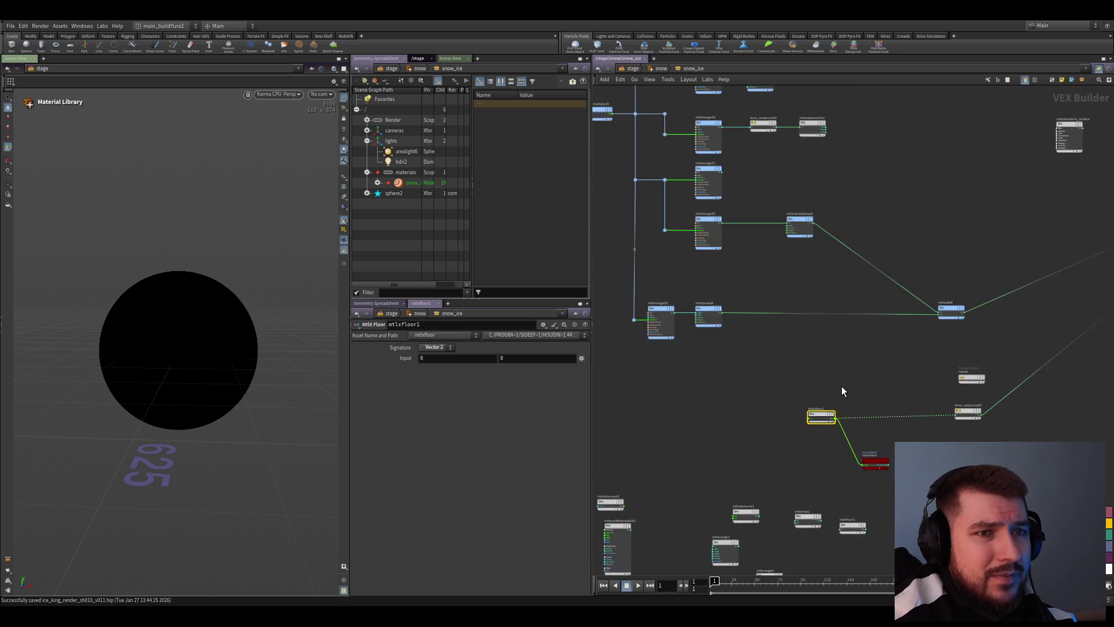
scroll(841, 385, up, 1)
key(Delete)
scroll(812, 446, up, 1)
scroll(779, 435, up, 1)
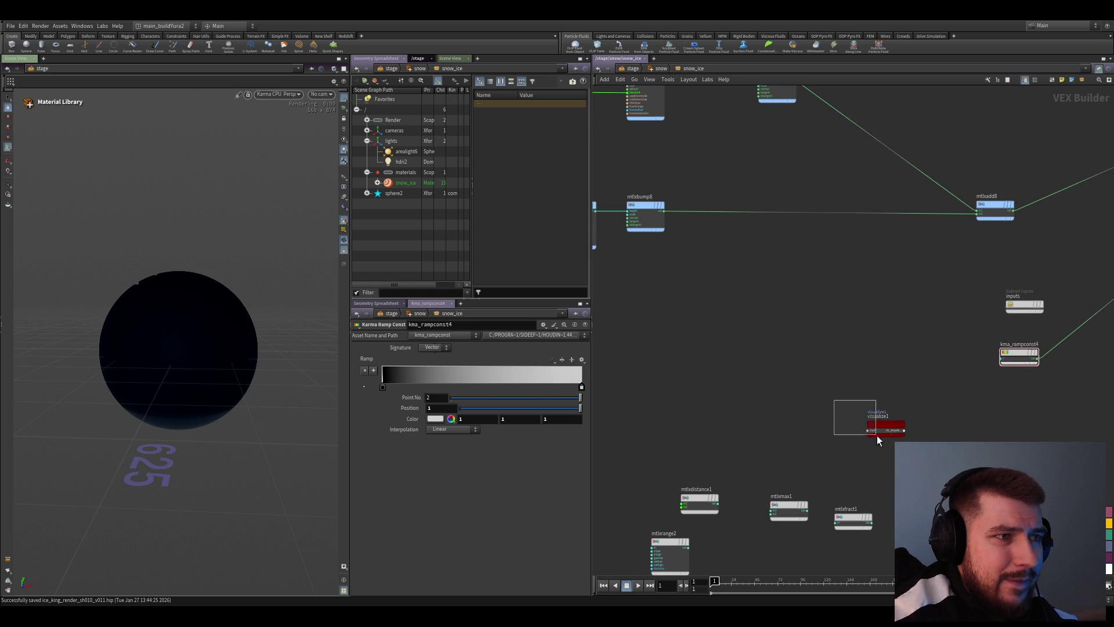
click(879, 428)
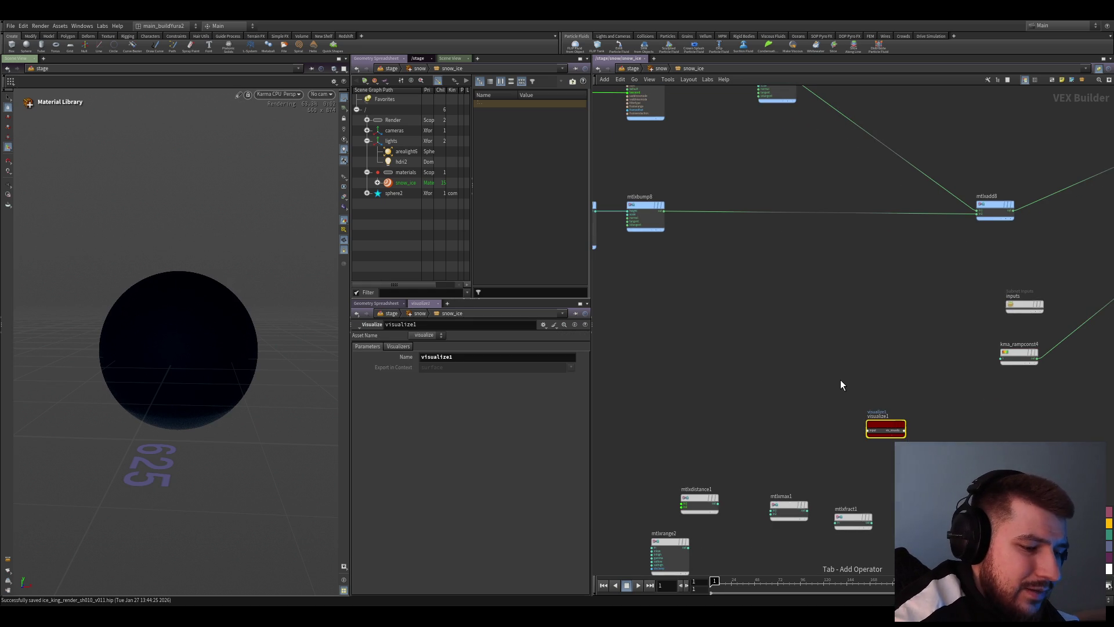
Add an MtlX Position node feeding visualize1 and a new MtlX Add node
key(ctrl+v)
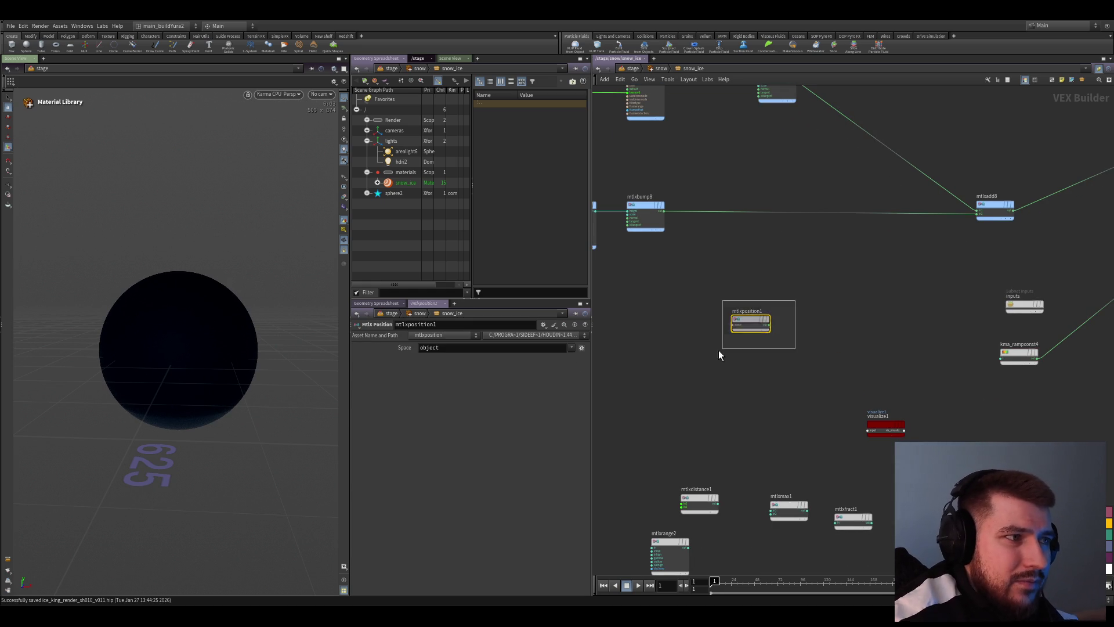
scroll(775, 358, up, 2)
click(763, 319)
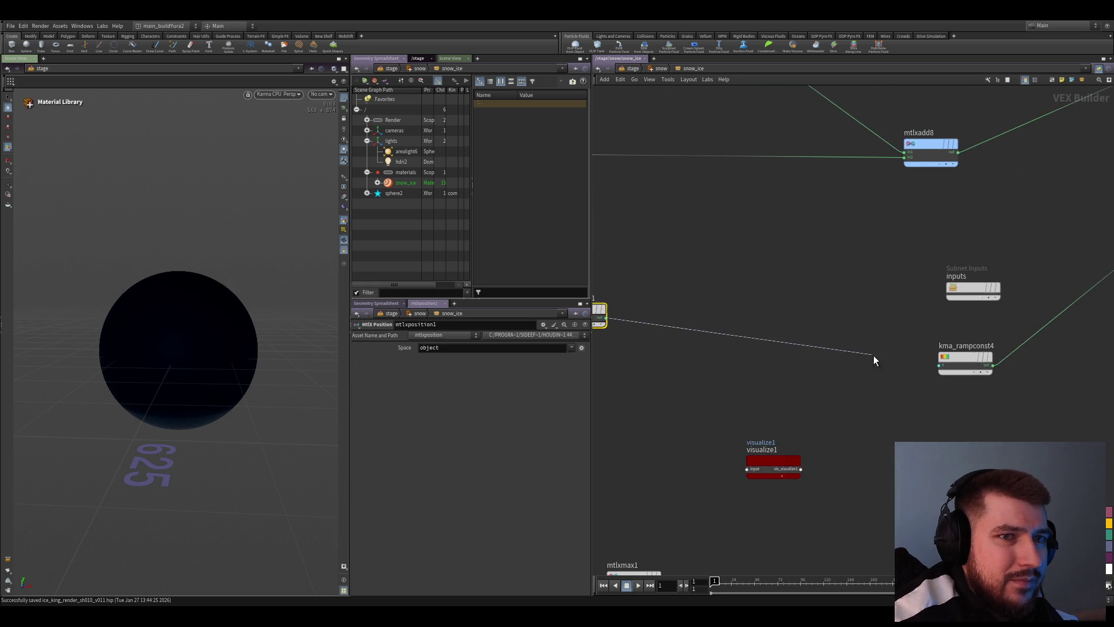
drag(800, 393, 730, 390)
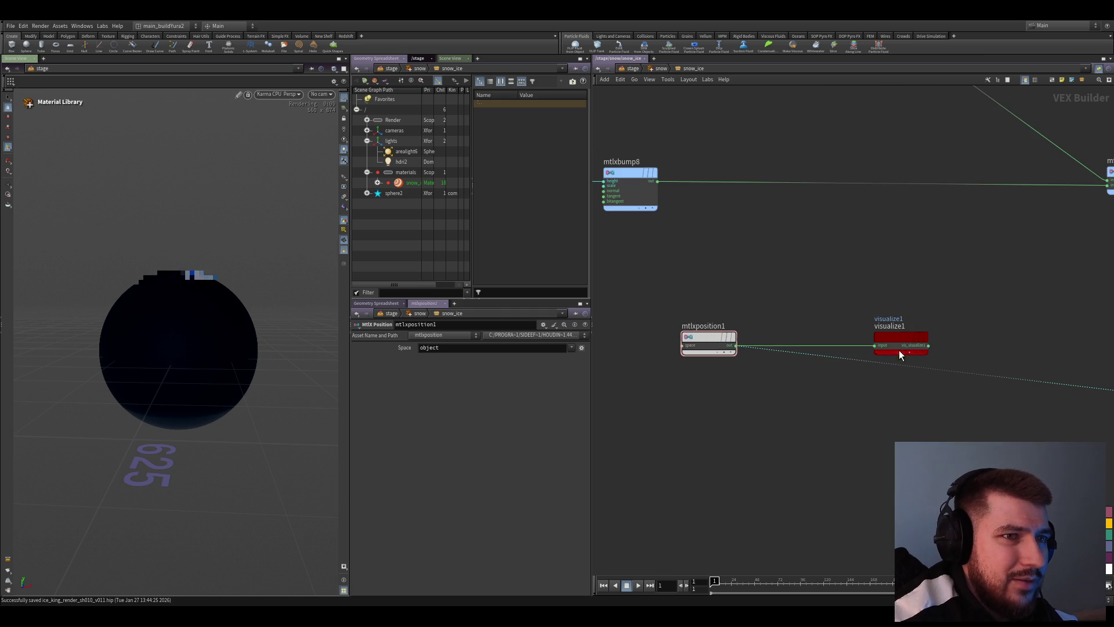
drag(899, 352, 923, 290)
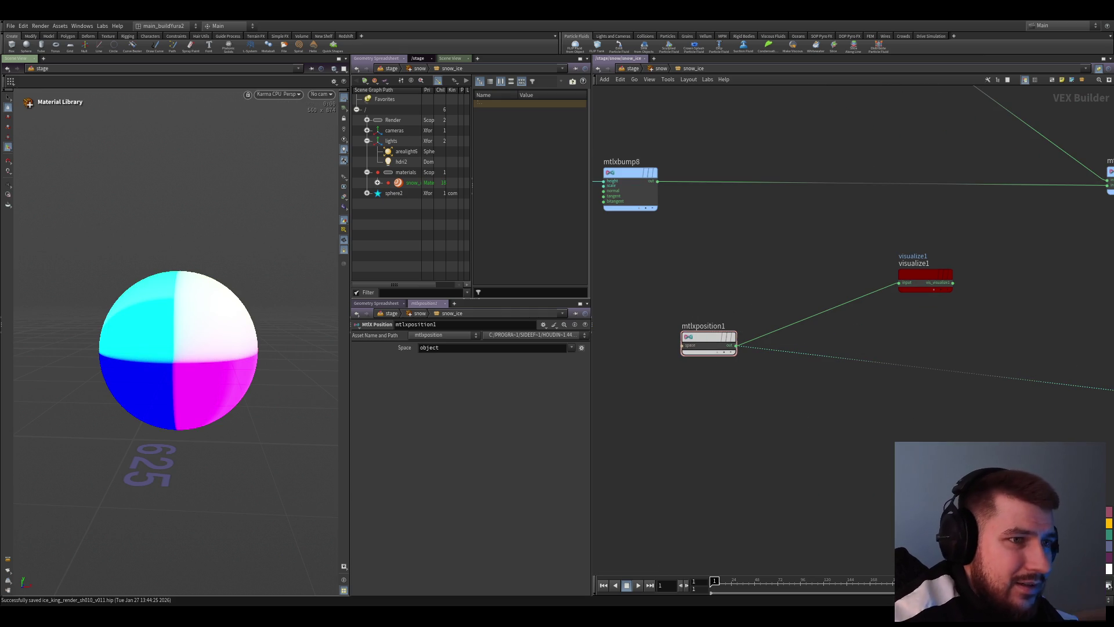
click(861, 451)
scroll(788, 434, up, 2)
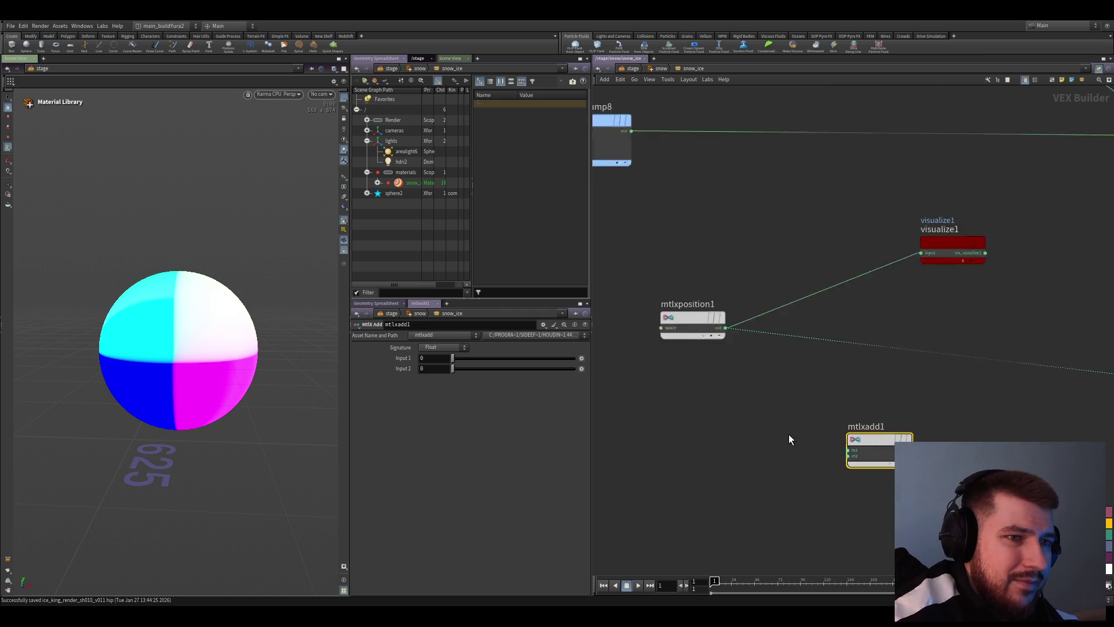
scroll(789, 434, up, 2)
click(884, 444)
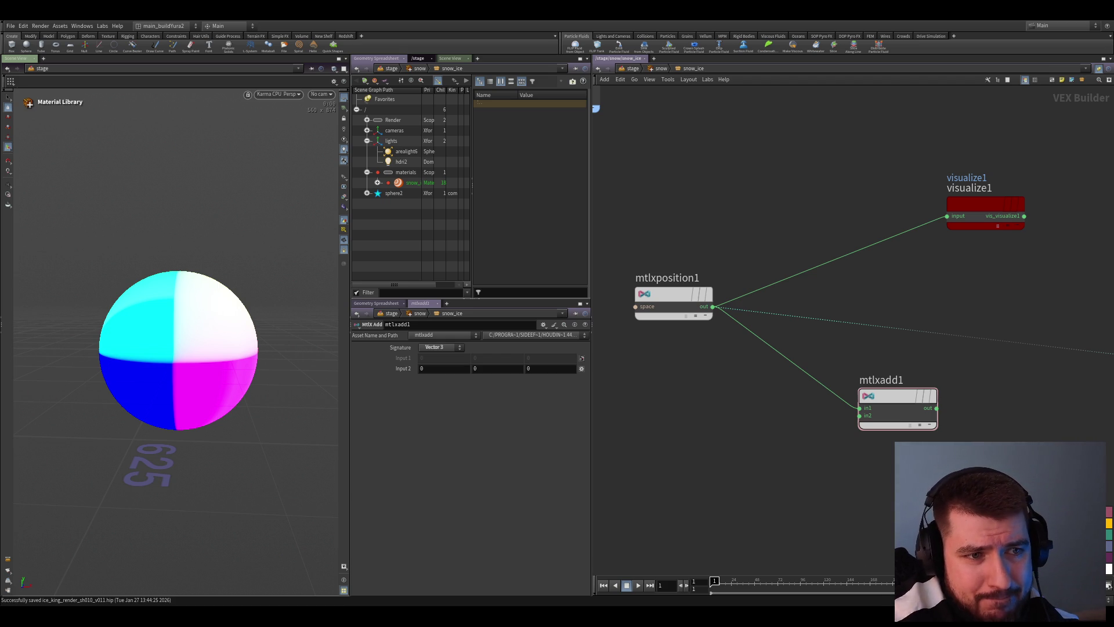
Add a Vector 3 Noise3D fed by position, wired into add input 2 and on to visualize1
click(779, 505)
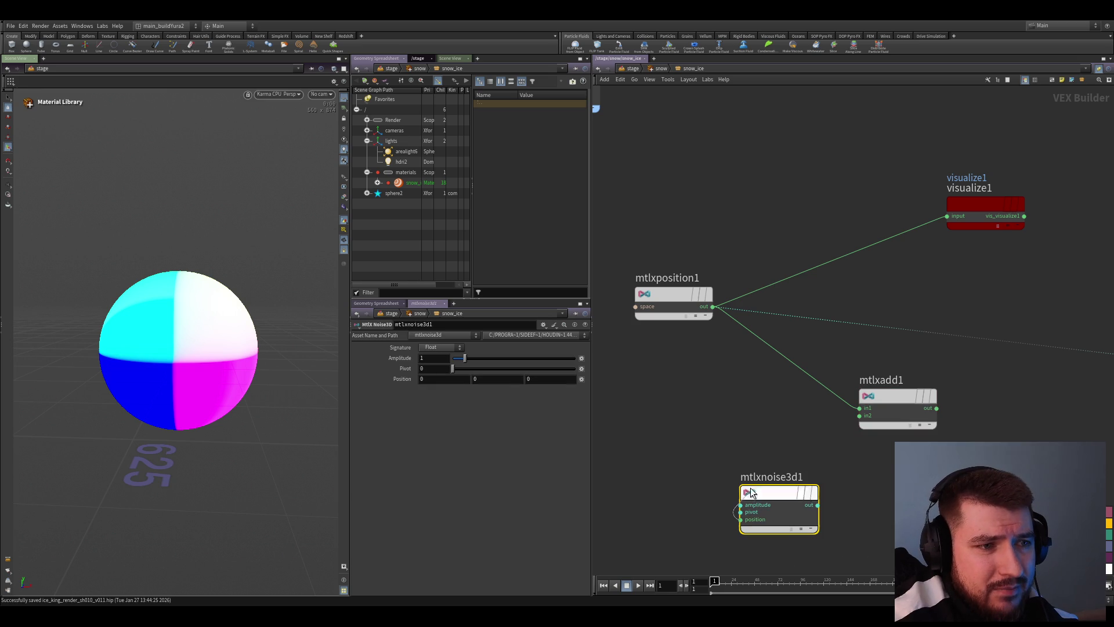
drag(739, 519, 714, 307)
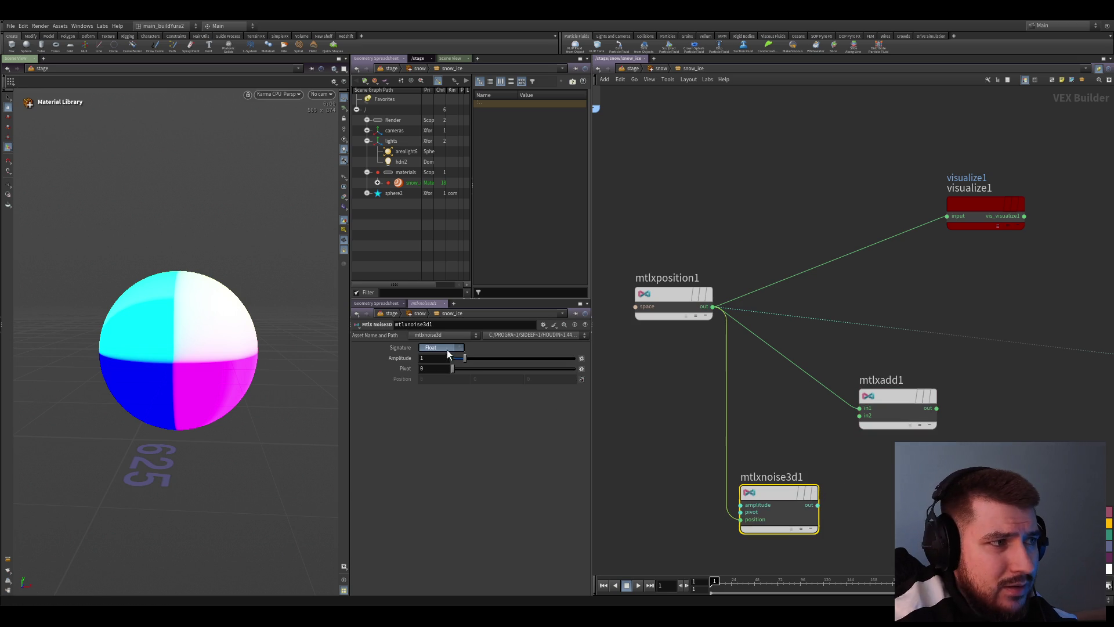
click(443, 381)
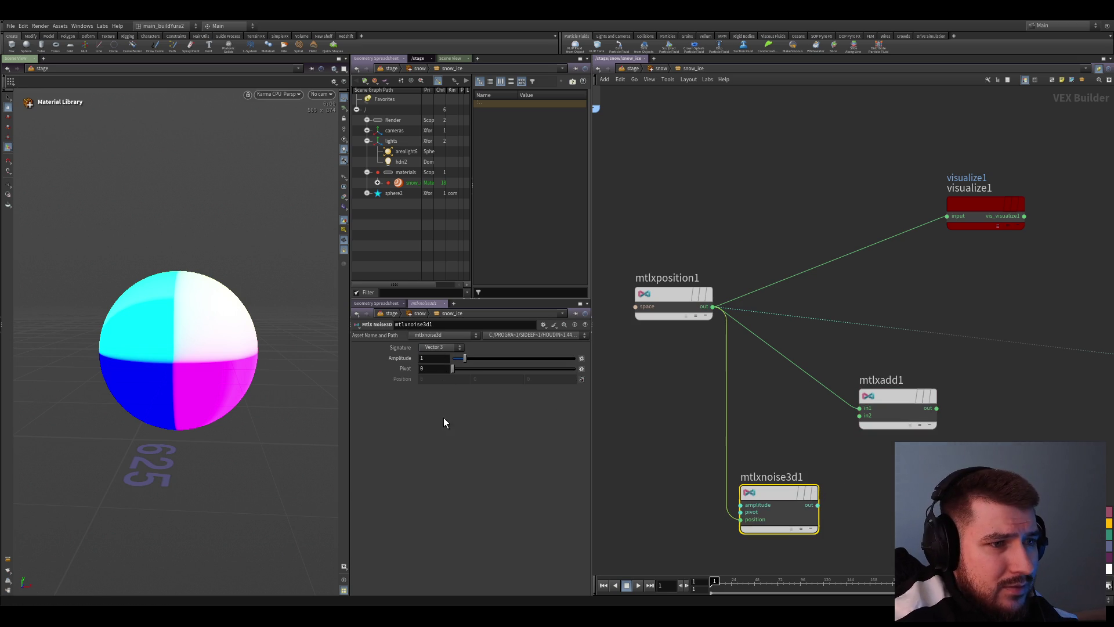
click(819, 505)
middle_drag(748, 557, 737, 520)
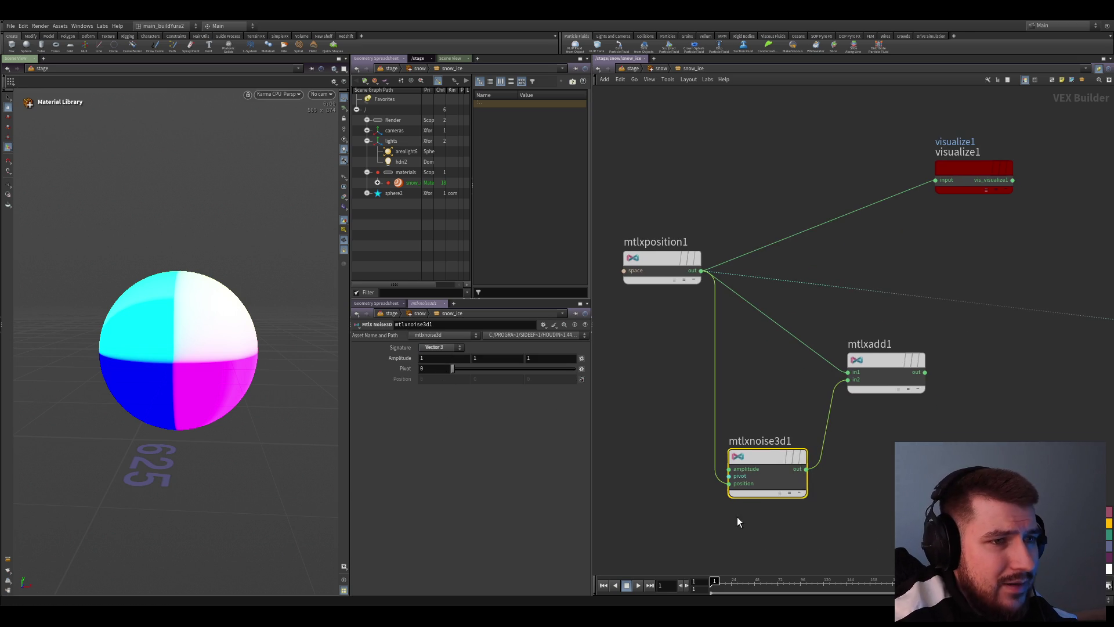
click(886, 358)
middle_drag(884, 479, 877, 415)
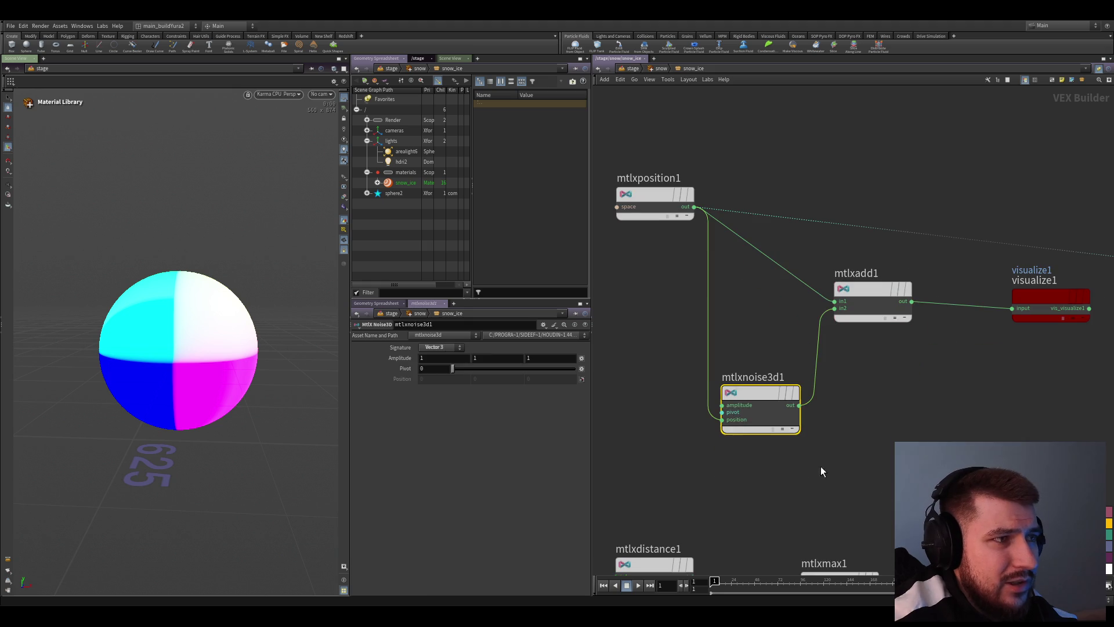
Keep pivot at zero, raise noise amplitude to 32 and preview the noise on the sphere
mouse_move(451, 369)
mouse_down()
mouse_move(575, 378)
mouse_move(452, 369)
mouse_up()
middle_drag(952, 449, 857, 463)
click(720, 426)
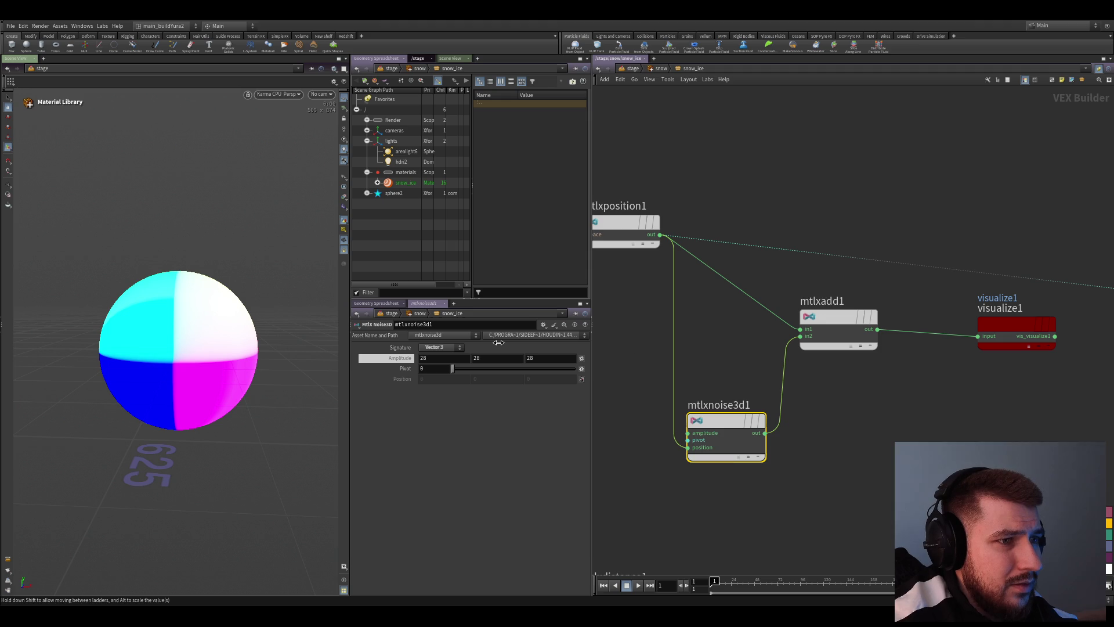
middle_drag(493, 362, 457, 443)
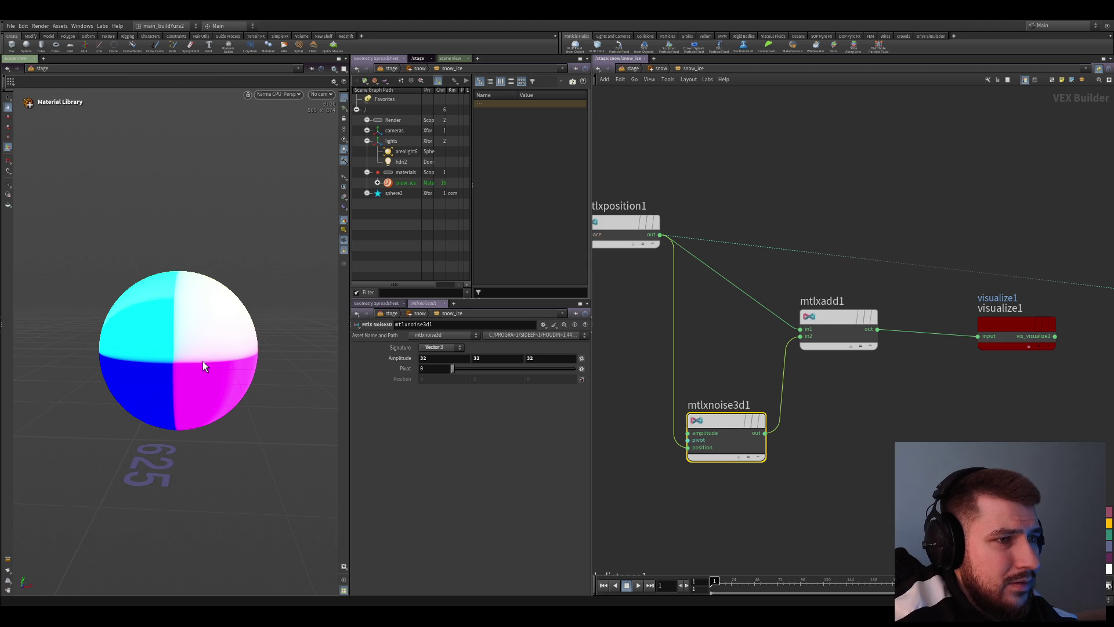
key(space)
mouse_move(194, 346)
mouse_down()
mouse_move(229, 386)
mouse_move(206, 323)
mouse_up()
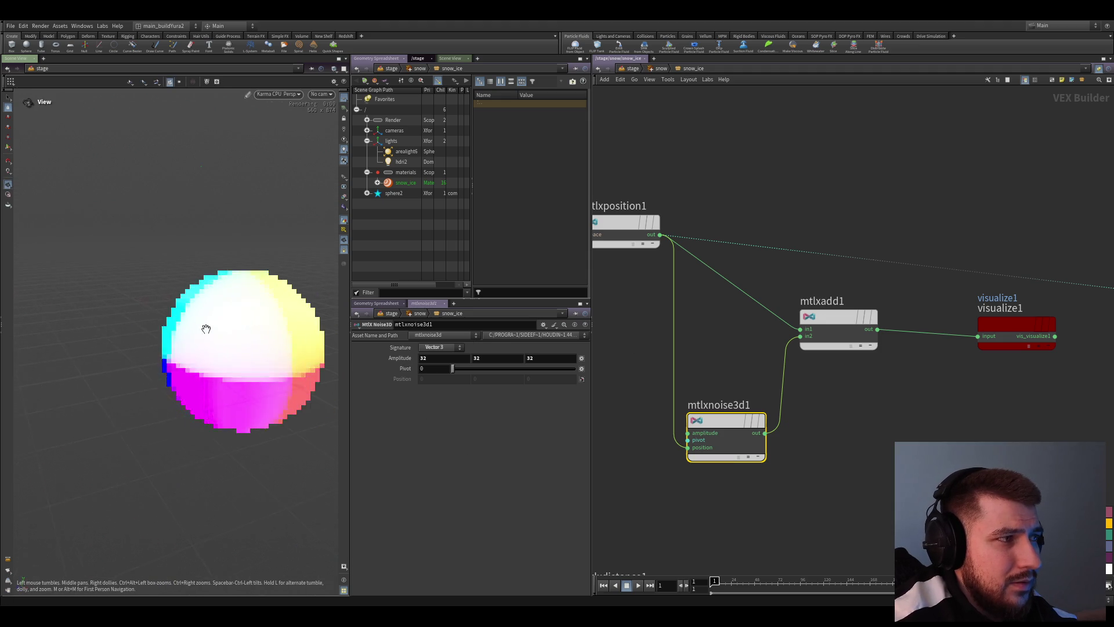
click(744, 444)
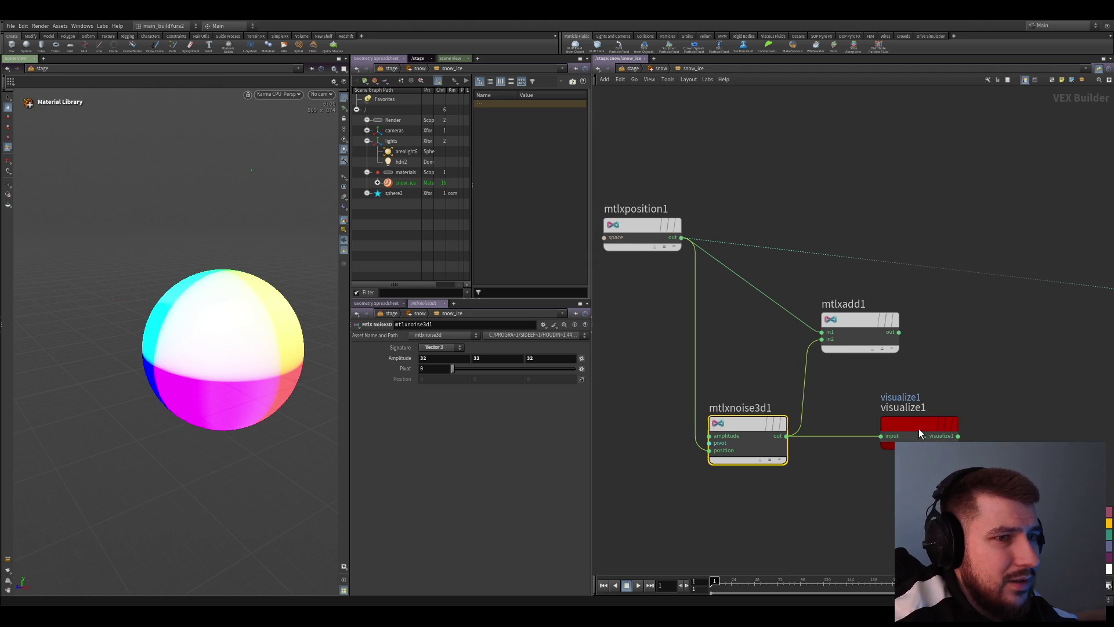
scroll(892, 385, down, 2)
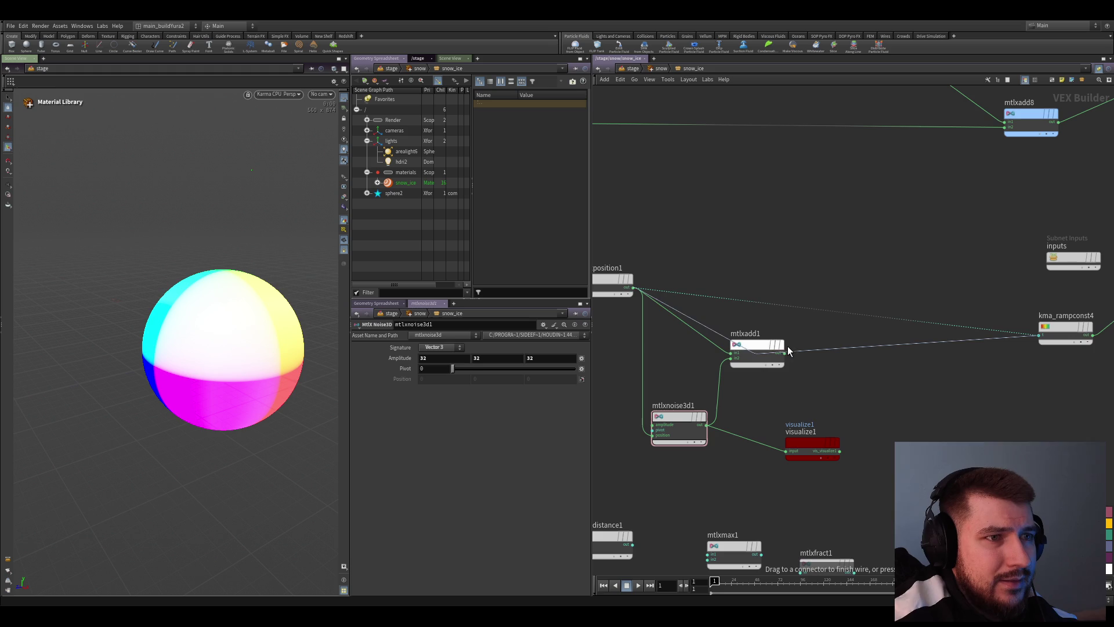
Preview the add result and experiment with noise amplitude and pivot, ending near amplitude 27 with pivot 0
middle_drag(833, 398, 770, 382)
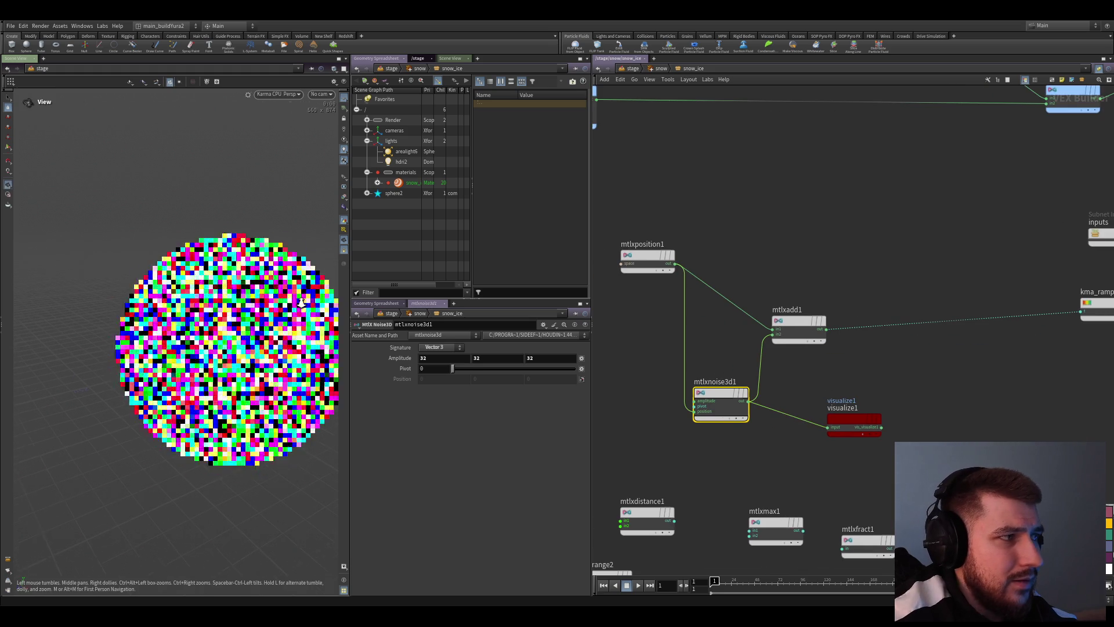
drag(771, 293, 888, 348)
middle_drag(769, 428, 814, 407)
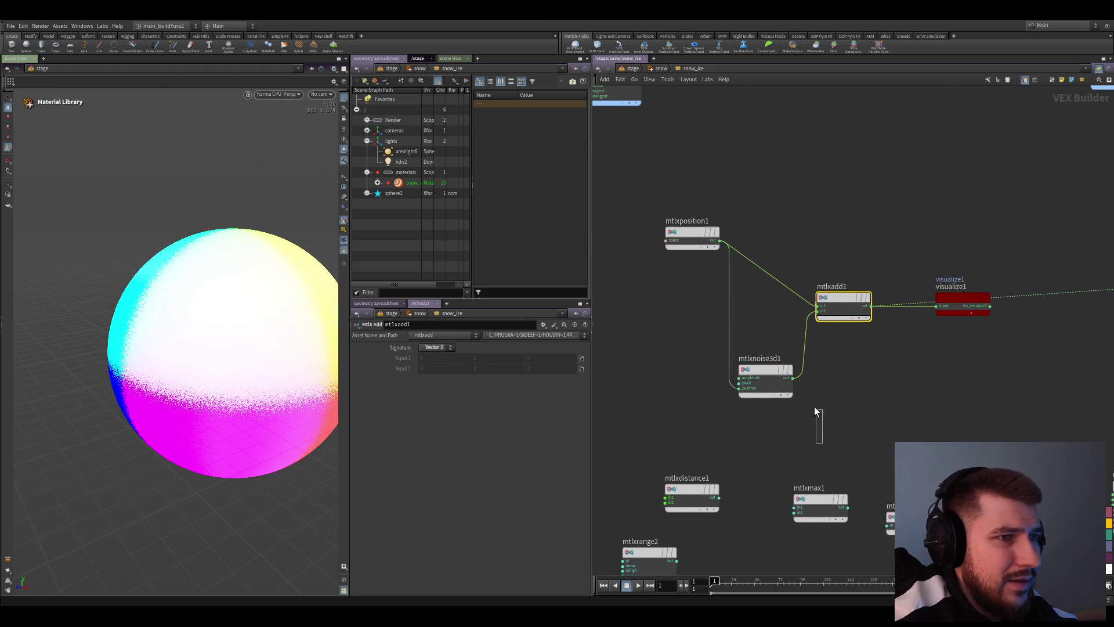
click(767, 383)
ctrl+middle_click(392, 359)
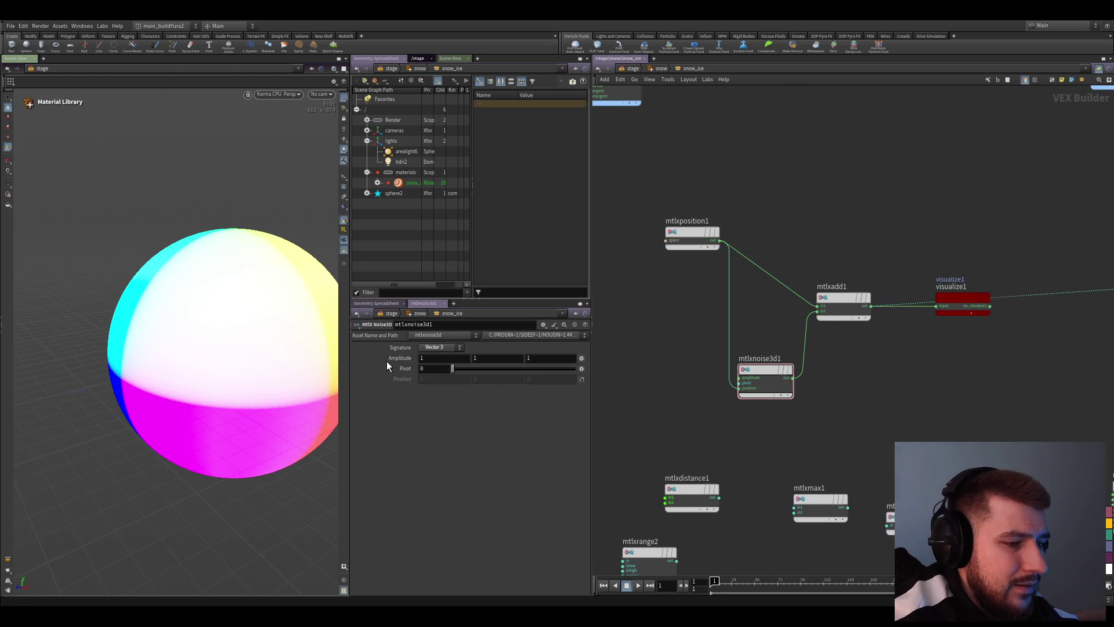
middle_drag(387, 362, 361, 358)
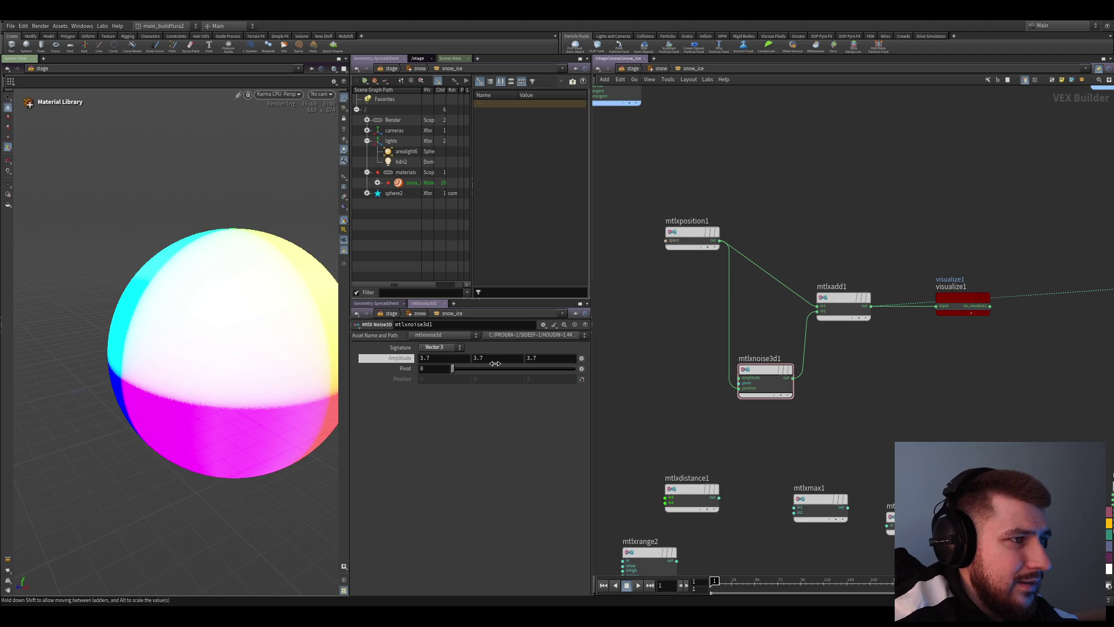
middle_drag(458, 360, 481, 458)
scroll(175, 368, up, 2)
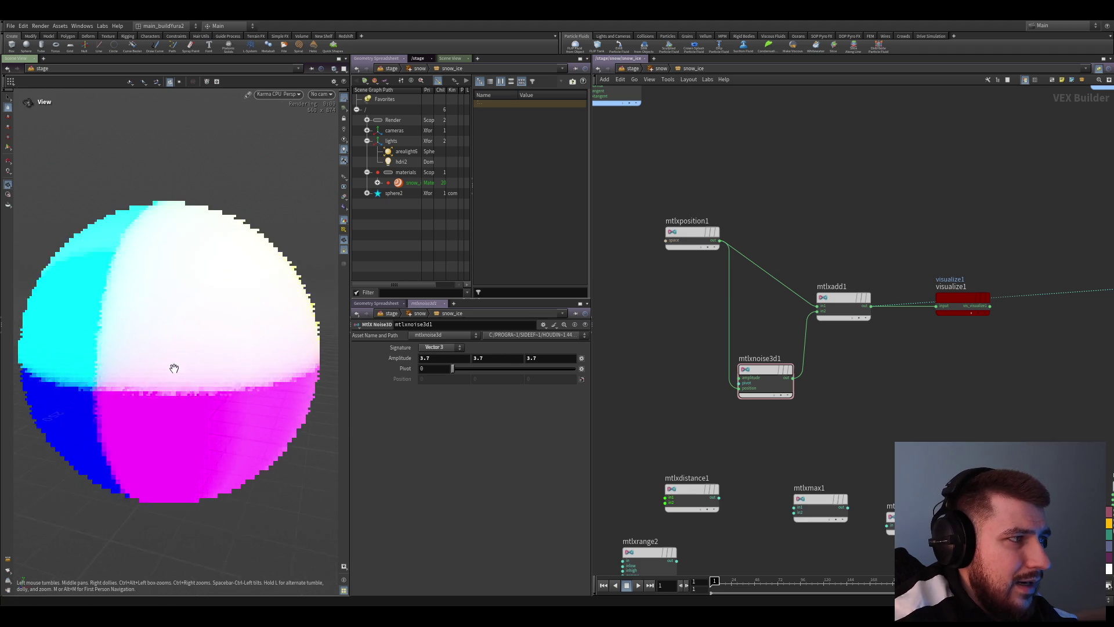
scroll(164, 386, up, 2)
middle_drag(375, 369, 533, 377)
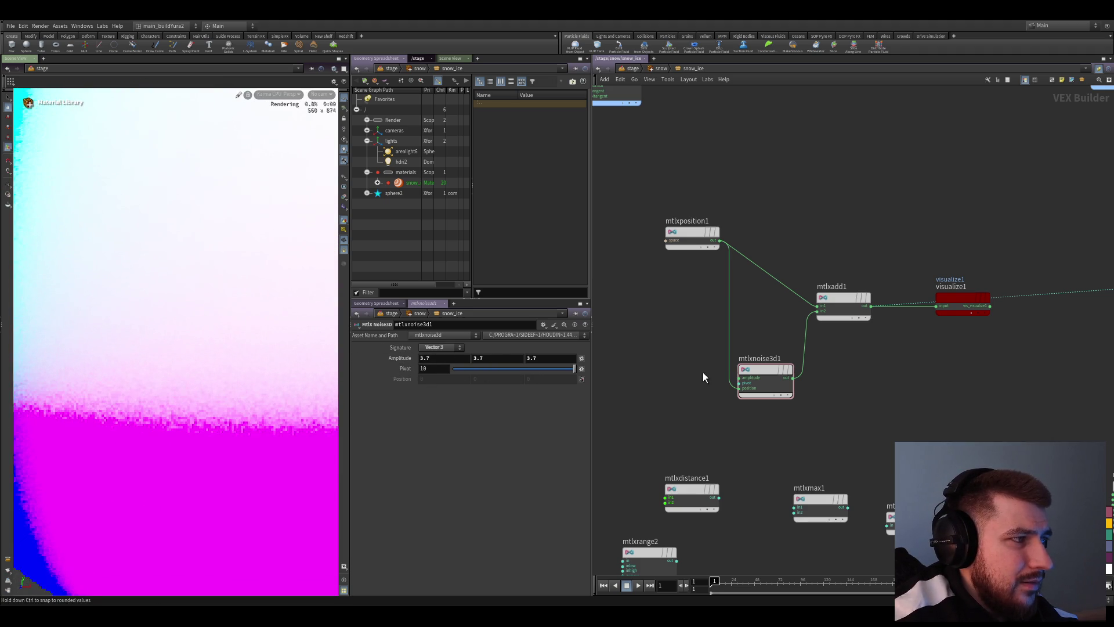
key(ctrl+z)
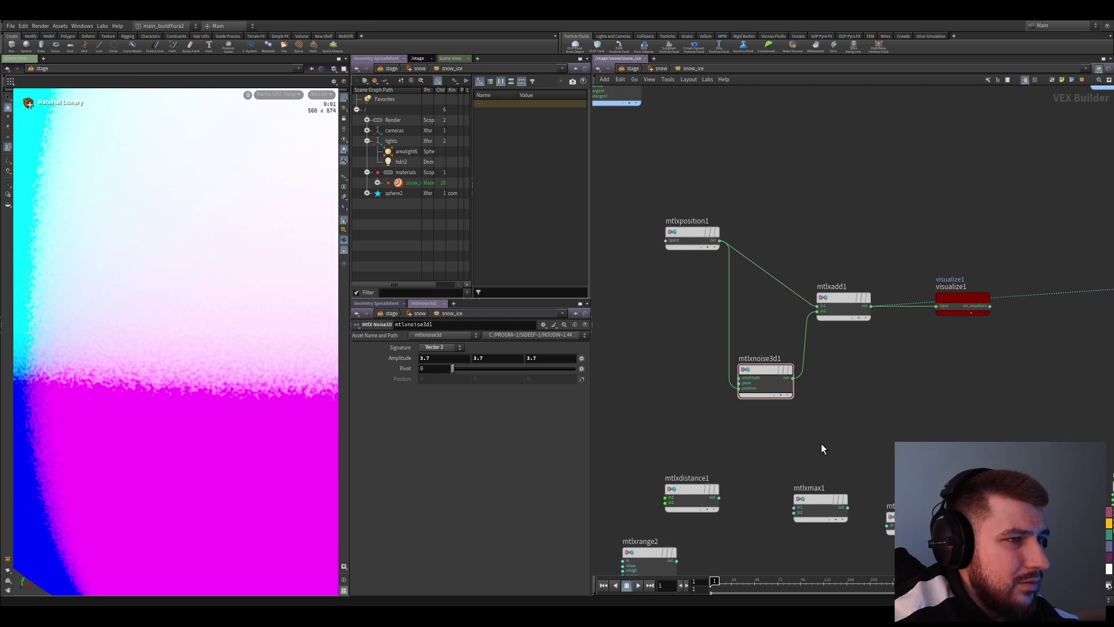
drag(716, 256, 673, 259)
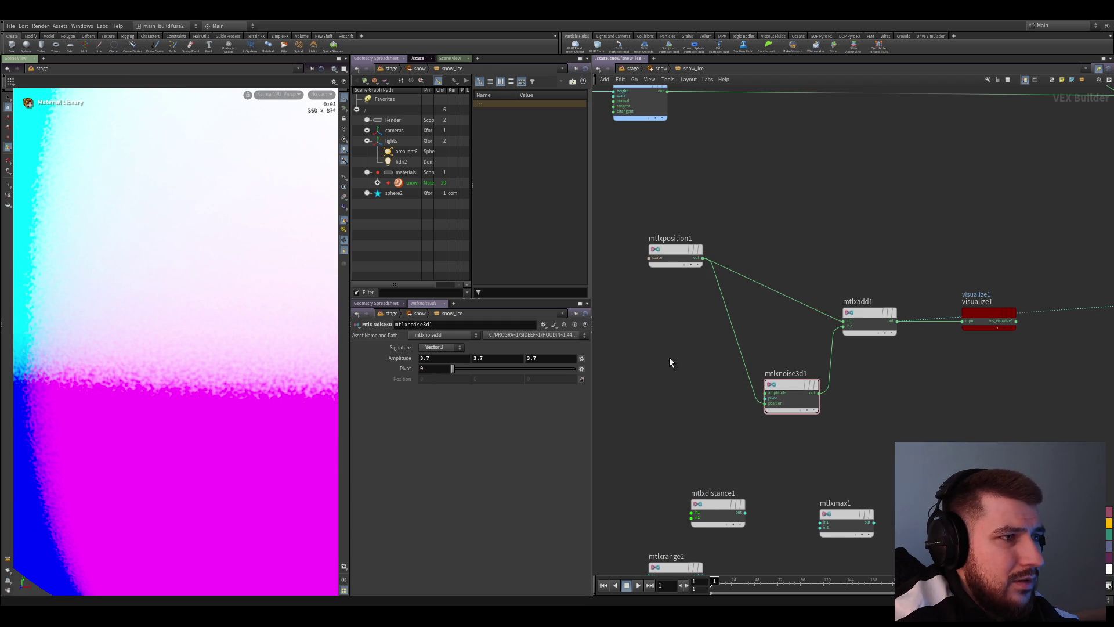
ctrl+middle_click(402, 359)
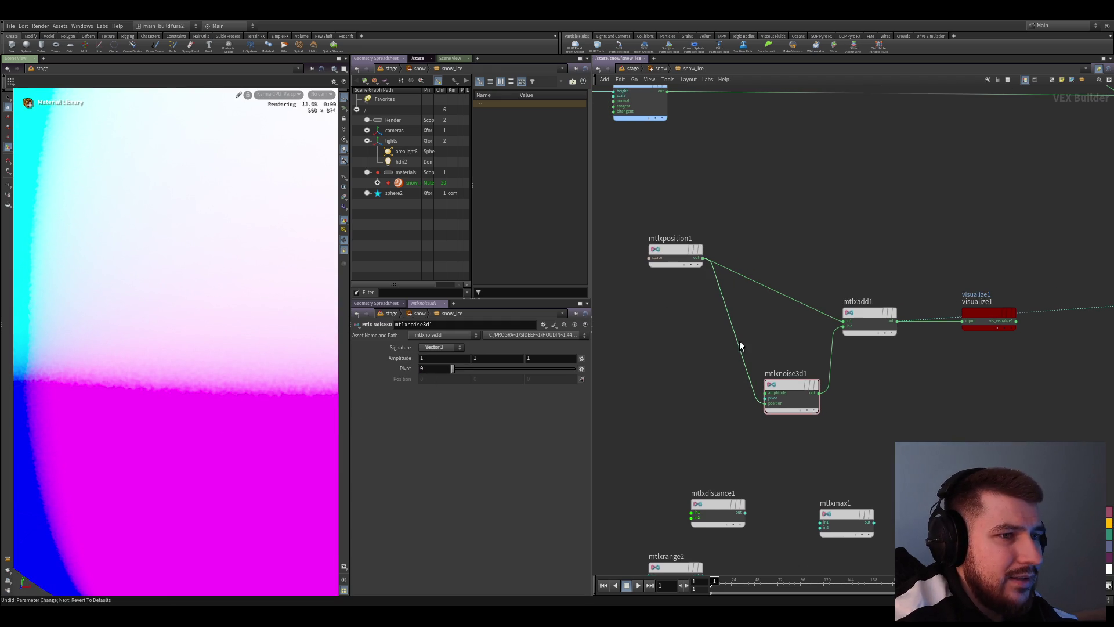
middle_drag(486, 349, 508, 350)
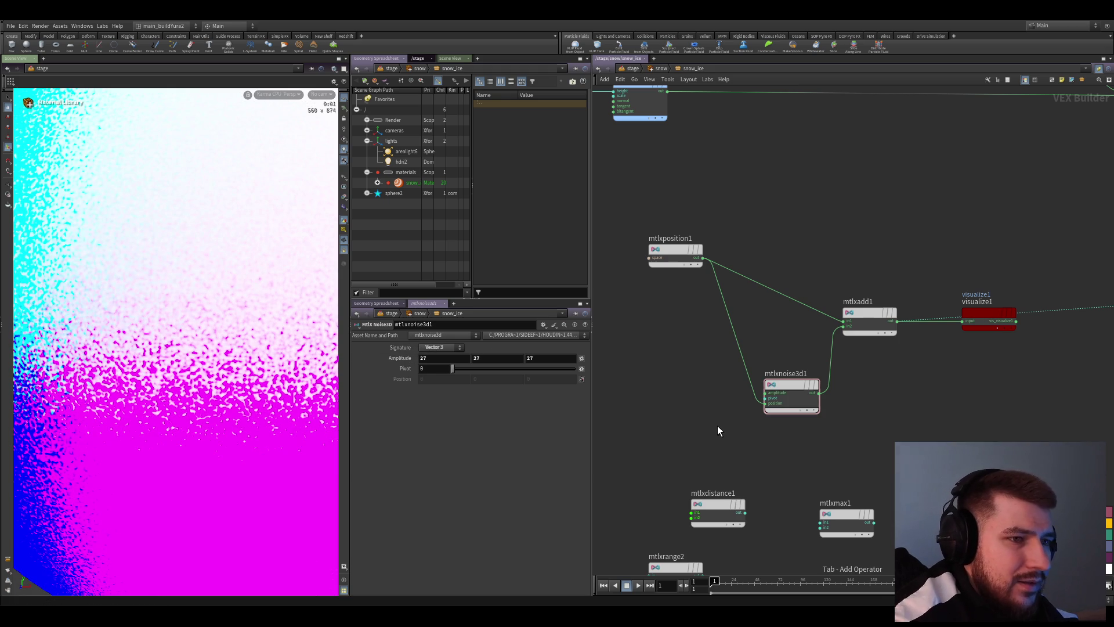
Insert an Mtlx Multiply between position and noise3d and ladder Input 2 down to about 0.02
drag(717, 425, 722, 367)
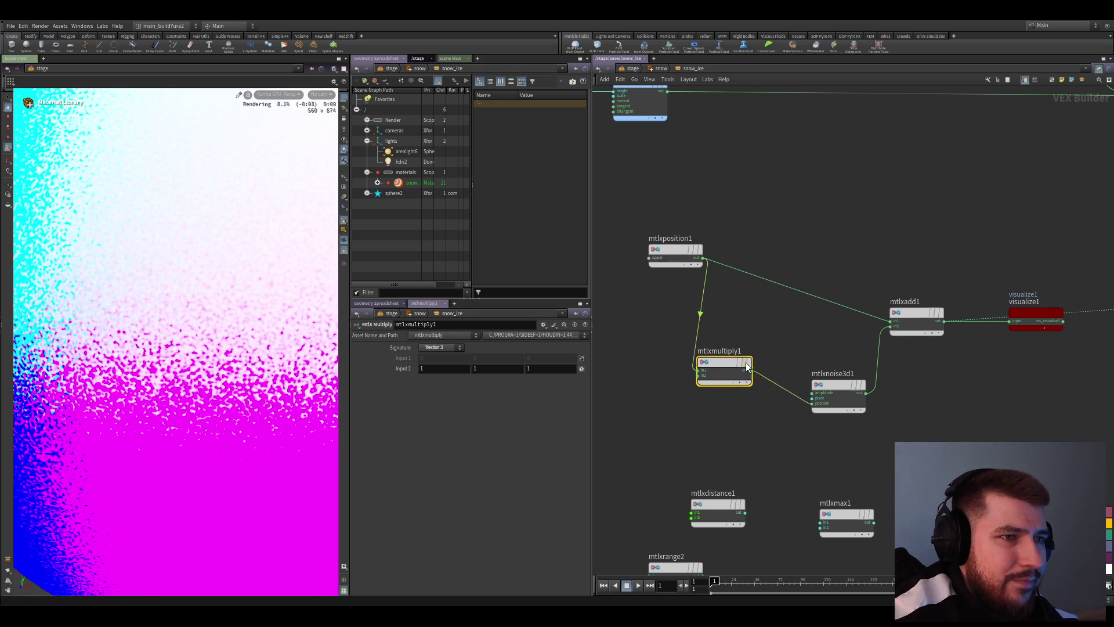
middle_drag(396, 368, 424, 368)
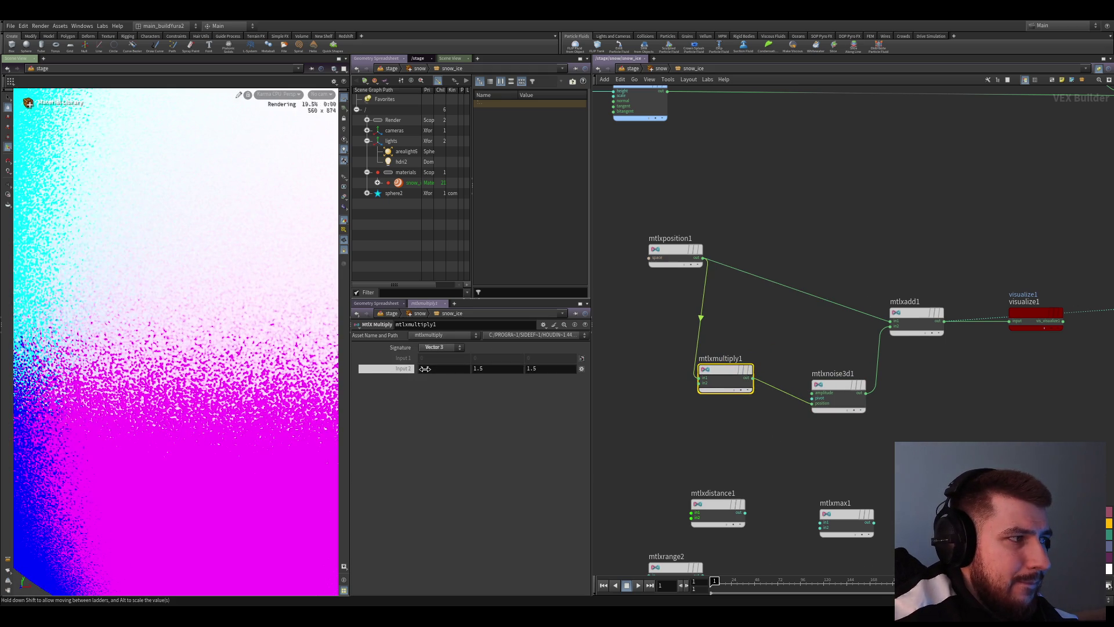
middle_drag(348, 368, 412, 392)
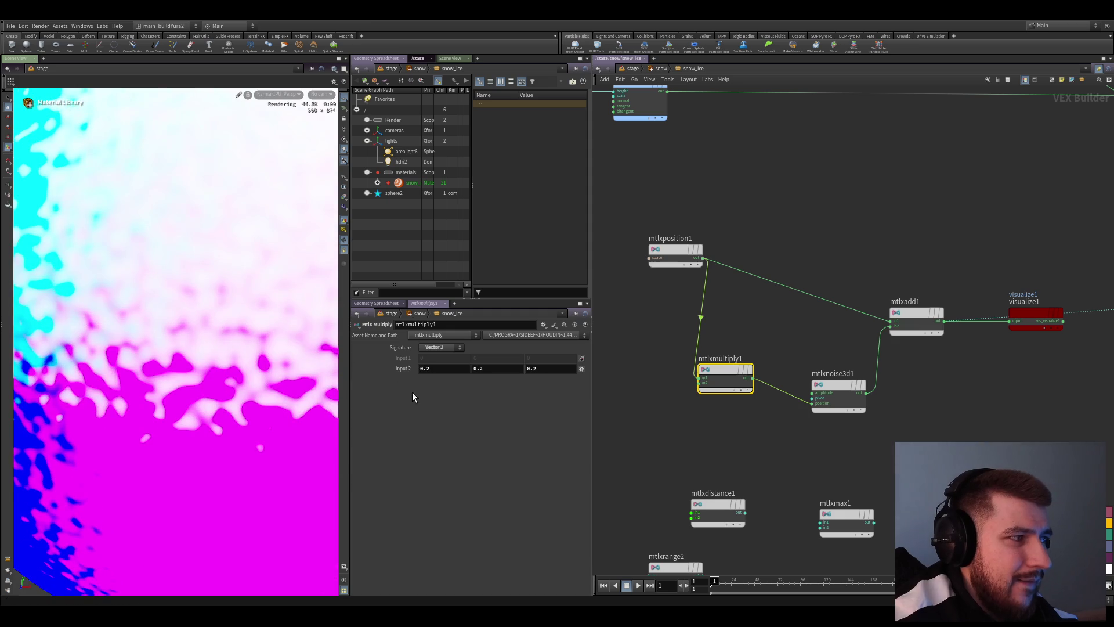
right_drag(174, 359, 210, 397)
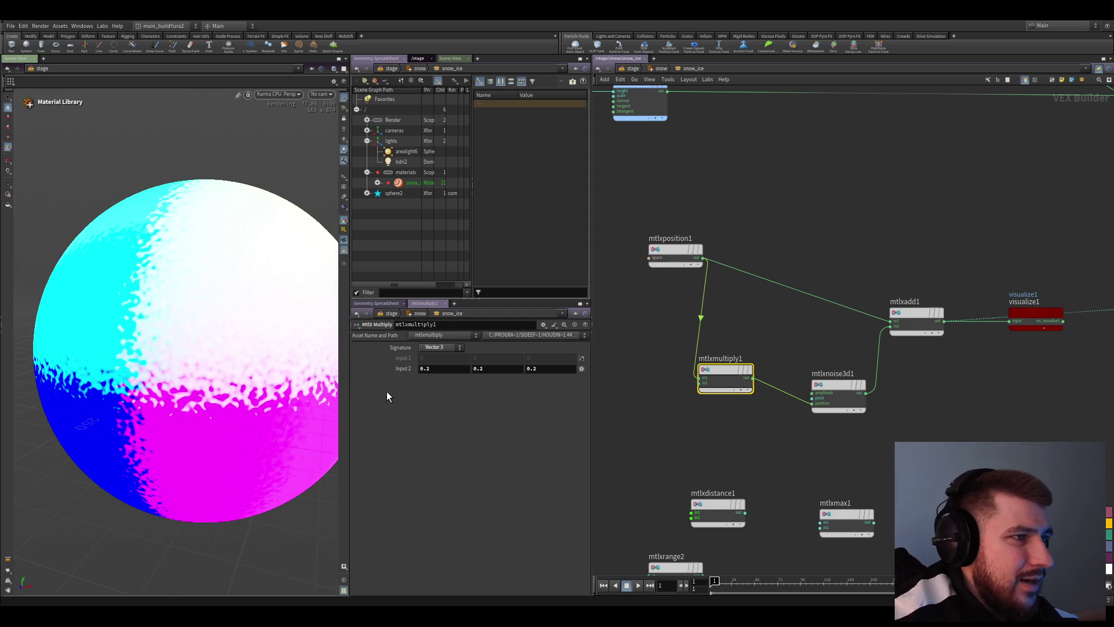
mouse_move(397, 369)
middle_down()
mouse_move(413, 385)
mouse_move(379, 388)
middle_up()
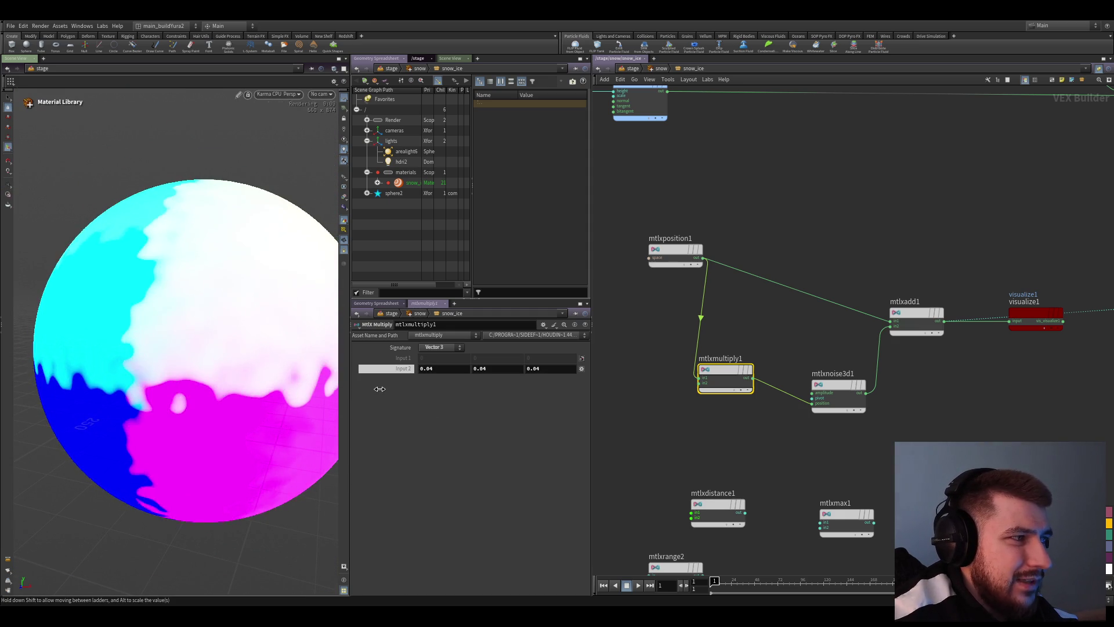
middle_drag(379, 389, 375, 388)
key(Escape)
mouse_move(199, 311)
mouse_down()
mouse_move(178, 356)
mouse_move(242, 365)
mouse_move(195, 397)
mouse_up()
scroll(760, 407, down, 2)
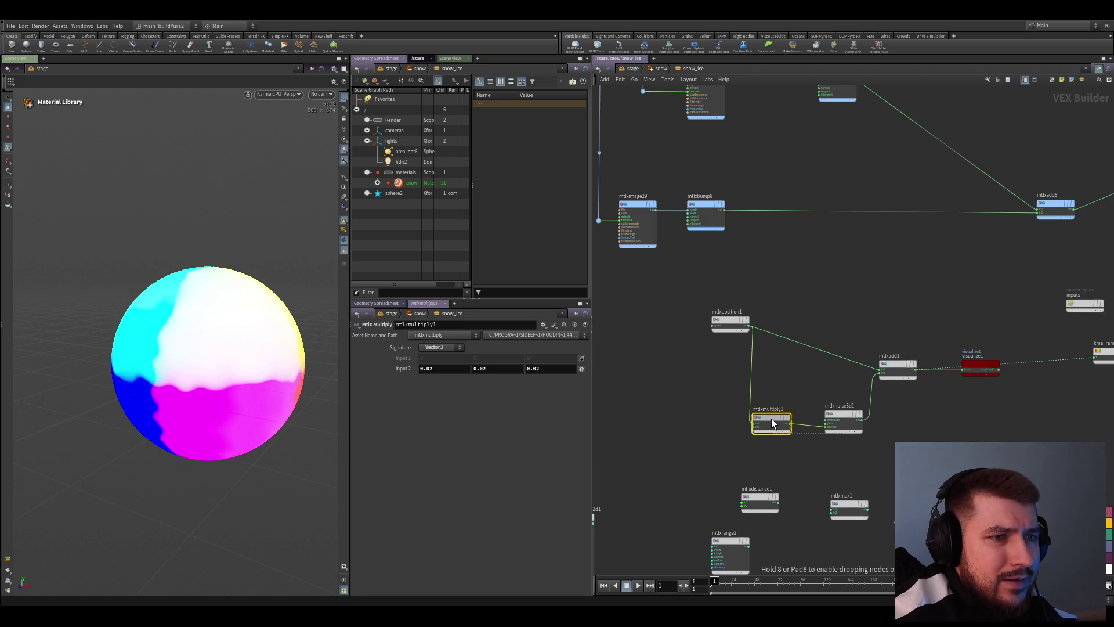
middle_drag(771, 418, 870, 455)
scroll(857, 414, up, 1)
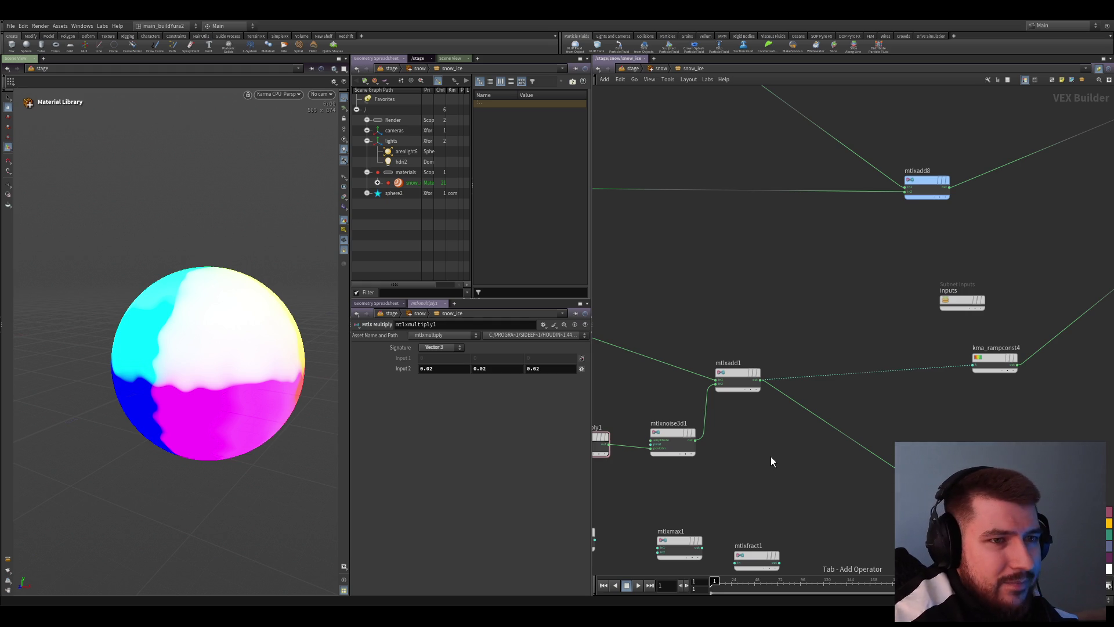
Add Karma Voronoi Noise 2D and 3D nodes to the snow_ice network
key(Tab)
key(Return)
click(770, 456)
scroll(772, 511, up, 1)
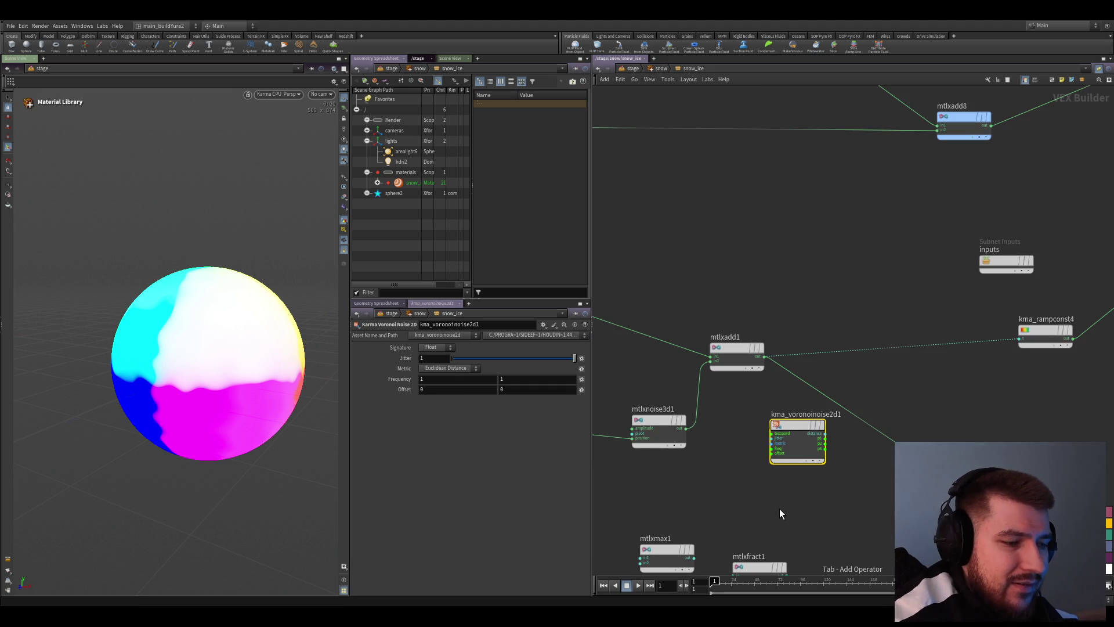
key(Tab)
key(Return)
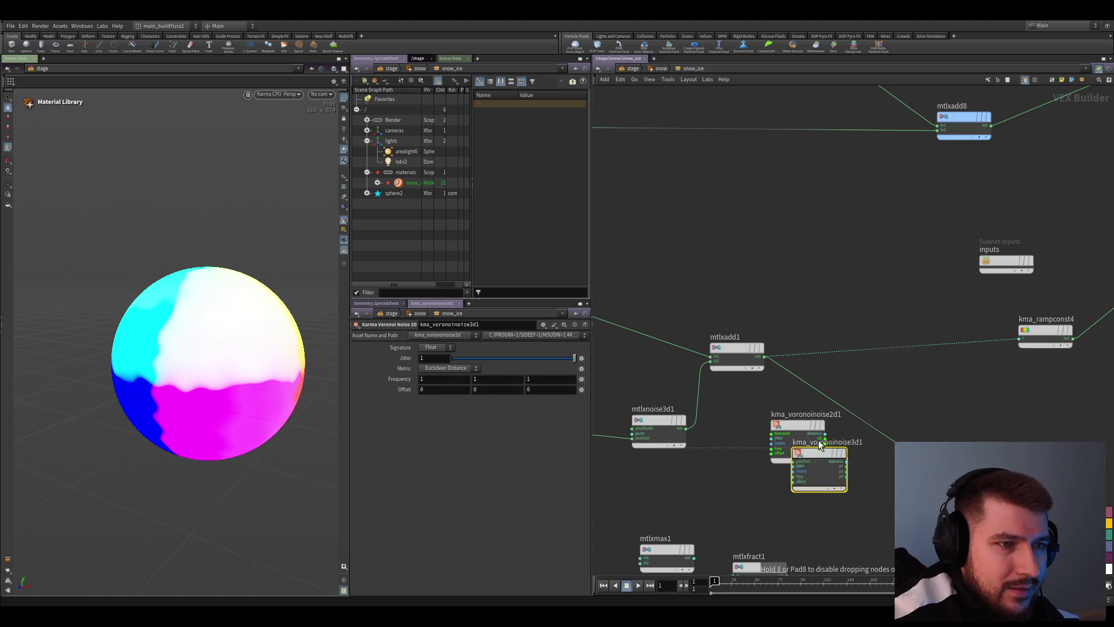
click(810, 262)
Wire mtlxposition1 into the 3D Voronoi position input and its distance output into a visualize node
middle_drag(514, 298, 631, 317)
click(616, 311)
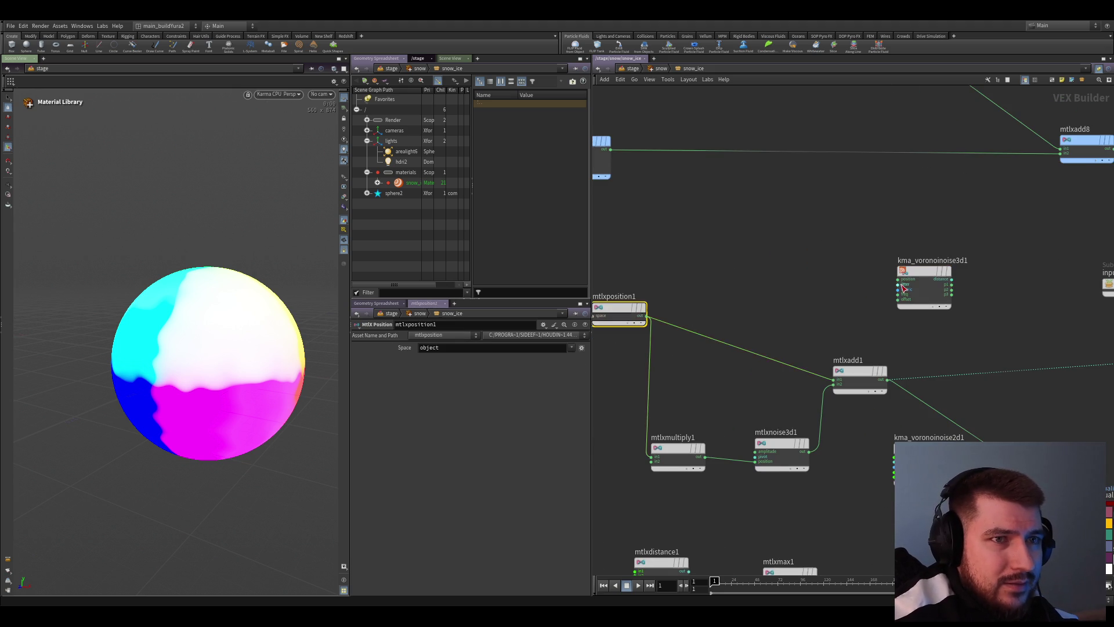
scroll(670, 324, up, 1)
drag(617, 322, 848, 287)
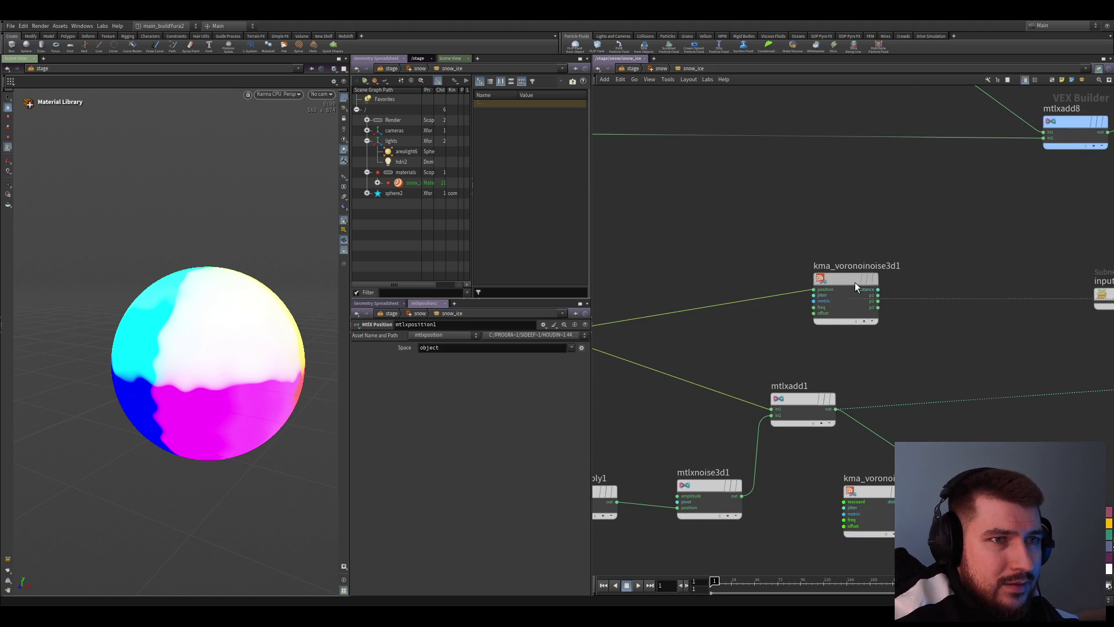
click(831, 305)
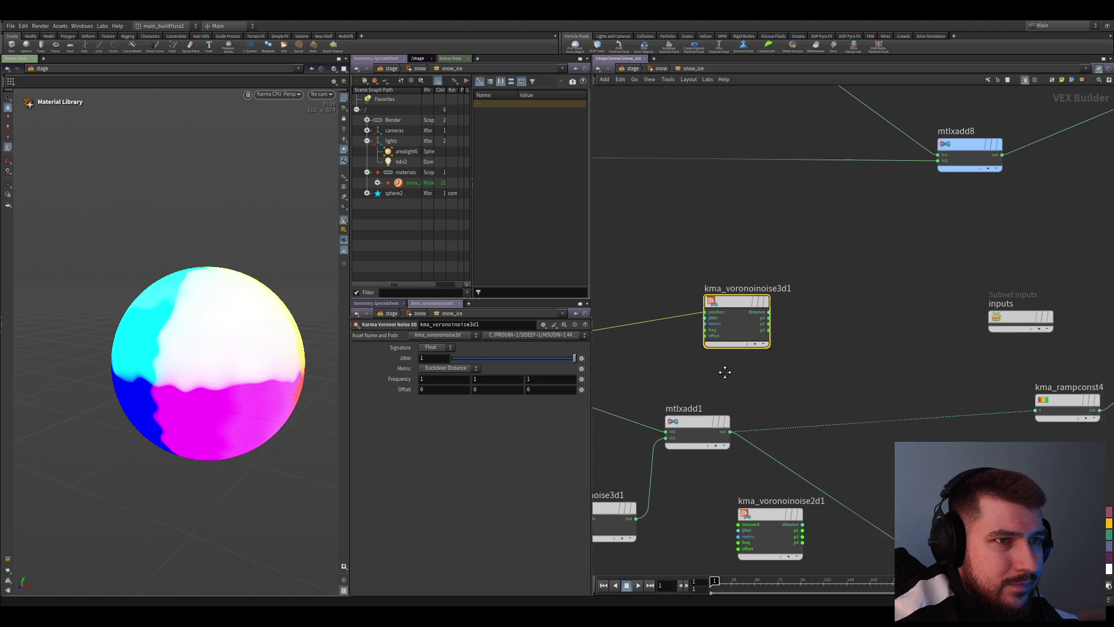
middle_drag(726, 372, 749, 364)
drag(795, 235, 692, 351)
scroll(811, 350, down, 1)
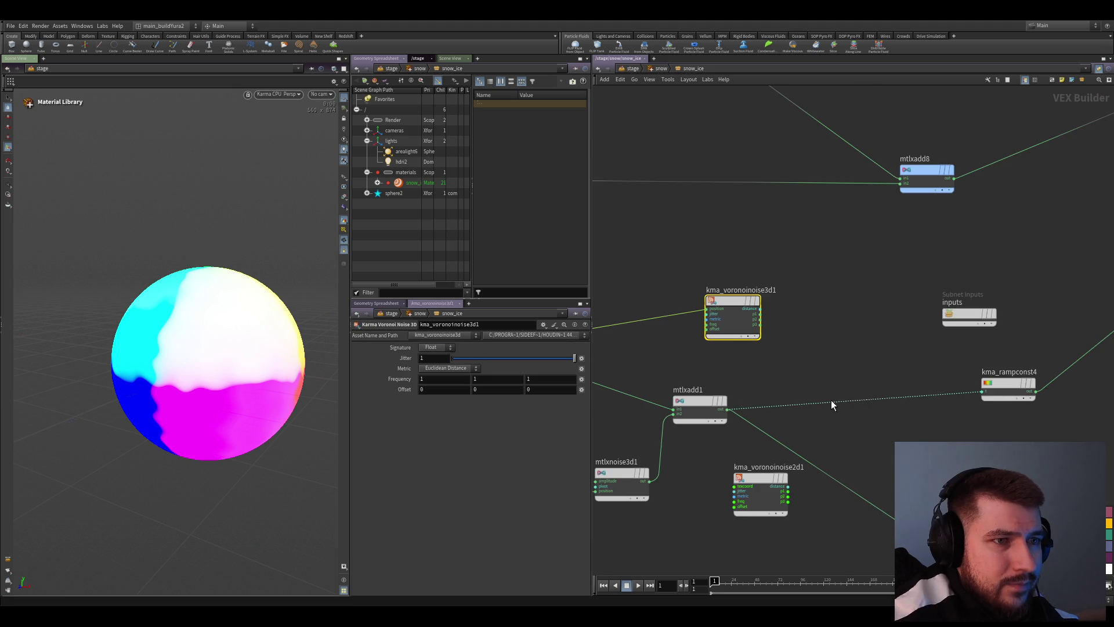
drag(982, 392, 774, 311)
click(761, 309)
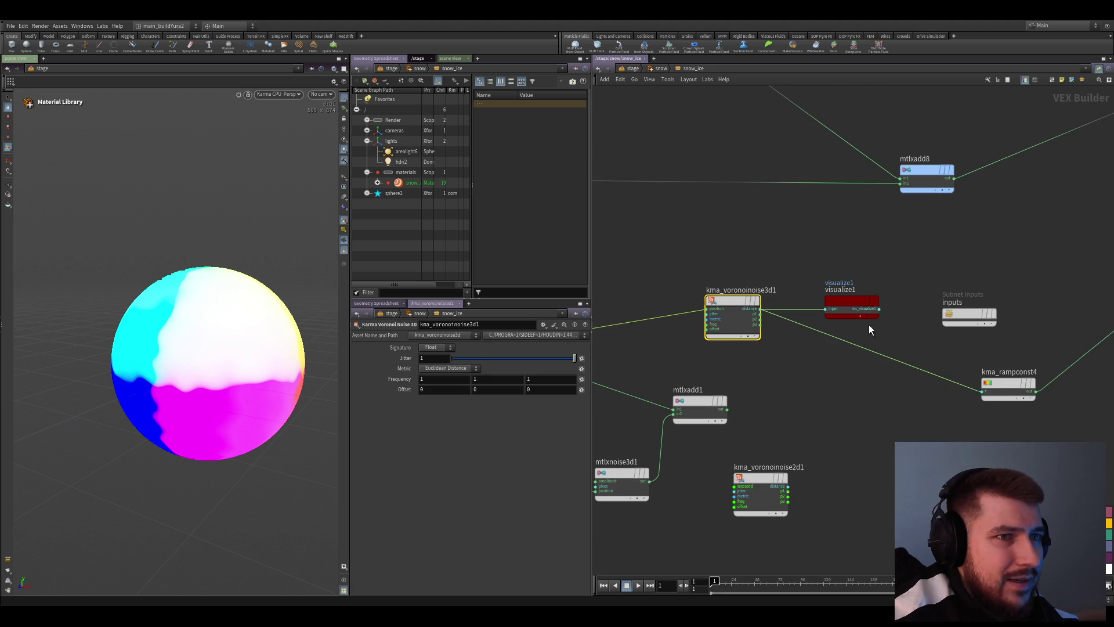
Set the 3D Voronoi frequency to 0.013 and visualize its p1 output as coloured cells
click(855, 398)
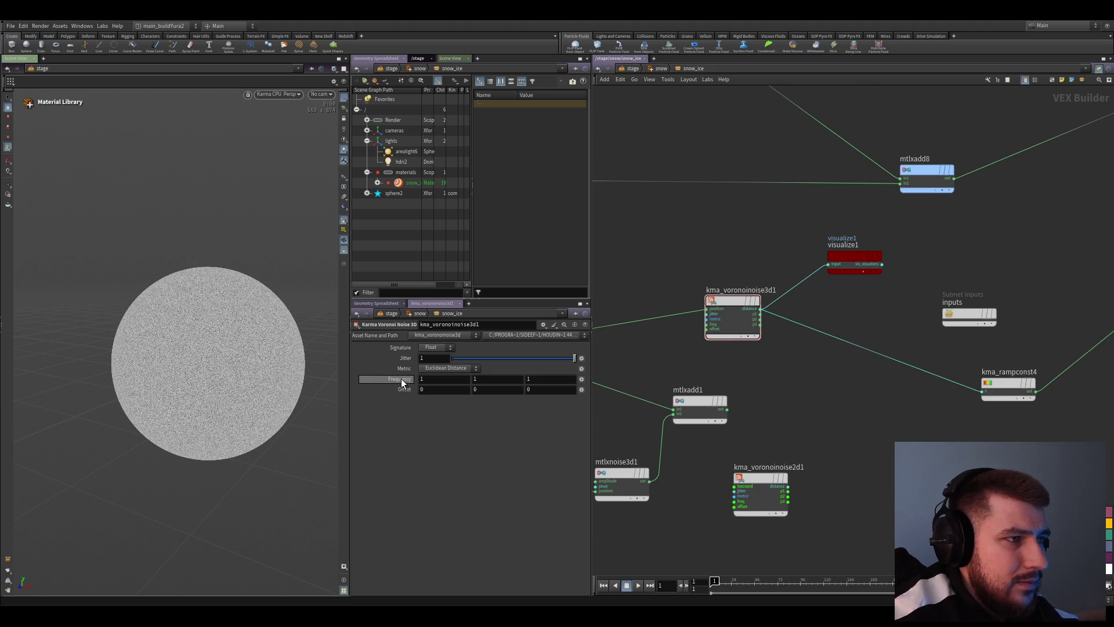
mouse_move(402, 379)
mouse_down()
mouse_move(395, 366)
mouse_move(404, 394)
mouse_up()
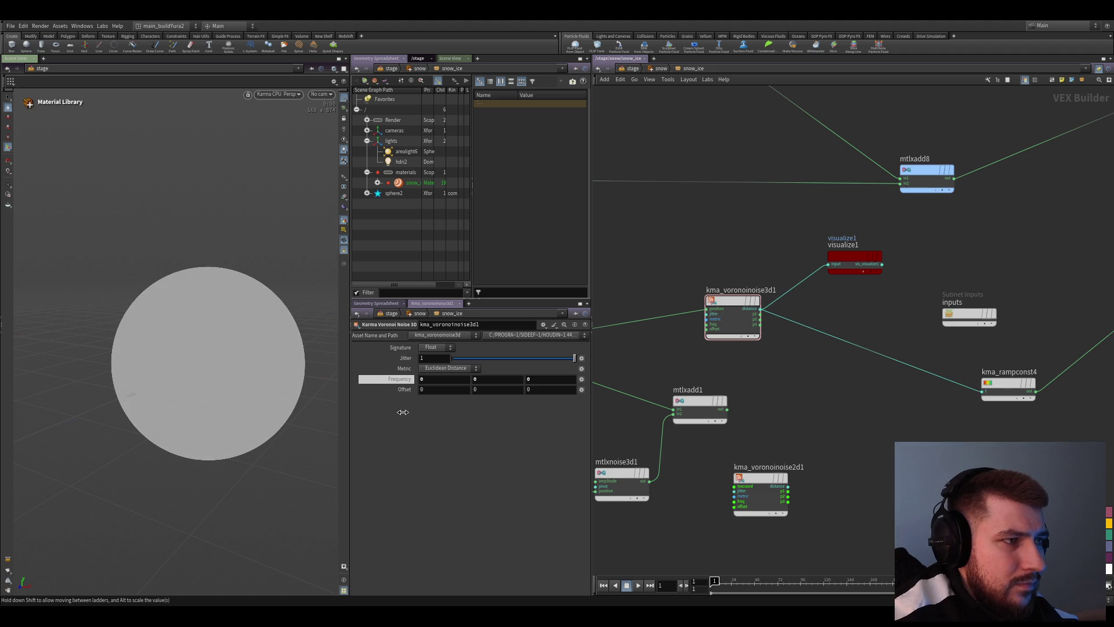
middle_drag(402, 412, 441, 419)
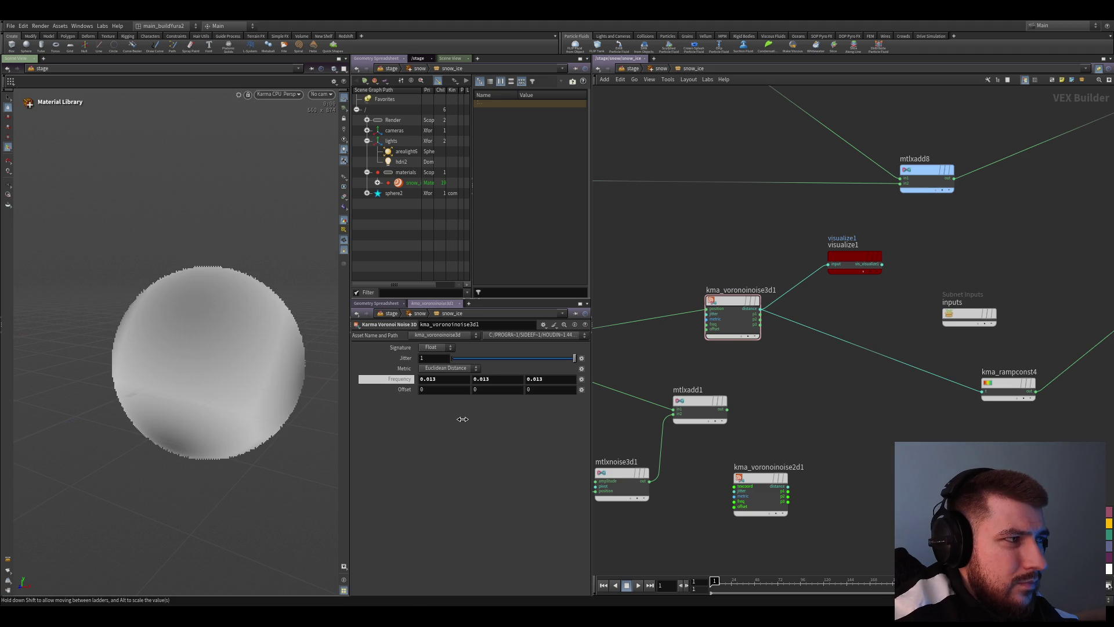
mouse_move(463, 419)
mouse_down()
mouse_move(472, 419)
mouse_move(457, 418)
mouse_up()
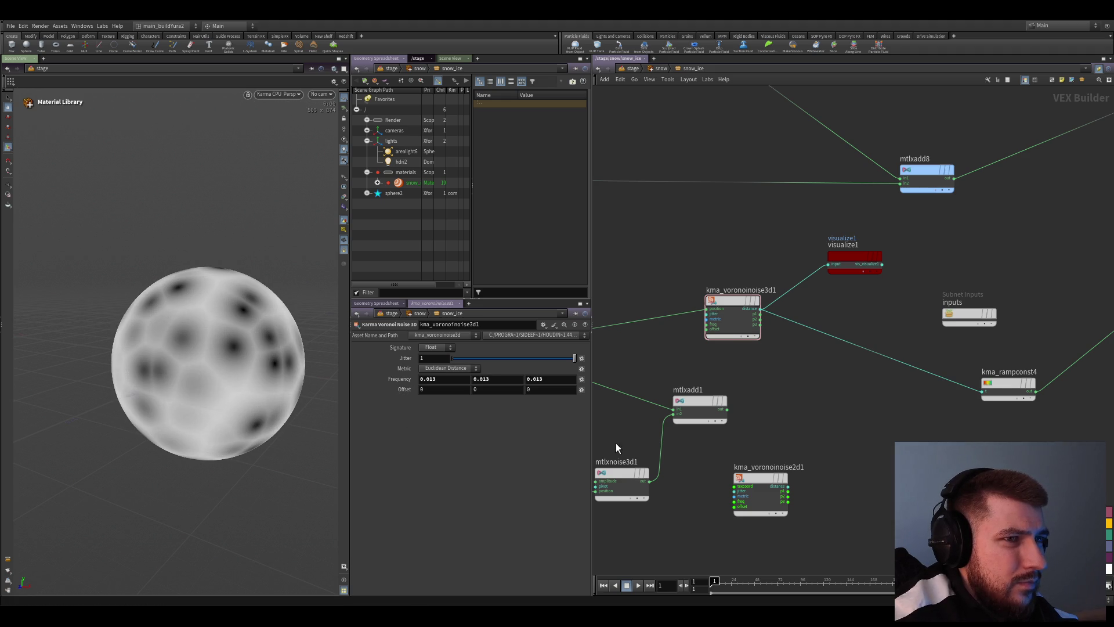
scroll(748, 296, up, 3)
scroll(783, 279, up, 3)
mouse_move(798, 265)
mouse_down()
mouse_move(756, 302)
mouse_move(766, 323)
mouse_move(754, 326)
mouse_move(754, 302)
mouse_up()
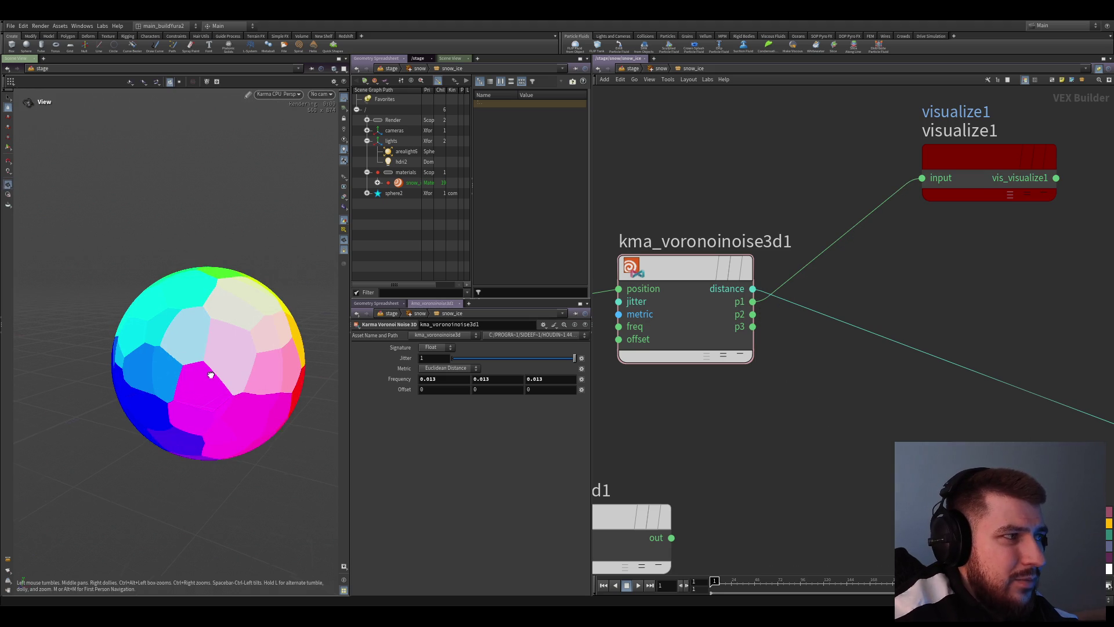
drag(209, 375, 197, 366)
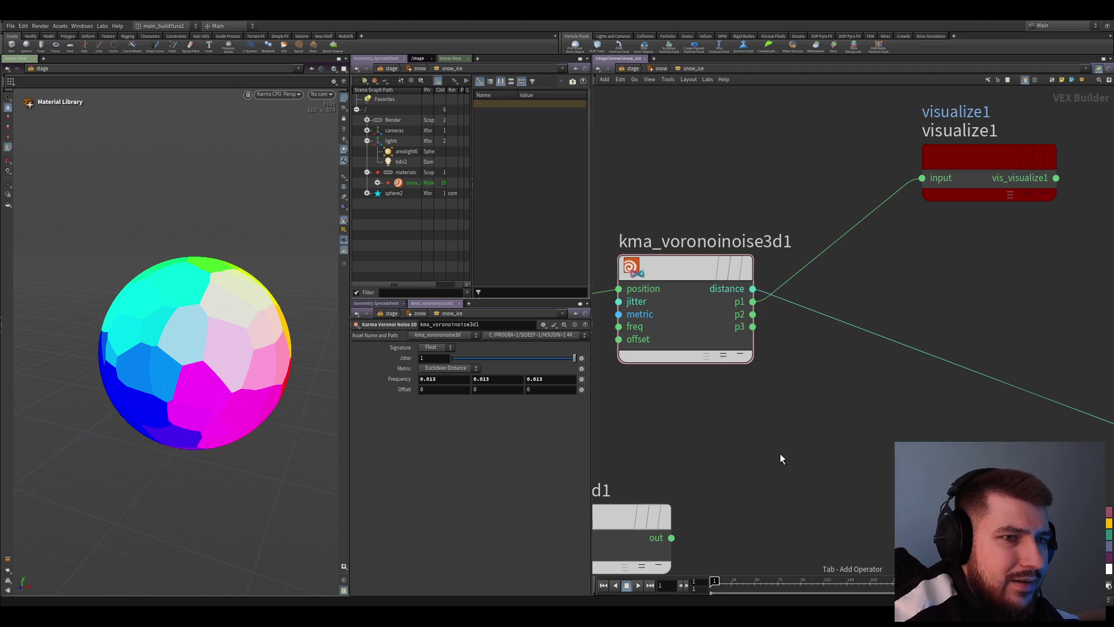
Add an Mtlx Separate Color 3 fed by p1 and wire outr into visualize1
key(ctrl+v)
drag(780, 454, 850, 453)
click(751, 301)
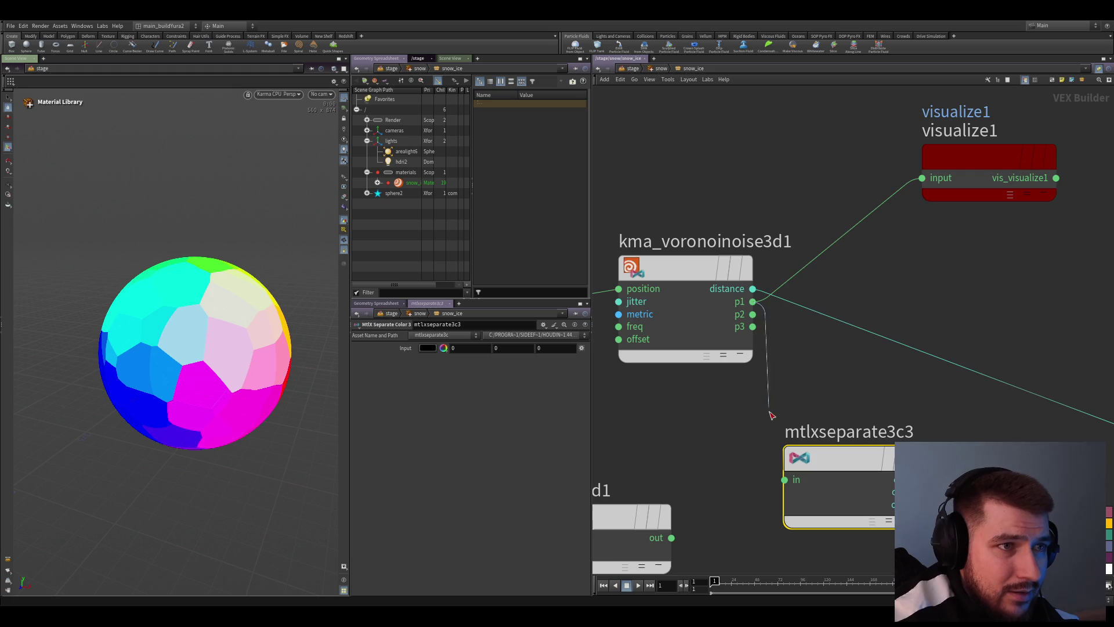
click(783, 480)
middle_drag(836, 366, 740, 427)
drag(811, 513, 809, 235)
middle_drag(843, 304, 716, 375)
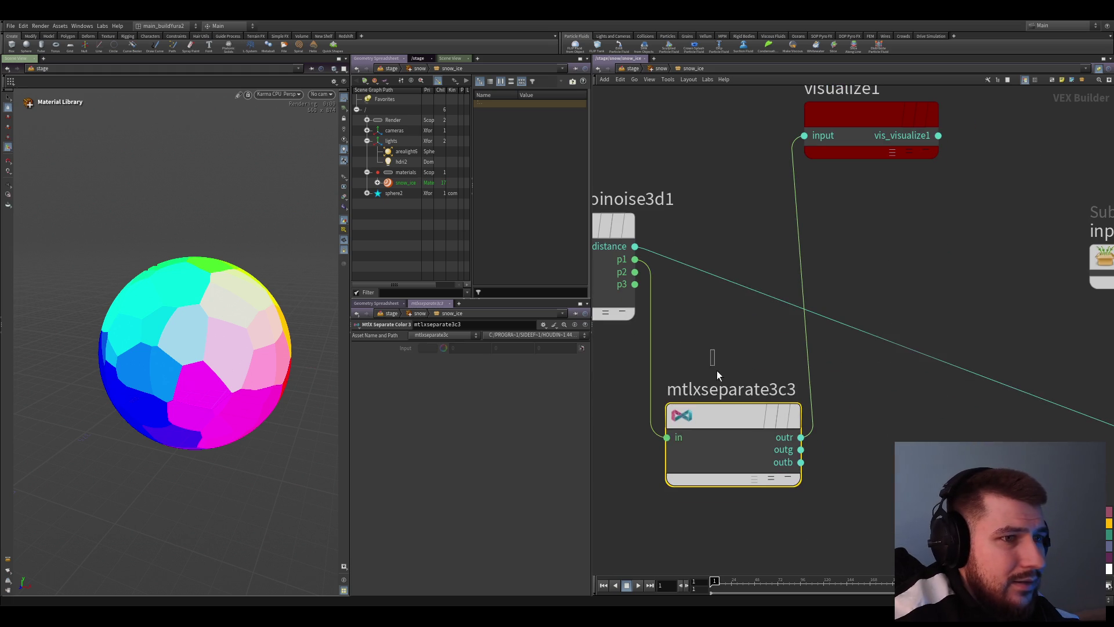
scroll(898, 268, down, 5)
Connect outr into kma_rampconst4, inspect the grey cells, and start a second add node
click(821, 367)
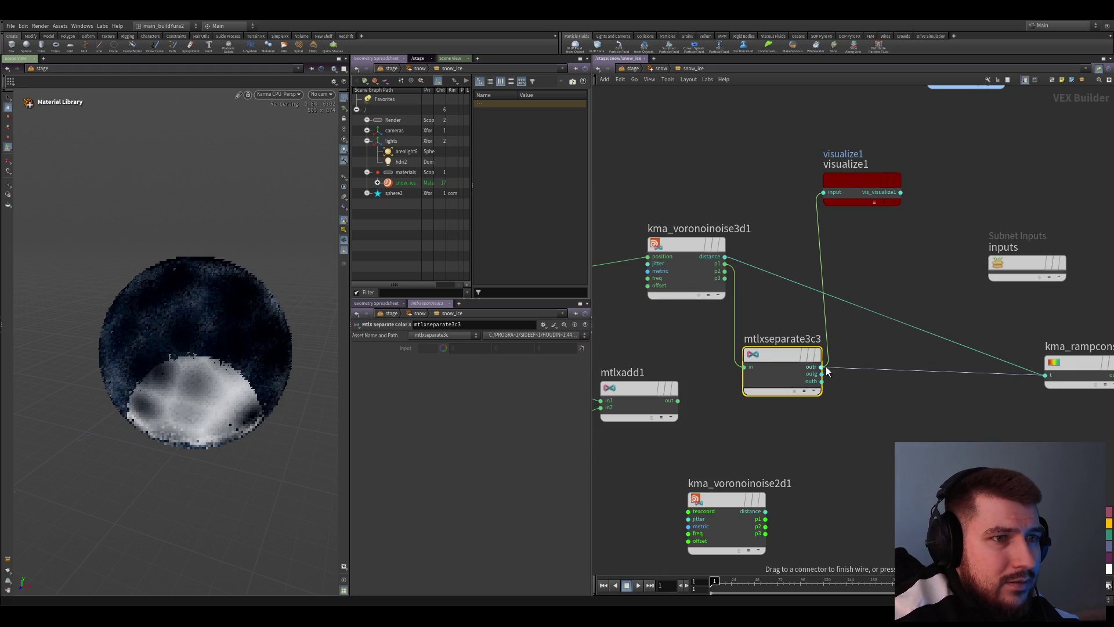
click(826, 372)
mouse_move(253, 348)
mouse_down()
mouse_move(293, 348)
mouse_move(179, 369)
mouse_up()
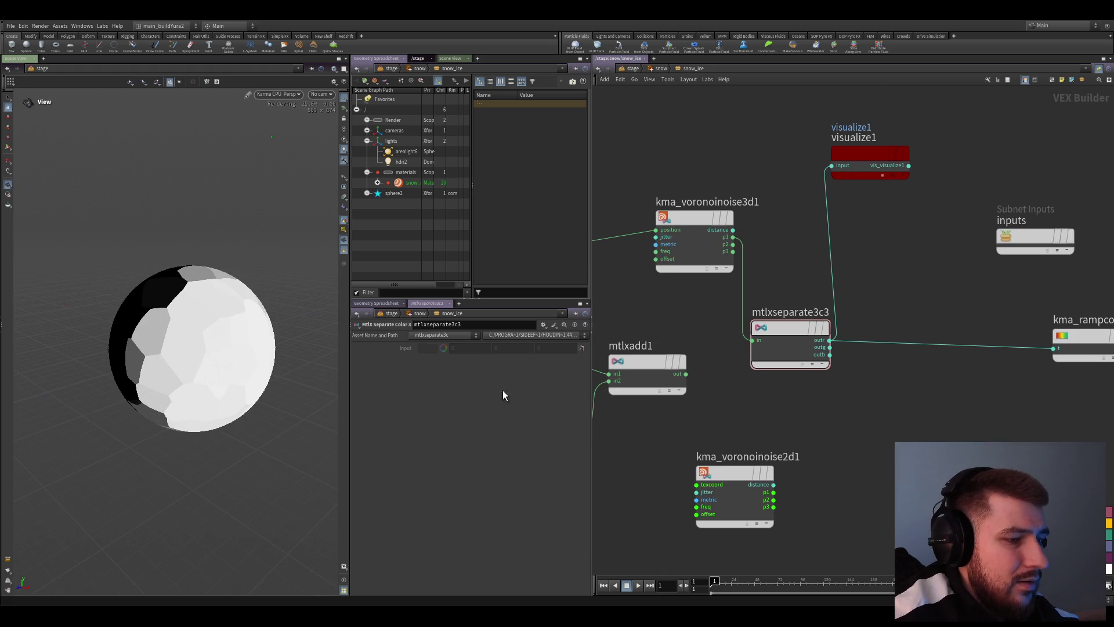
drag(804, 342, 801, 328)
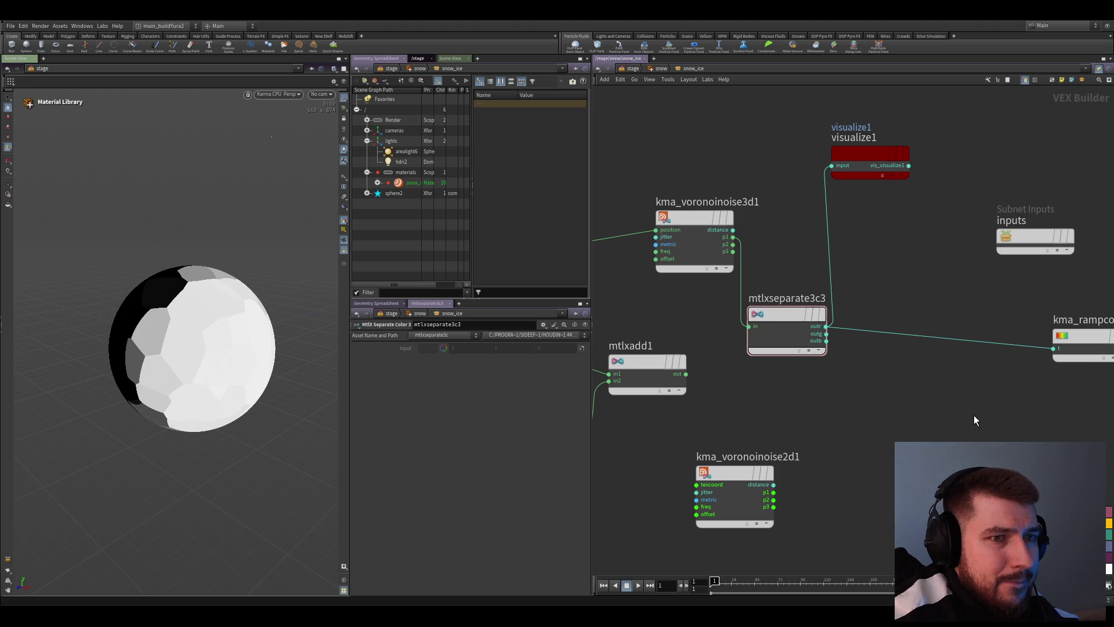
key(ctrl+v)
scroll(847, 347, up, 2)
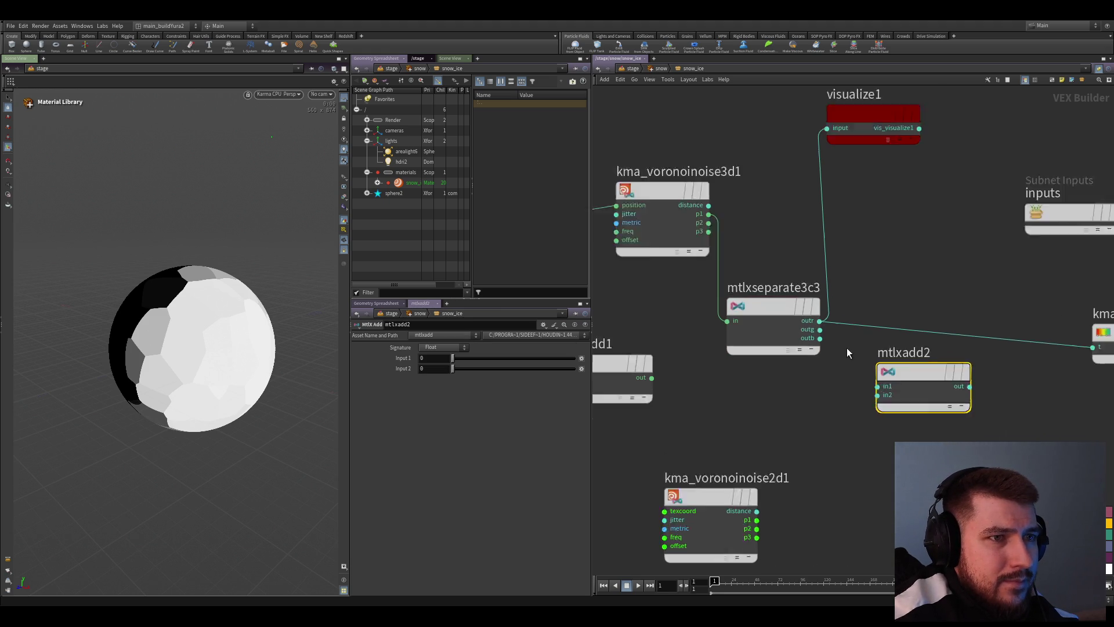
Wire the noise's outr and outg into mtlxadd2 and paste a copy, mtlxadd3, below it
mouse_move(884, 395)
mouse_down()
mouse_move(815, 317)
mouse_move(884, 406)
mouse_up()
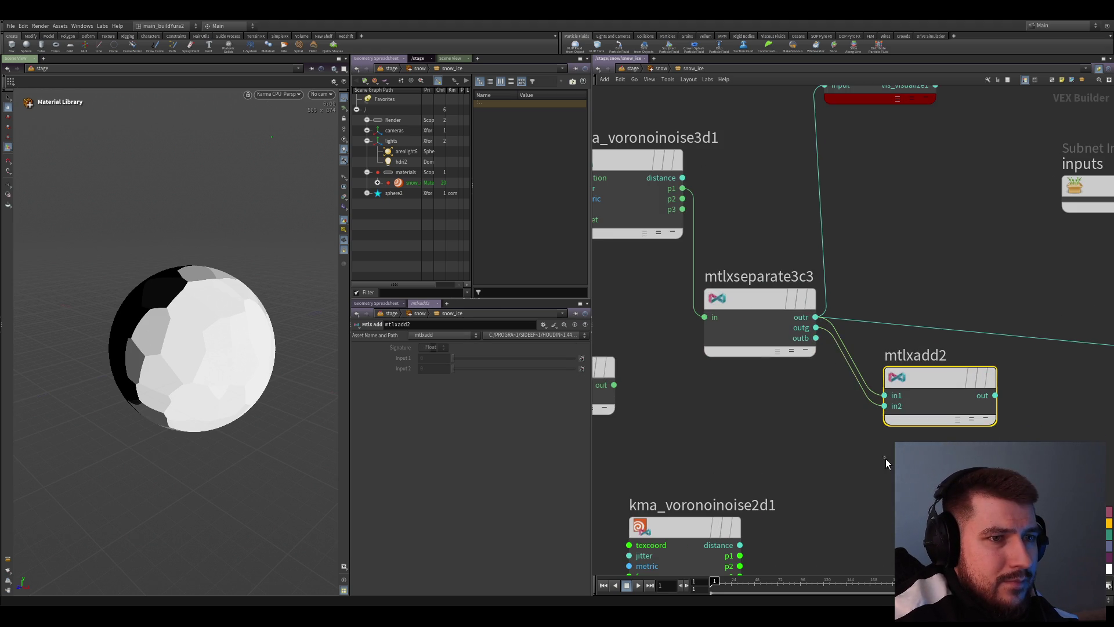
drag(940, 378, 919, 368)
key(ctrl+c)
middle_drag(870, 262, 832, 250)
key(ctrl+v)
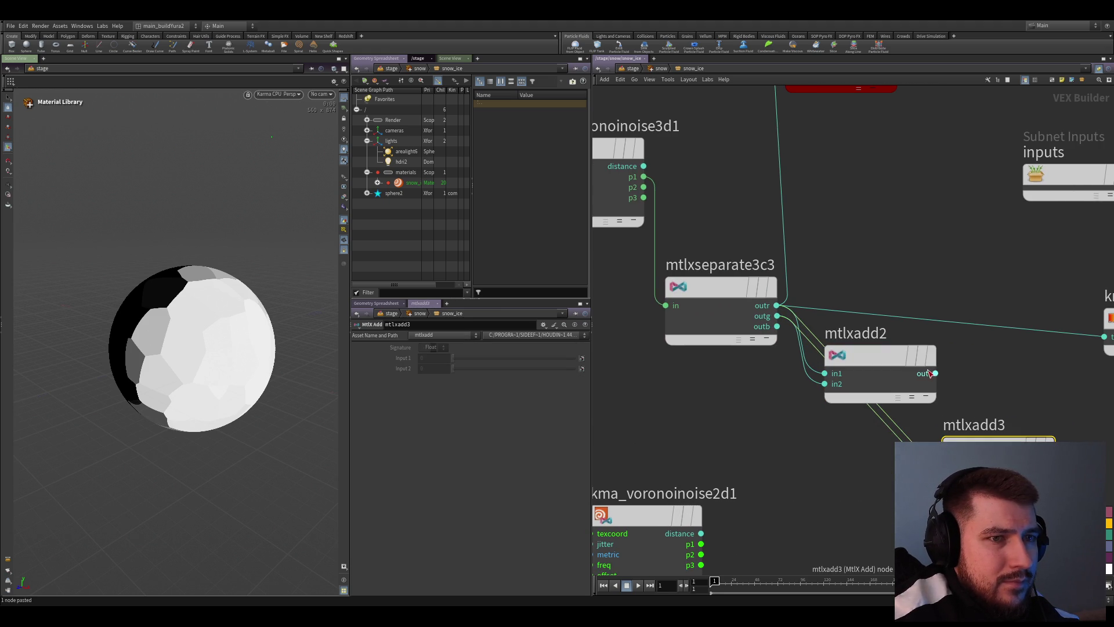
drag(999, 443, 958, 431)
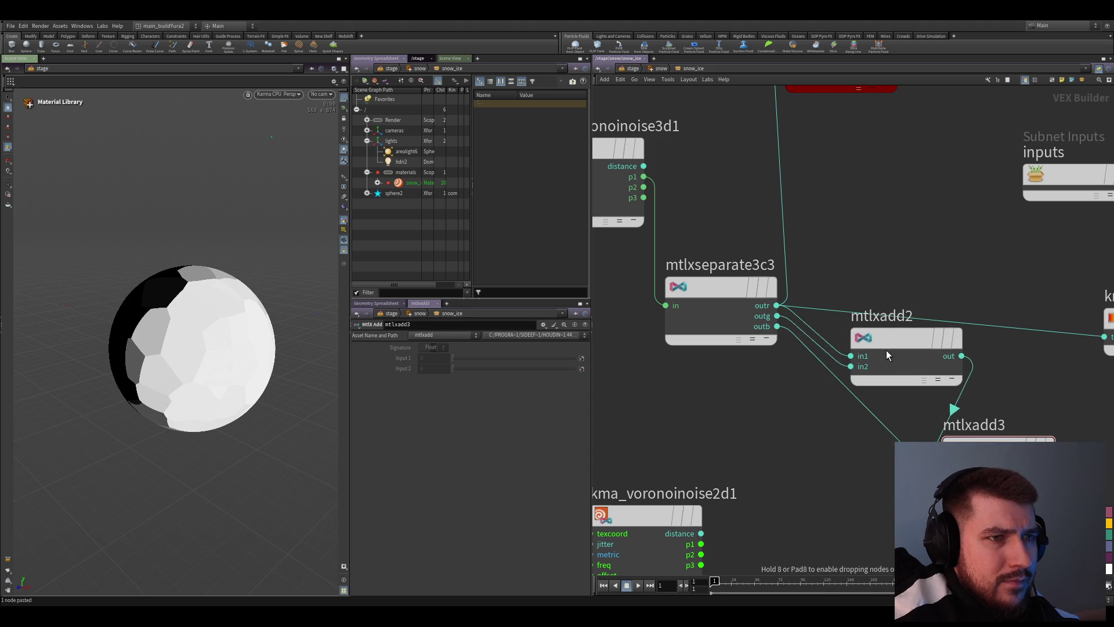
scroll(886, 351, down, 2)
Feed mtlxadd2's result into mtlxadd3 and mtlxadd3's output into kma_rampconst4, previewing on the sphere
middle_drag(973, 416, 896, 406)
scroll(895, 406, down, 3)
click(861, 417)
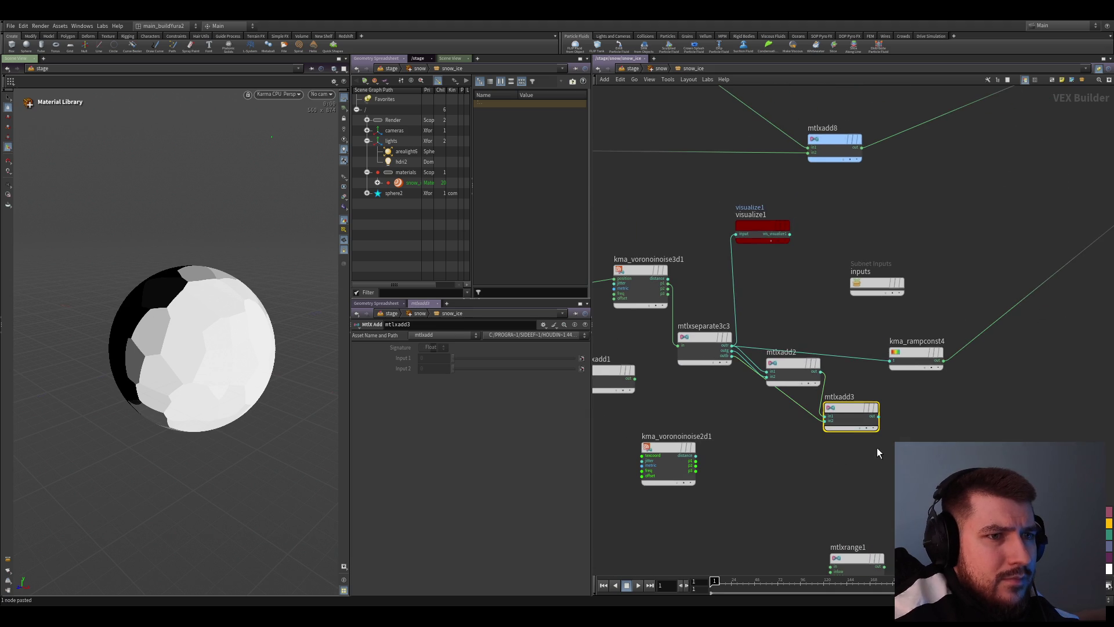
mouse_move(879, 364)
mouse_down()
mouse_move(877, 419)
mouse_move(848, 414)
mouse_up()
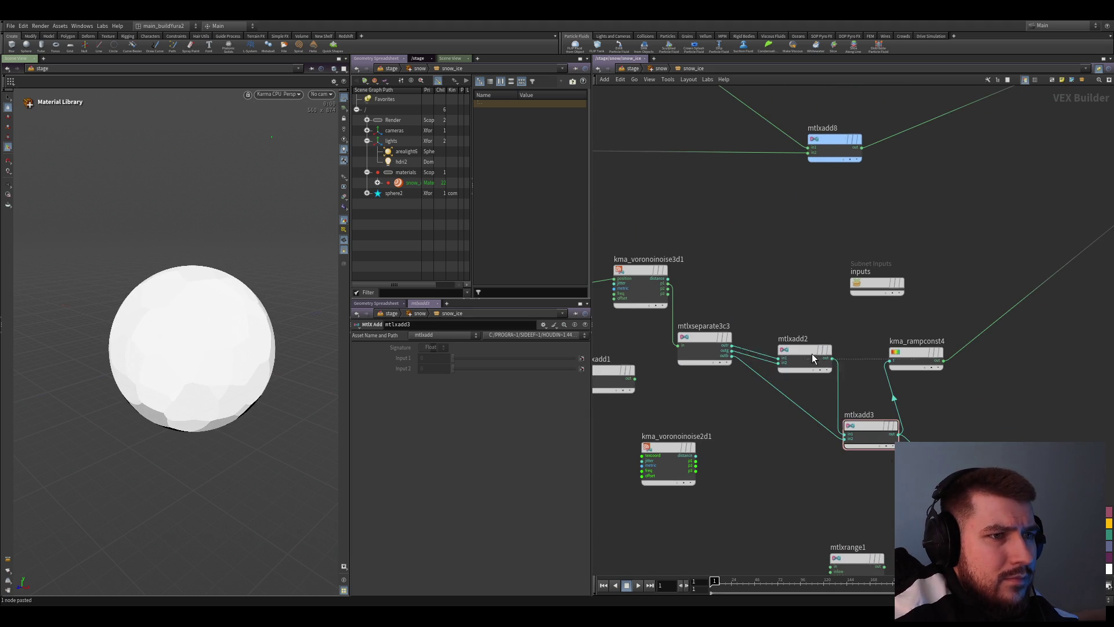
click(704, 341)
middle_drag(703, 342, 767, 346)
scroll(222, 319, up, 2)
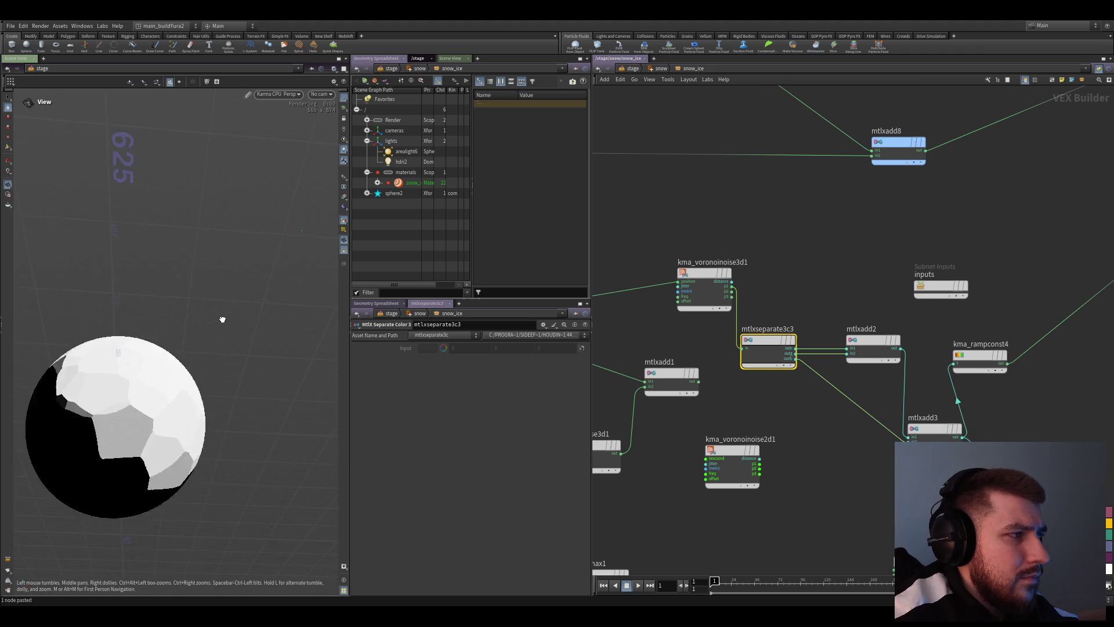
drag(238, 378, 142, 386)
scroll(211, 386, down, 3)
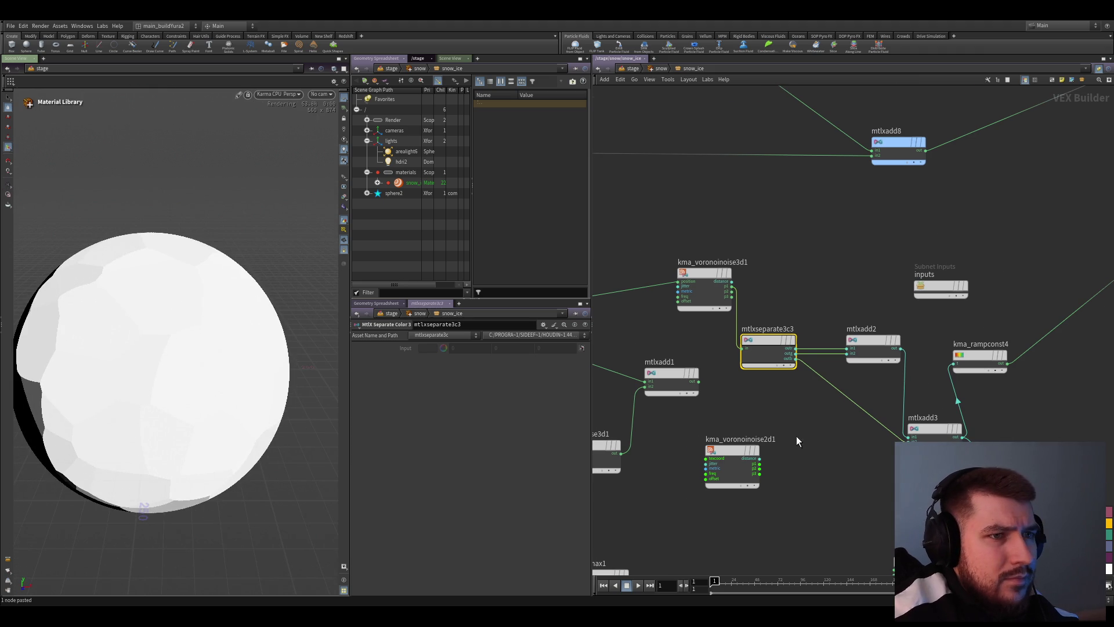
scroll(861, 379, up, 2)
Line up mtlxadd2 with the separate node and visualize kma_voronoinoise3d1's coloured cells on the sphere
middle_drag(861, 380, 852, 379)
click(835, 320)
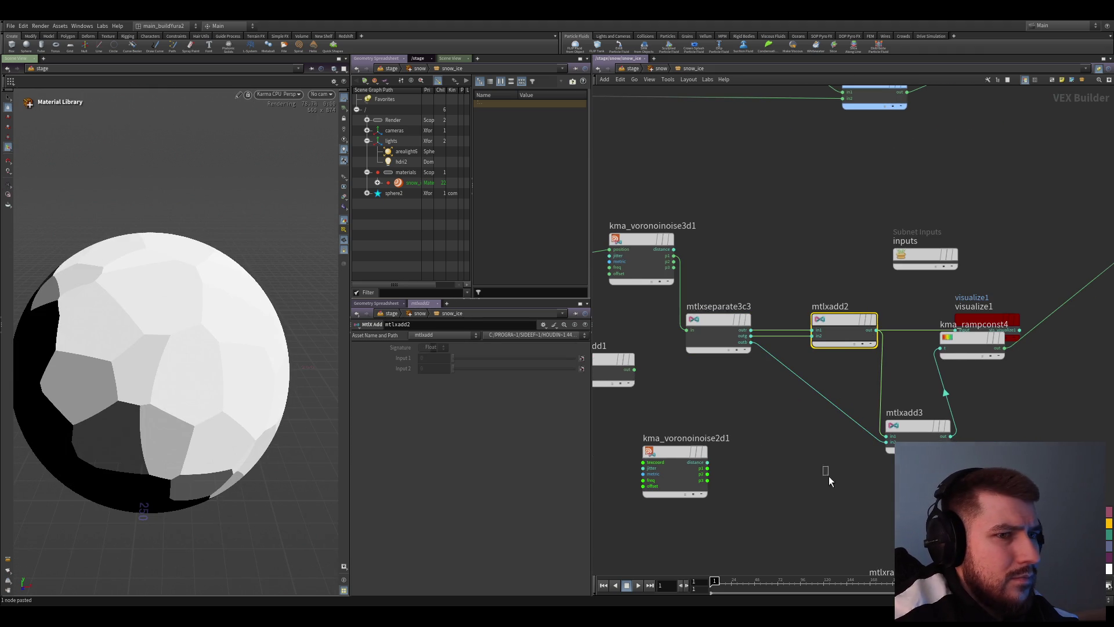
click(906, 427)
click(724, 321)
middle_drag(739, 244, 763, 260)
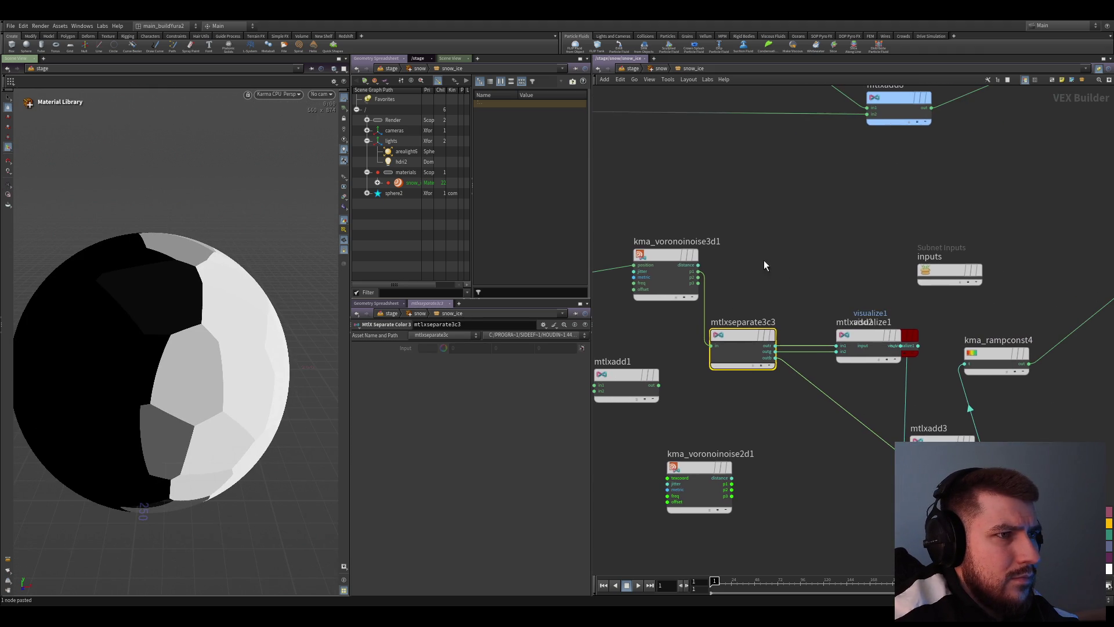
click(695, 291)
key(x)
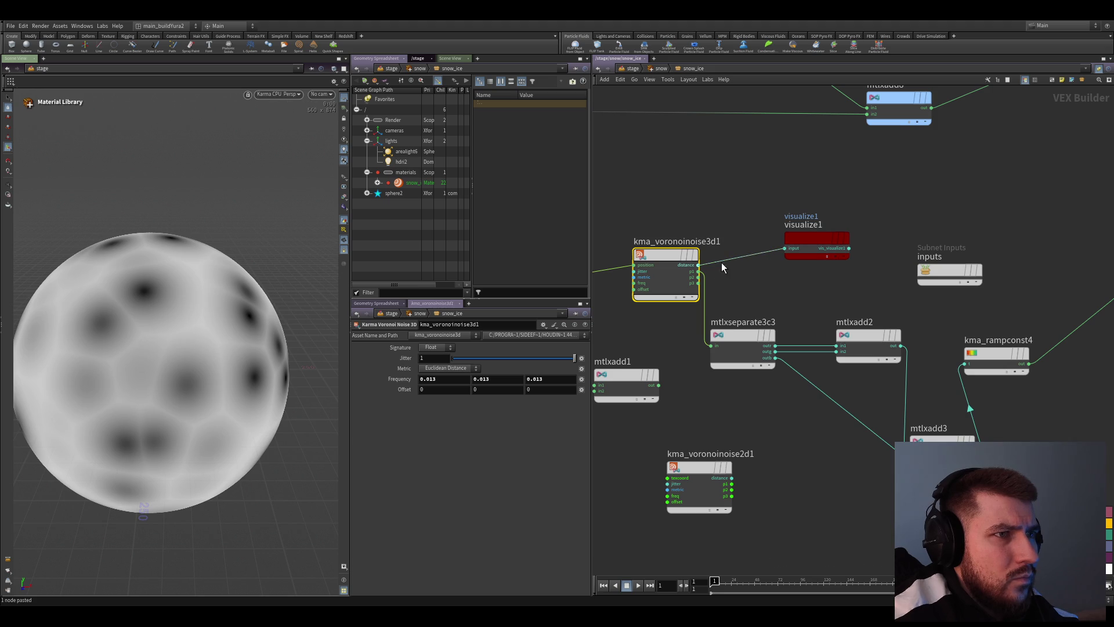
scroll(727, 279, up, 2)
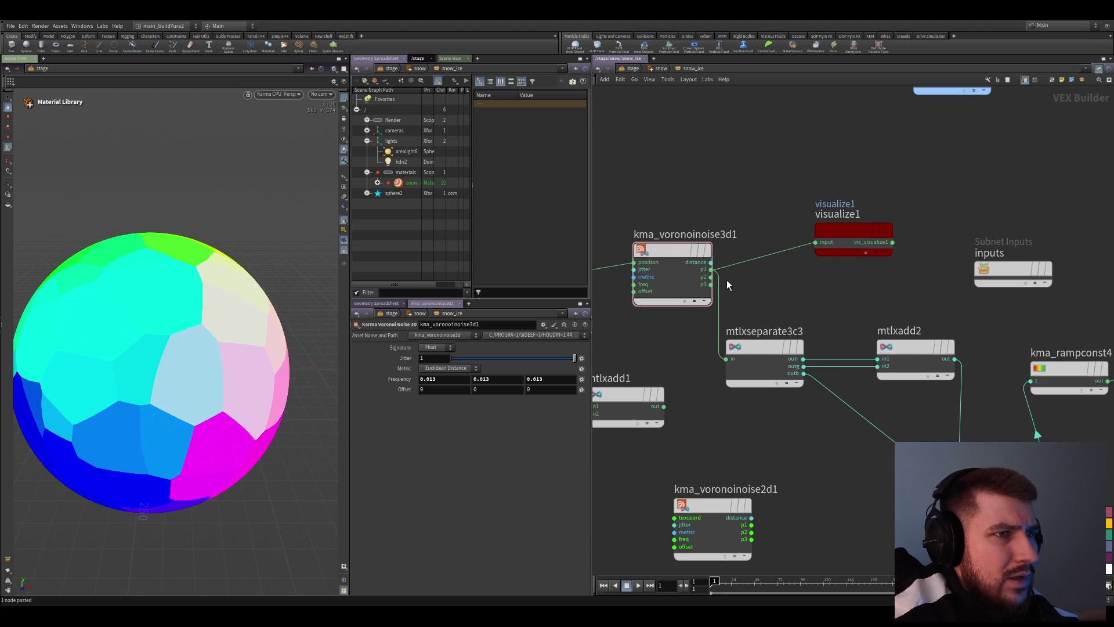
Add kma_rampconst5 driven by the Voronoi p1 output and preview it on the sphere
key(ctrl+v)
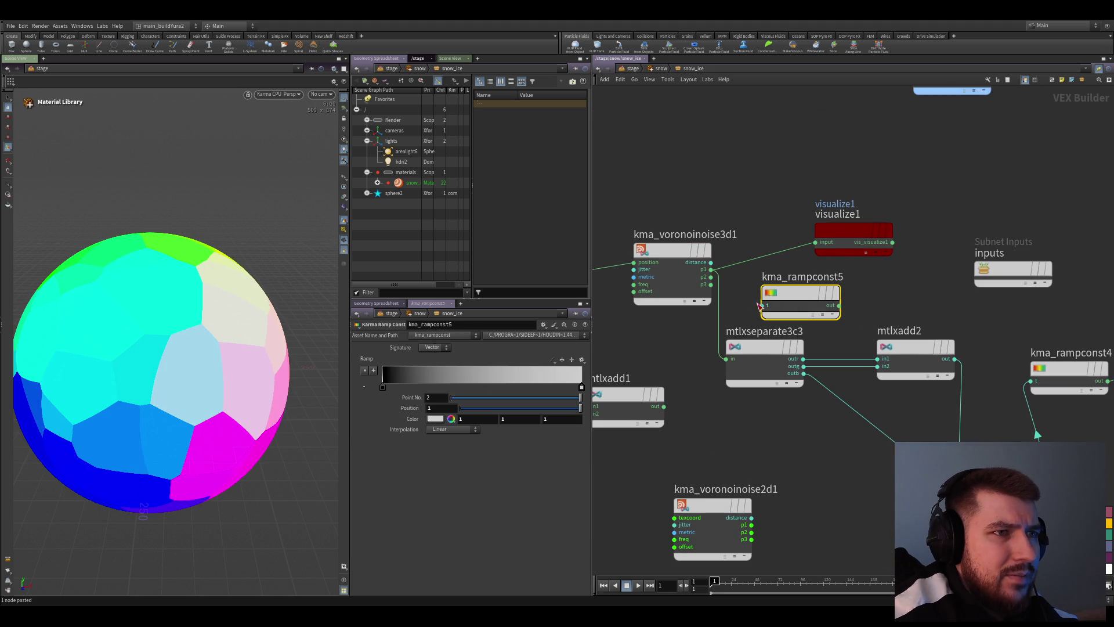
drag(762, 305, 736, 278)
scroll(851, 326, down, 2)
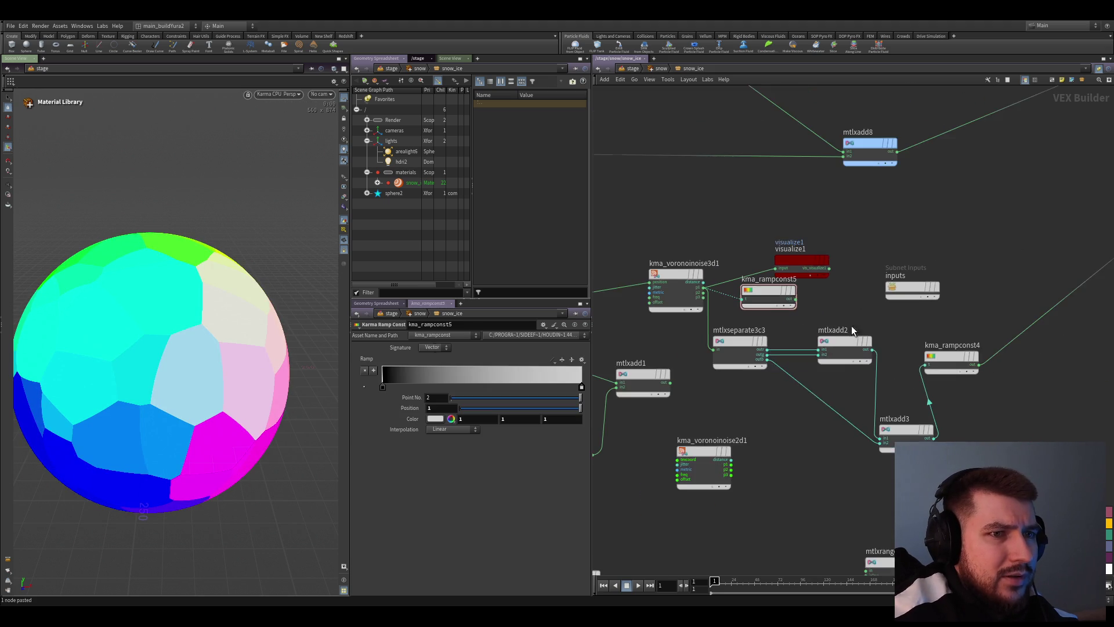
scroll(957, 395, up, 1)
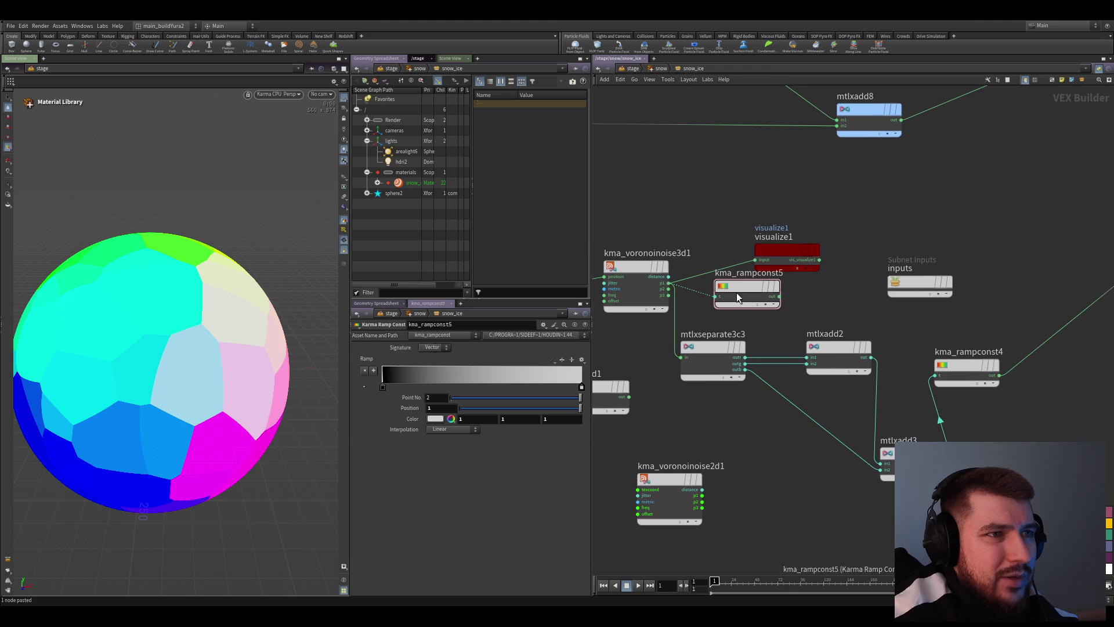
drag(706, 358, 705, 410)
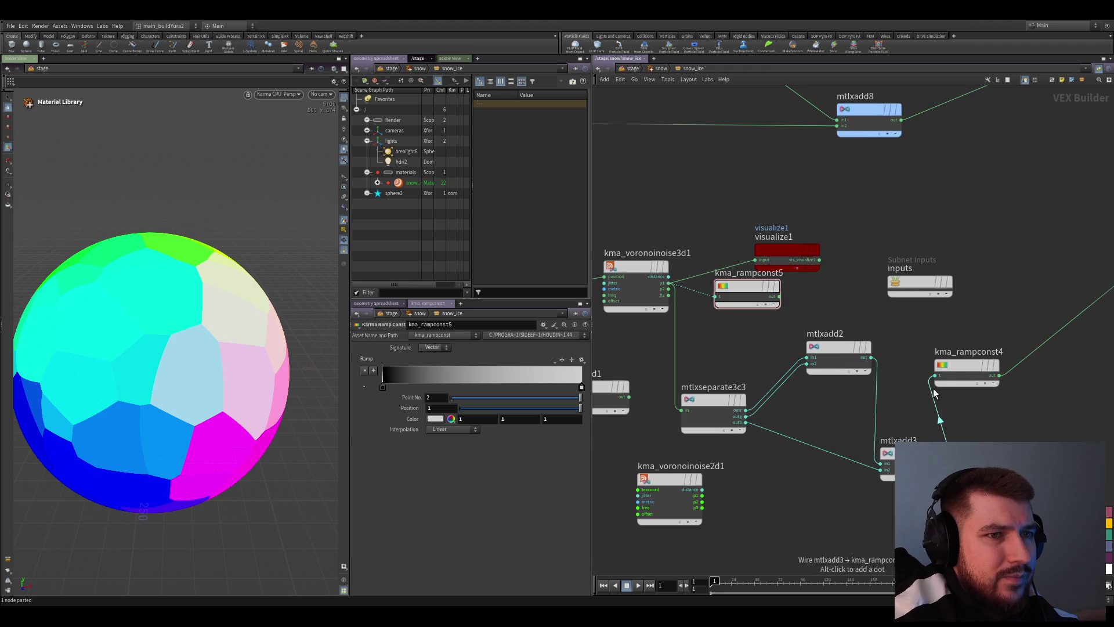
ctrl+shift+click(762, 297)
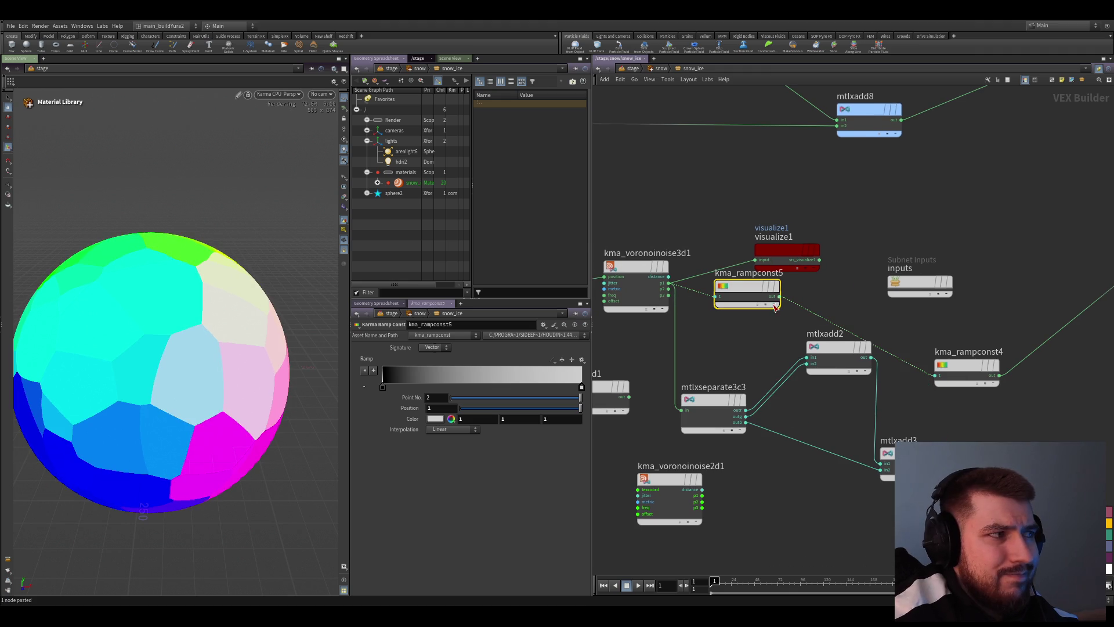
key(Escape)
drag(134, 322, 209, 329)
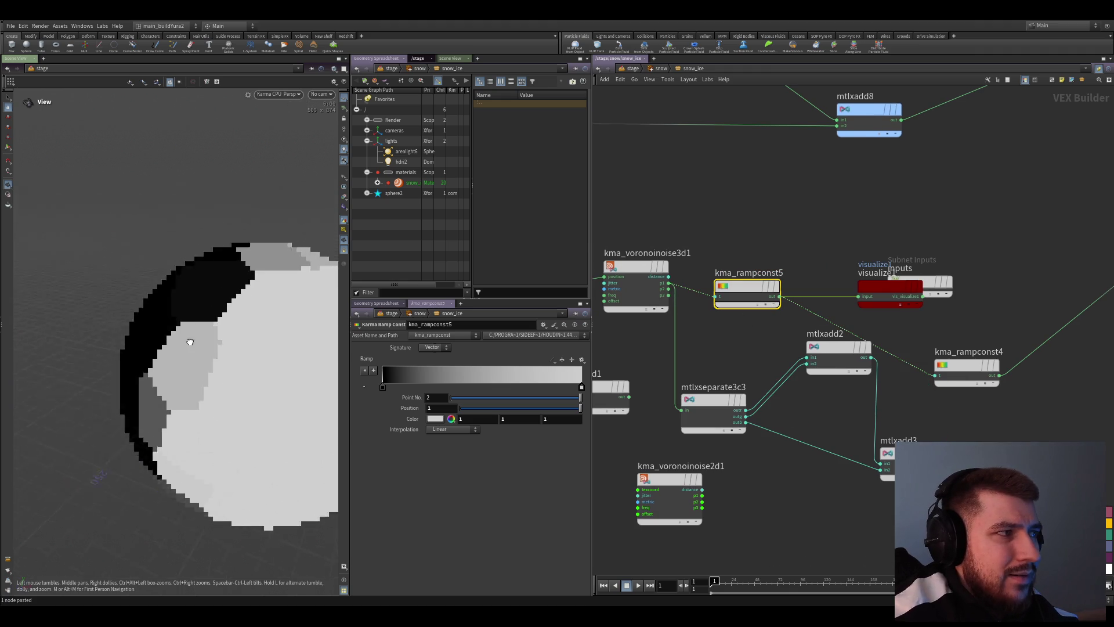
drag(748, 291, 740, 280)
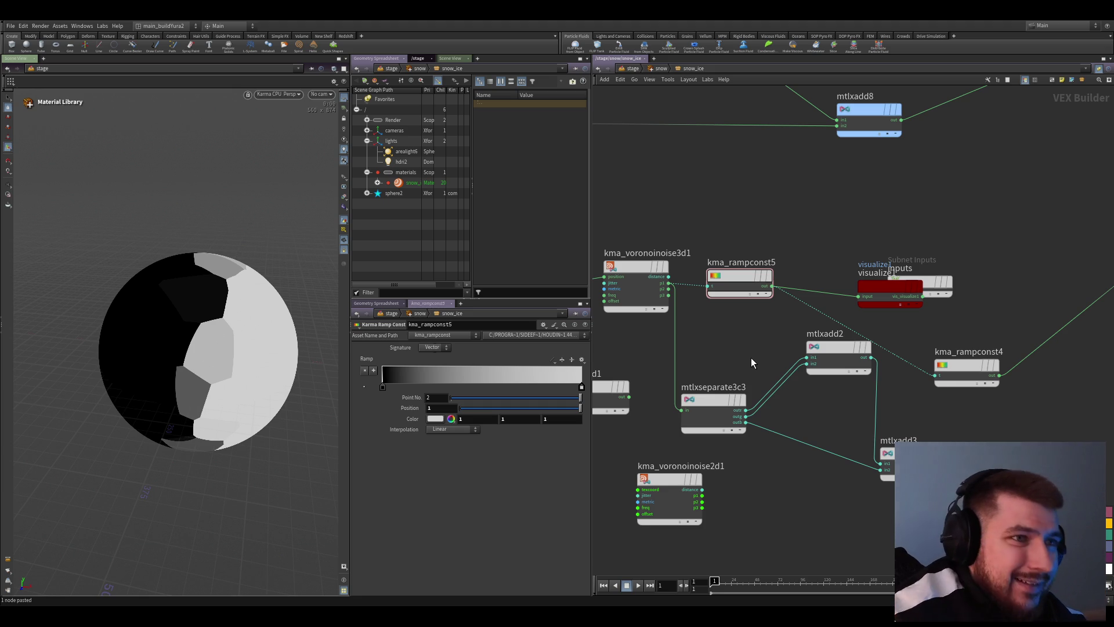
Set kma_voronoinoise3d1 to jitter 0 and, after trying other metrics, Distance Squared
click(640, 277)
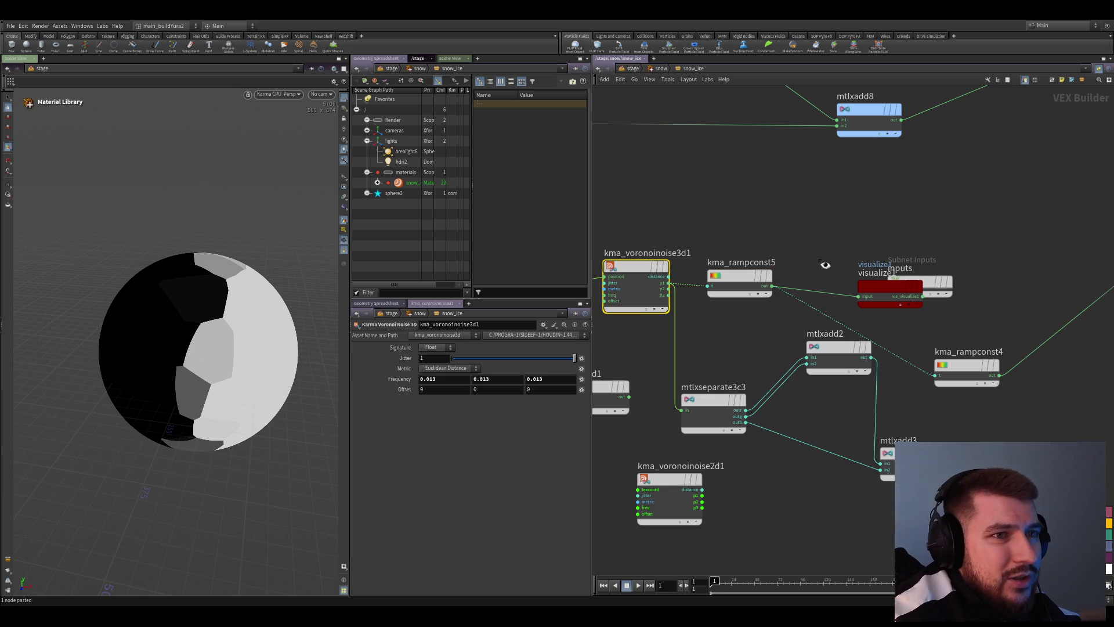
drag(888, 287, 794, 202)
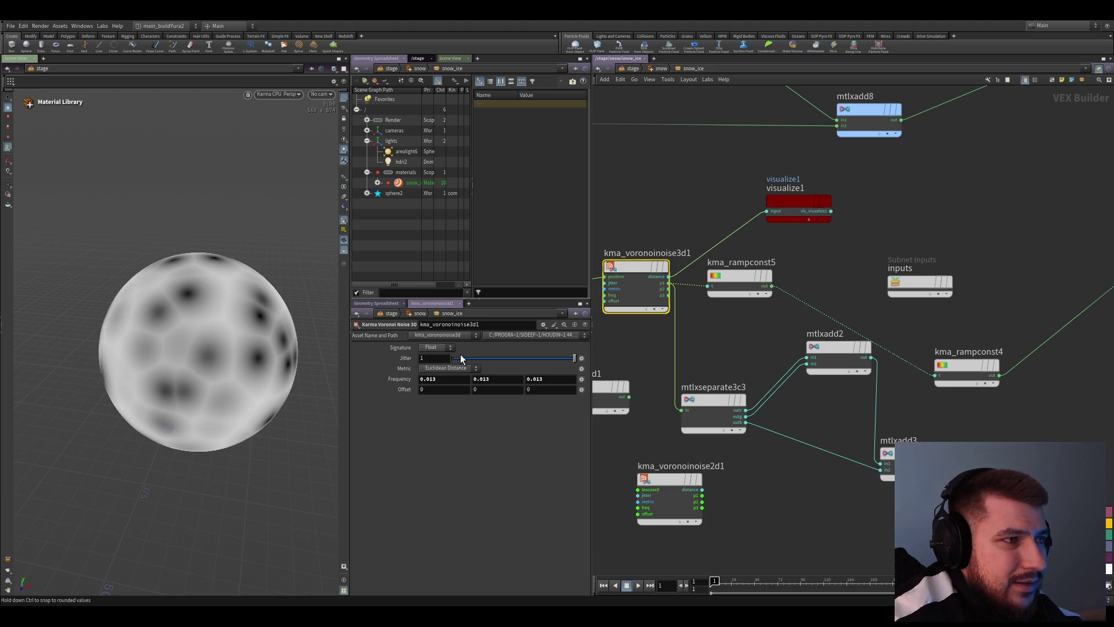
drag(574, 357, 418, 360)
click(455, 381)
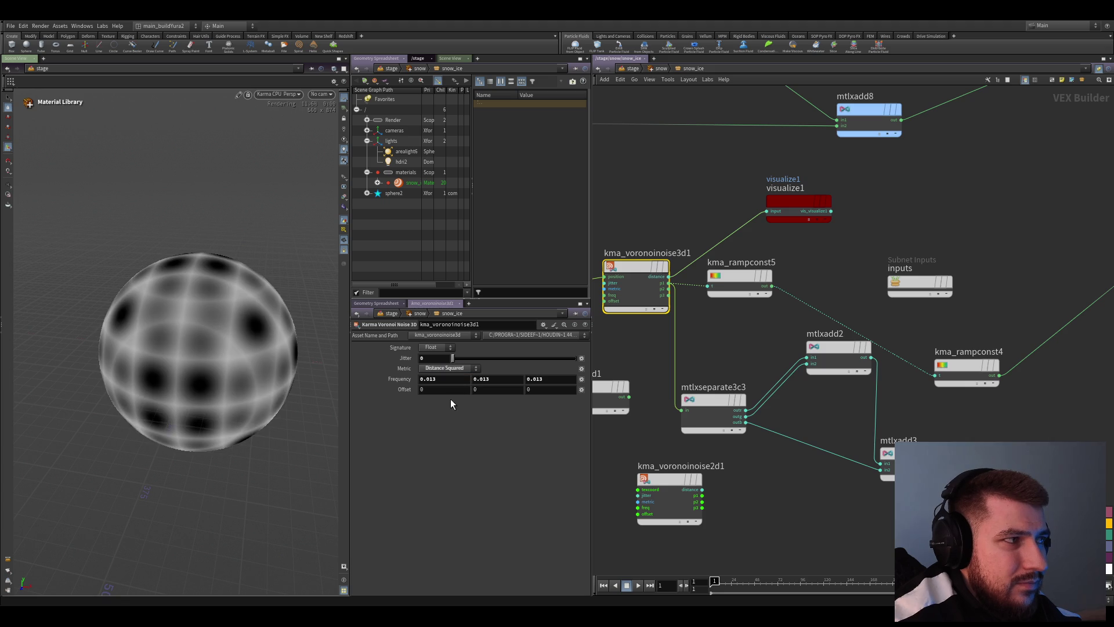
click(455, 369)
click(452, 395)
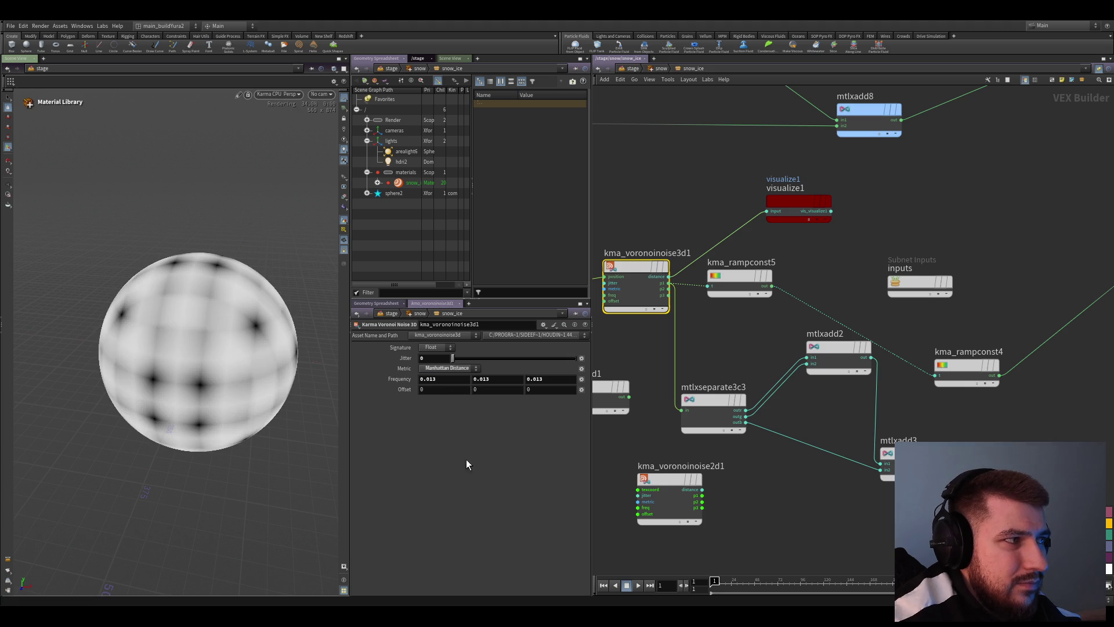
click(440, 384)
scroll(773, 446, down, 3)
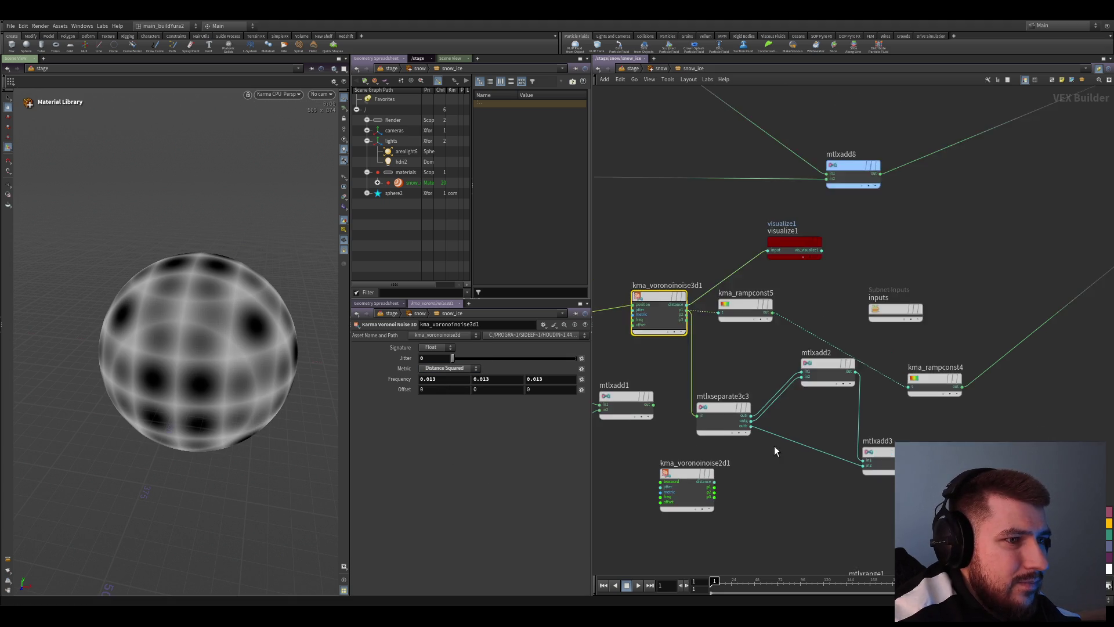
Duplicate the noise as kma_voronoinoise3d2 and delete the separate, add and ramp nodes
middle_drag(679, 431, 842, 487)
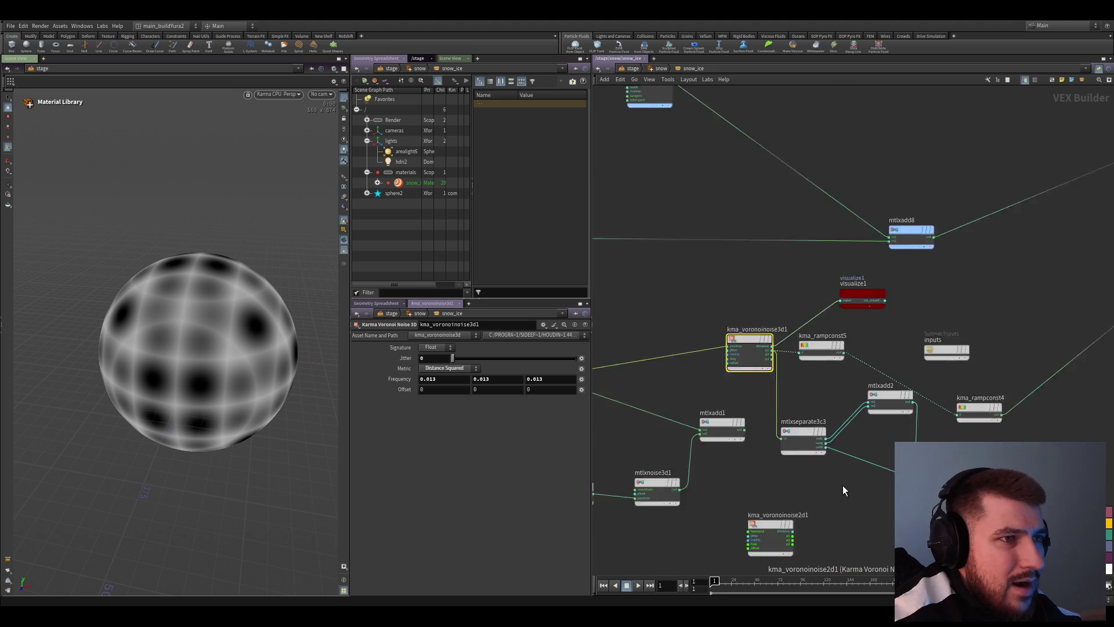
scroll(788, 398, up, 2)
mouse_move(742, 308)
mouse_down()
mouse_move(742, 242)
mouse_move(720, 309)
mouse_up()
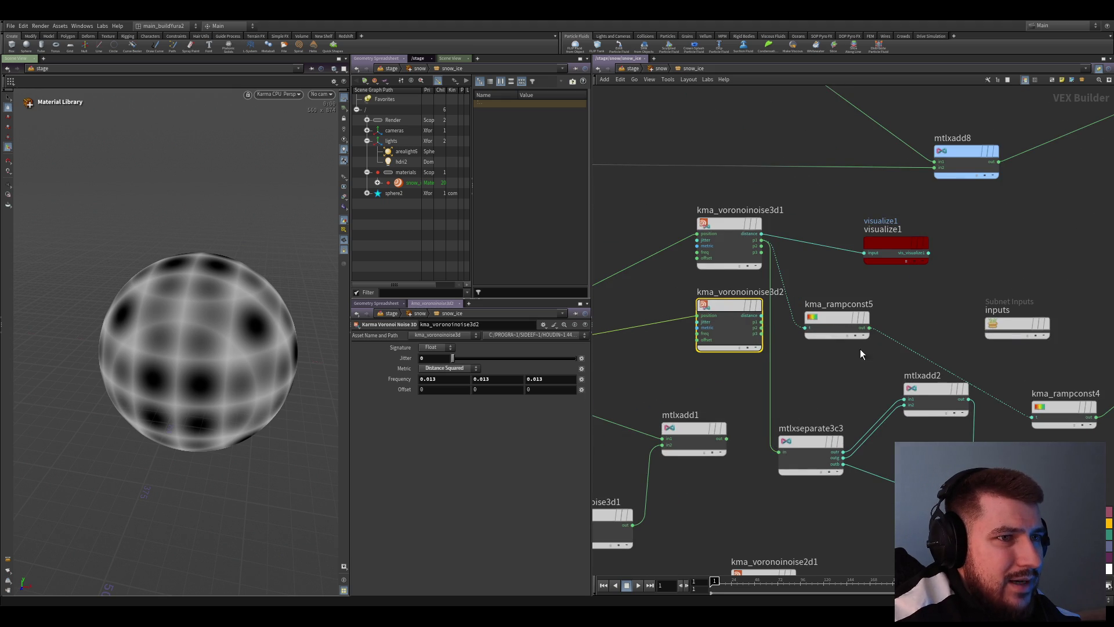
middle_drag(860, 349, 745, 331)
click(696, 298)
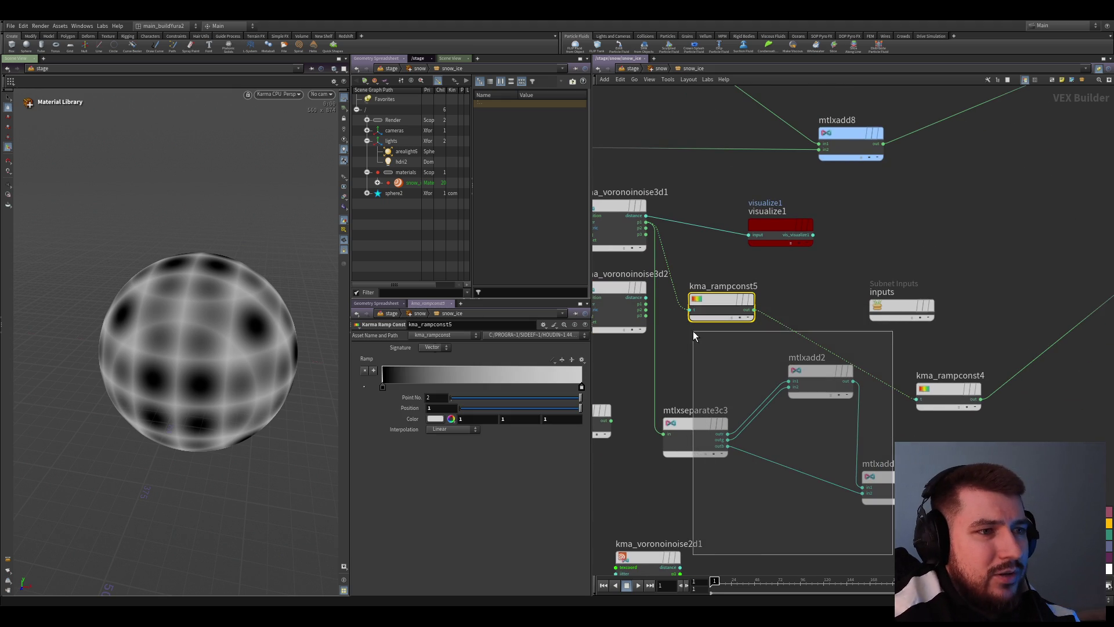
drag(905, 554, 763, 403)
key(Delete)
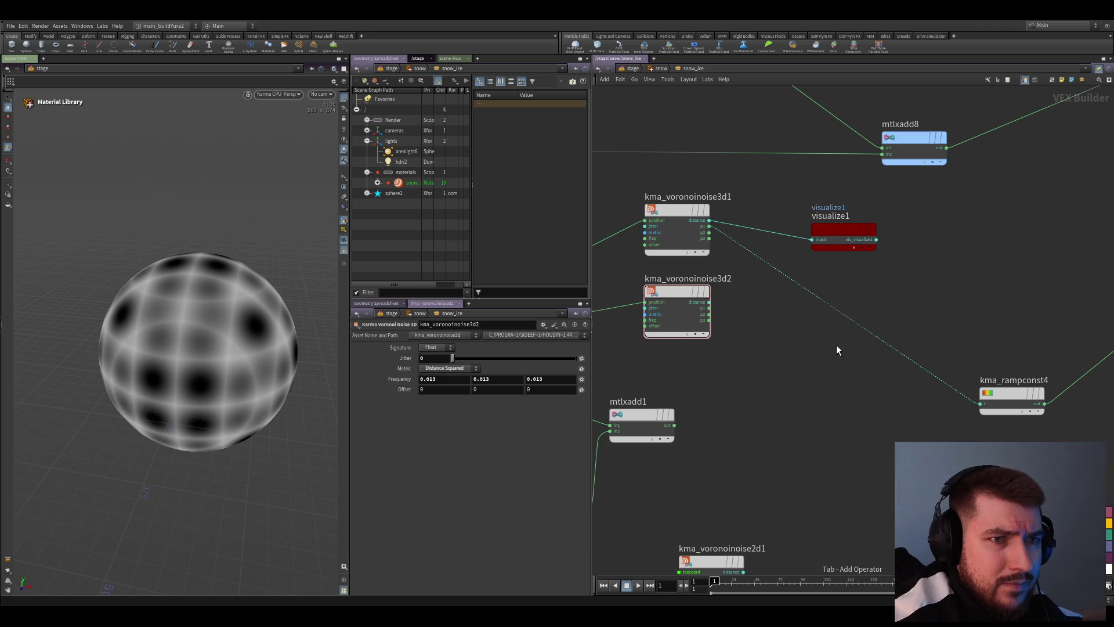
Insert mtlxsubtract1 on the first noise's distance wire toward the ramp
key(ctrl+v)
drag(836, 344, 832, 293)
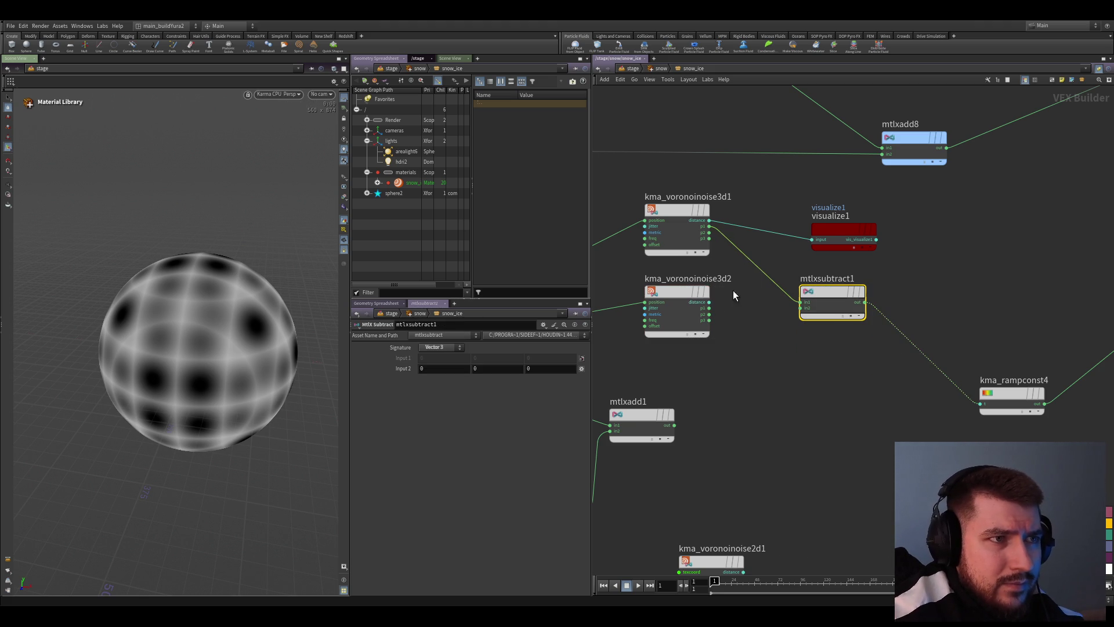
drag(711, 227, 755, 260)
Wire kma_voronoinoise3d2's distance into the subtract node's second input
key(Escape)
scroll(750, 321, up, 2)
click(686, 288)
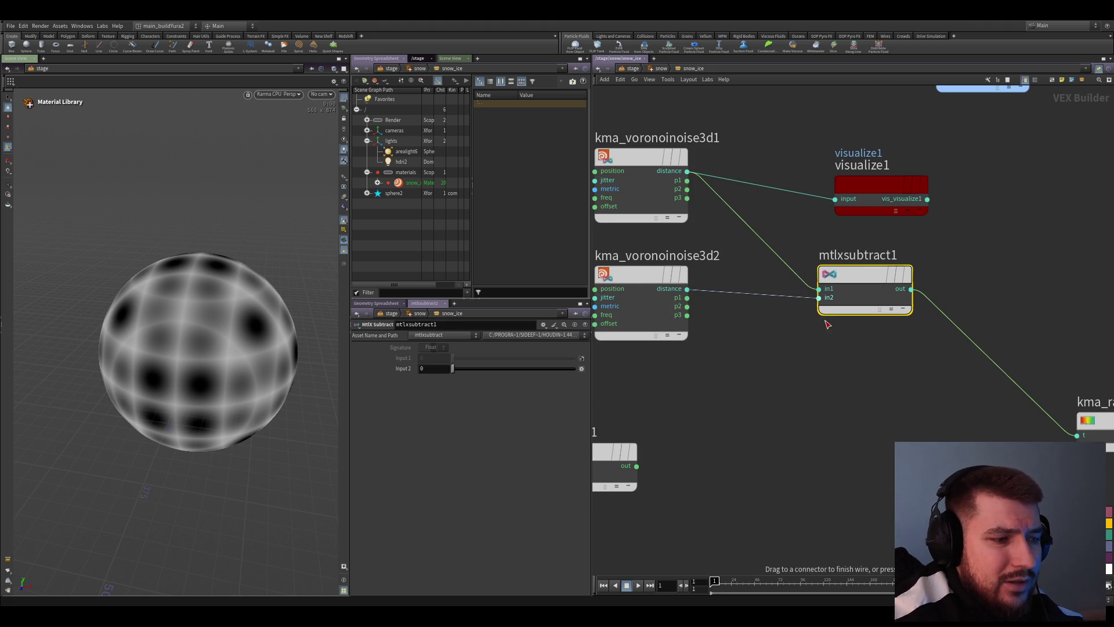
click(828, 299)
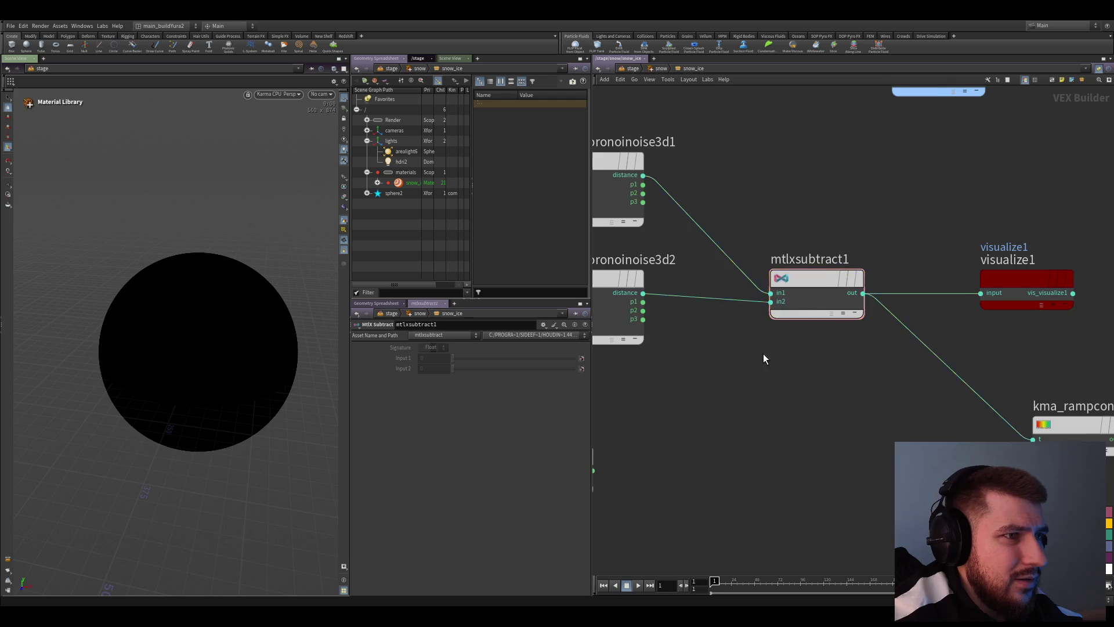
middle_drag(746, 316, 797, 348)
click(797, 349)
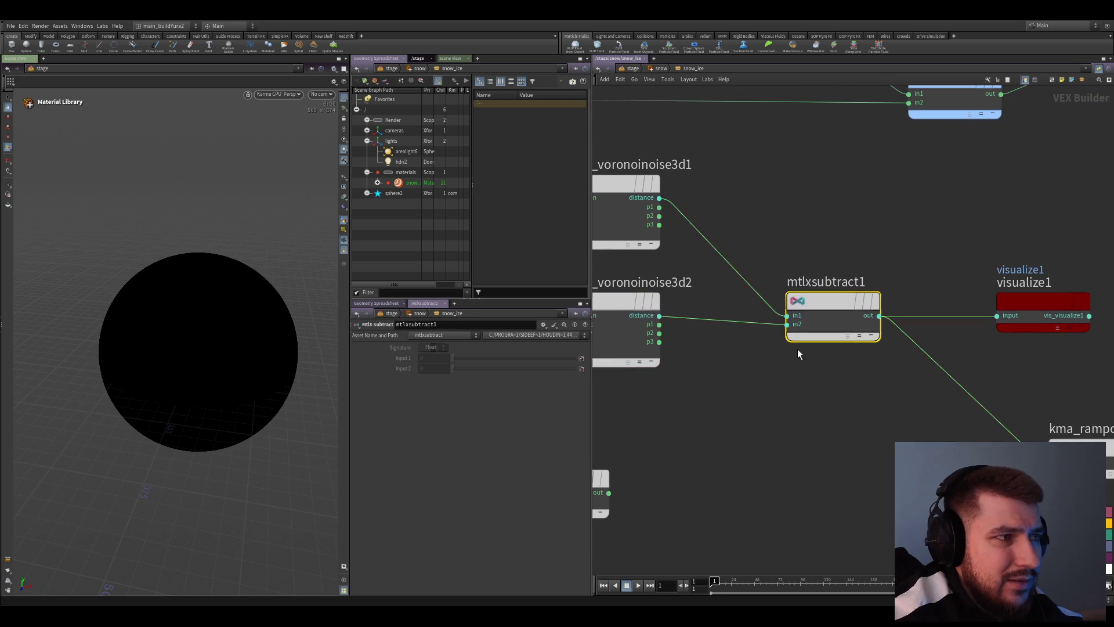
Give kma_voronoinoise3d2 Euclidean Distance for now and raise its jitter to 1
drag(743, 381, 679, 327)
drag(767, 401, 688, 331)
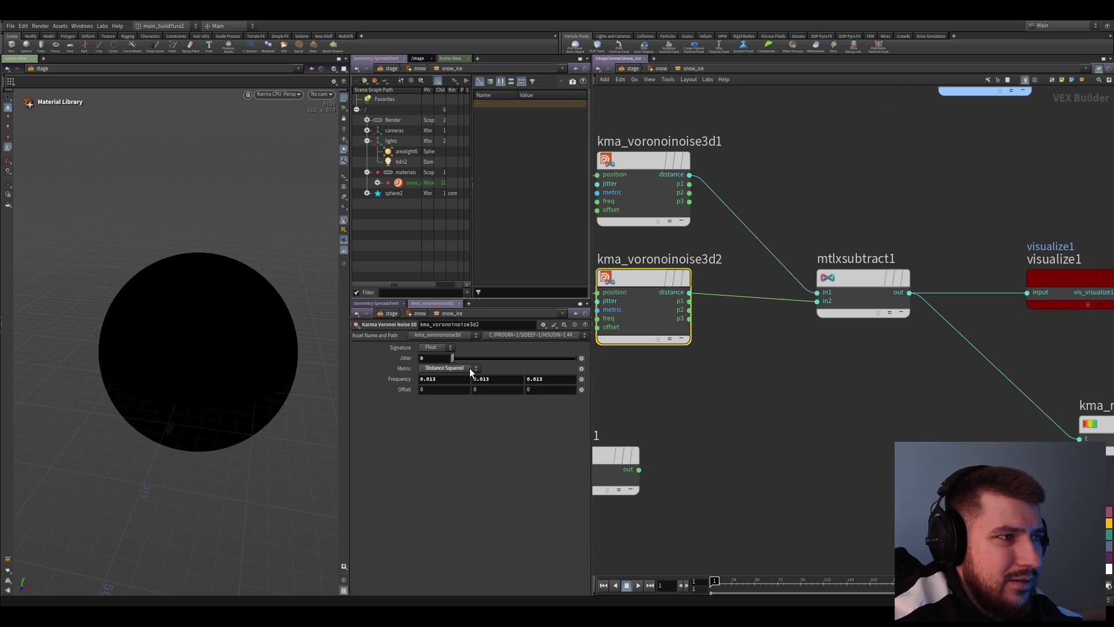
click(443, 371)
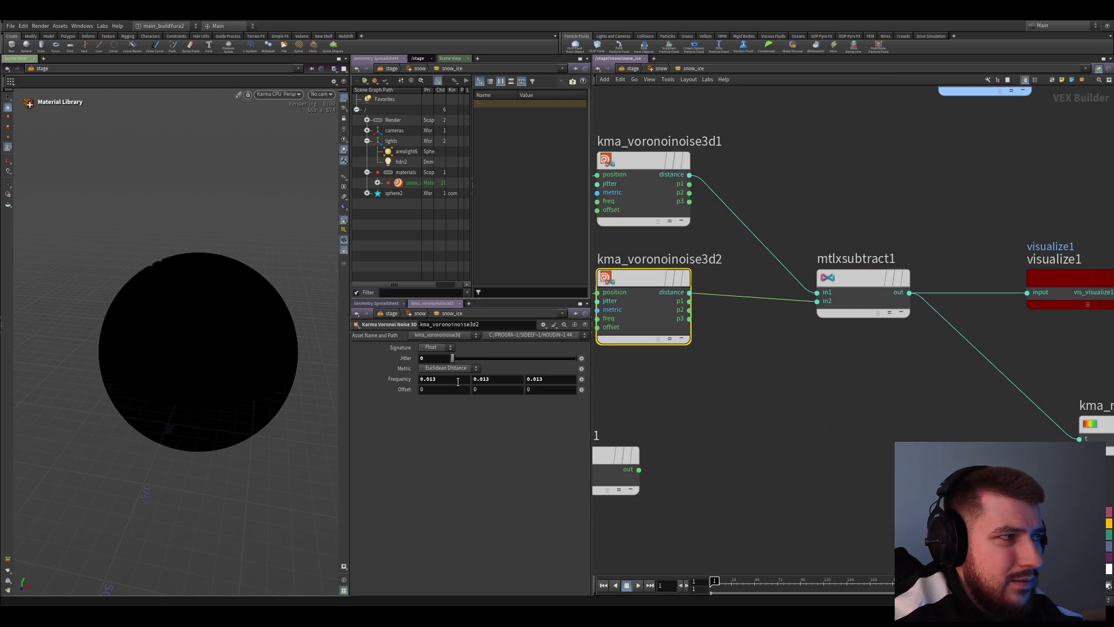
drag(452, 358, 528, 360)
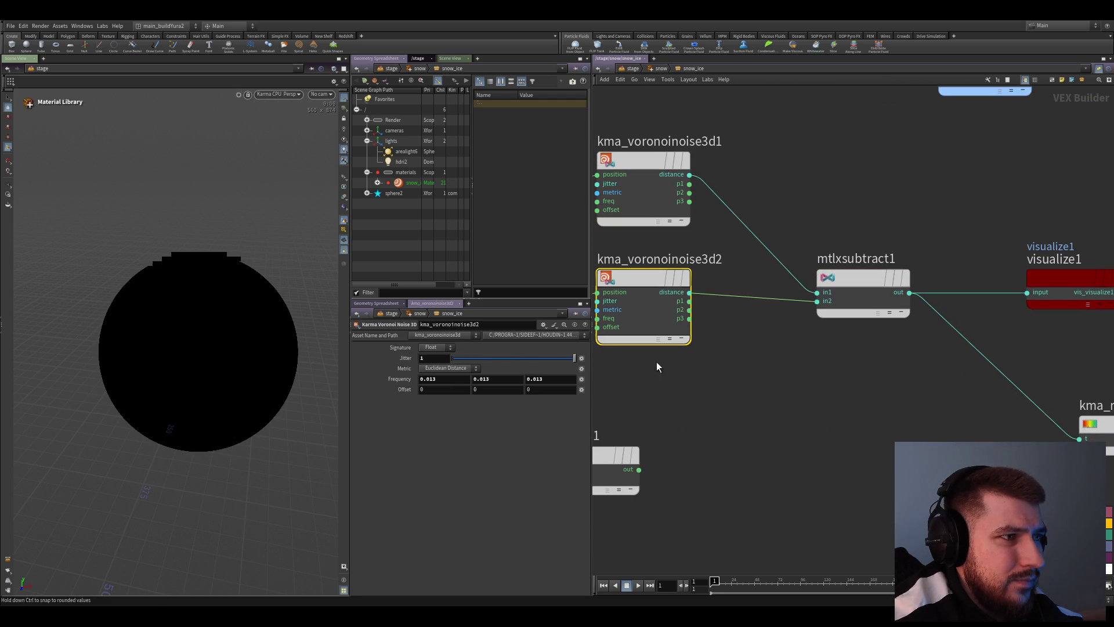
Switch kma_voronoinoise3d2 to Manhattan Distance and preview the first noise's grey distance pattern
drag(771, 136, 650, 209)
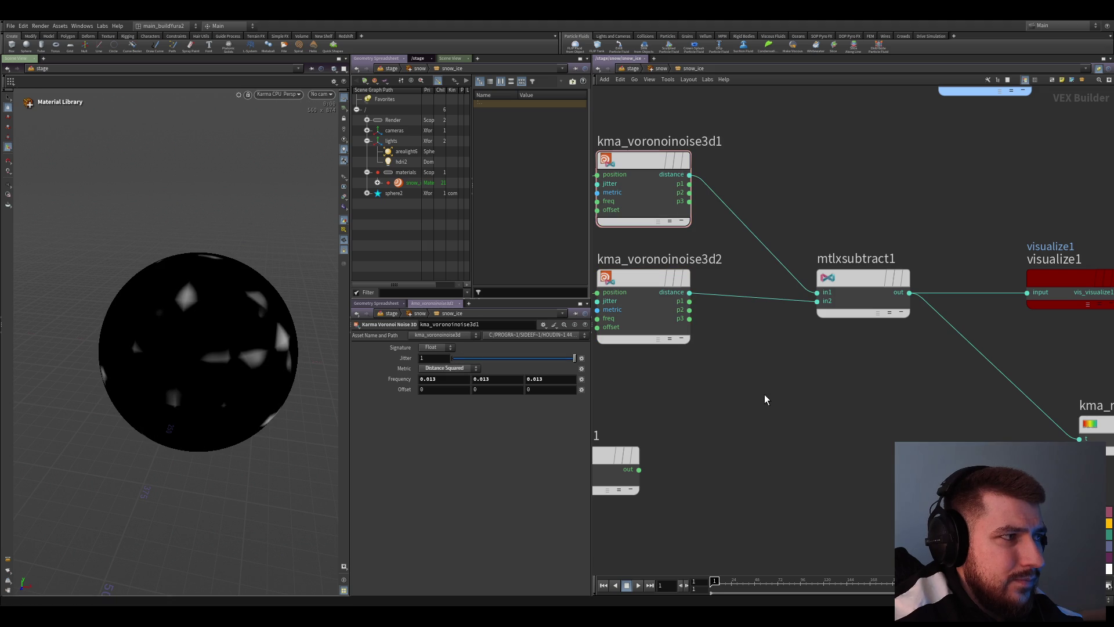
mouse_move(746, 417)
middle_down()
mouse_move(724, 428)
mouse_move(788, 466)
middle_up()
click(624, 301)
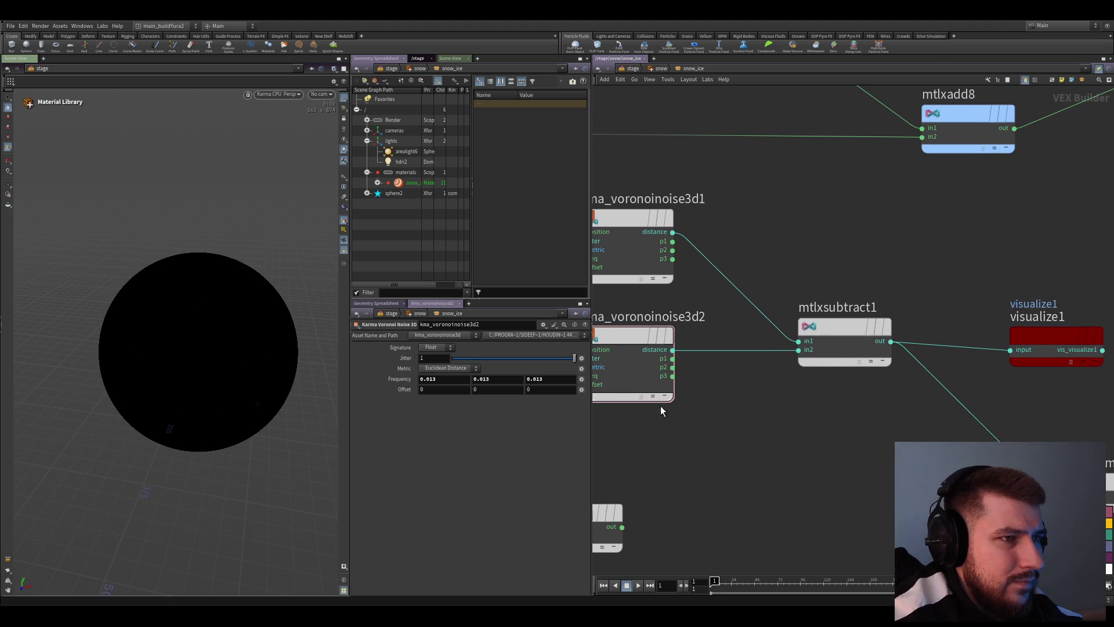
click(435, 370)
click(437, 383)
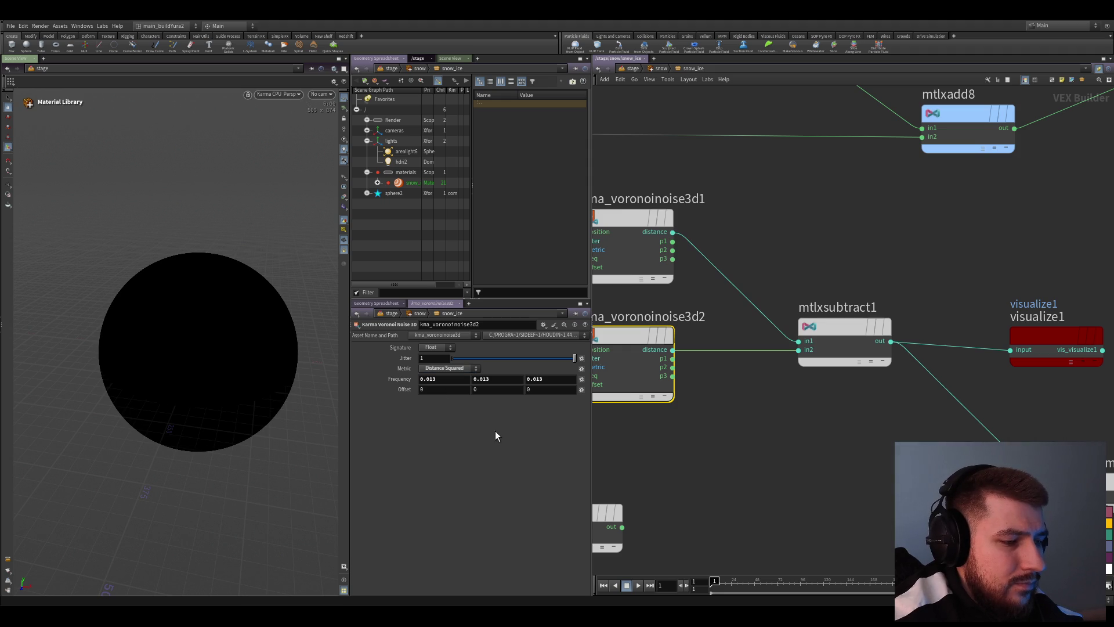
click(445, 368)
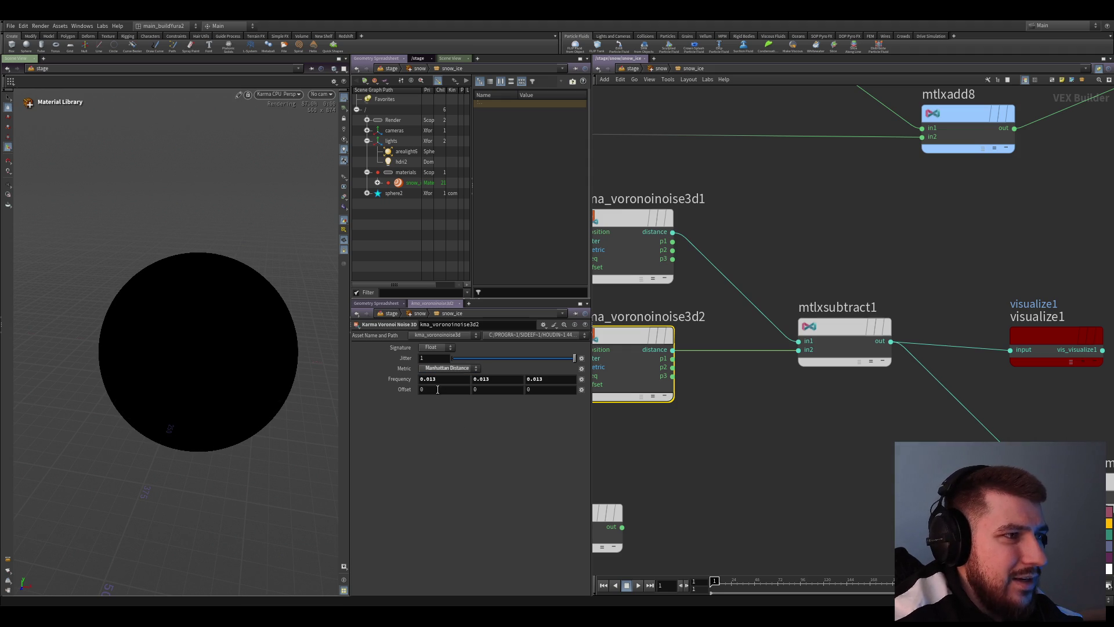
drag(753, 214, 637, 251)
alt+click(672, 232)
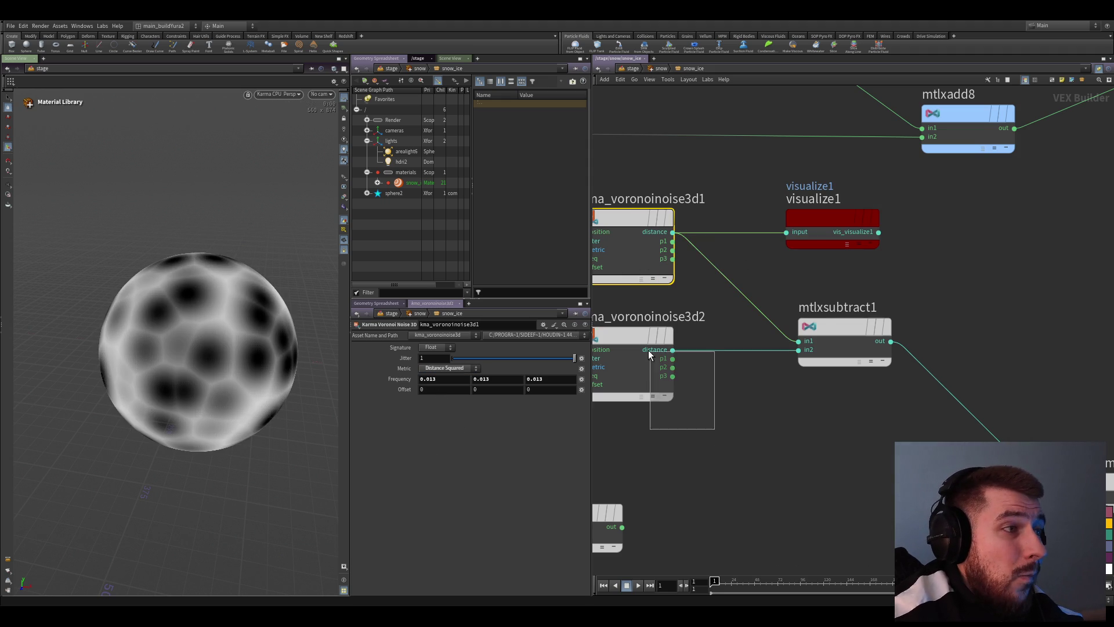
Move visualize1 below the subtract node and rewire it to kma_voronoinoise3d2's p1 output
alt+click(672, 349)
drag(791, 346, 804, 495)
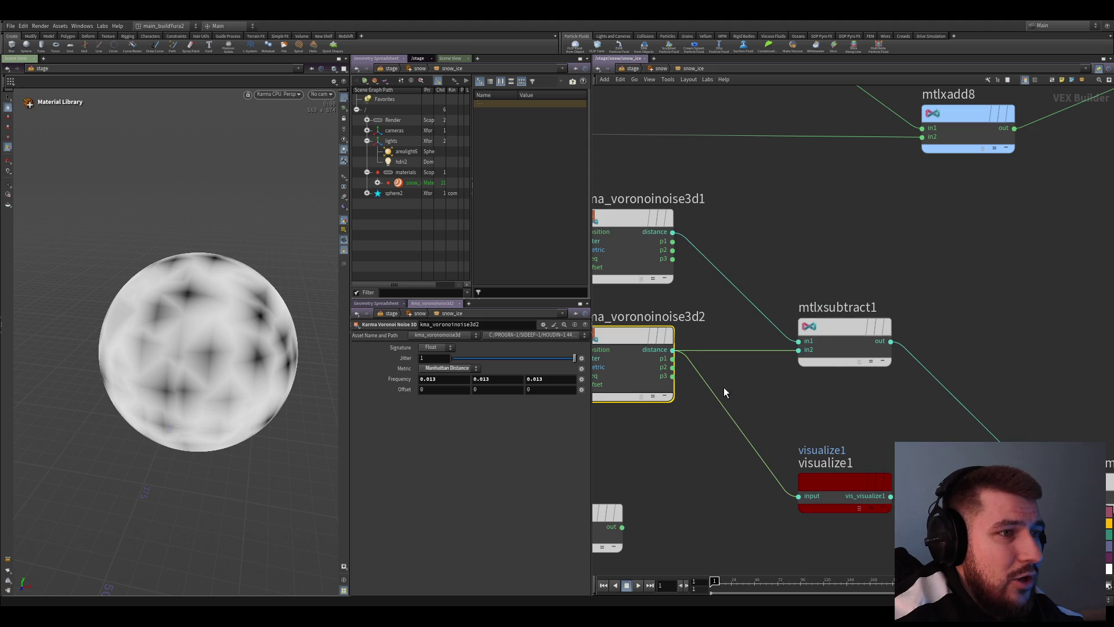
alt+click(672, 358)
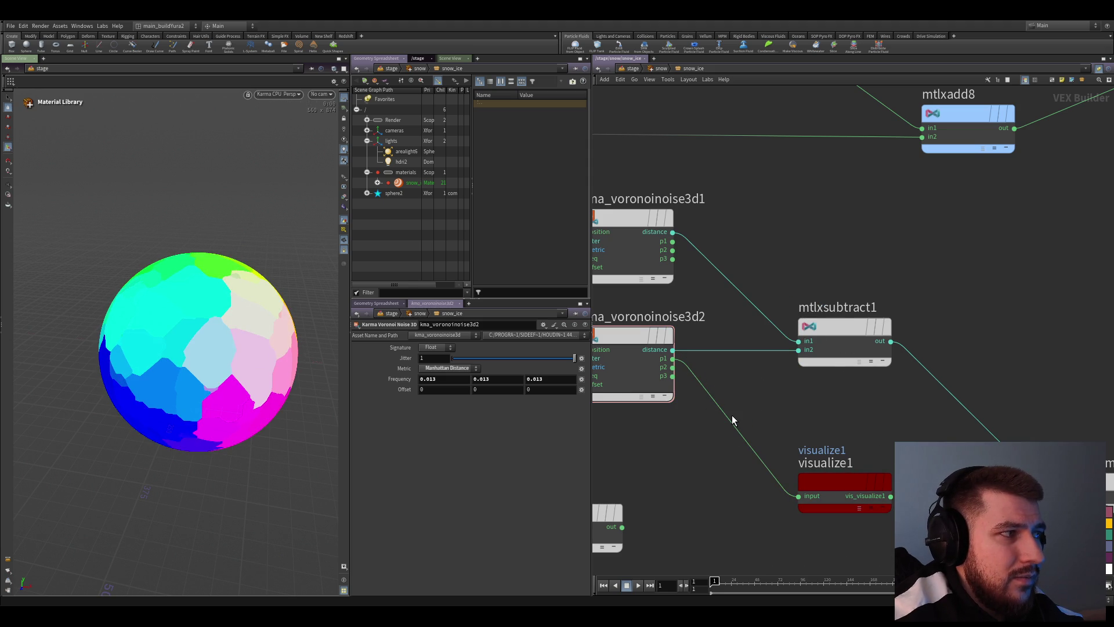
Tumble the viewport to inspect the randomly coloured Voronoi cells on the sphere
drag(191, 355, 147, 380)
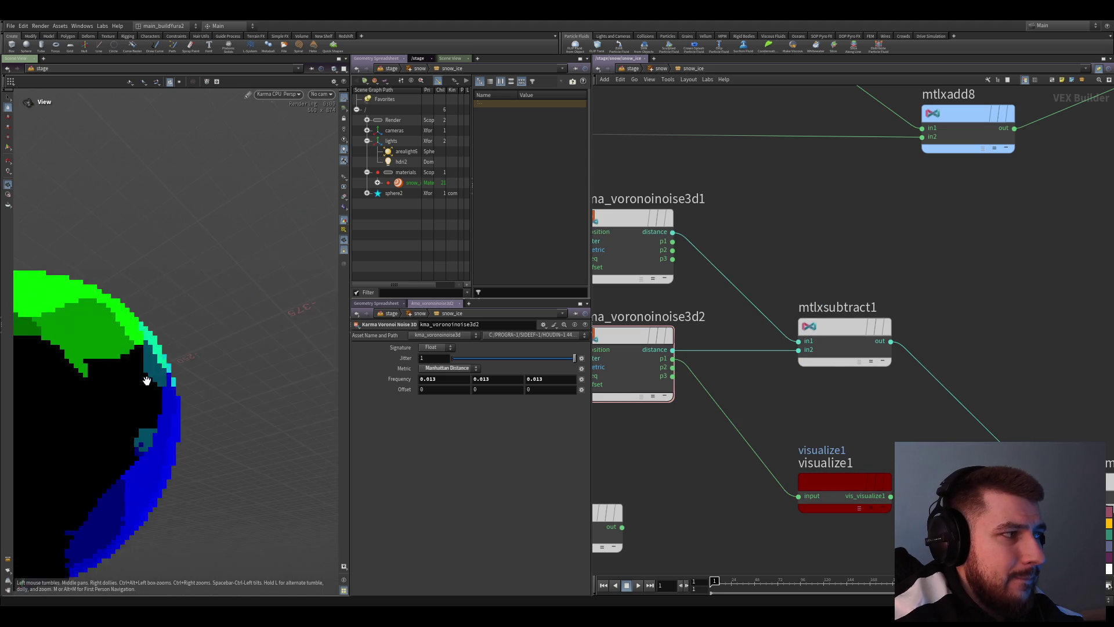
scroll(147, 380, down, 5)
drag(155, 435, 170, 430)
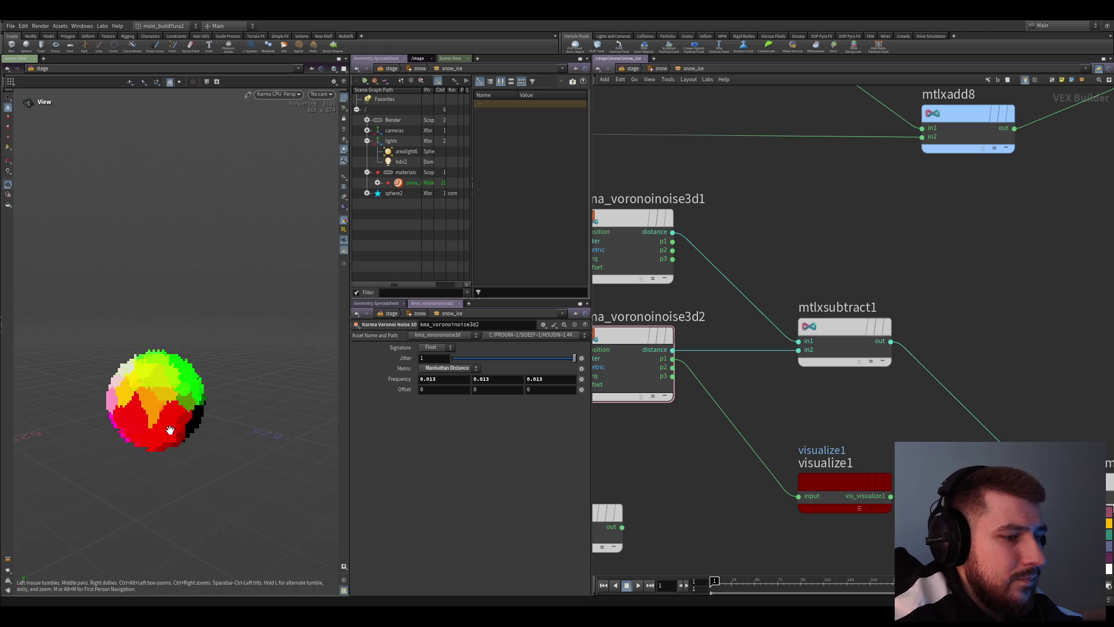
scroll(169, 430, up, 3)
scroll(174, 373, up, 3)
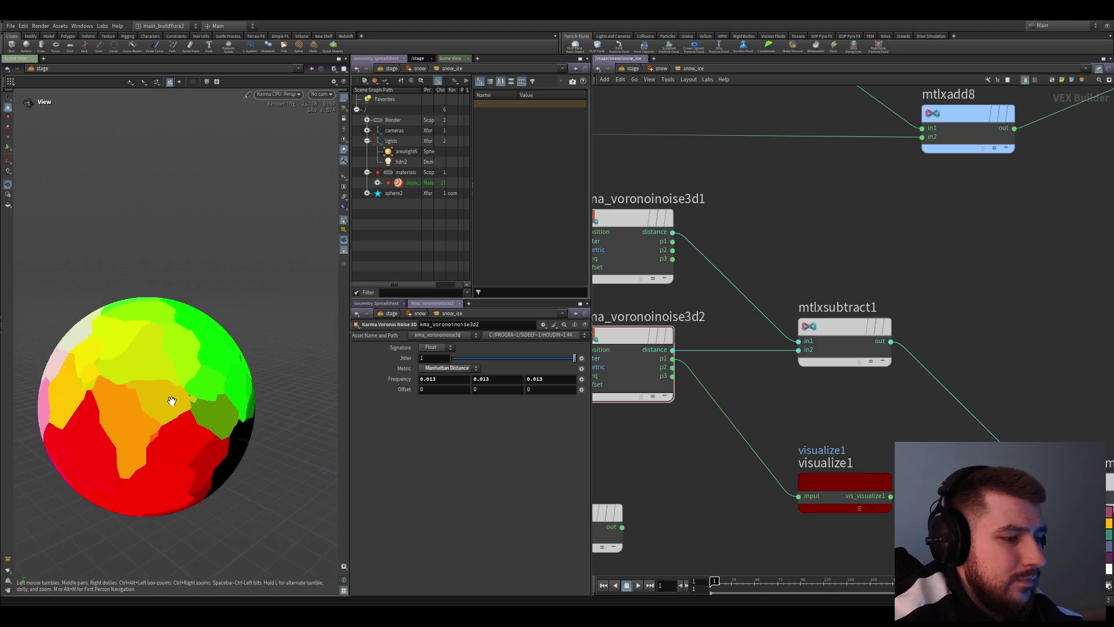
mouse_move(166, 391)
mouse_down()
mouse_move(182, 405)
mouse_move(199, 368)
mouse_up()
scroll(126, 420, up, 3)
scroll(126, 420, down, 3)
scroll(199, 367, up, 3)
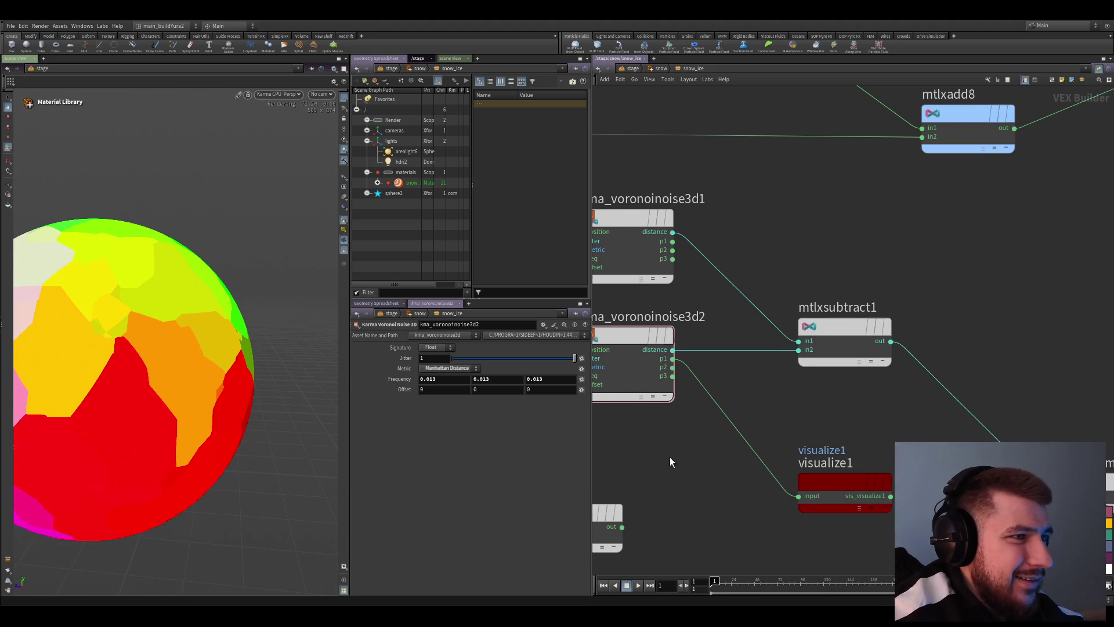
middle_drag(670, 462, 647, 422)
scroll(174, 378, down, 3)
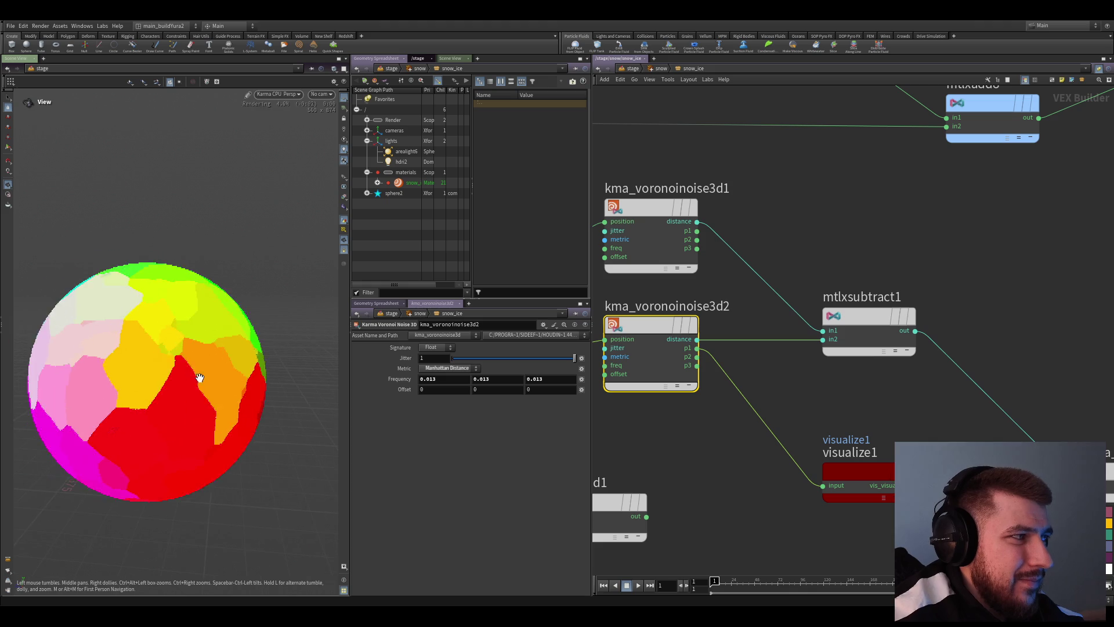
drag(174, 378, 209, 366)
click(758, 469)
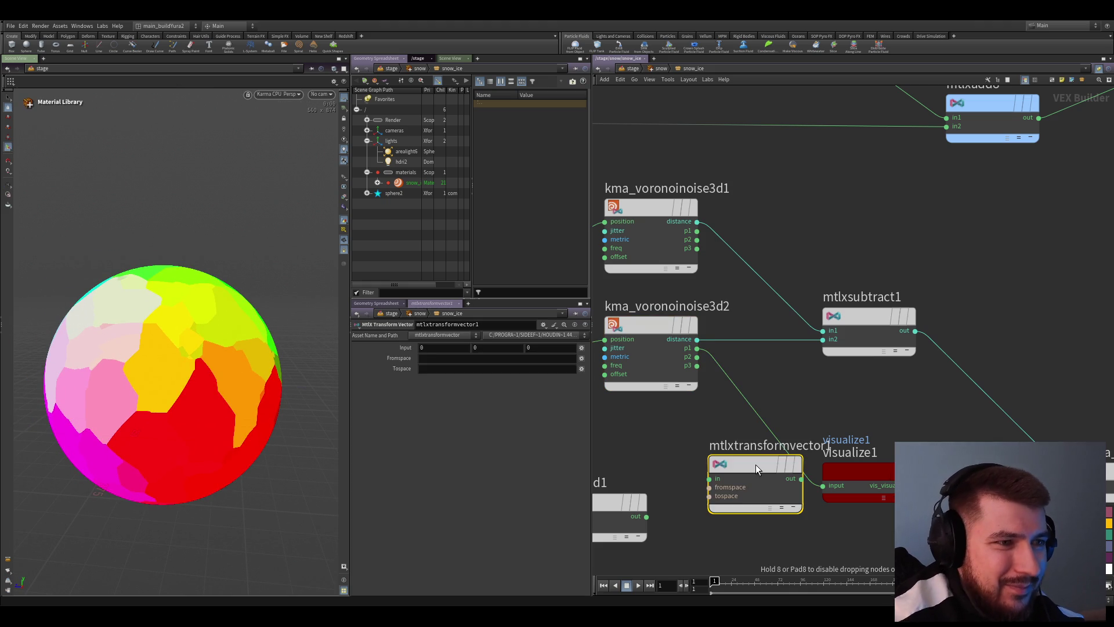
Drop a Transform Vector node on the p1 wire, then delete it again
mouse_move(755, 465)
mouse_down()
mouse_move(717, 426)
mouse_move(752, 452)
mouse_move(708, 348)
mouse_up()
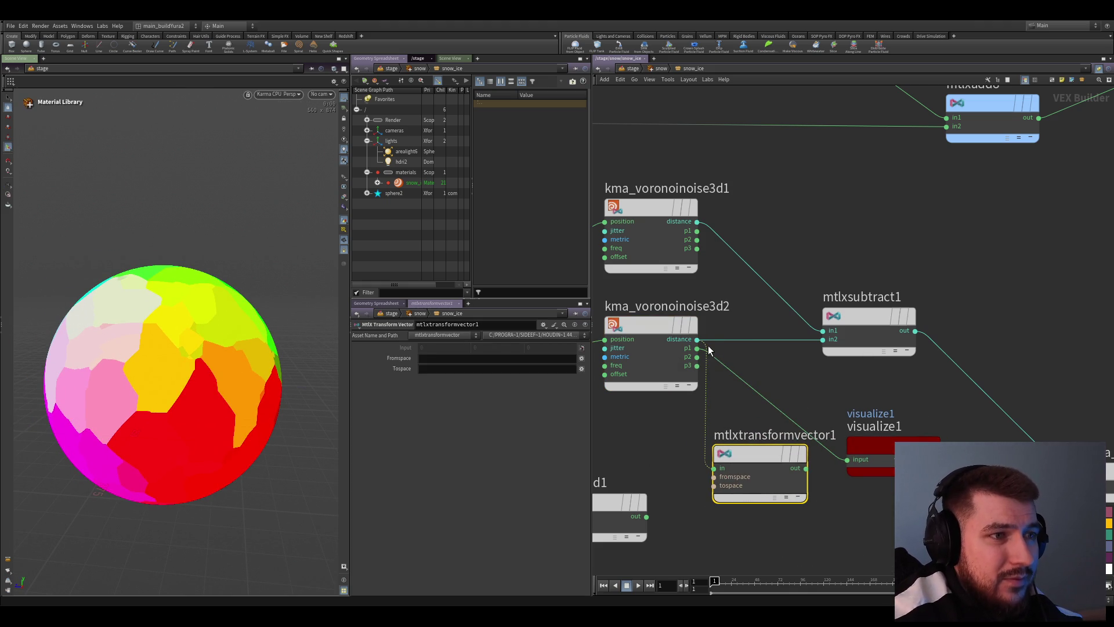
click(705, 377)
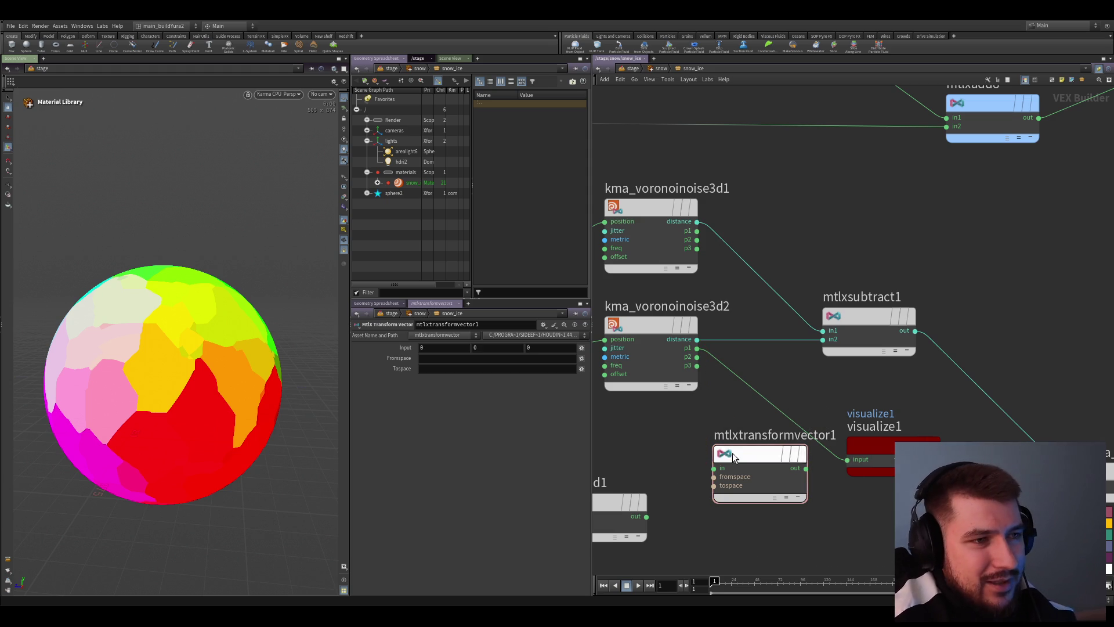
click(734, 458)
key(Delete)
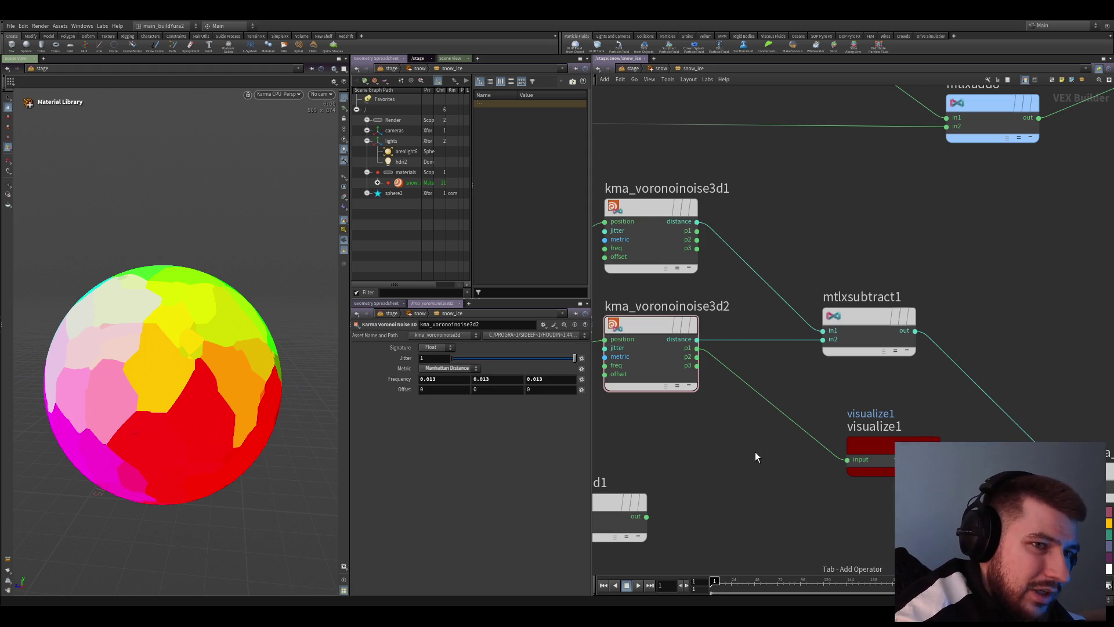
Add mtlxseparate3v1 fed by kma_voronoinoise3d2's p1 and wire its outx into visualize1
key(Tab)
text(separate4)
key(Return)
click(755, 451)
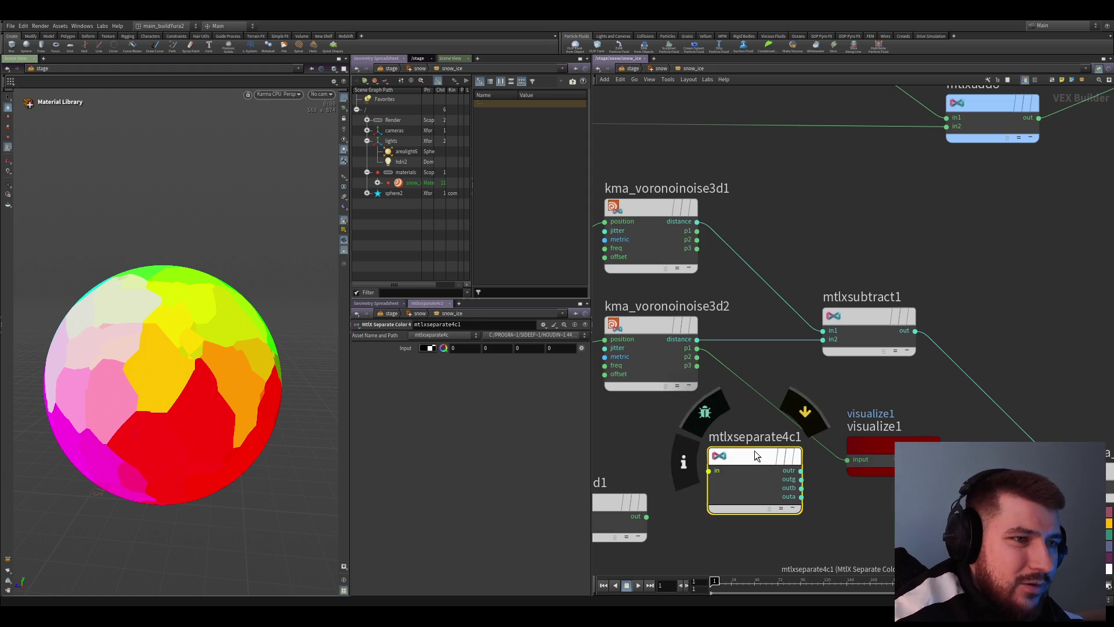
key(Delete)
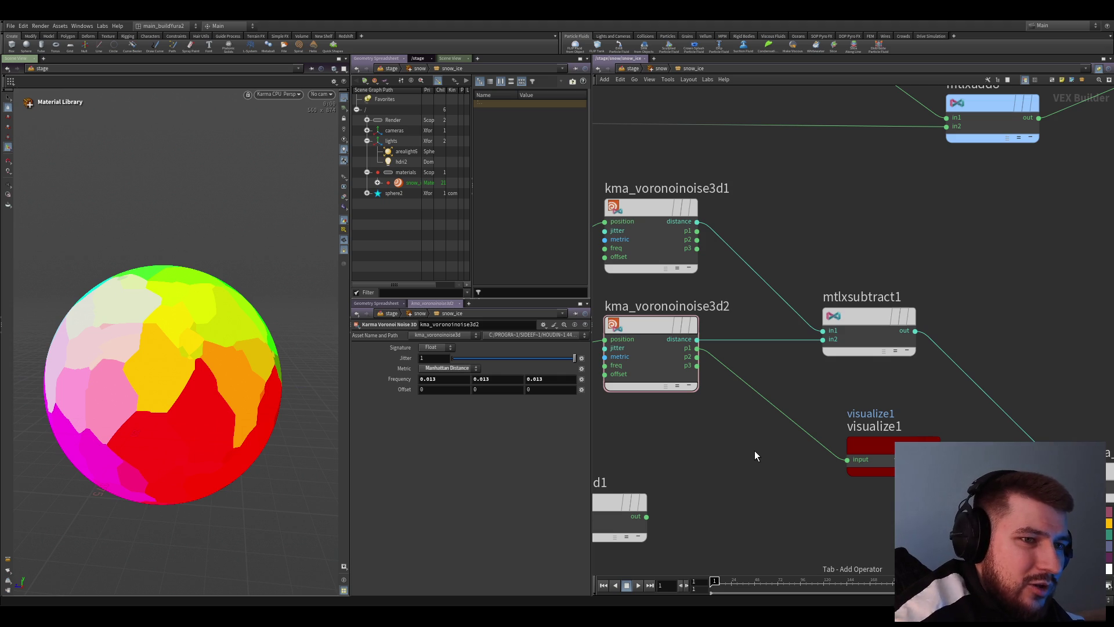
key(ctrl+z)
key(Delete)
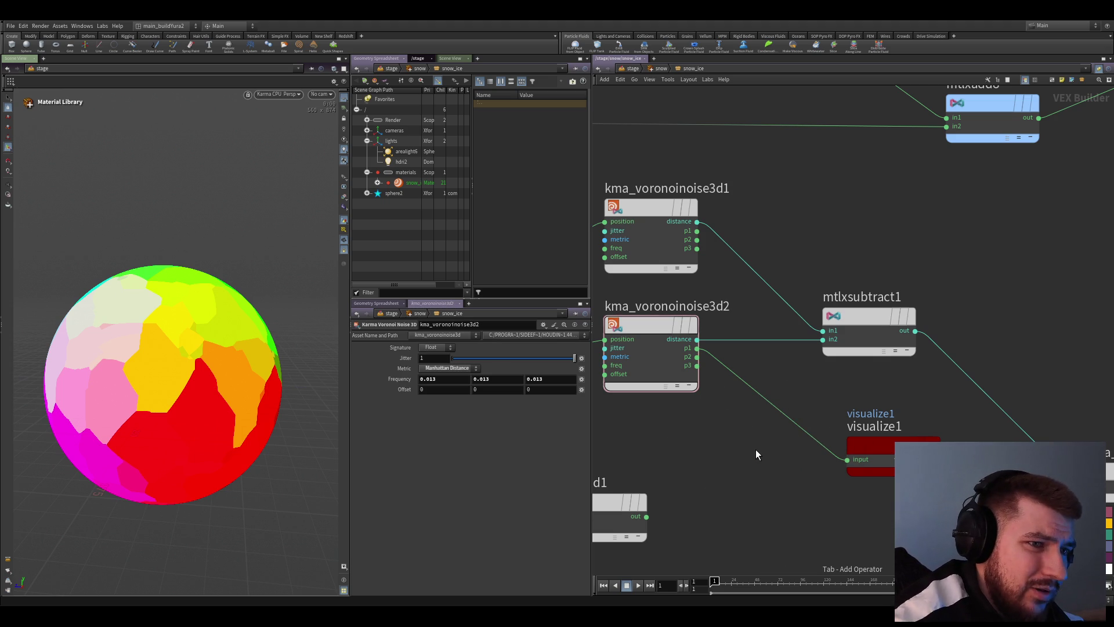
key(ctrl+z)
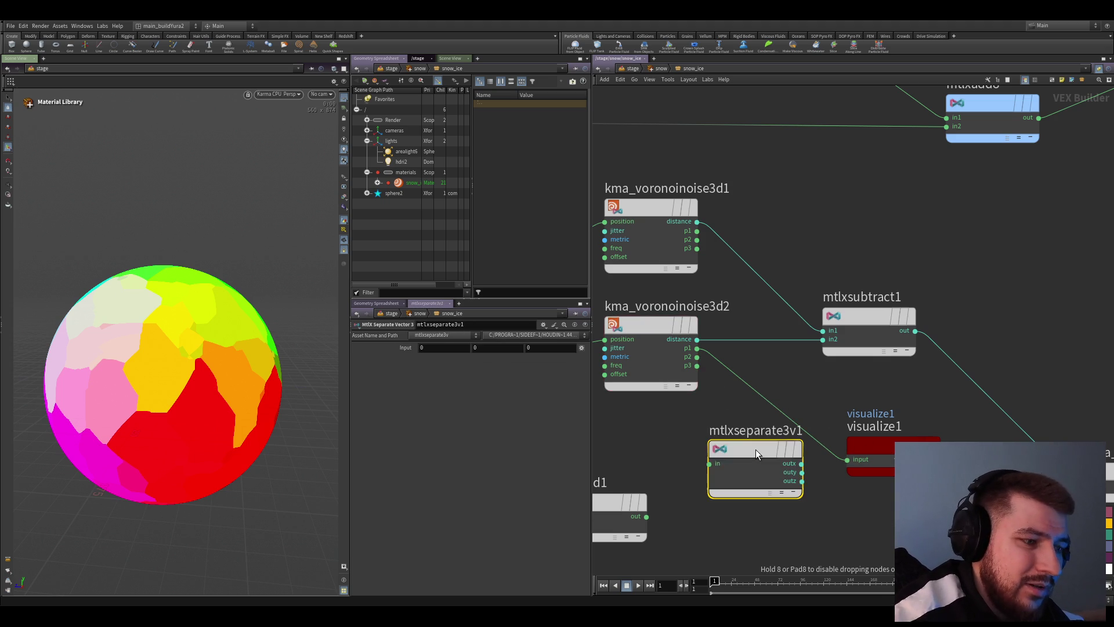
scroll(756, 450, up, 1)
key(ctrl+z)
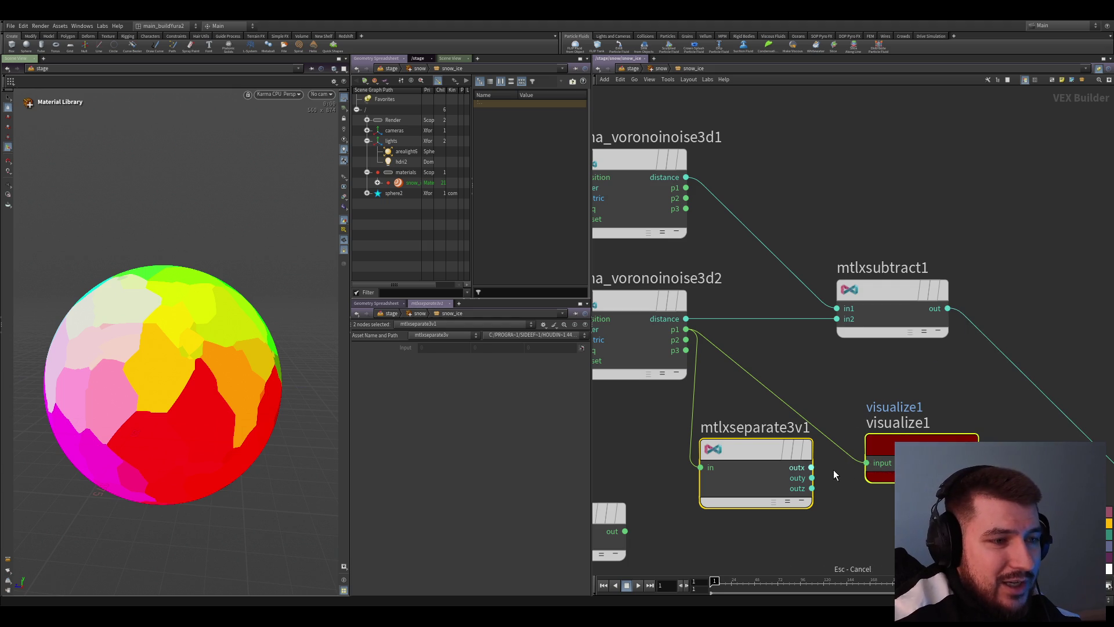
scroll(833, 469, down, 2)
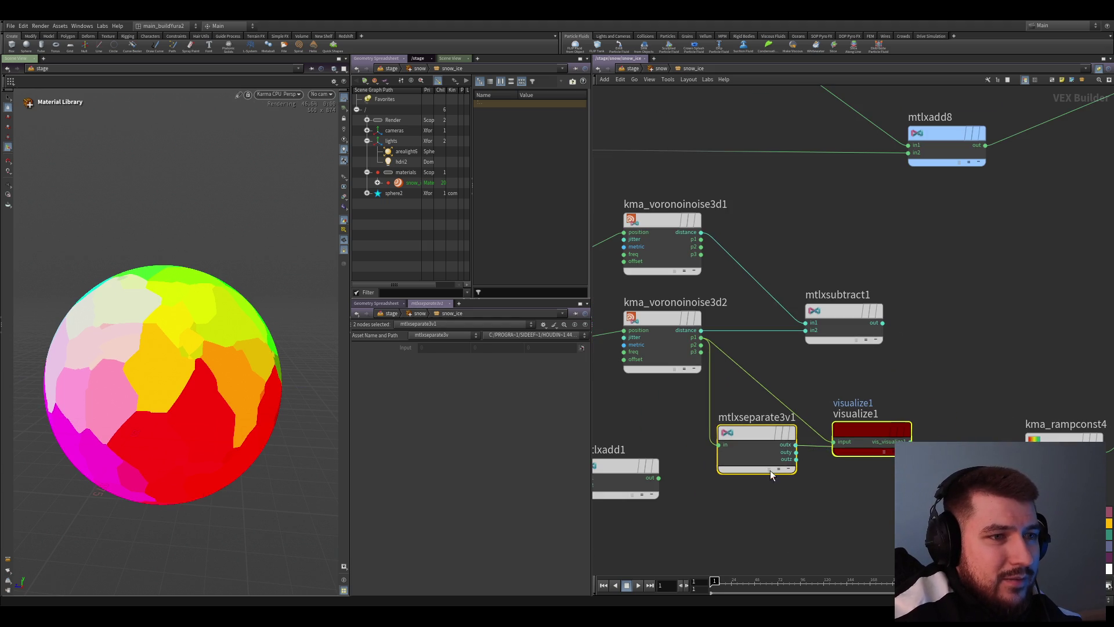
drag(789, 433, 869, 427)
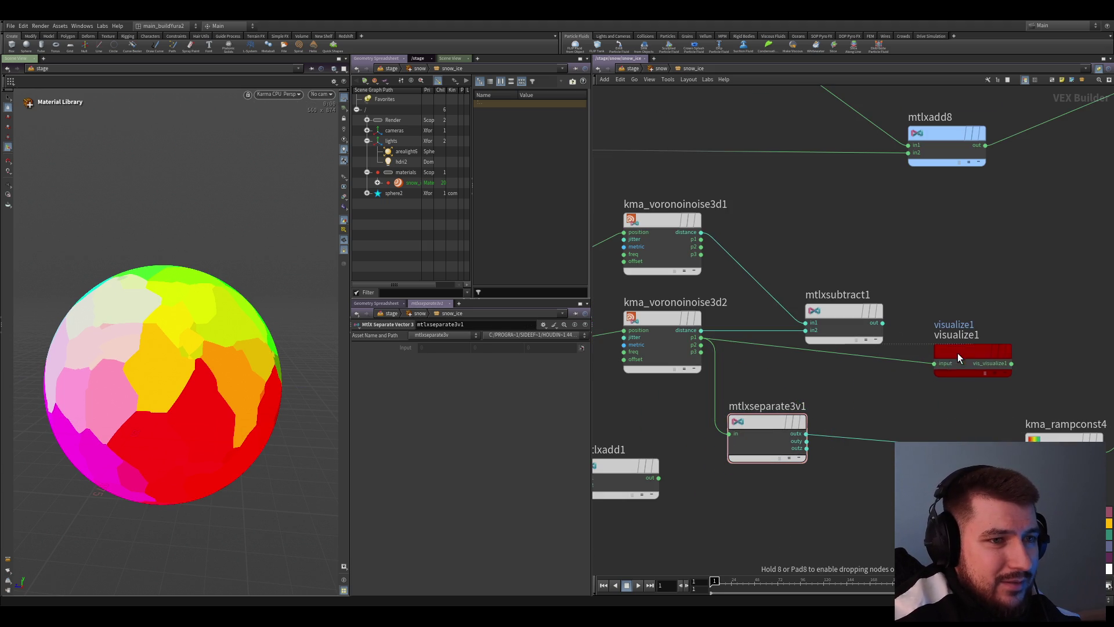